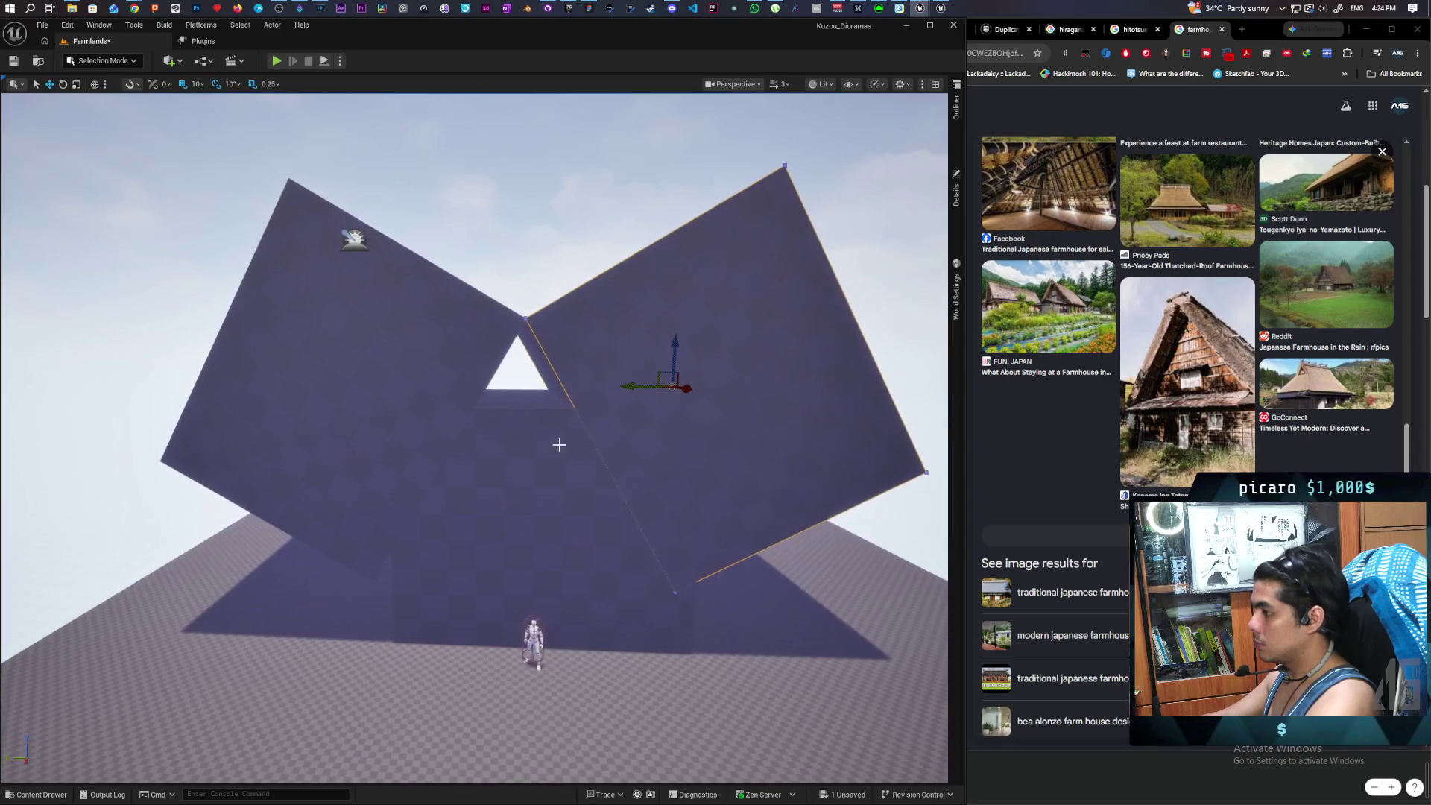
# - Select Box Brush2 and Box Brush3 together and drag them along Y to centre the roof over the base
pyautogui.click(454, 342)
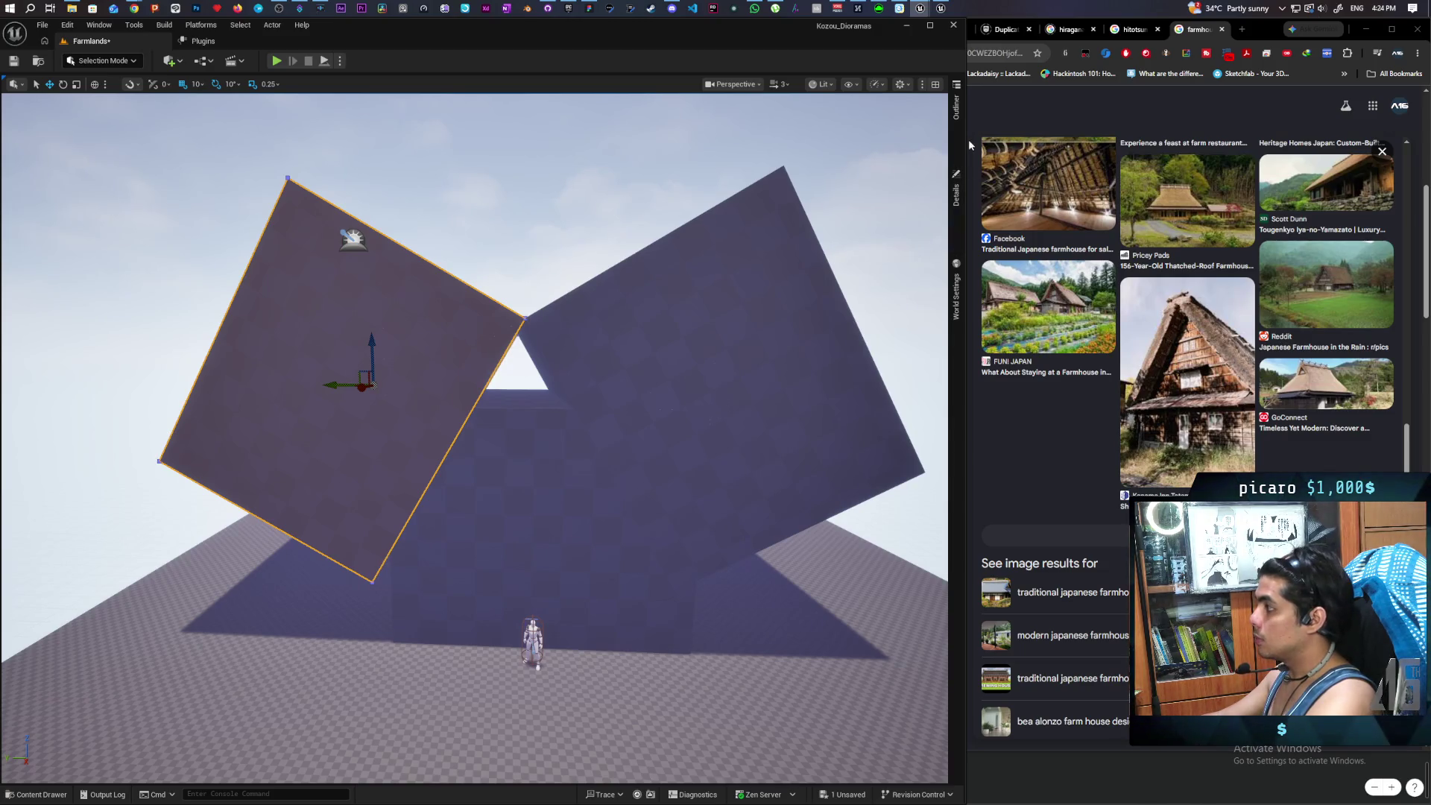
pyautogui.click(952, 110)
pyautogui.keyDown('ctrl'); pyautogui.click(789, 274); pyautogui.keyUp('ctrl')
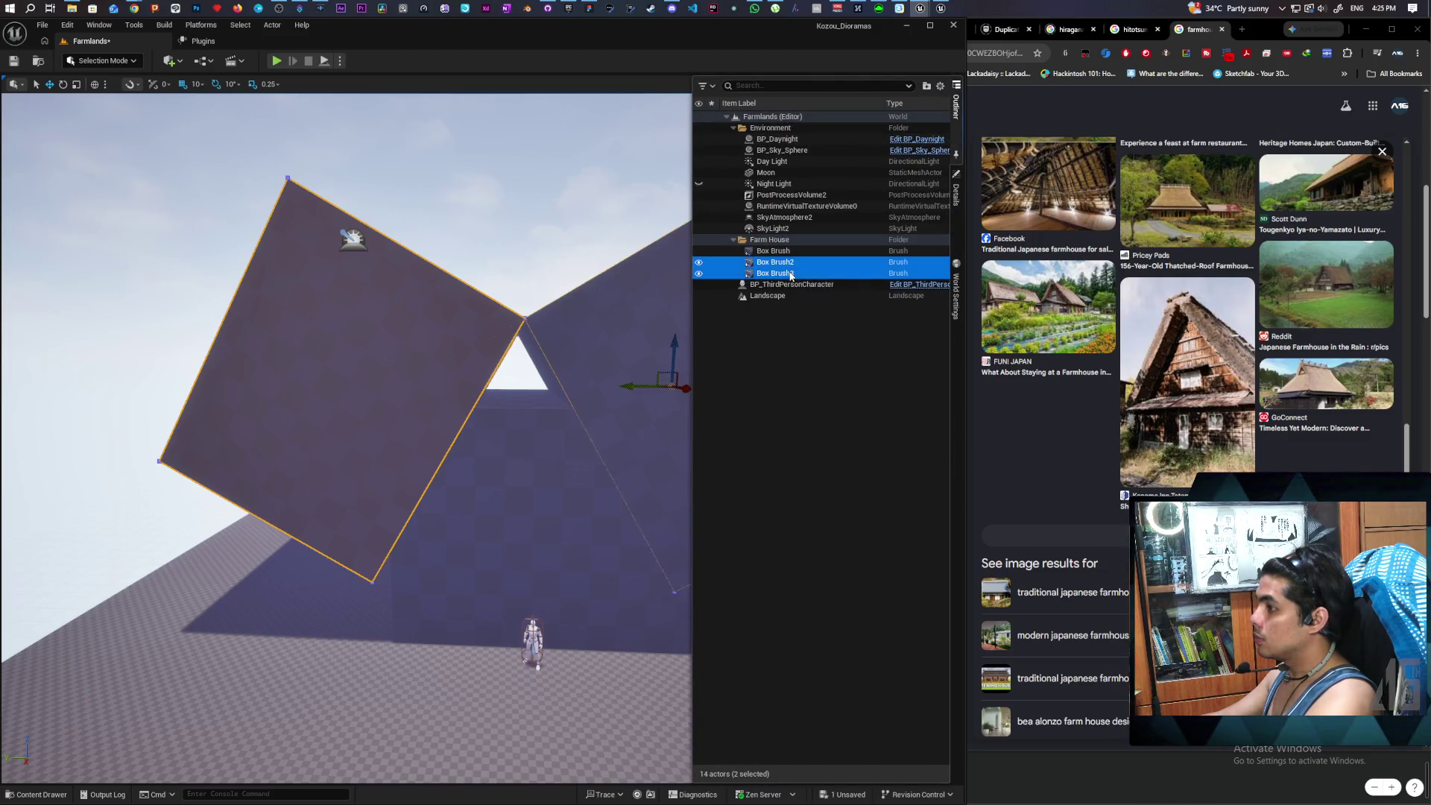
pyautogui.press('f')
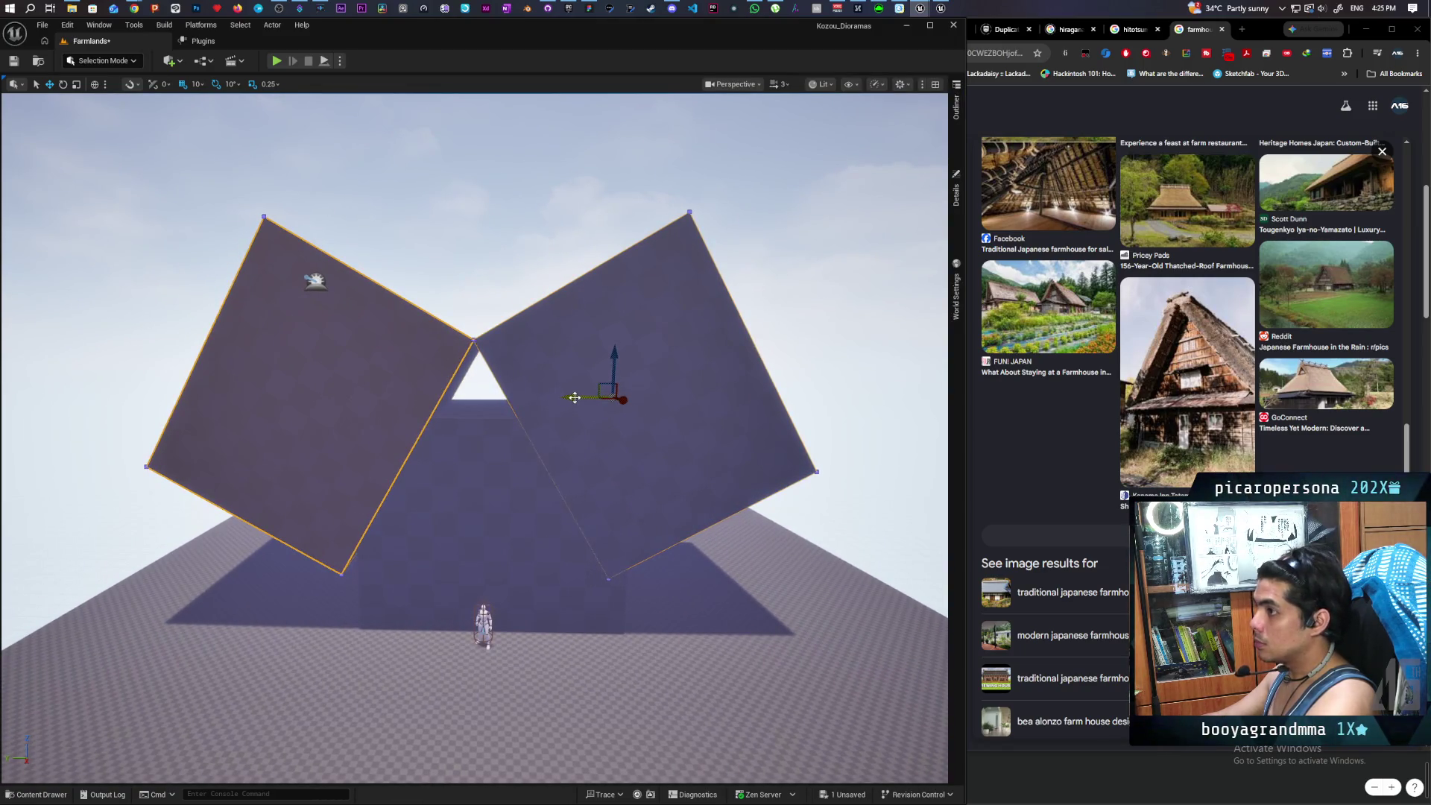
pyautogui.moveTo(574, 397)
pyautogui.mouseDown()
pyautogui.moveTo(601, 399)
pyautogui.moveTo(588, 399)
pyautogui.mouseUp()
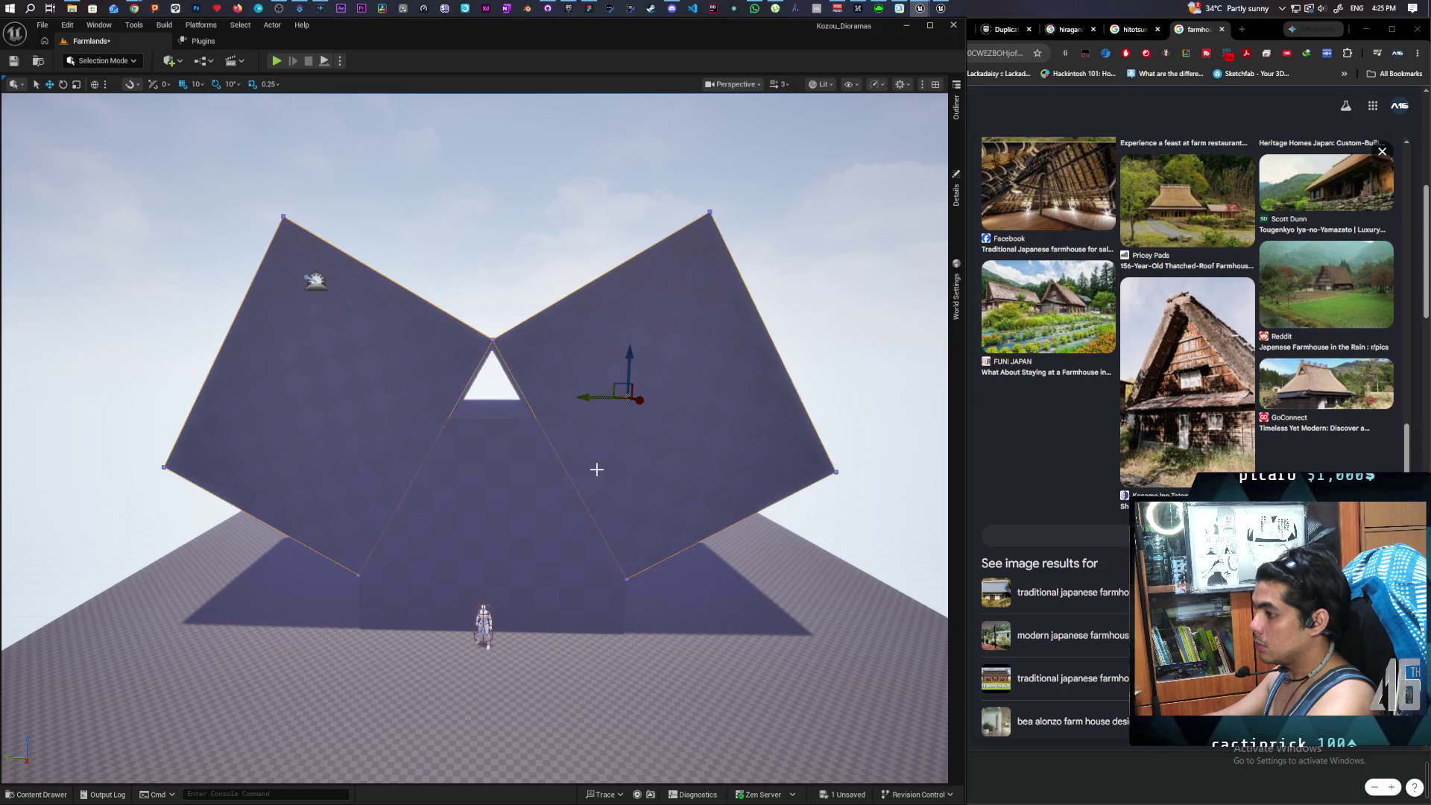
pyautogui.scroll(5, 594, 469)
pyautogui.scroll(-10, 474, 438)
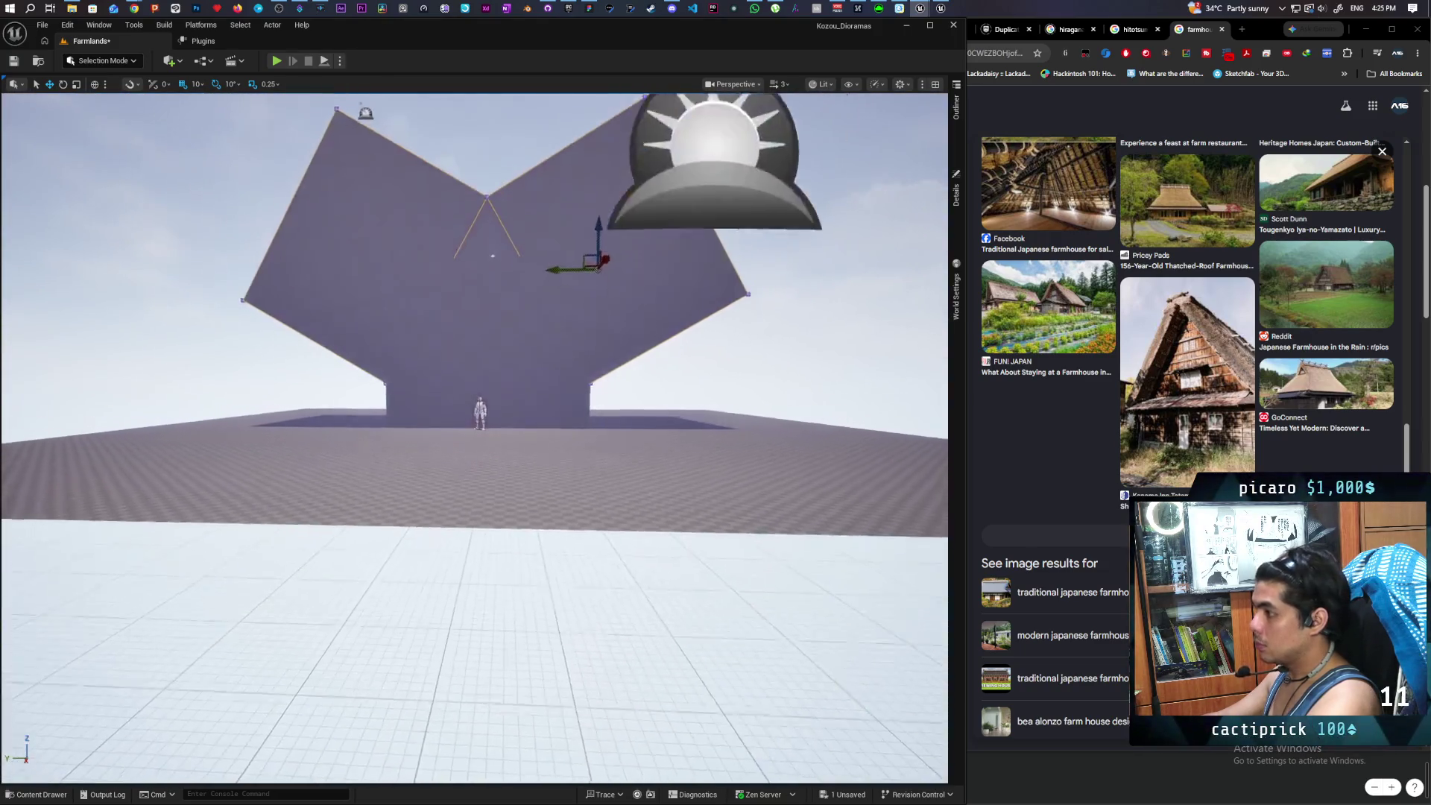
pyautogui.scroll(4, 474, 438)
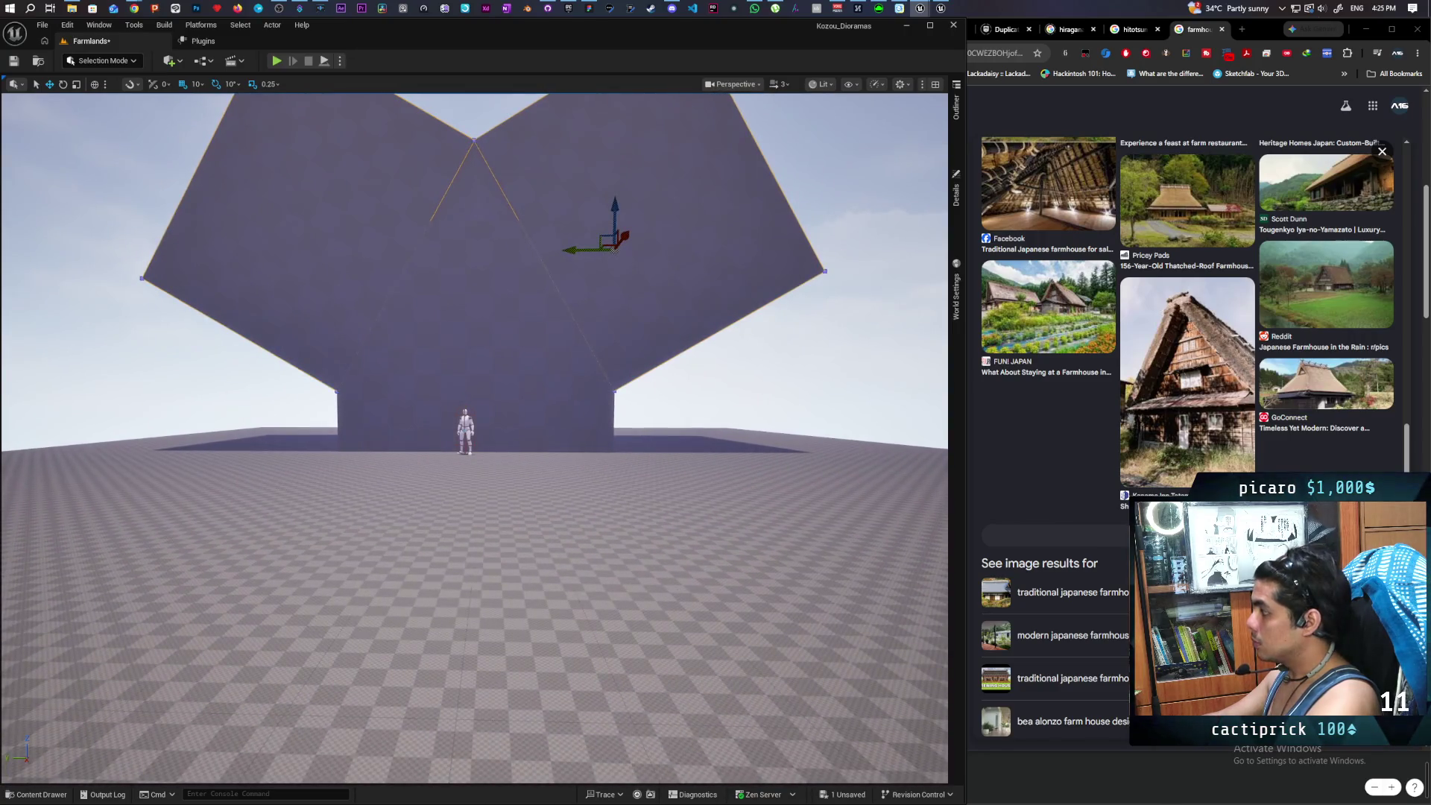
pyautogui.scroll(3, 474, 438)
pyautogui.scroll(-3, 474, 438)
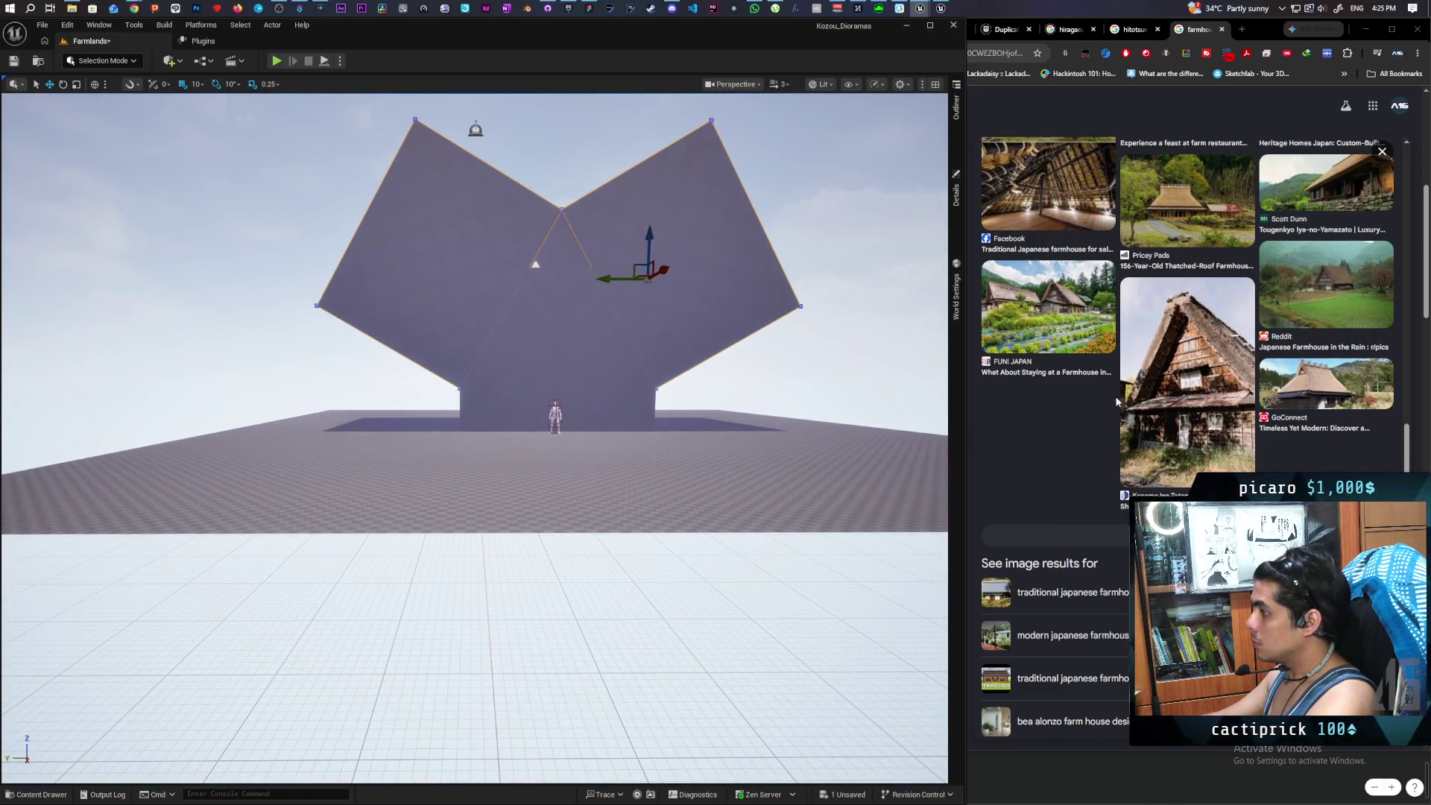
pyautogui.scroll(5, 1245, 395)
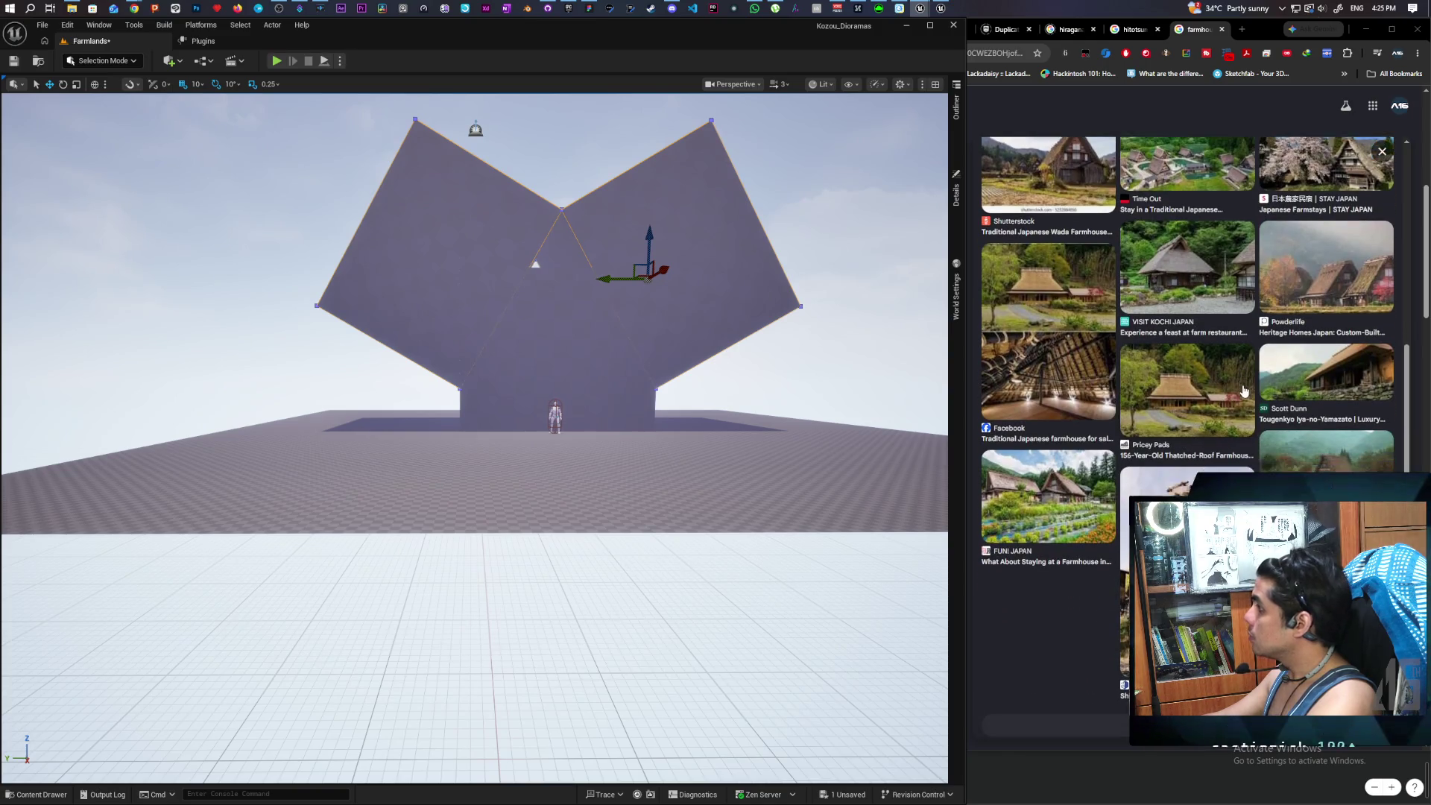
# - Open the Heritage Homes Japan thatched farmhouse image in the Google Images preview panel
pyautogui.scroll(-2, 1243, 389)
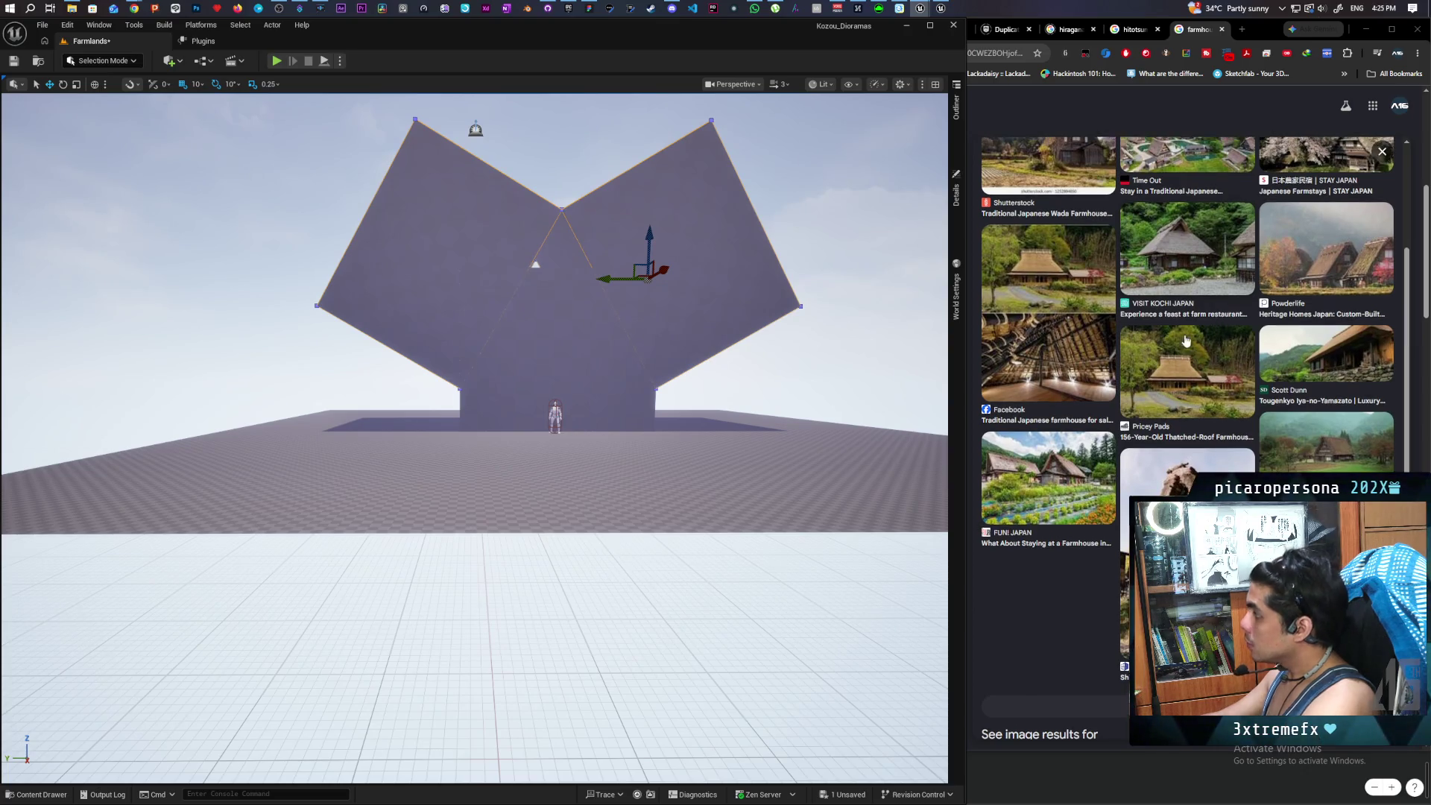
pyautogui.scroll(4, 1199, 328)
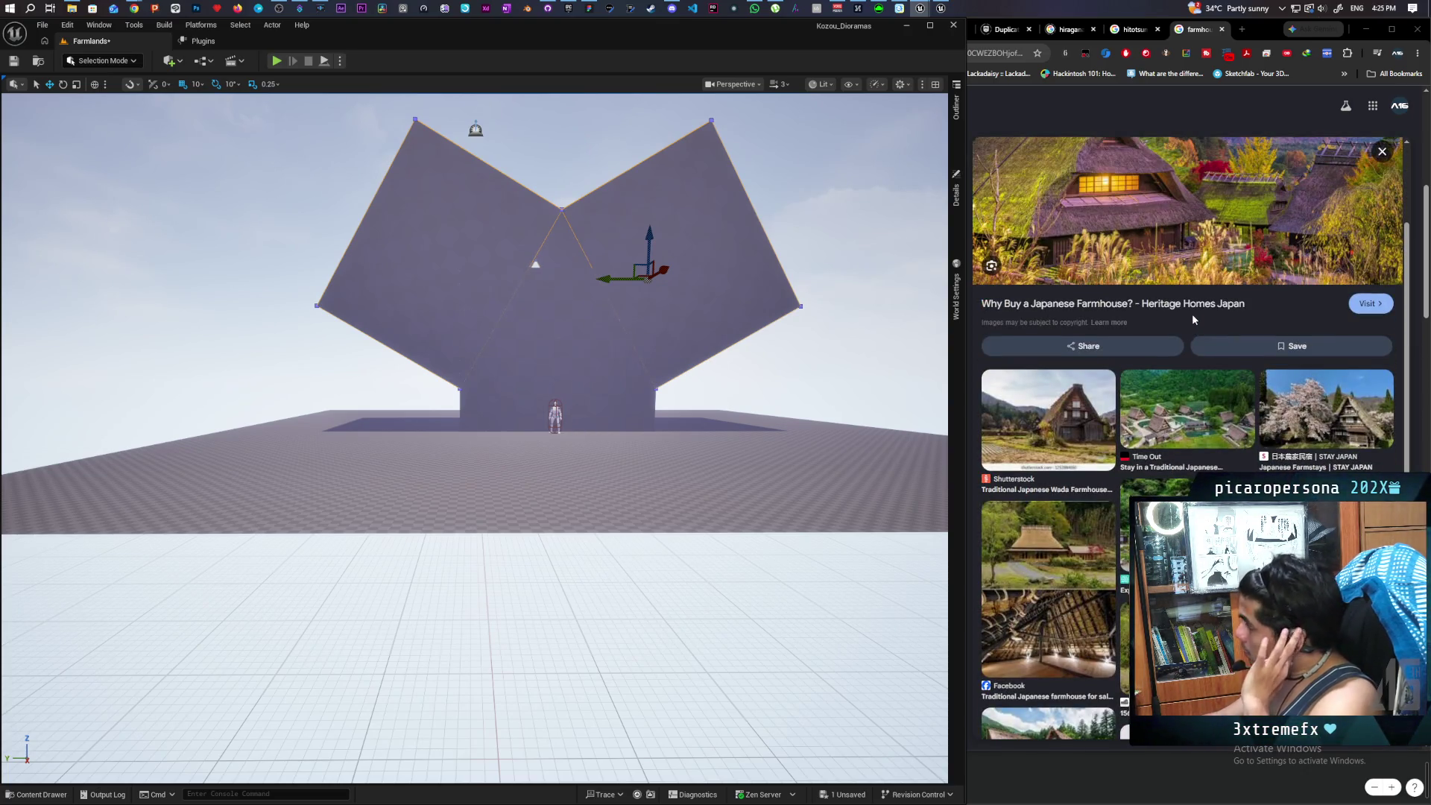
pyautogui.click(456, 232)
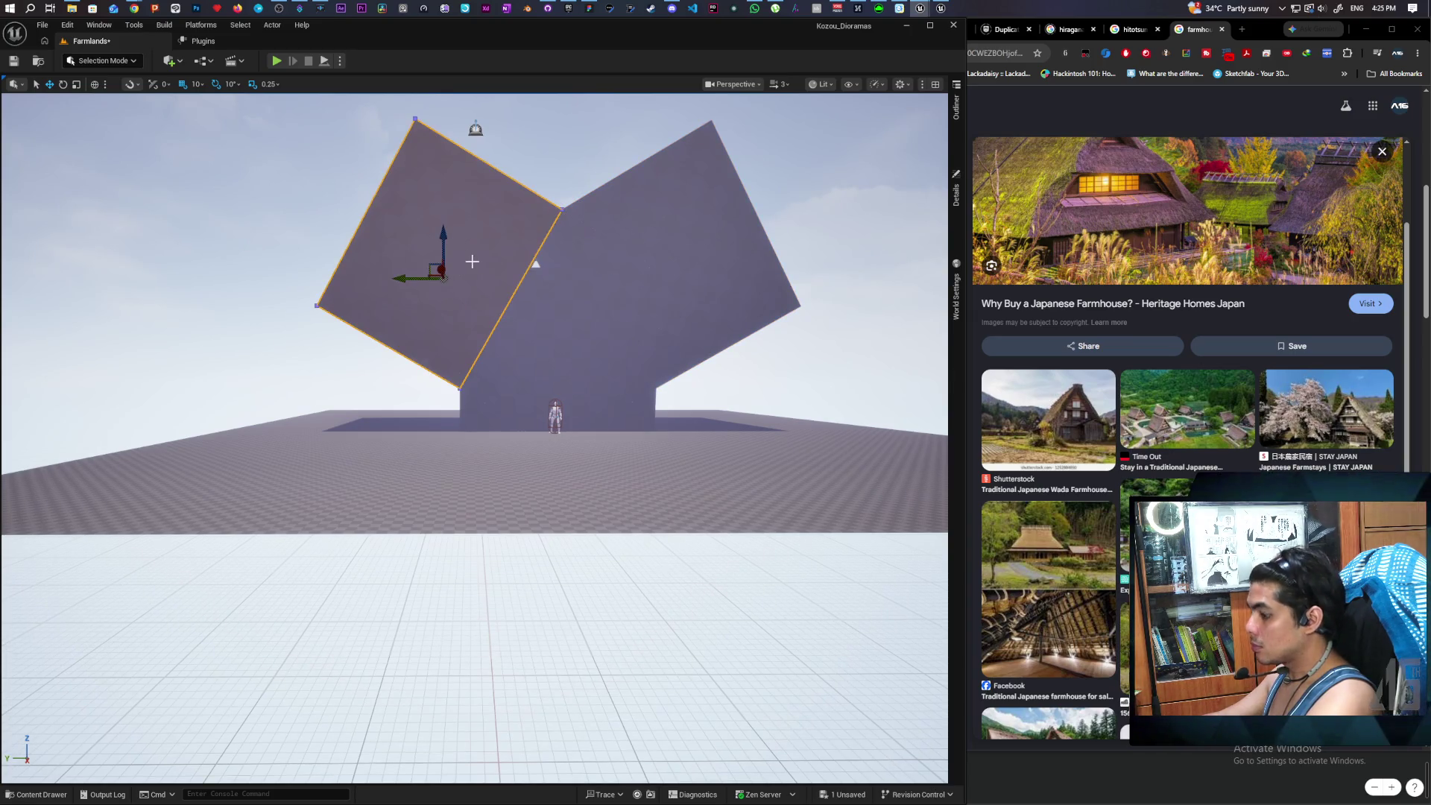
# - Rotate the left and right roof planes to a steeper angle
pyautogui.press('e')
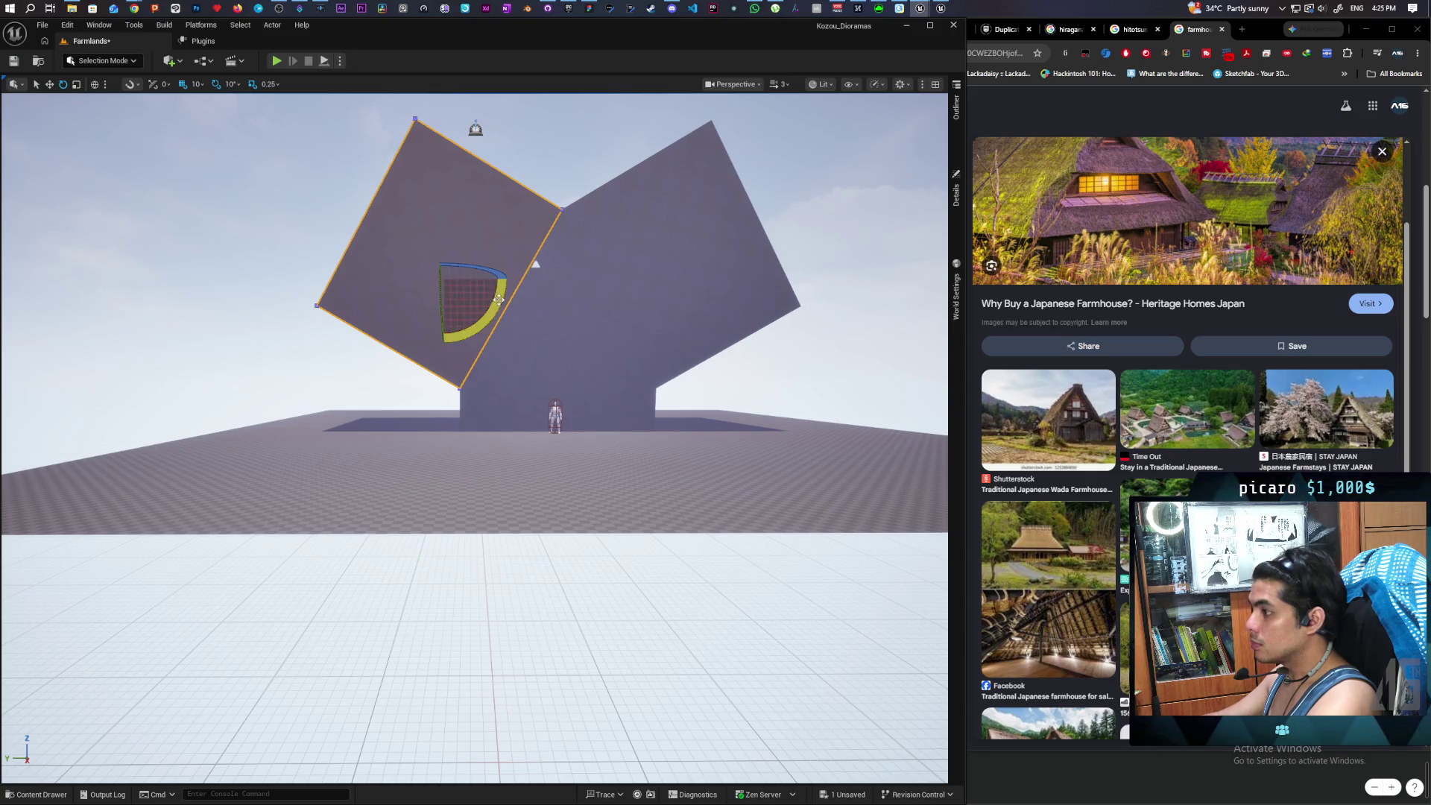
pyautogui.moveTo(489, 300); pyautogui.dragTo(491, 327)
pyautogui.click(696, 280)
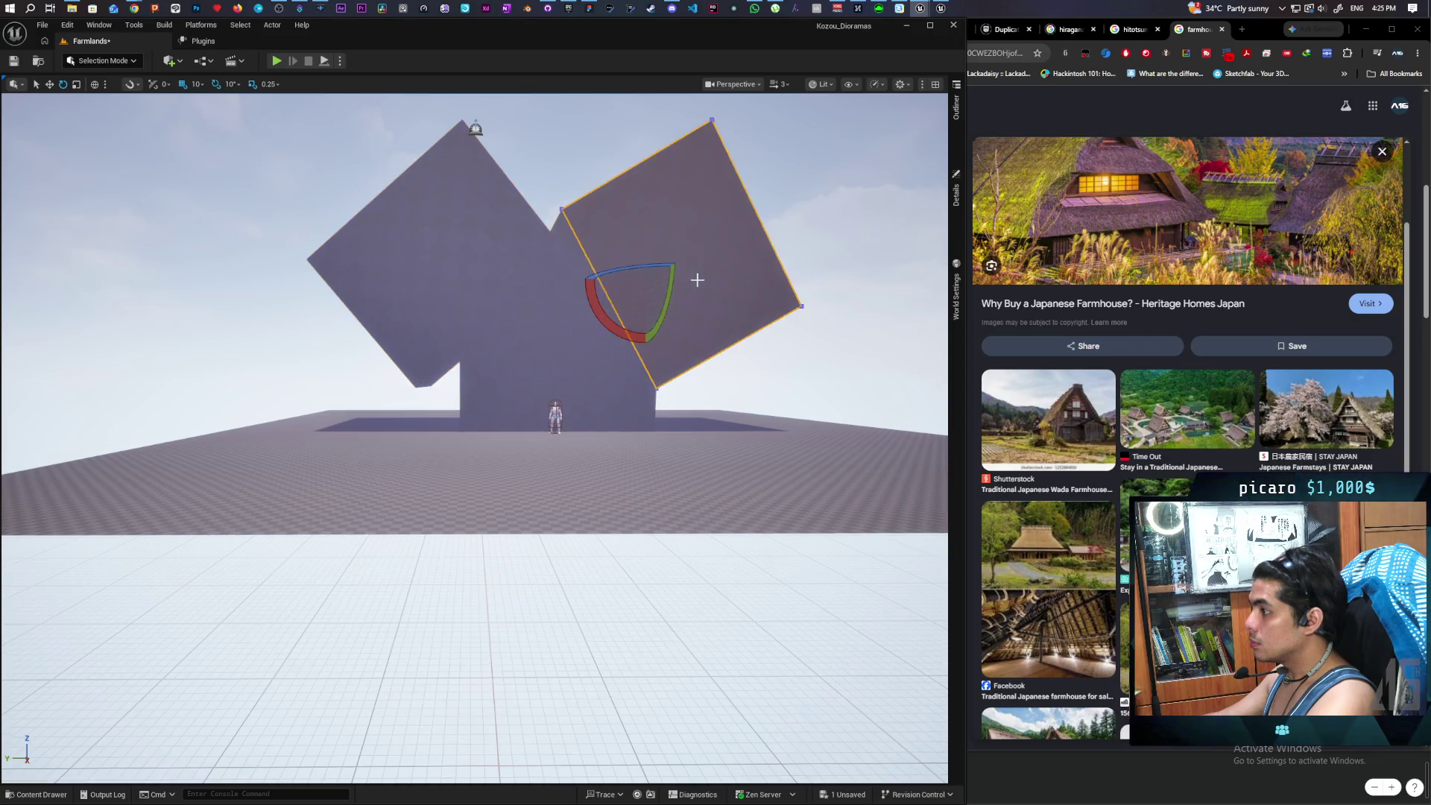
pyautogui.moveTo(599, 309); pyautogui.dragTo(611, 339)
# - Reselect the left roof plane and show Box Brush2's details: location -350, 680, 910, rotation 40°
pyautogui.scroll(3, 474, 298)
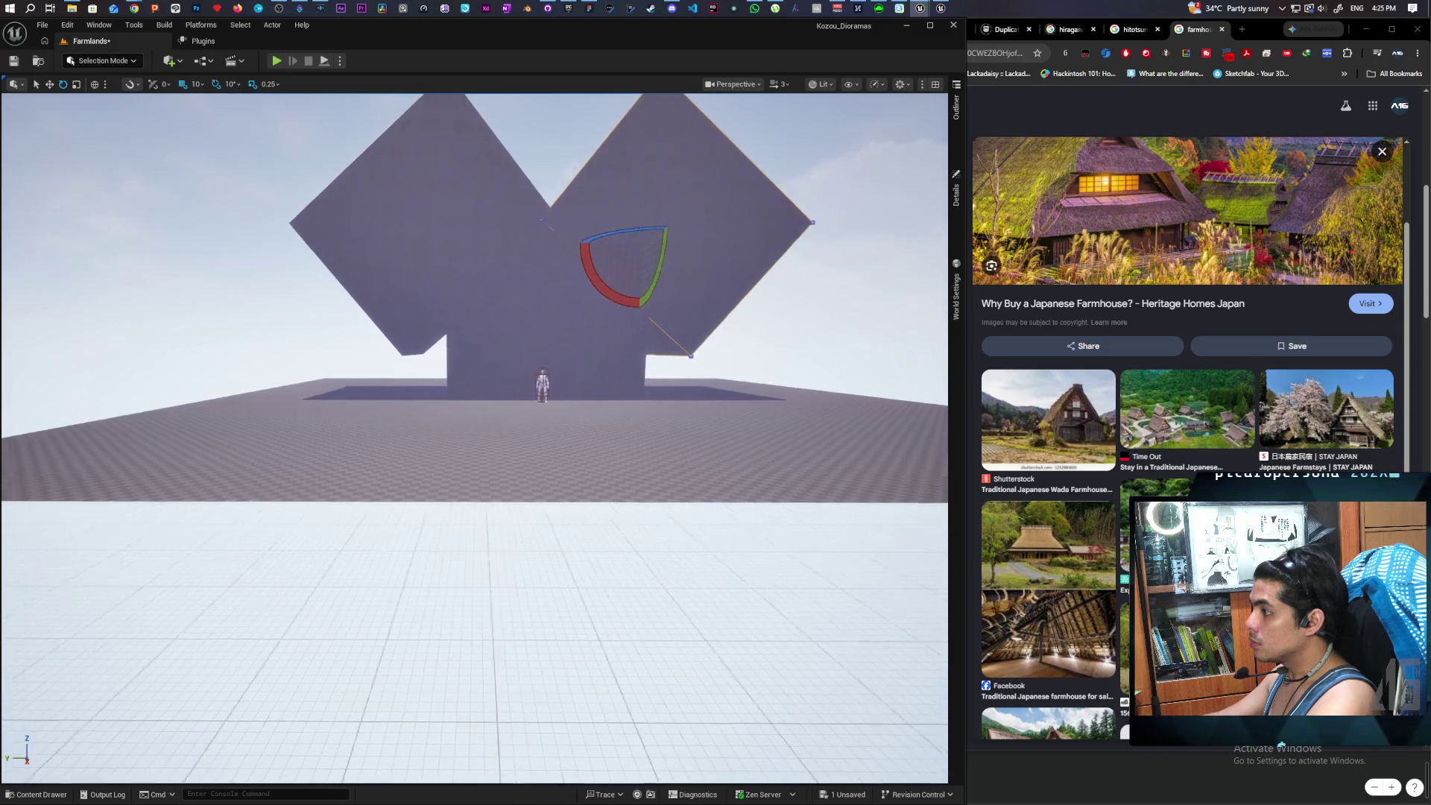
pyautogui.scroll(2, 474, 298)
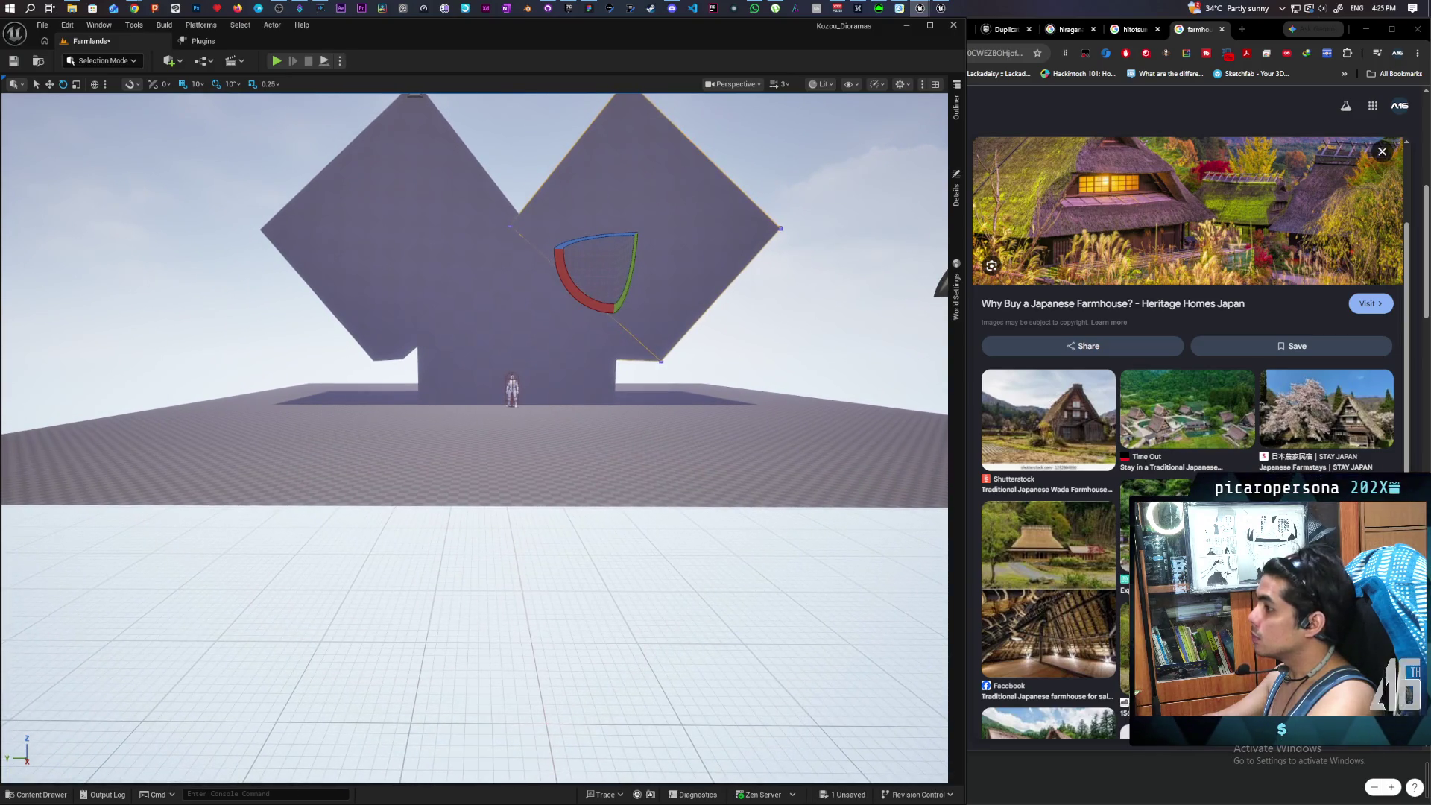
pyautogui.scroll(4, 474, 372)
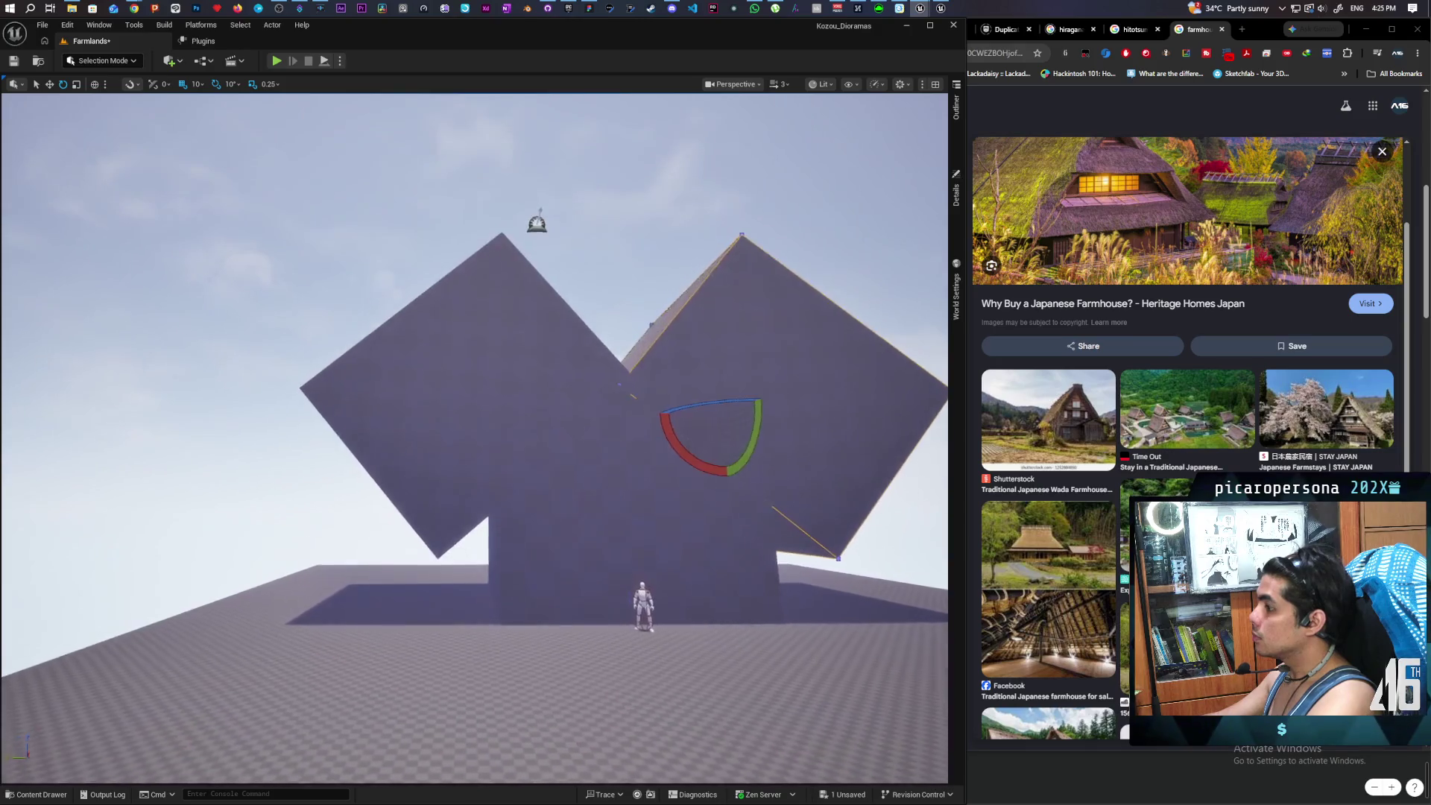
pyautogui.press('Right')
pyautogui.press('Right')
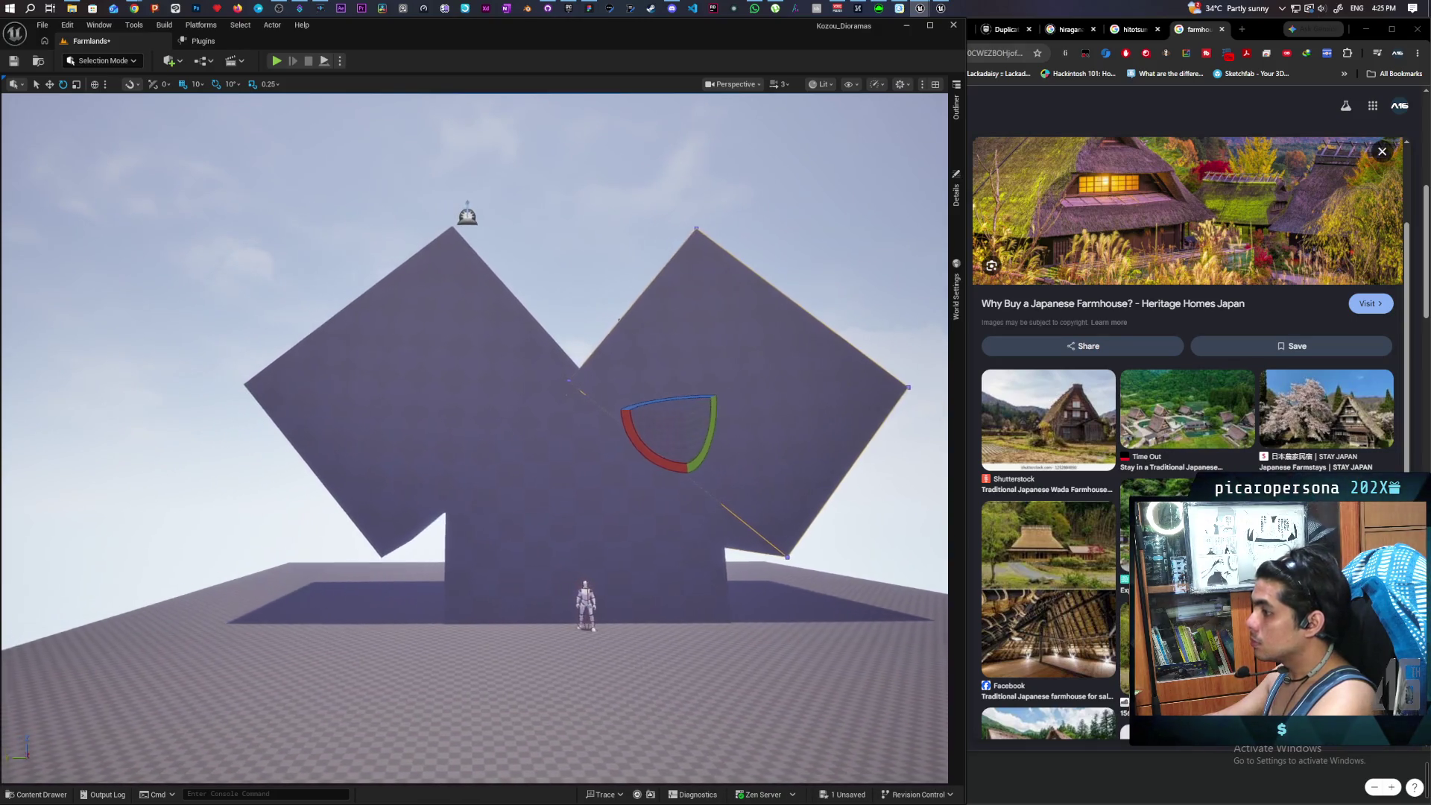
pyautogui.press('Right')
pyautogui.press('Right')
pyautogui.press('Right')
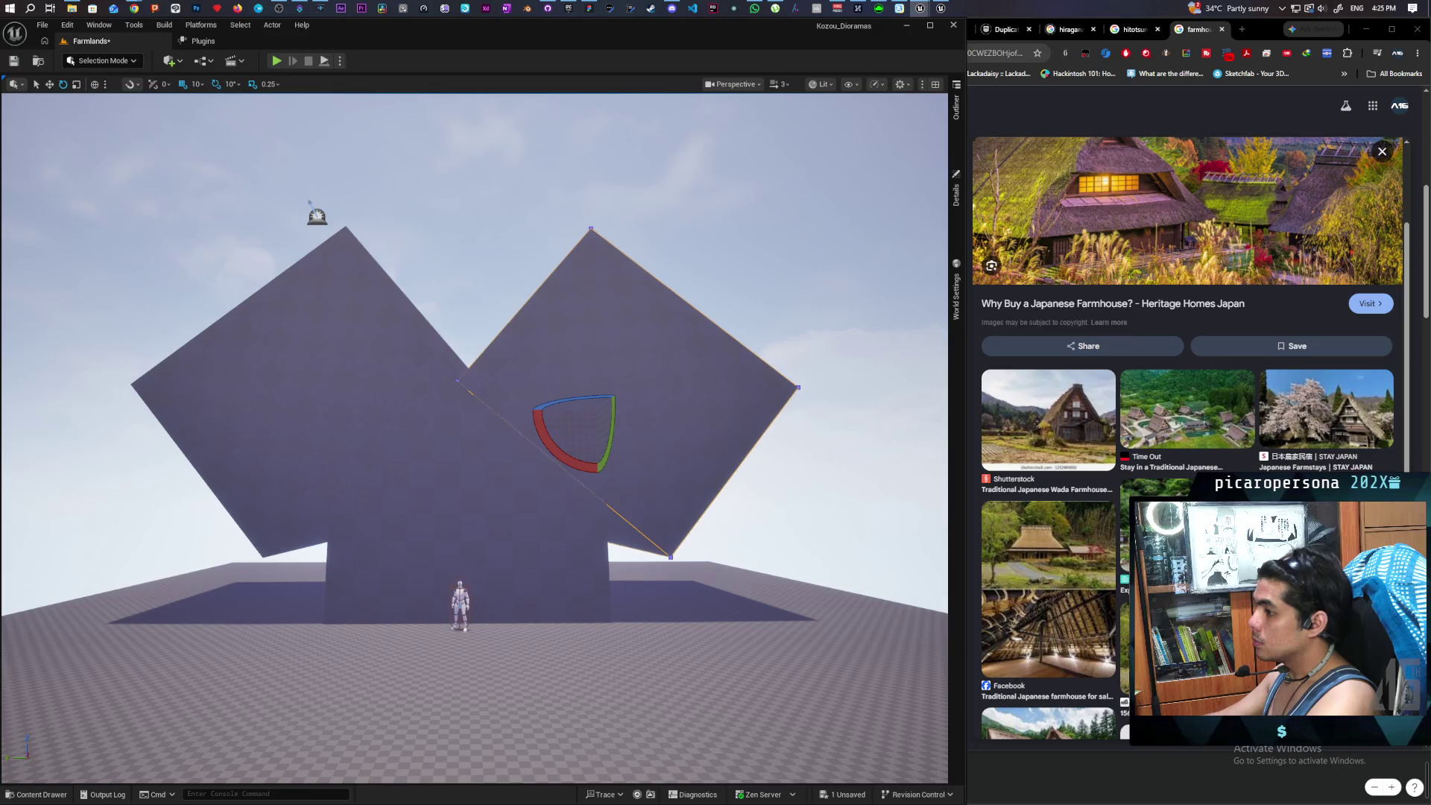
pyautogui.press('Left')
pyautogui.press('Left')
pyautogui.press('Left')
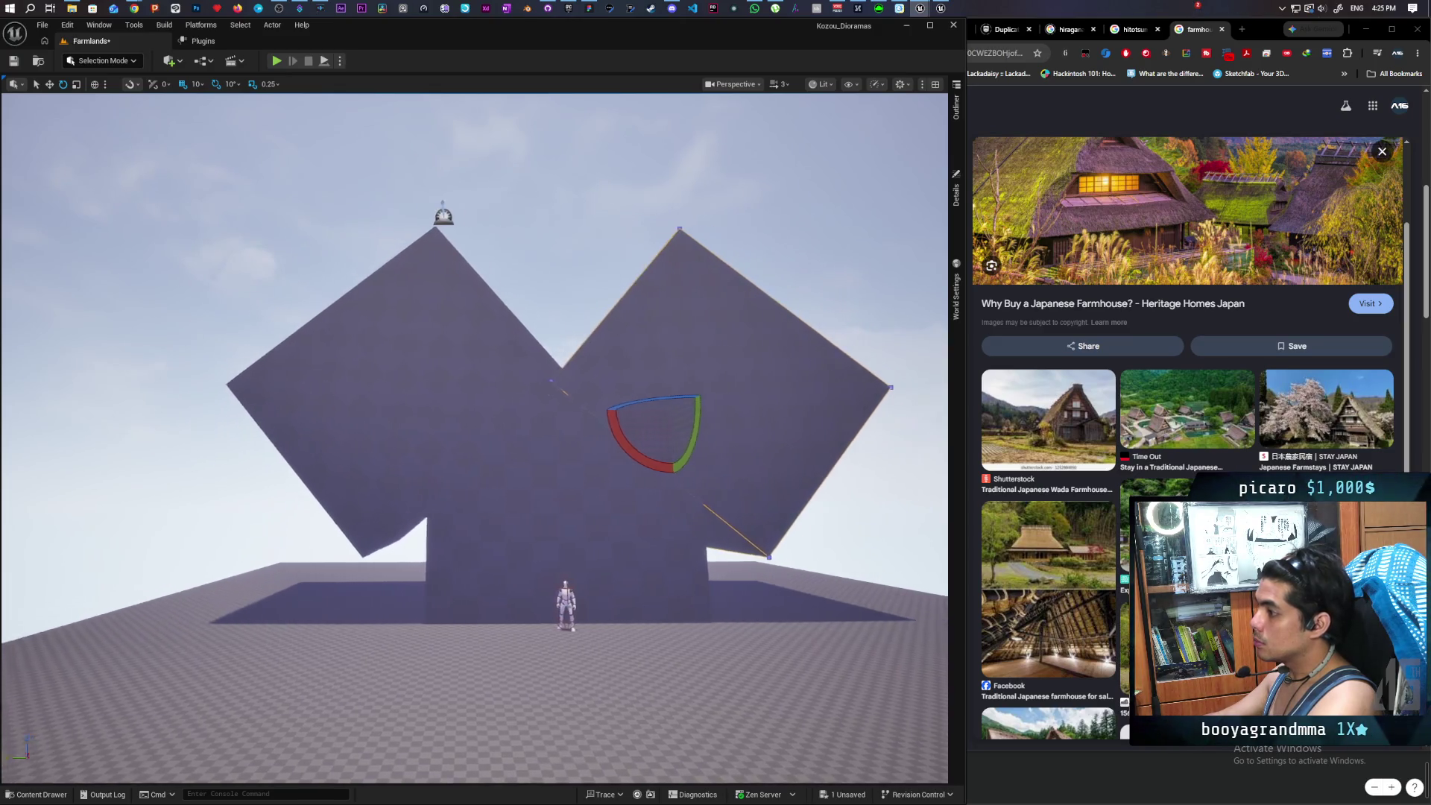
pyautogui.click(418, 368)
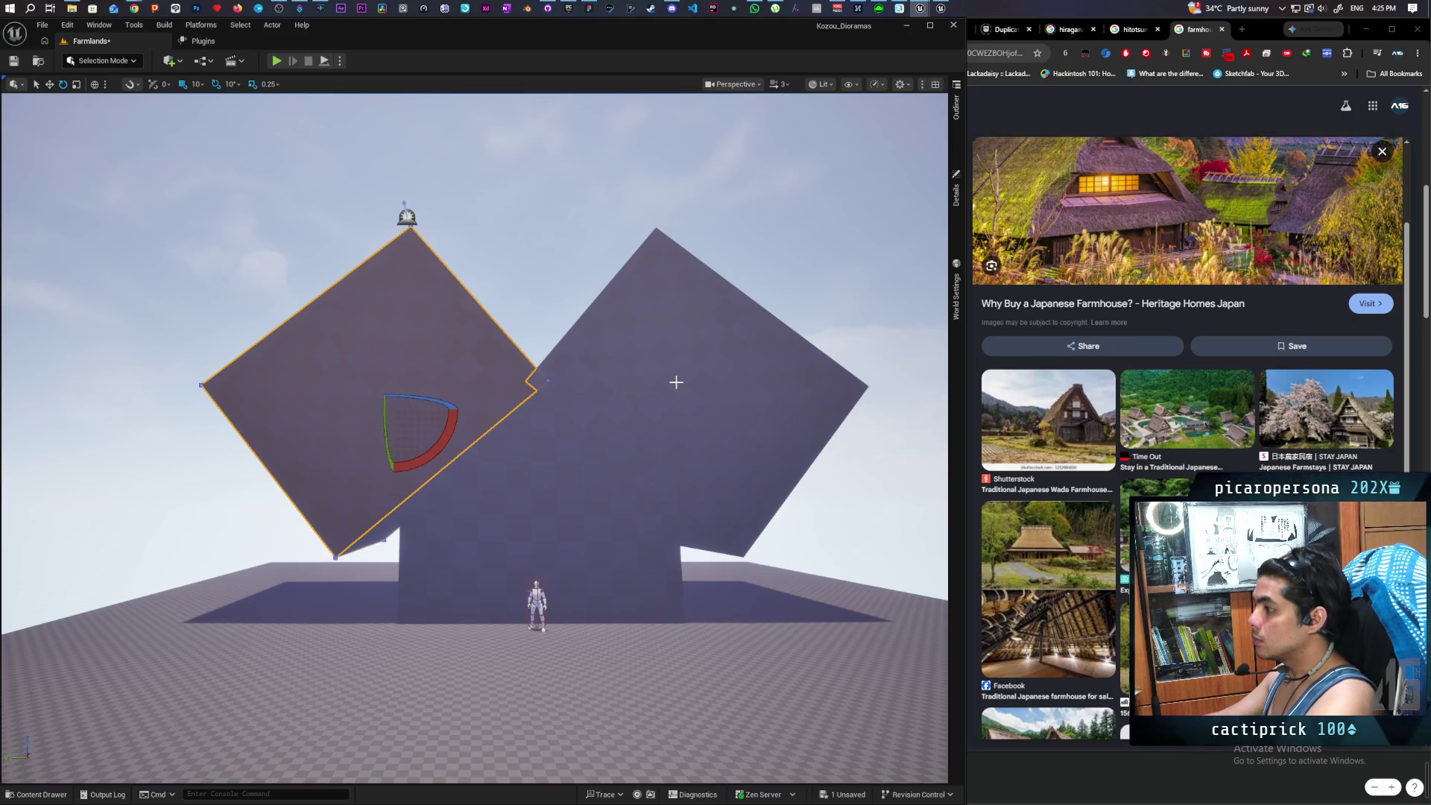
pyautogui.moveTo(675, 381)
pyautogui.mouseDown()
pyautogui.moveTo(641, 447)
pyautogui.moveTo(648, 462)
pyautogui.moveTo(763, 291)
pyautogui.mouseUp()
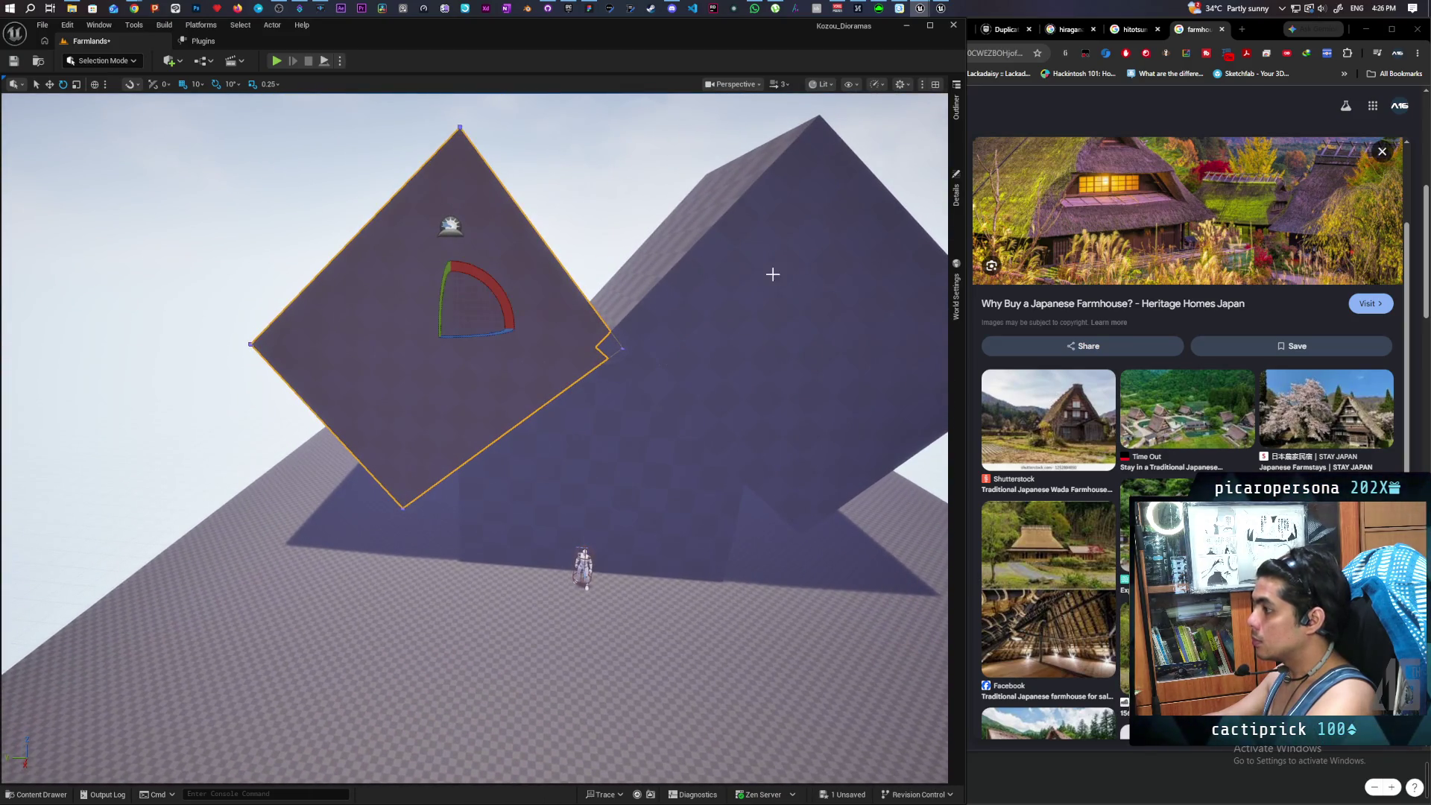
pyautogui.click(956, 190)
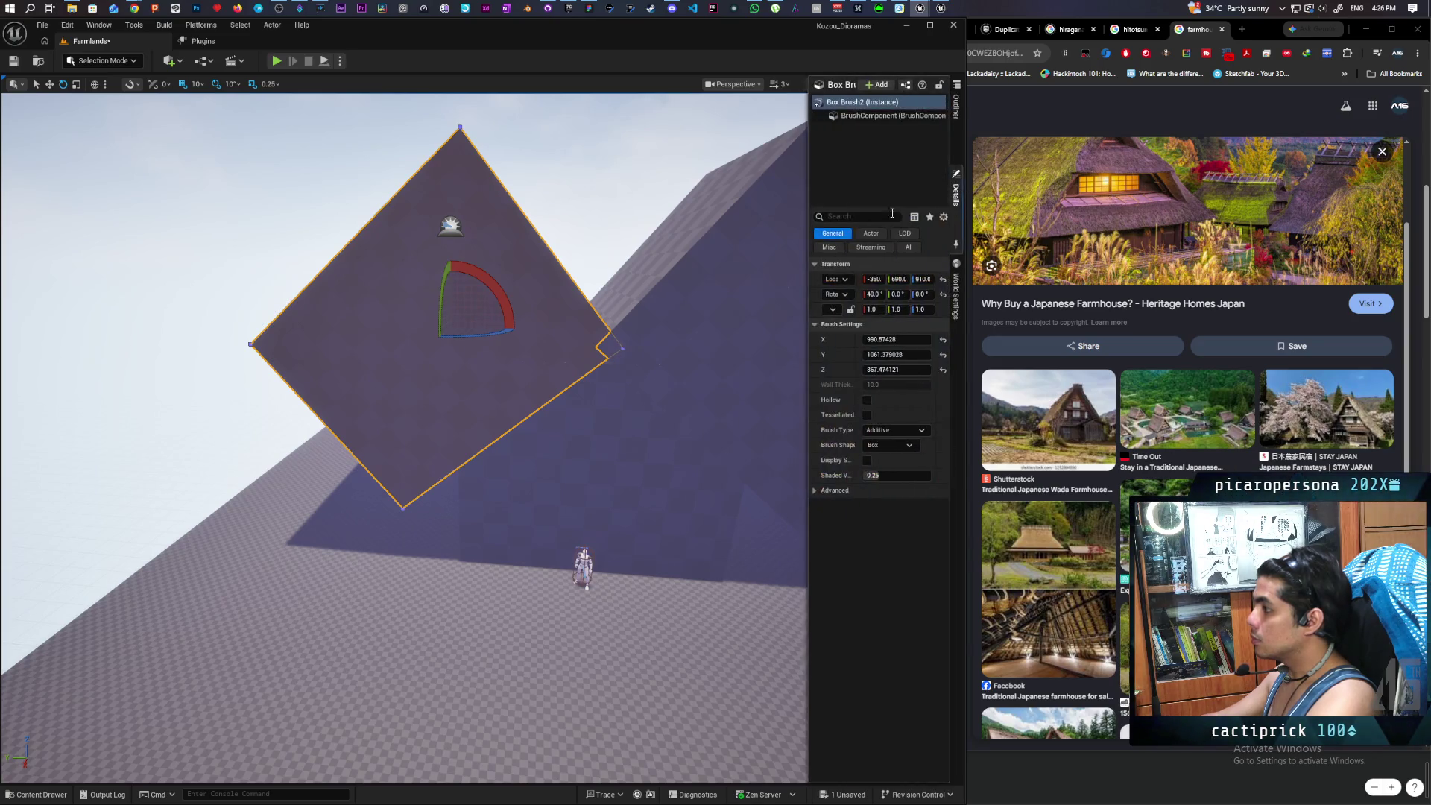
# - Select both roof brushes and set their brush Z size to 10, then 20, then 100
pyautogui.click(957, 108)
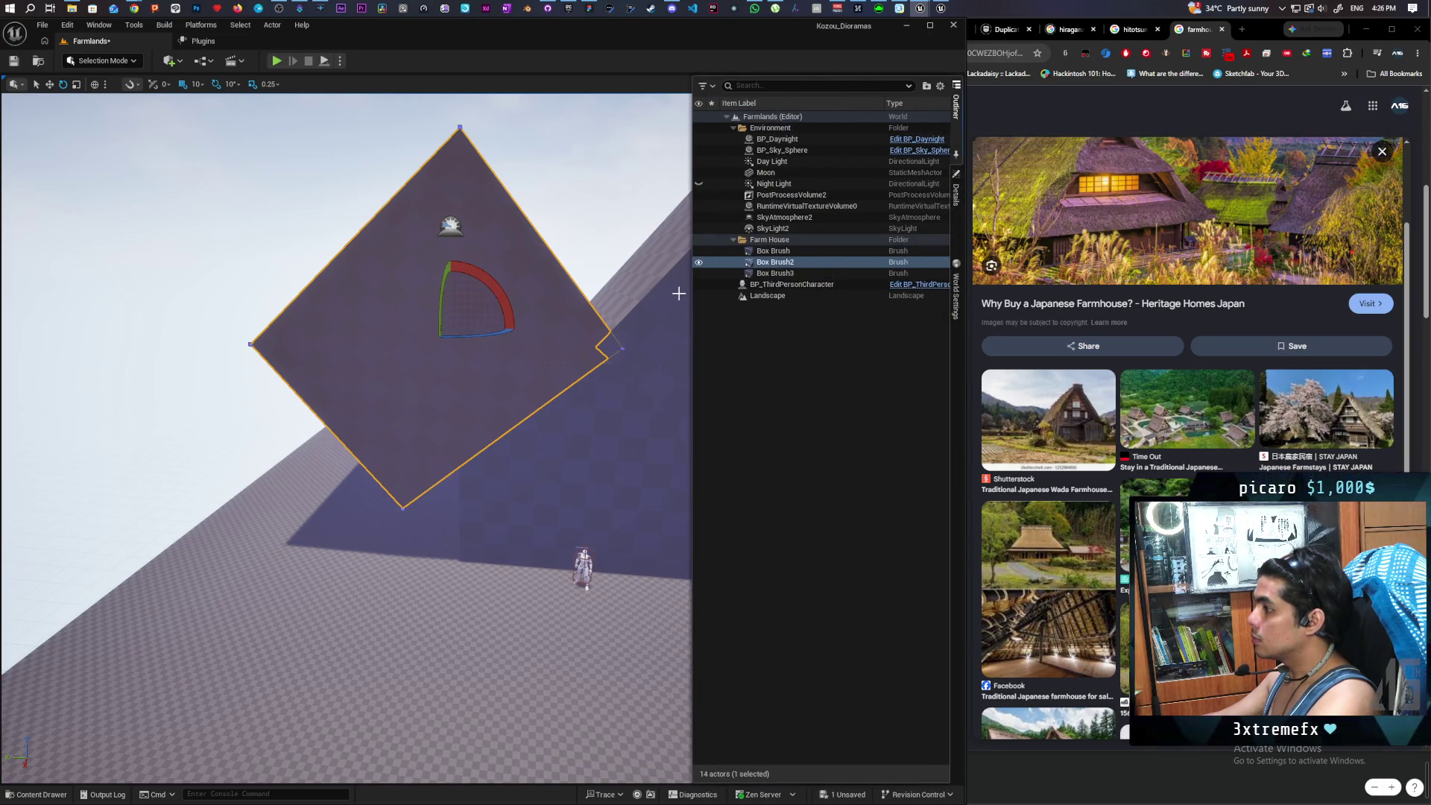
pyautogui.keyDown('ctrl'); pyautogui.click(775, 273); pyautogui.keyUp('ctrl')
pyautogui.click(956, 190)
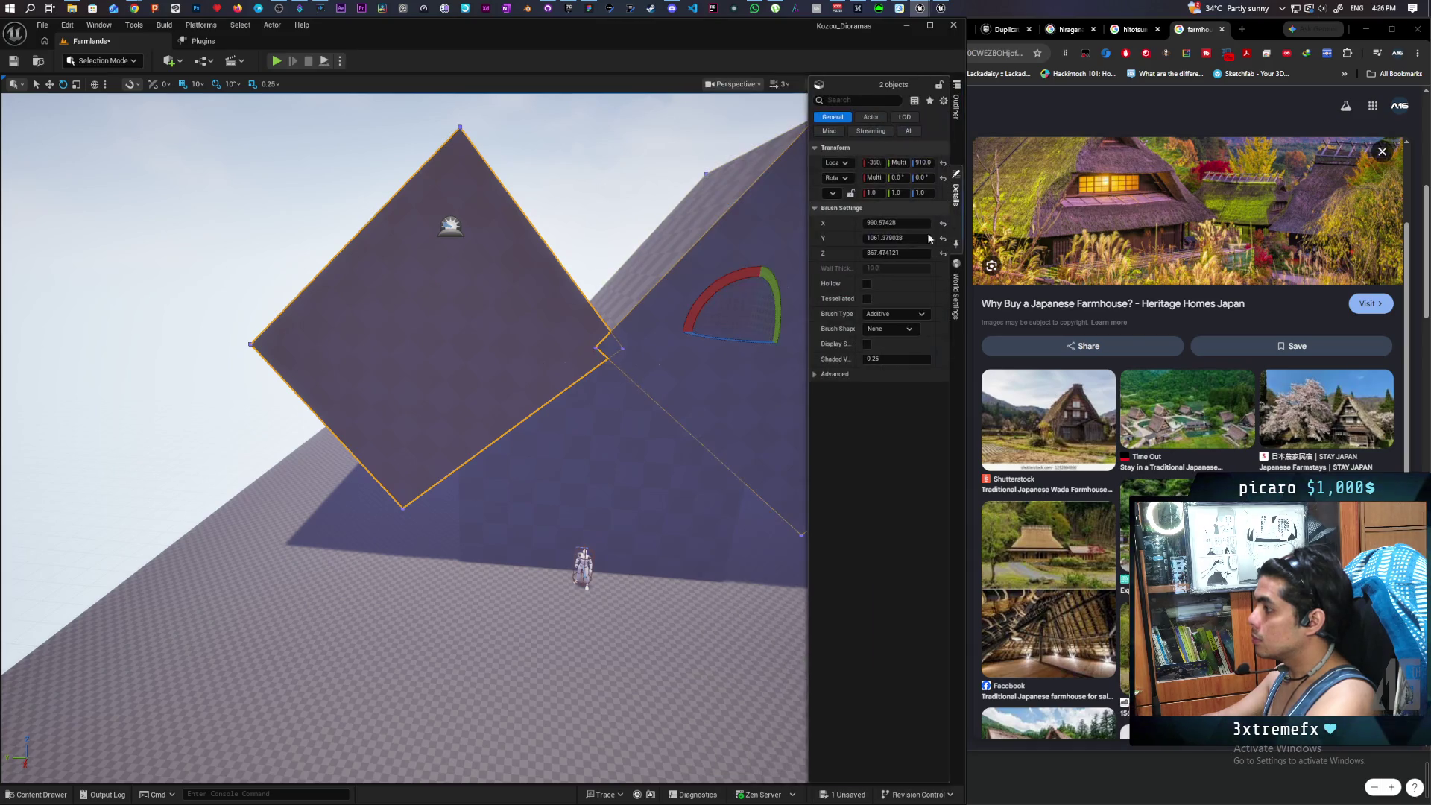
pyautogui.moveTo(716, 397)
pyautogui.mouseDown()
pyautogui.moveTo(693, 417)
pyautogui.moveTo(700, 406)
pyautogui.mouseUp()
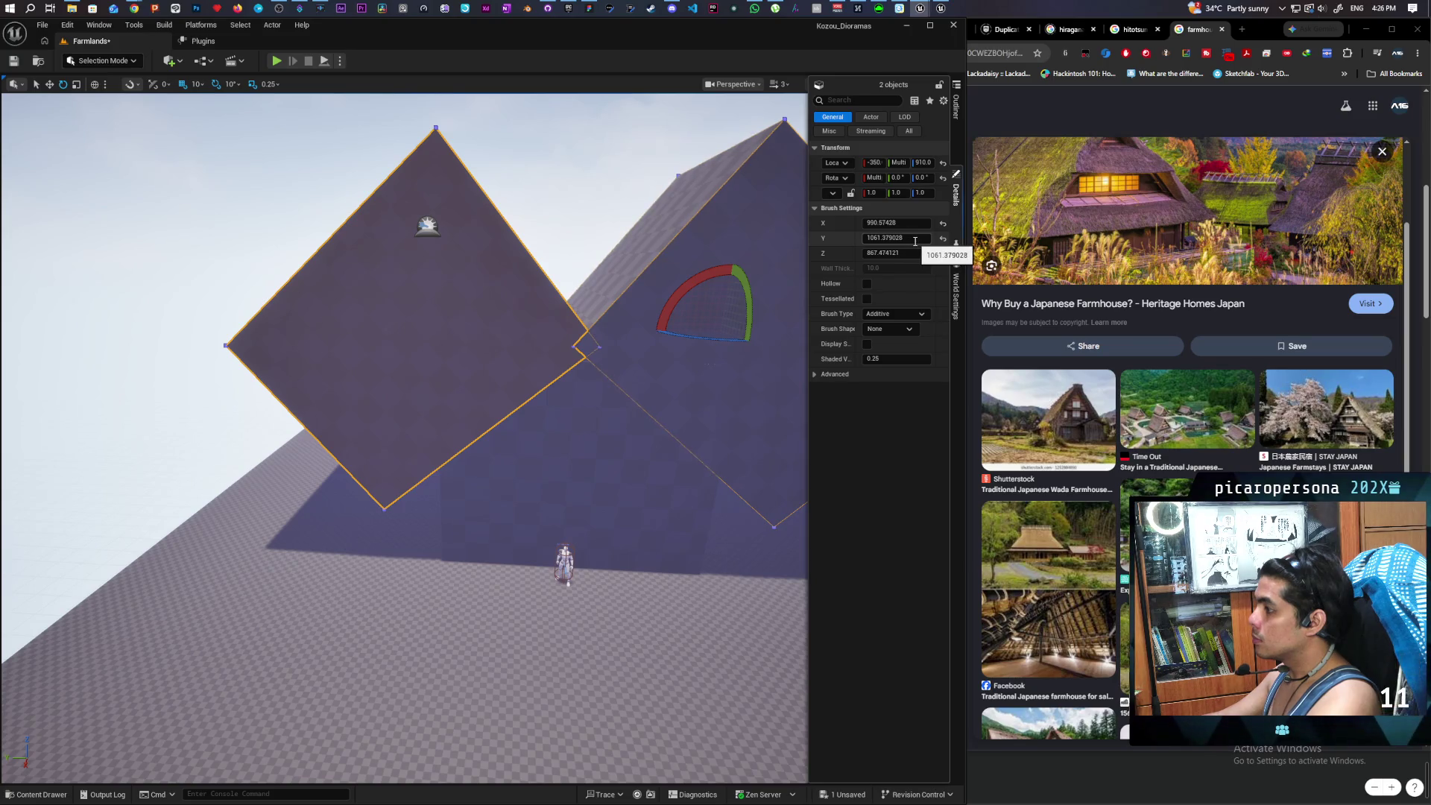
pyautogui.click(913, 254)
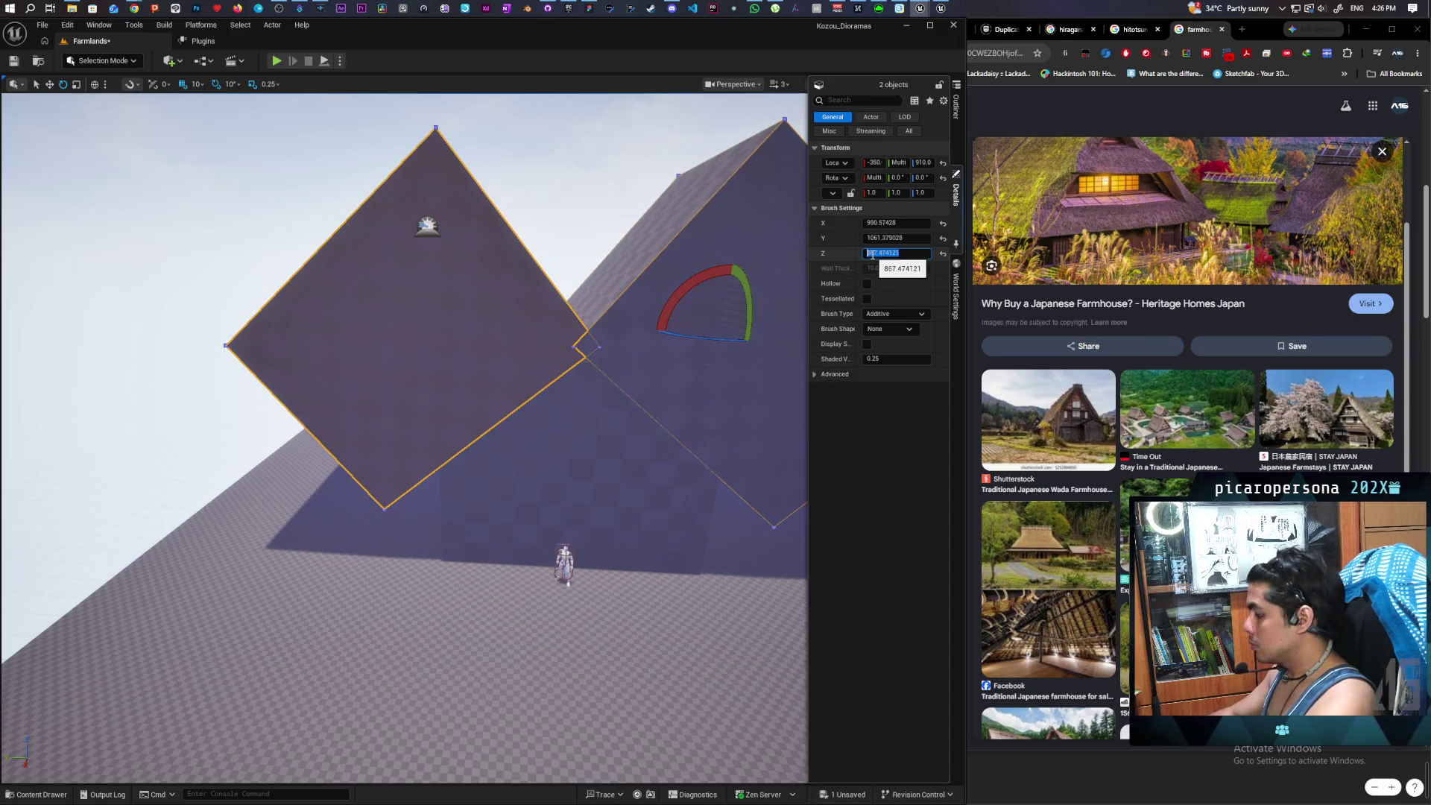
pyautogui.write('10')
pyautogui.press('Return')
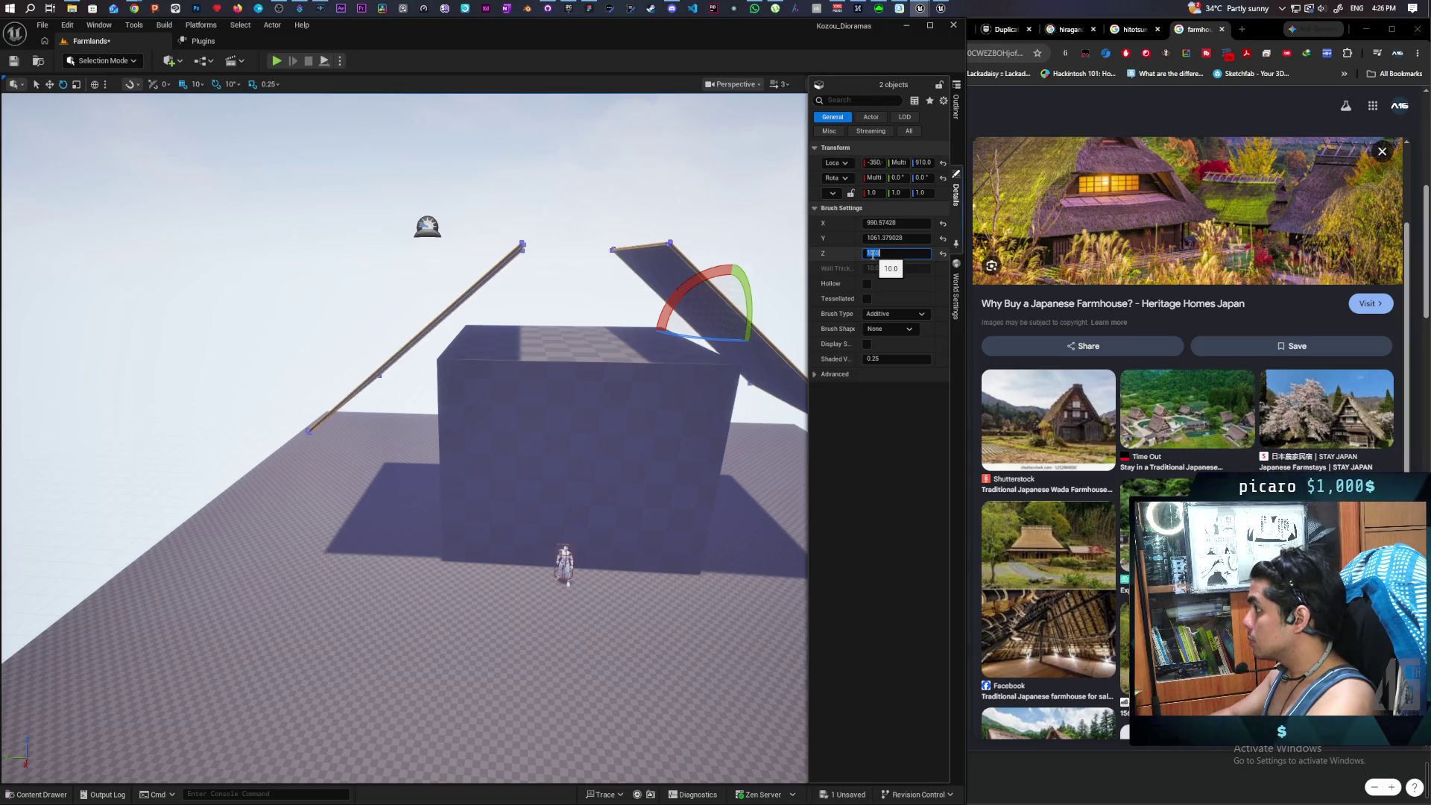
pyautogui.write('20')
pyautogui.press('Return')
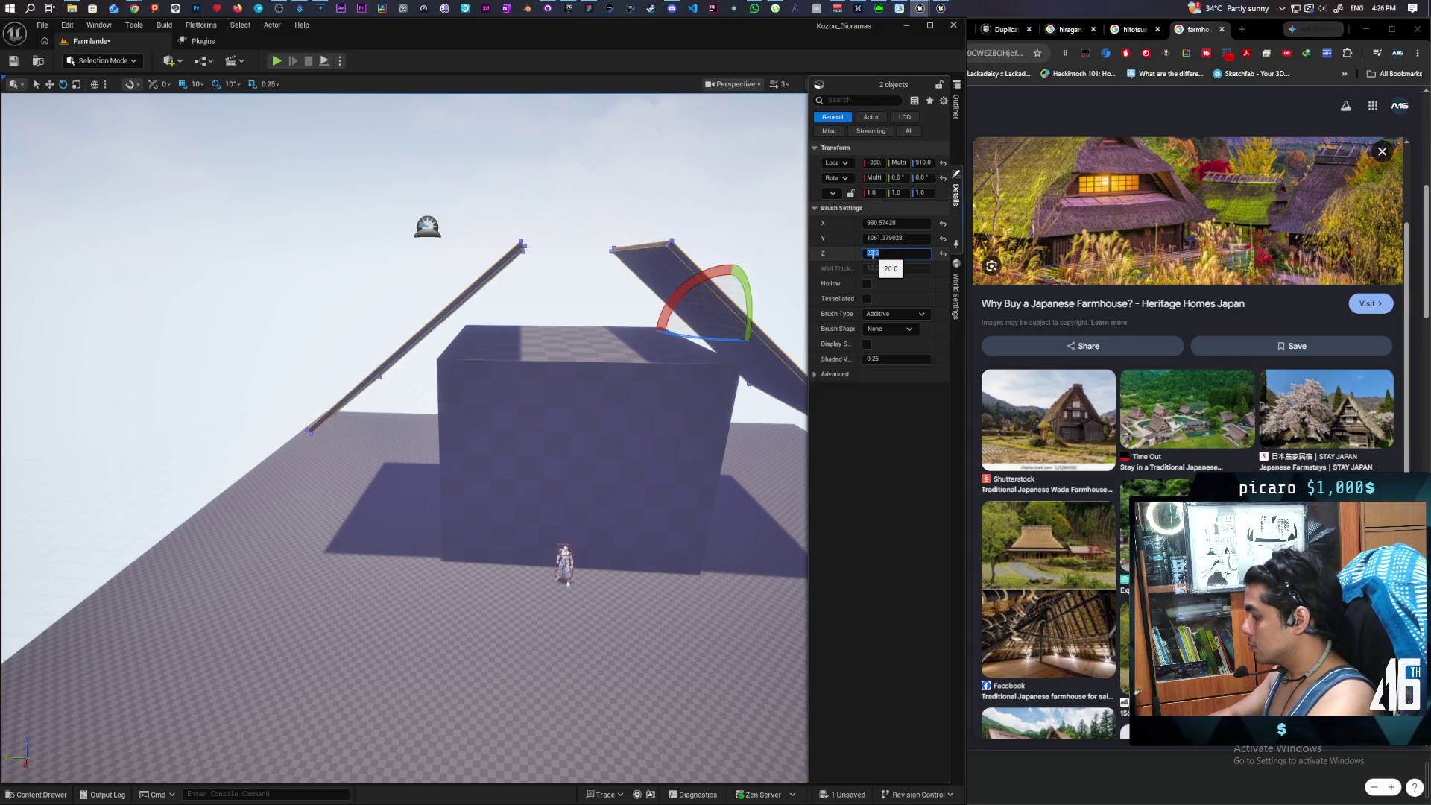
pyautogui.write('0')
pyautogui.press('Return')
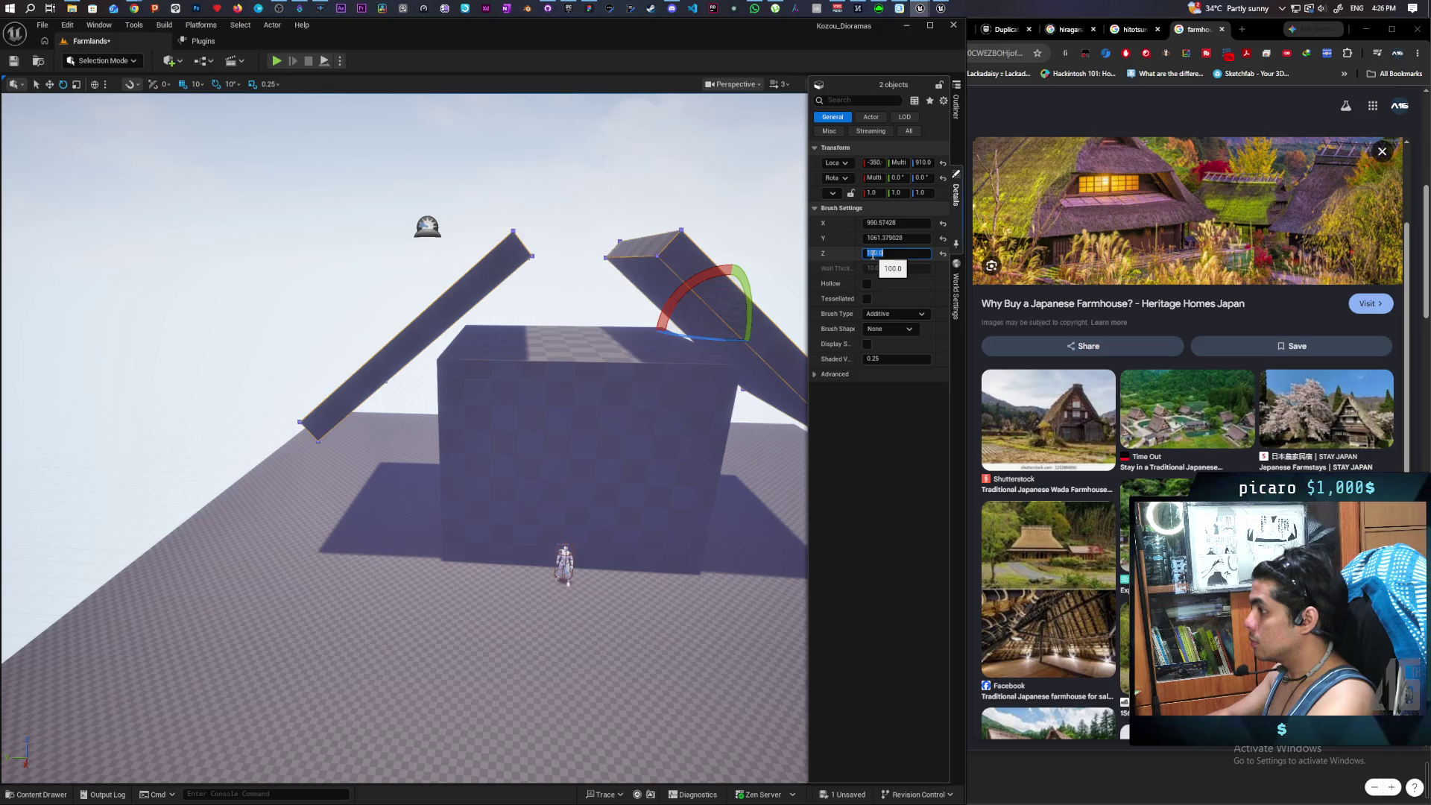
# - Lengthen both roof slabs to a brush Y size of 2000
pyautogui.moveTo(720, 412)
pyautogui.mouseDown()
pyautogui.moveTo(753, 412)
pyautogui.moveTo(712, 413)
pyautogui.mouseUp()
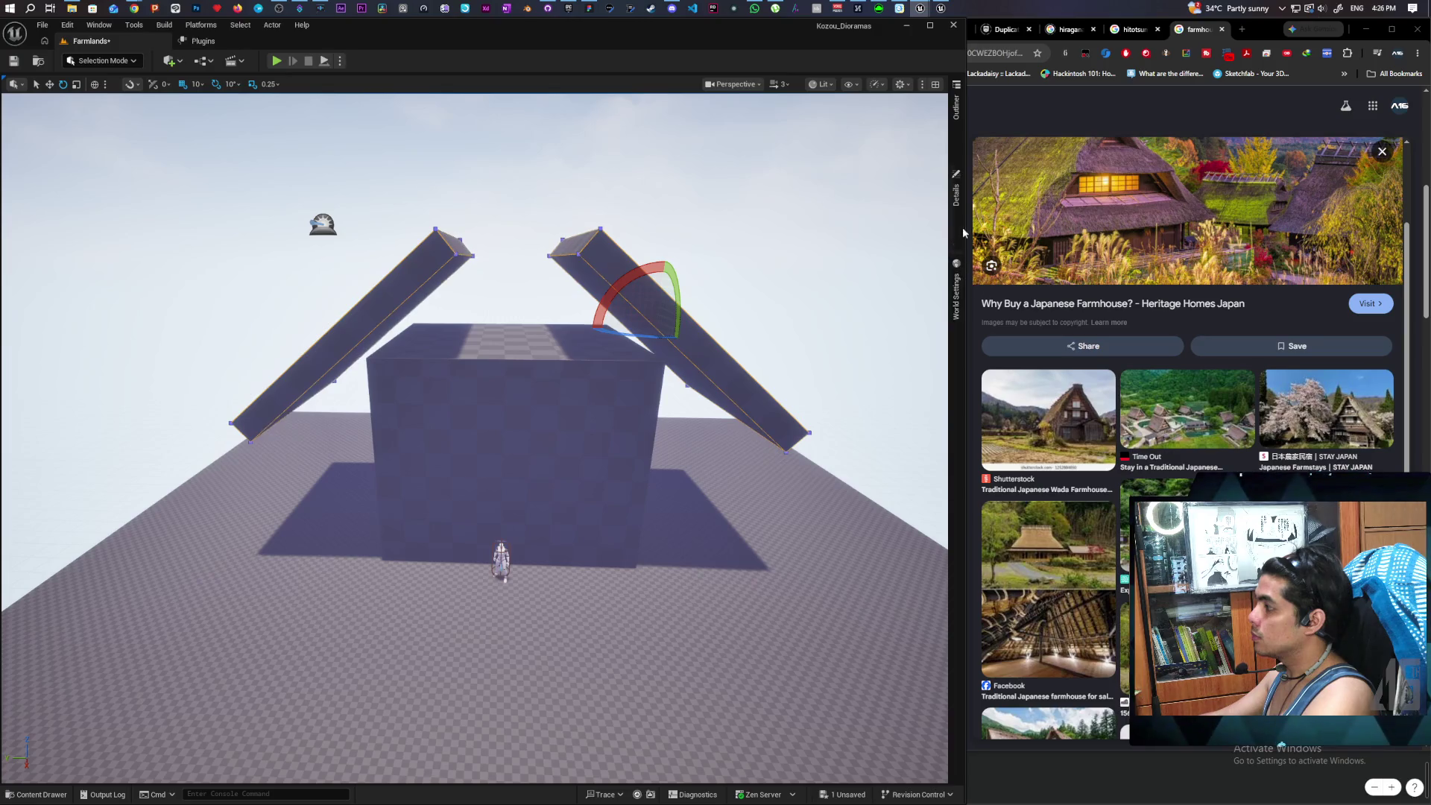
pyautogui.click(956, 190)
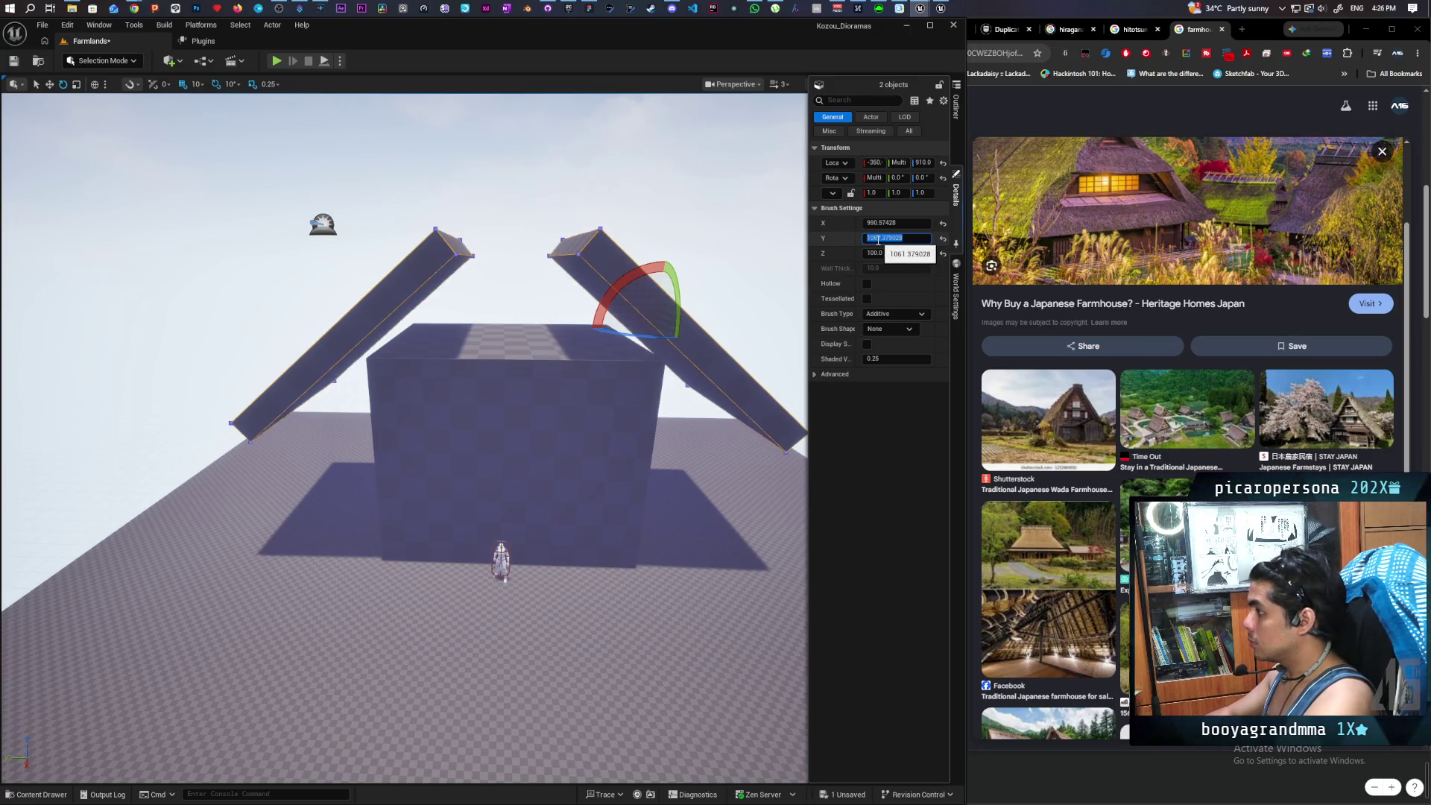
pyautogui.write('2000')
pyautogui.press('Return')
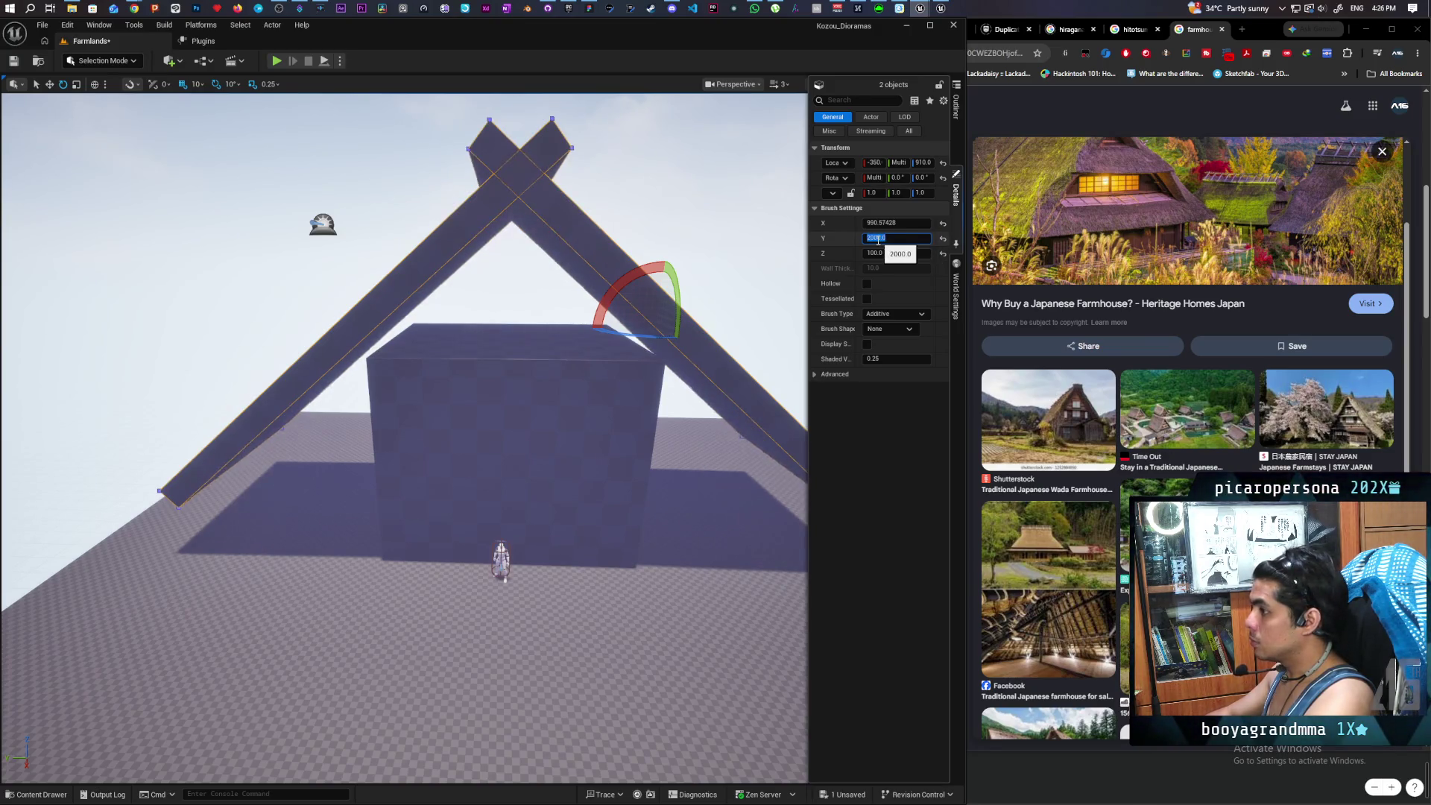
pyautogui.scroll(-5, 618, 413)
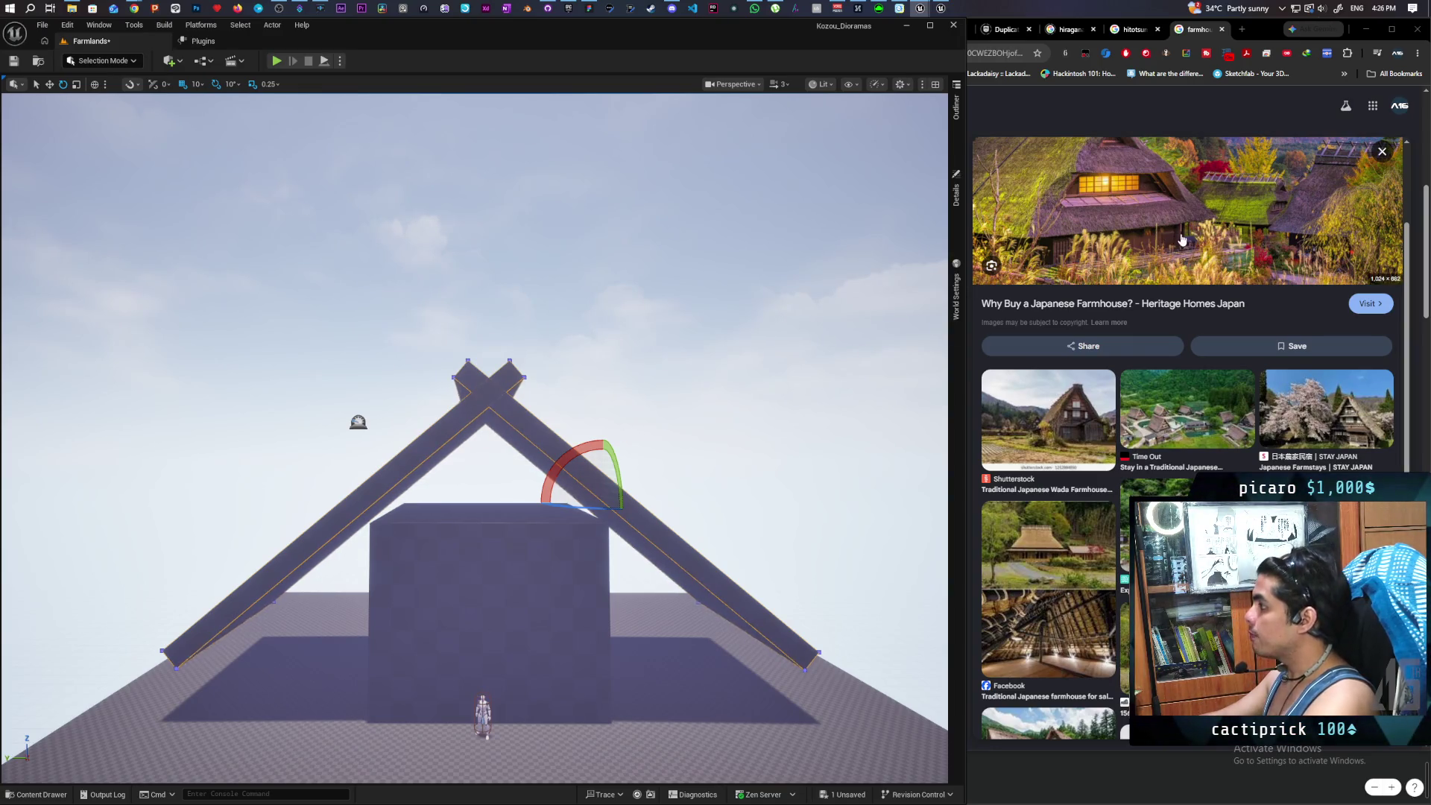
pyautogui.click(1354, 212)
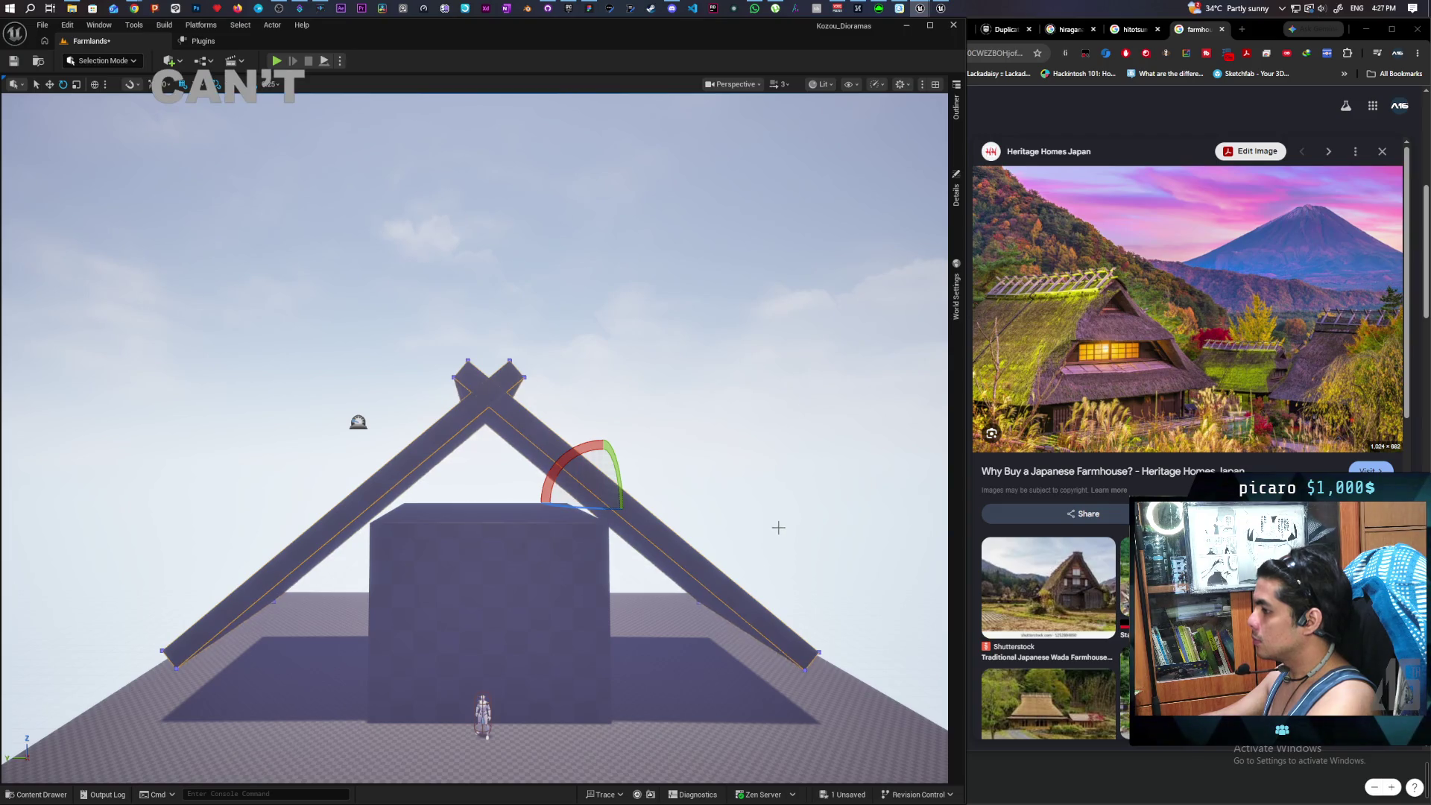
# - Rotate the left and right roof slabs about 10° steeper so they meet at one ridge
pyautogui.click(387, 469)
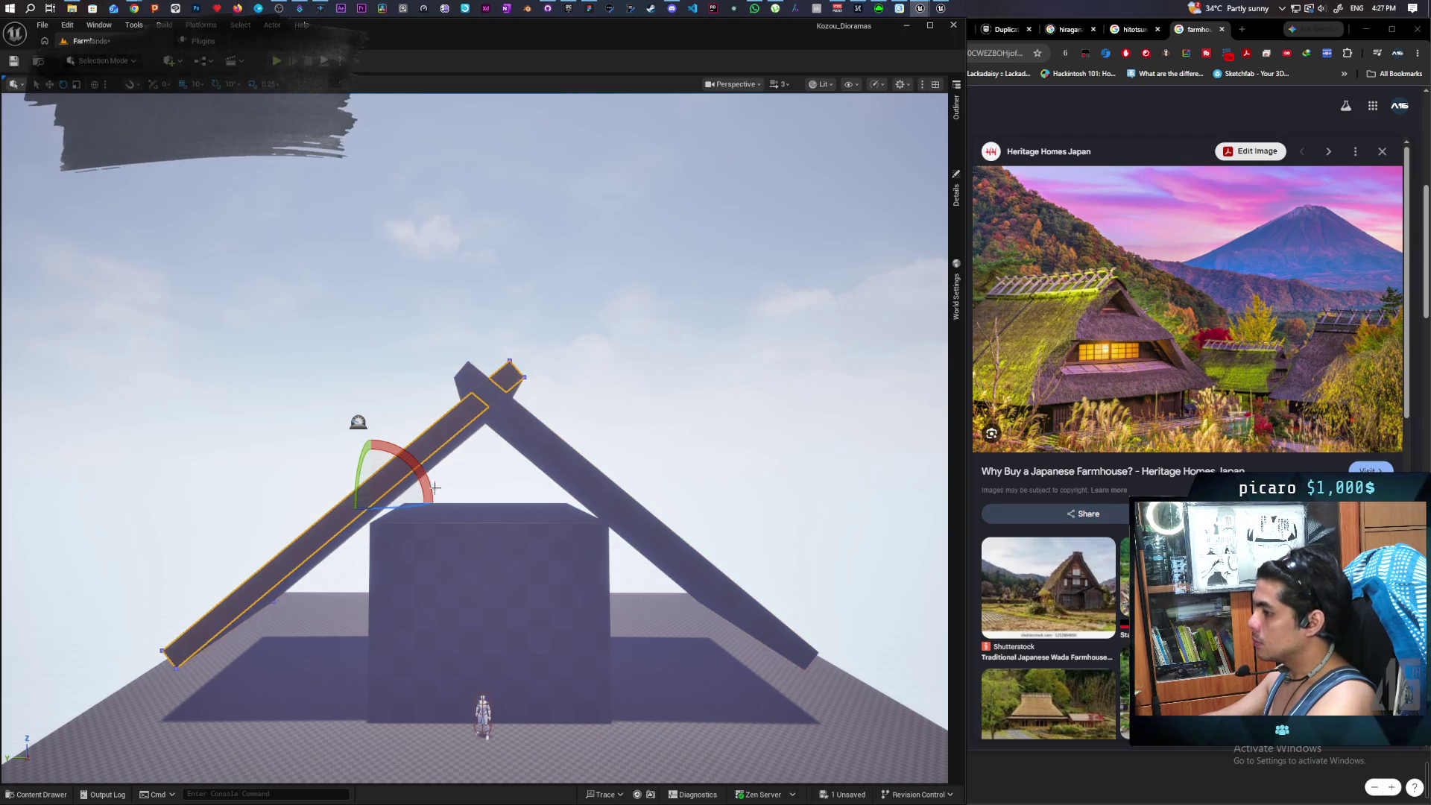
pyautogui.moveTo(436, 487); pyautogui.dragTo(520, 472)
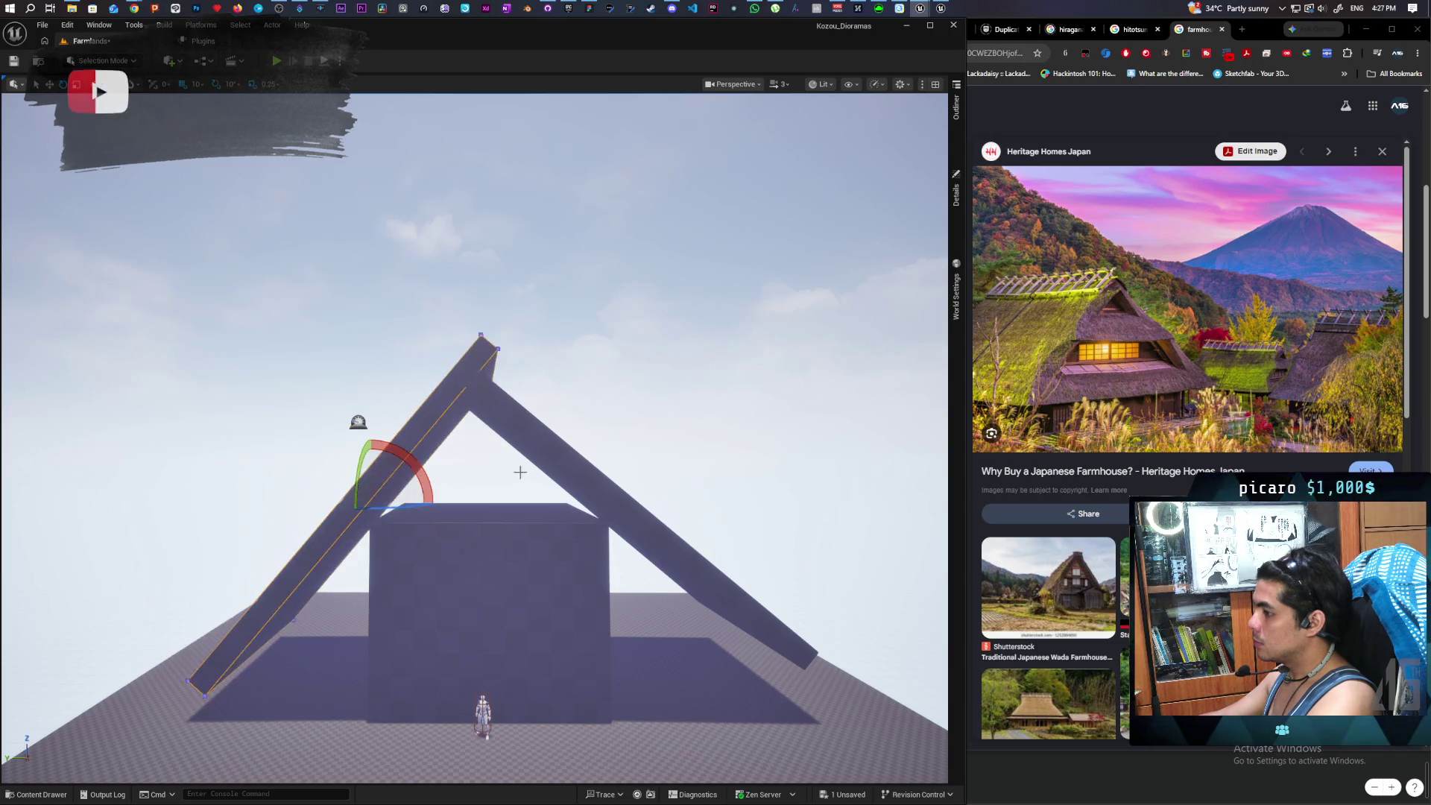
pyautogui.click(566, 462)
pyautogui.moveTo(605, 445)
pyautogui.mouseDown()
pyautogui.moveTo(698, 451)
pyautogui.moveTo(690, 417)
pyautogui.moveTo(652, 406)
pyautogui.moveTo(670, 406)
pyautogui.moveTo(670, 387)
pyautogui.moveTo(727, 407)
pyautogui.mouseUp()
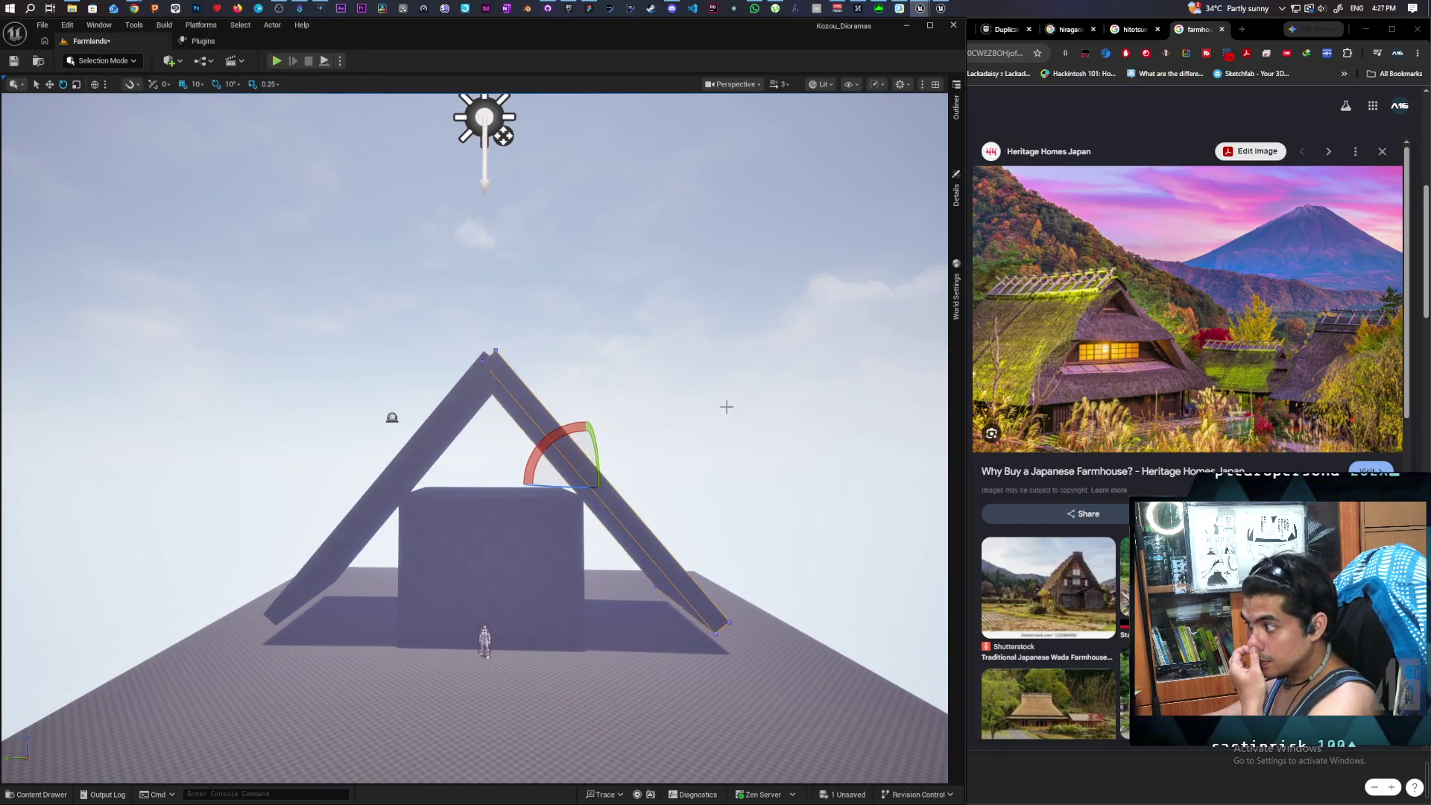
pyautogui.click(956, 106)
# - Alternately select the left and right roof slabs to compare their location and brush settings
pyautogui.click(468, 385)
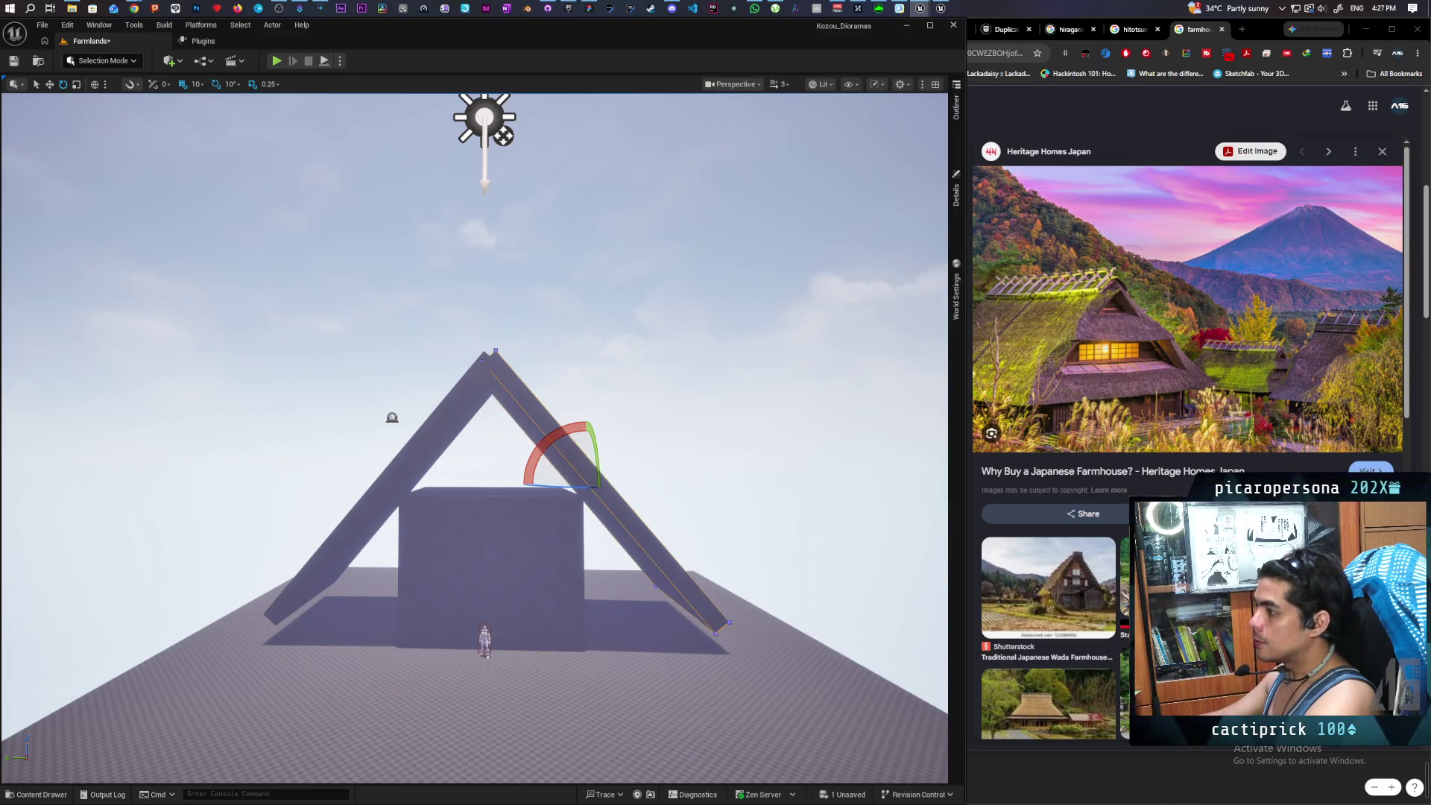
pyautogui.click(953, 200)
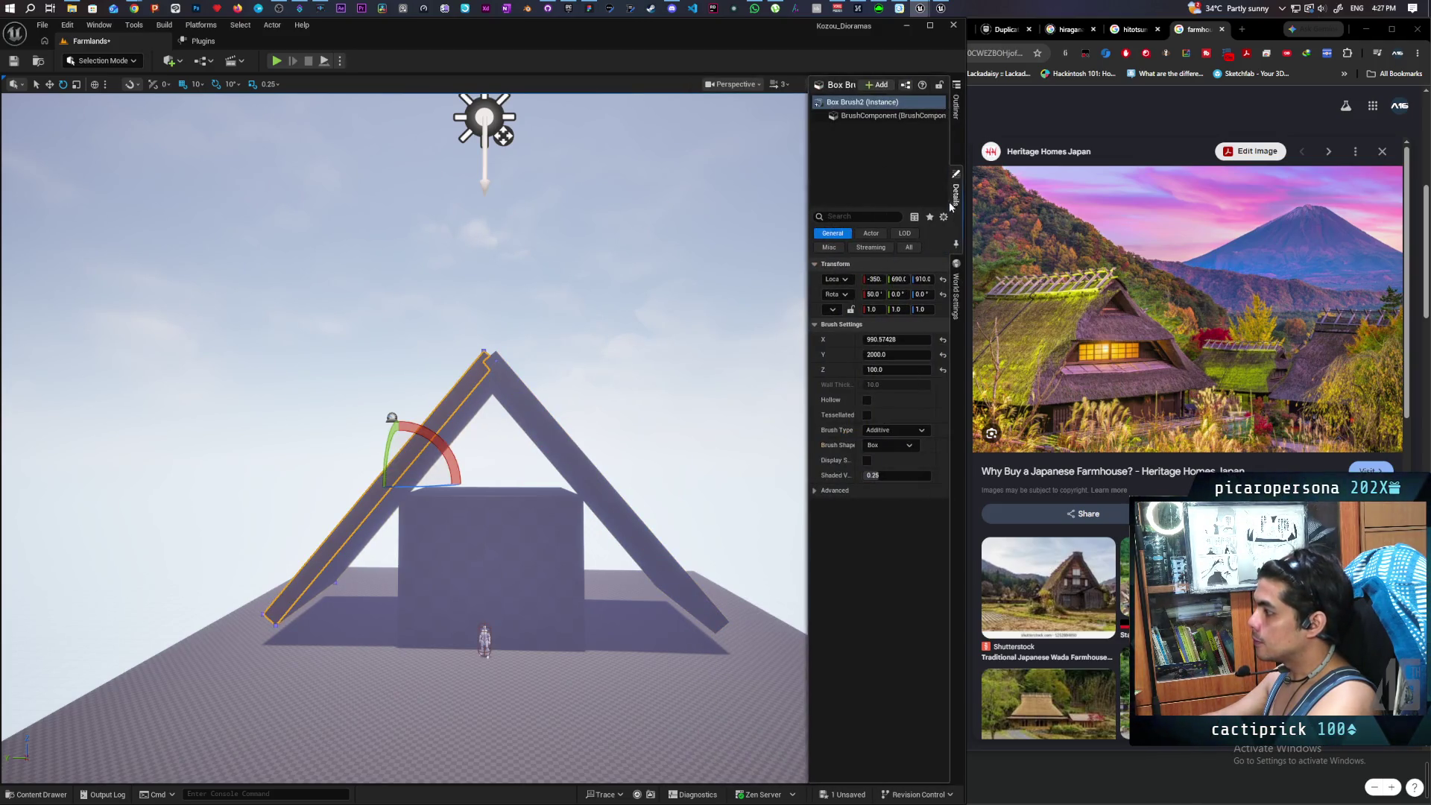
pyautogui.click(538, 419)
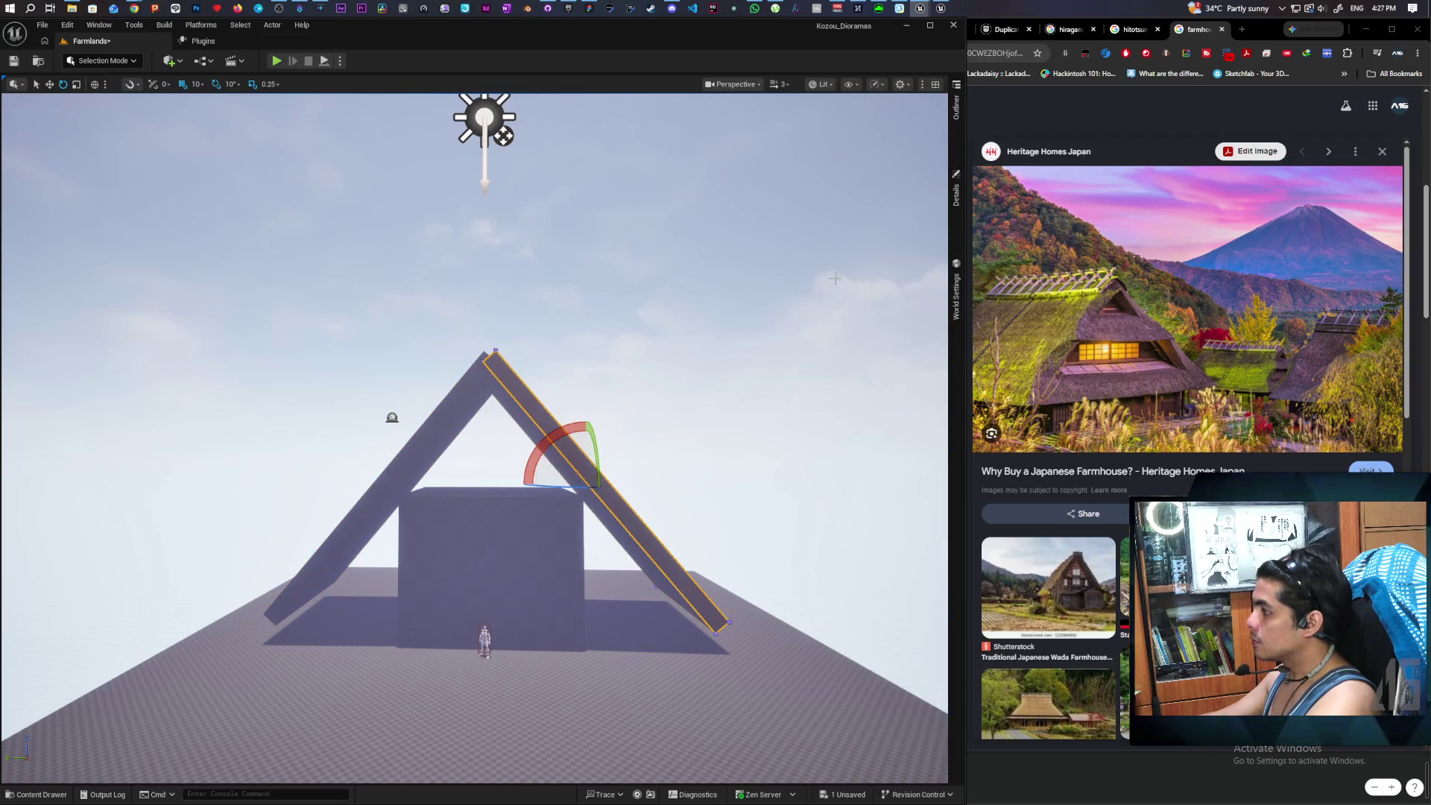
pyautogui.click(956, 200)
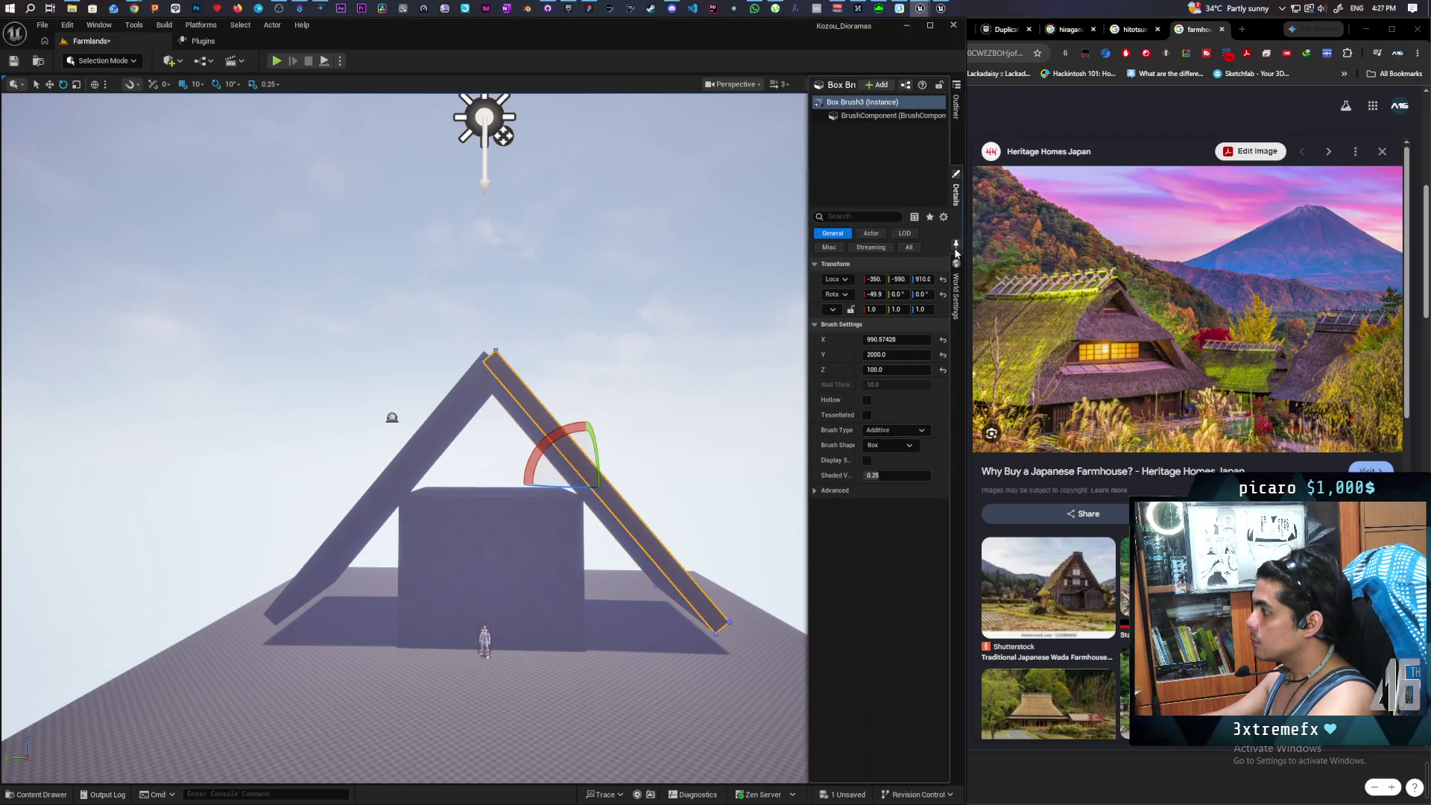
pyautogui.click(467, 408)
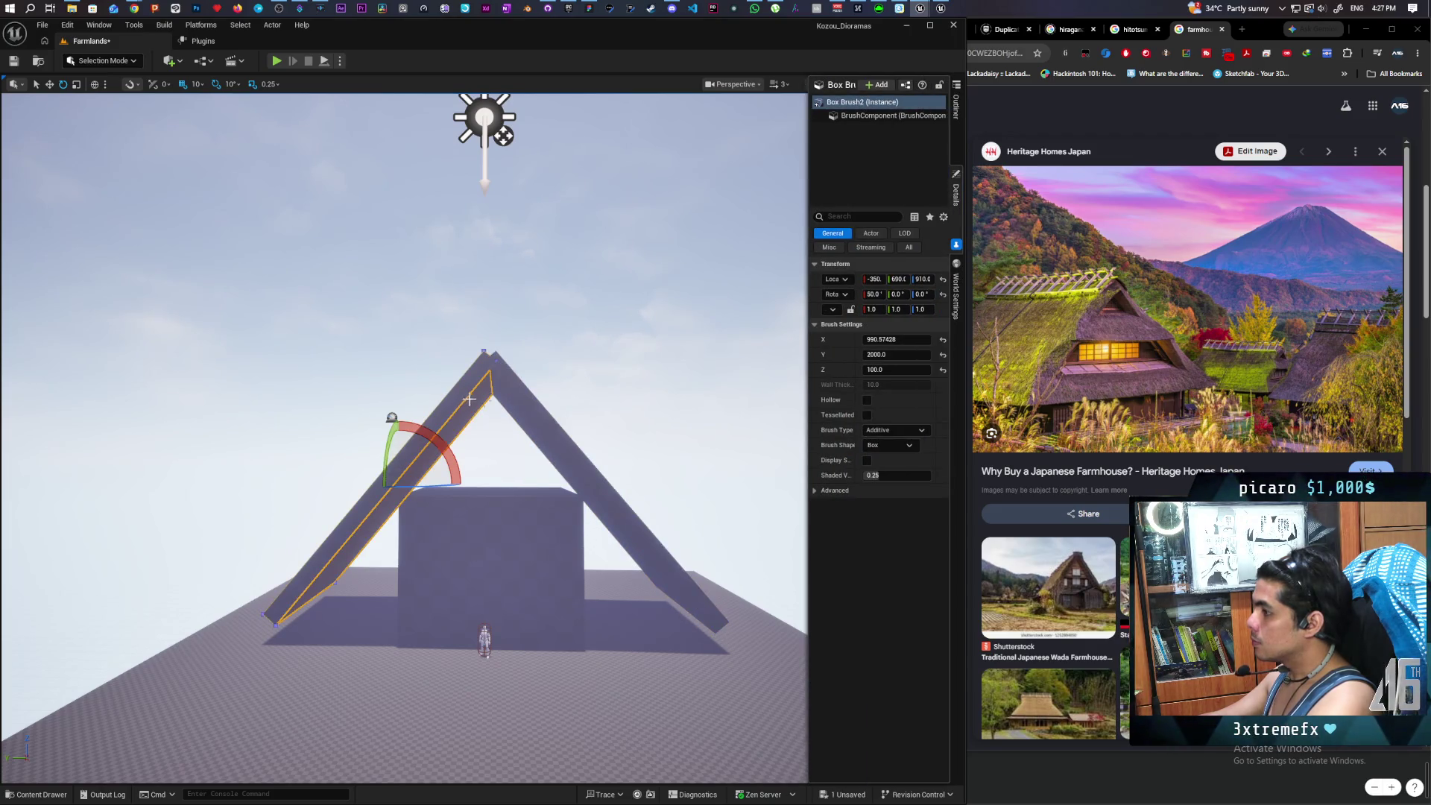
pyautogui.click(529, 404)
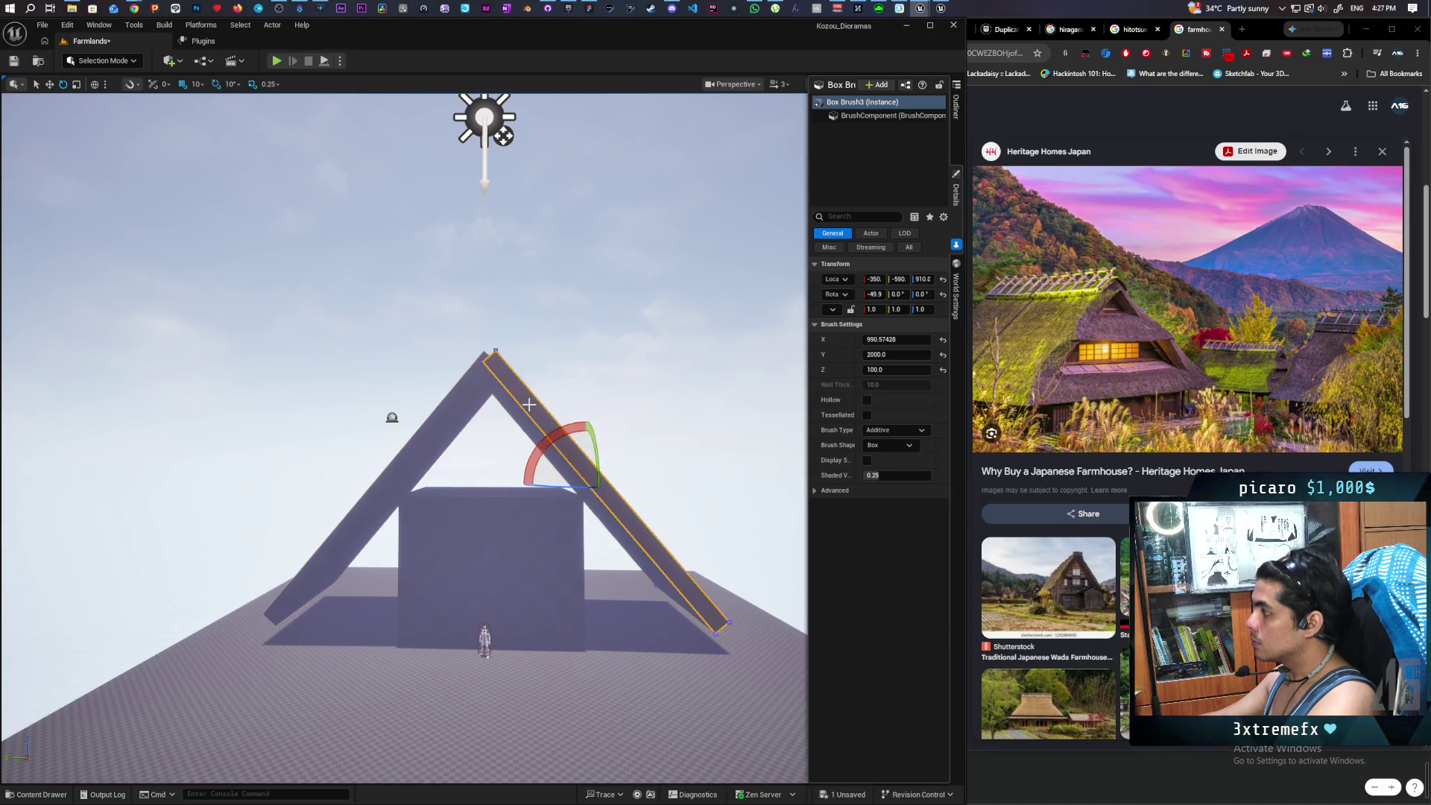
pyautogui.click(446, 401)
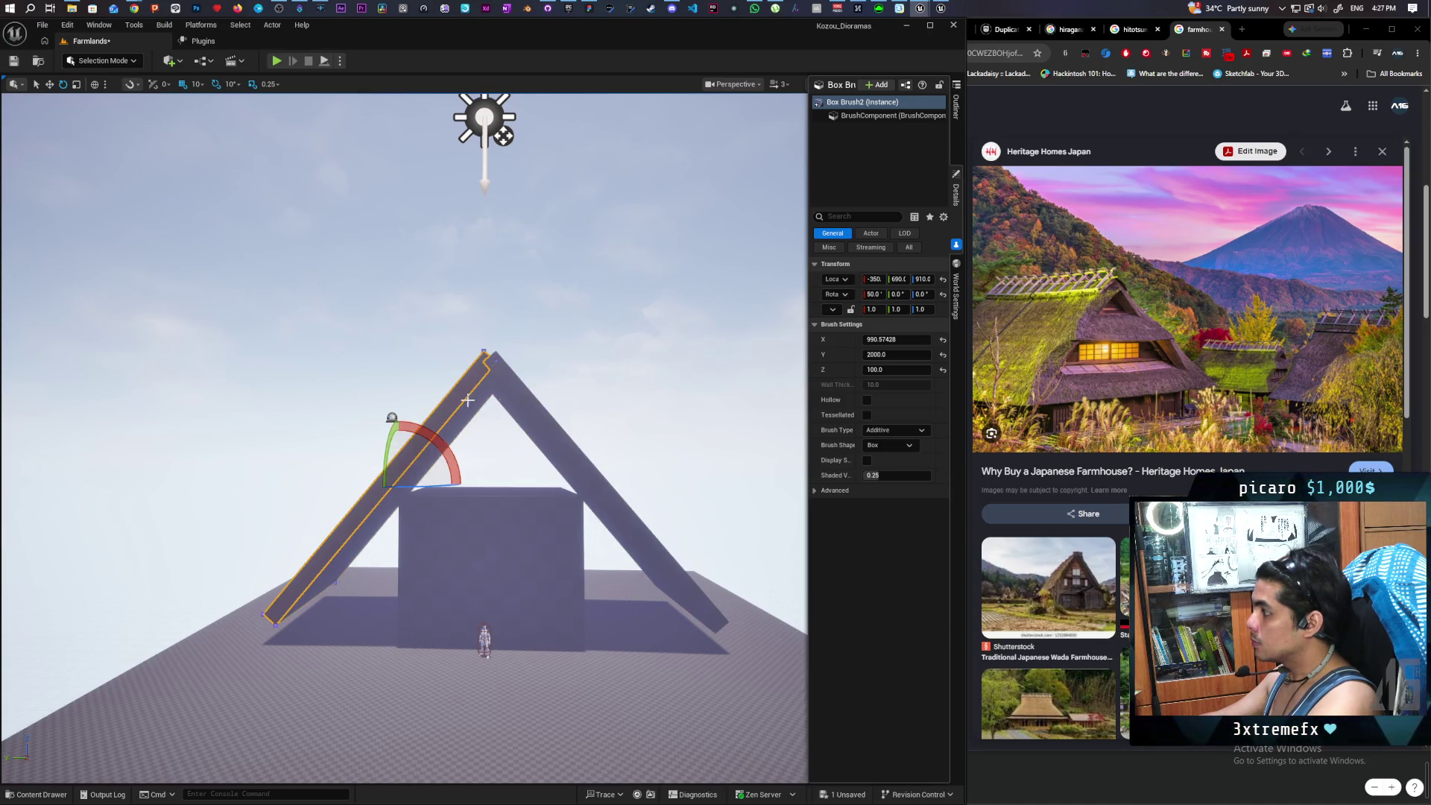
pyautogui.click(540, 409)
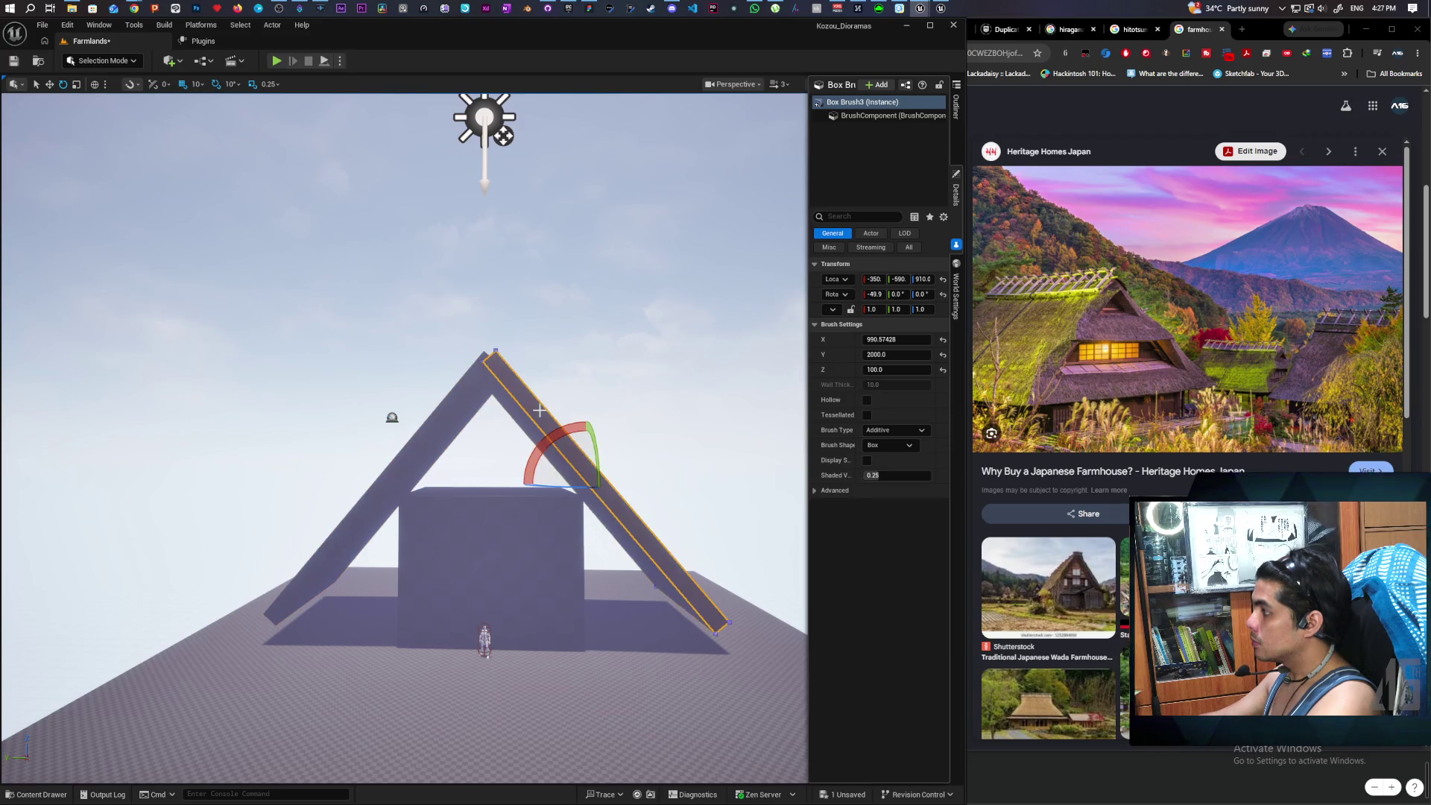
pyautogui.click(454, 401)
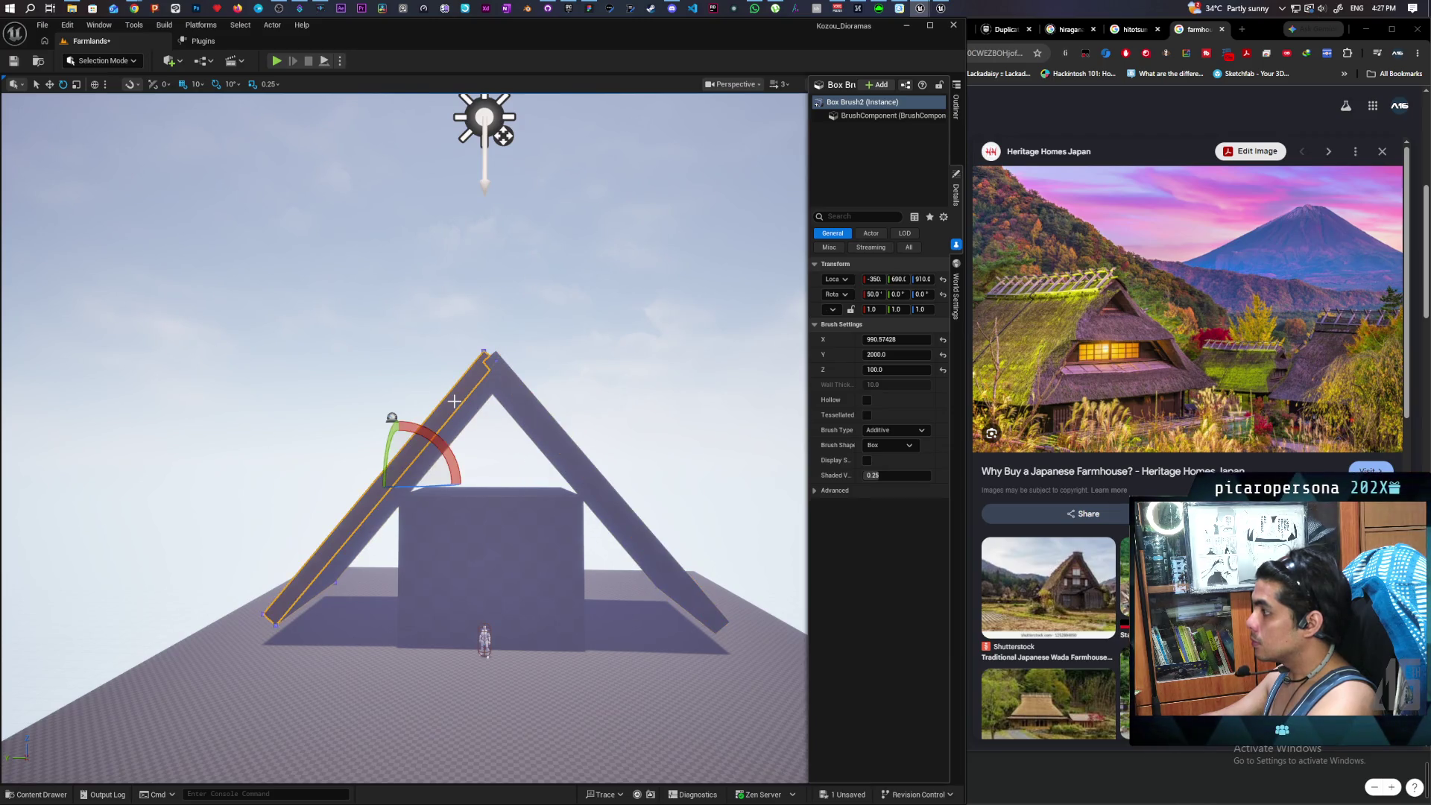
pyautogui.click(542, 406)
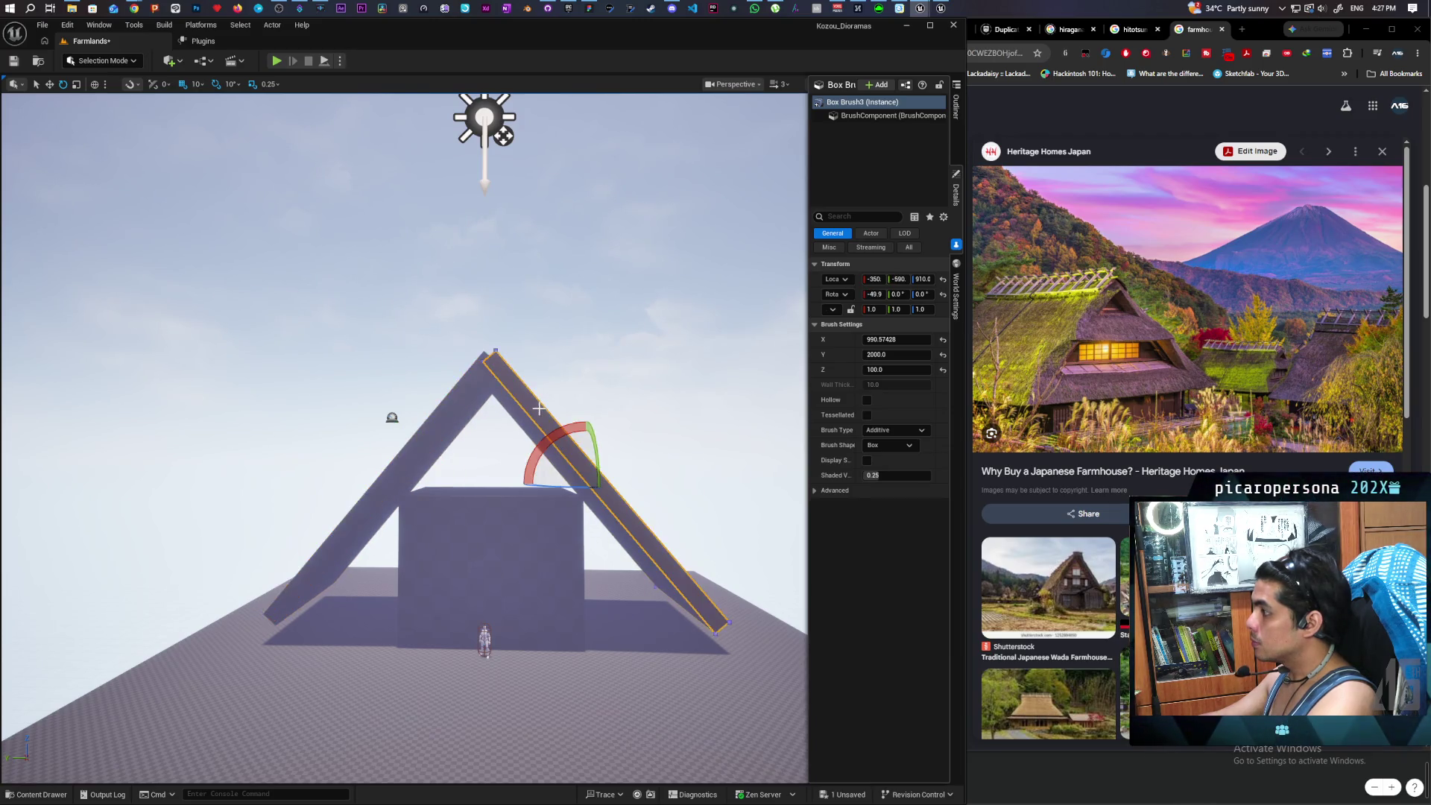
pyautogui.click(910, 277)
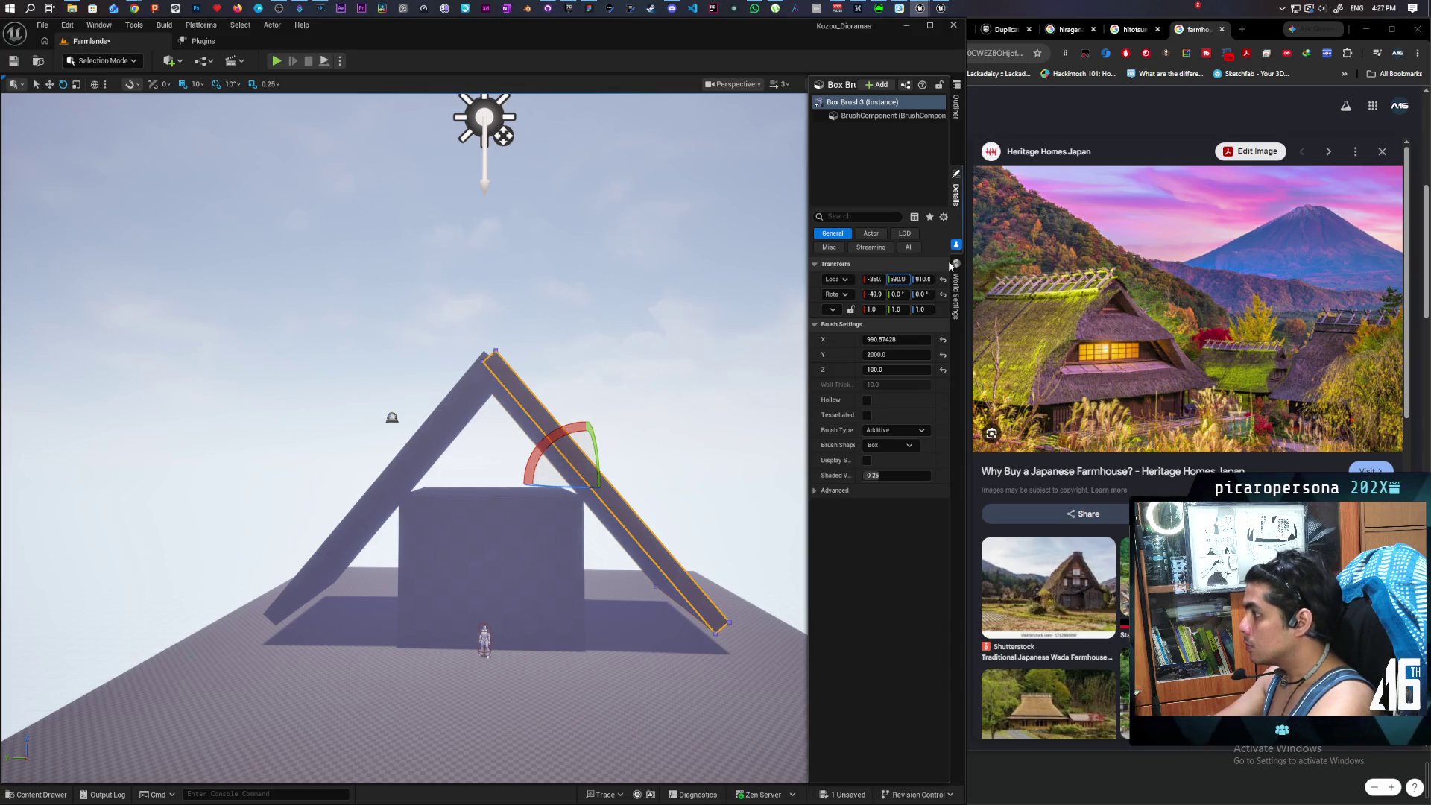
# - Set the central box's Location Y to 0
pyautogui.click(486, 529)
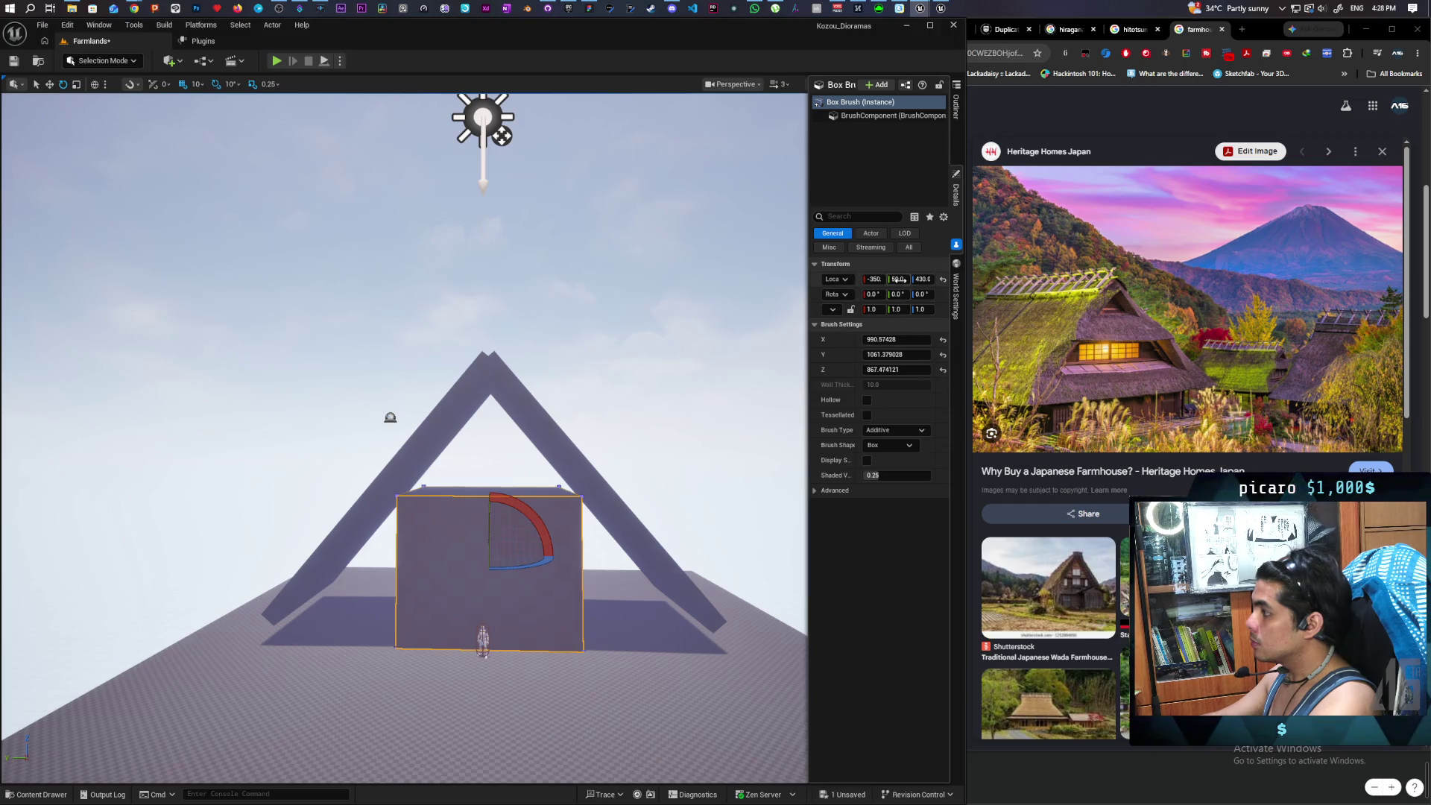
pyautogui.click(899, 279)
pyautogui.write('0')
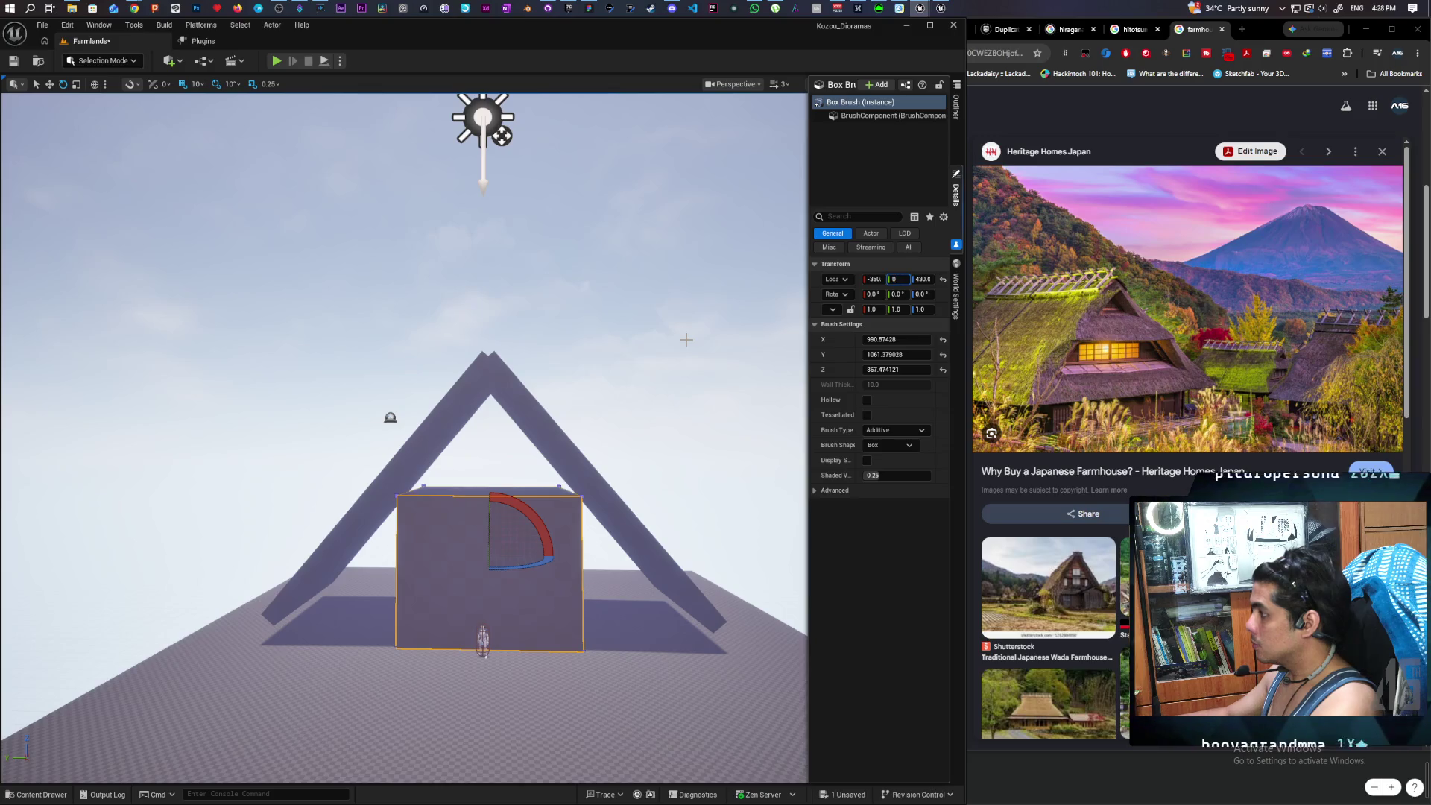
pyautogui.press('Return')
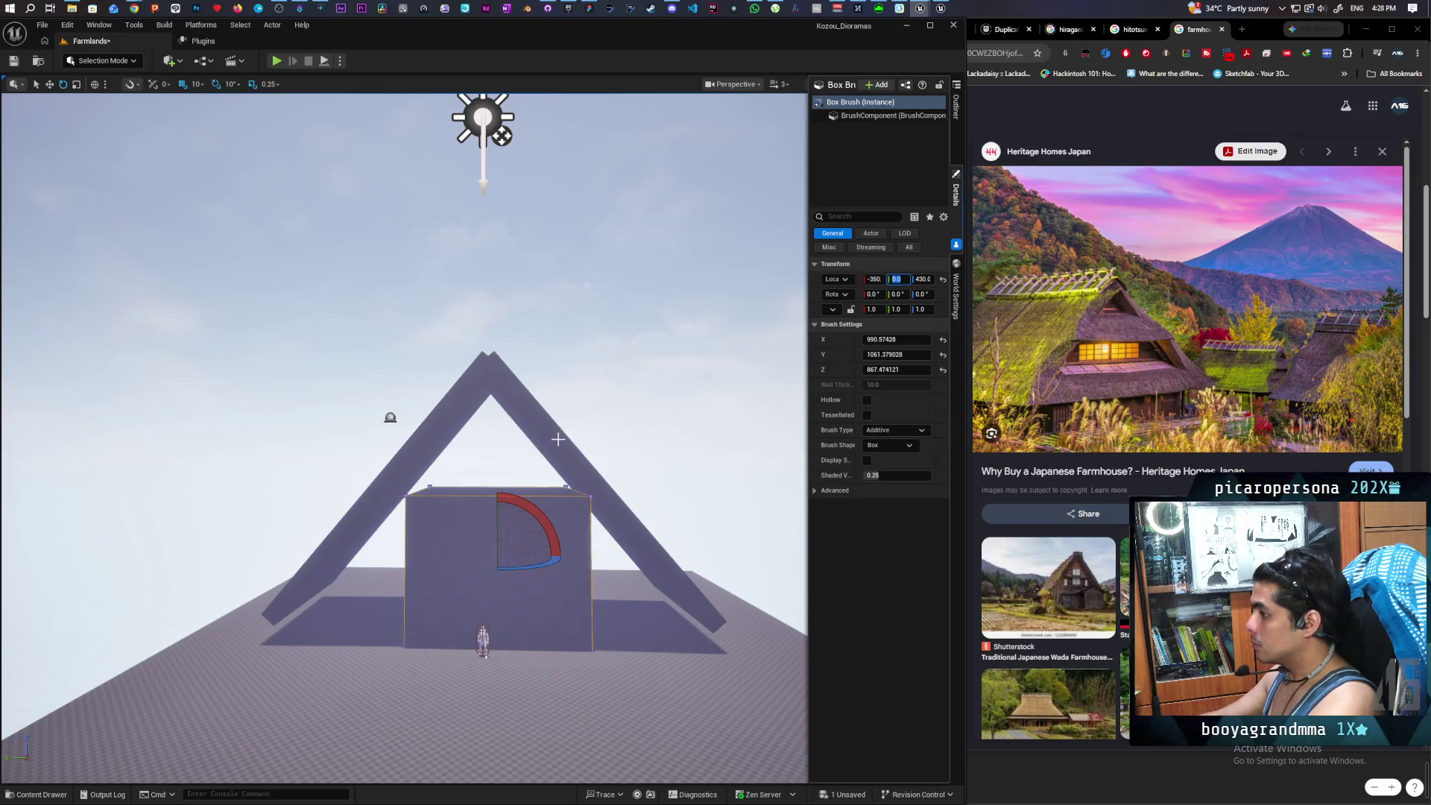
# - Shift both roof slabs' Location Y so Box Brush2 sits at Y 640 and the apex closes
pyautogui.click(557, 440)
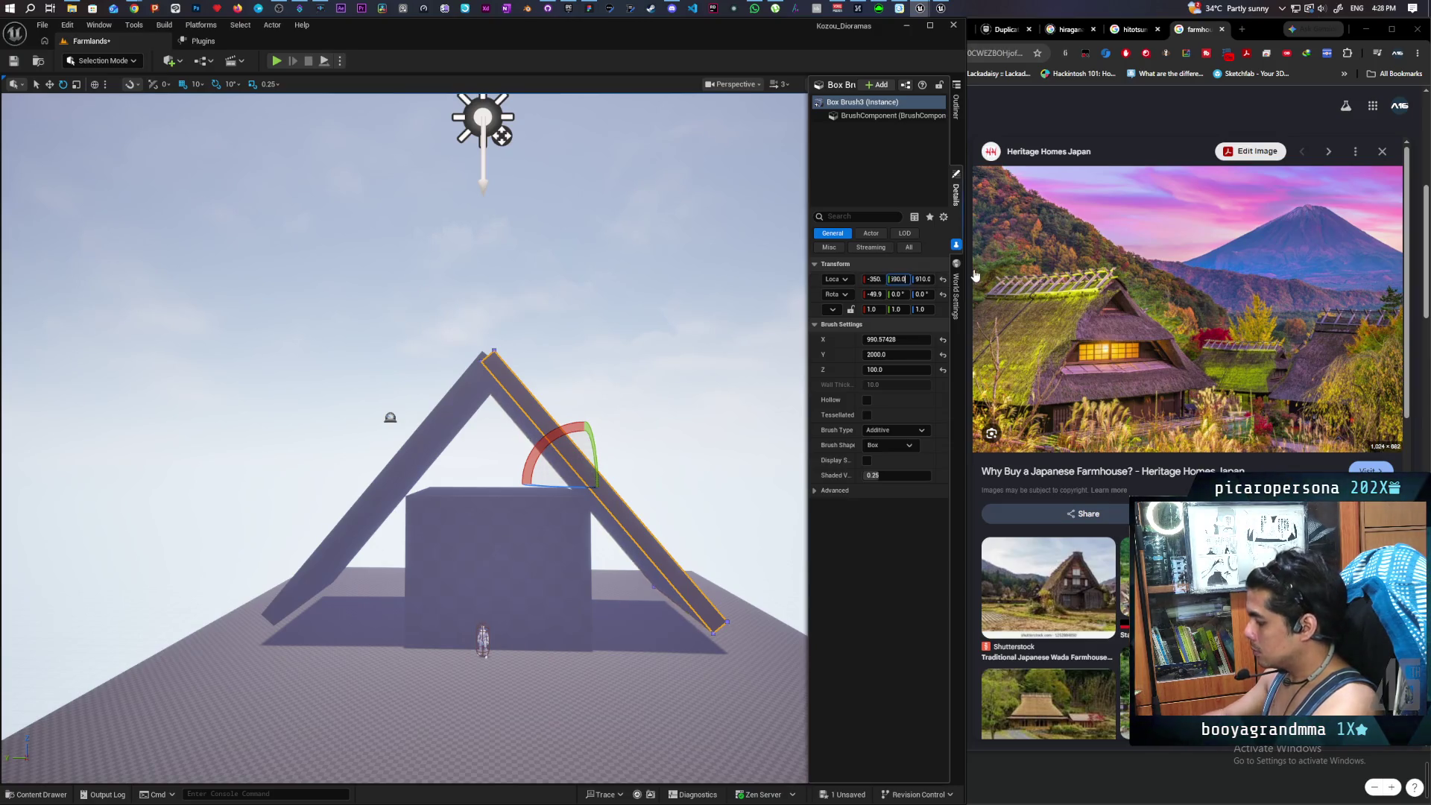
pyautogui.press('Return')
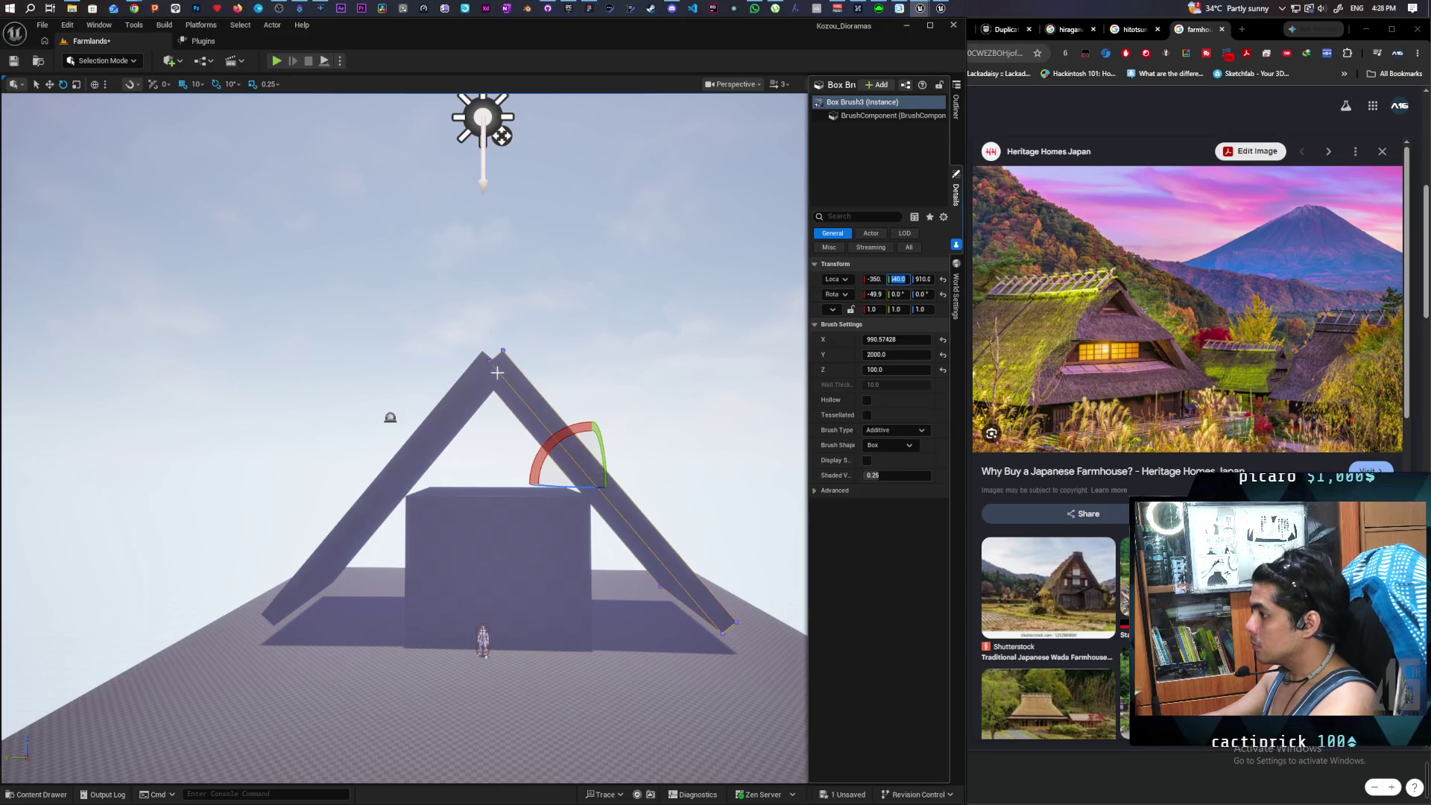
pyautogui.click(473, 383)
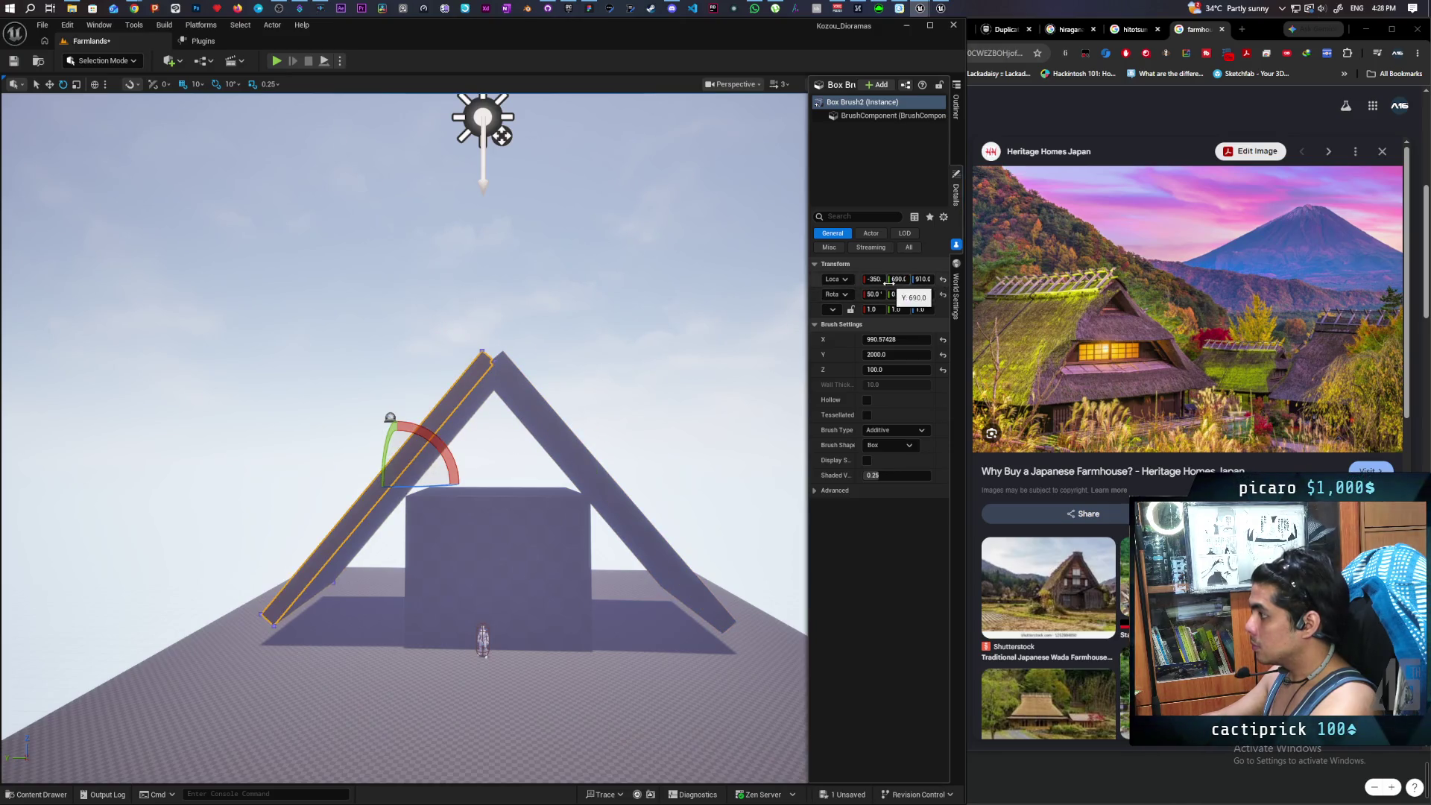
pyautogui.moveTo(889, 282); pyautogui.dragTo(857, 282)
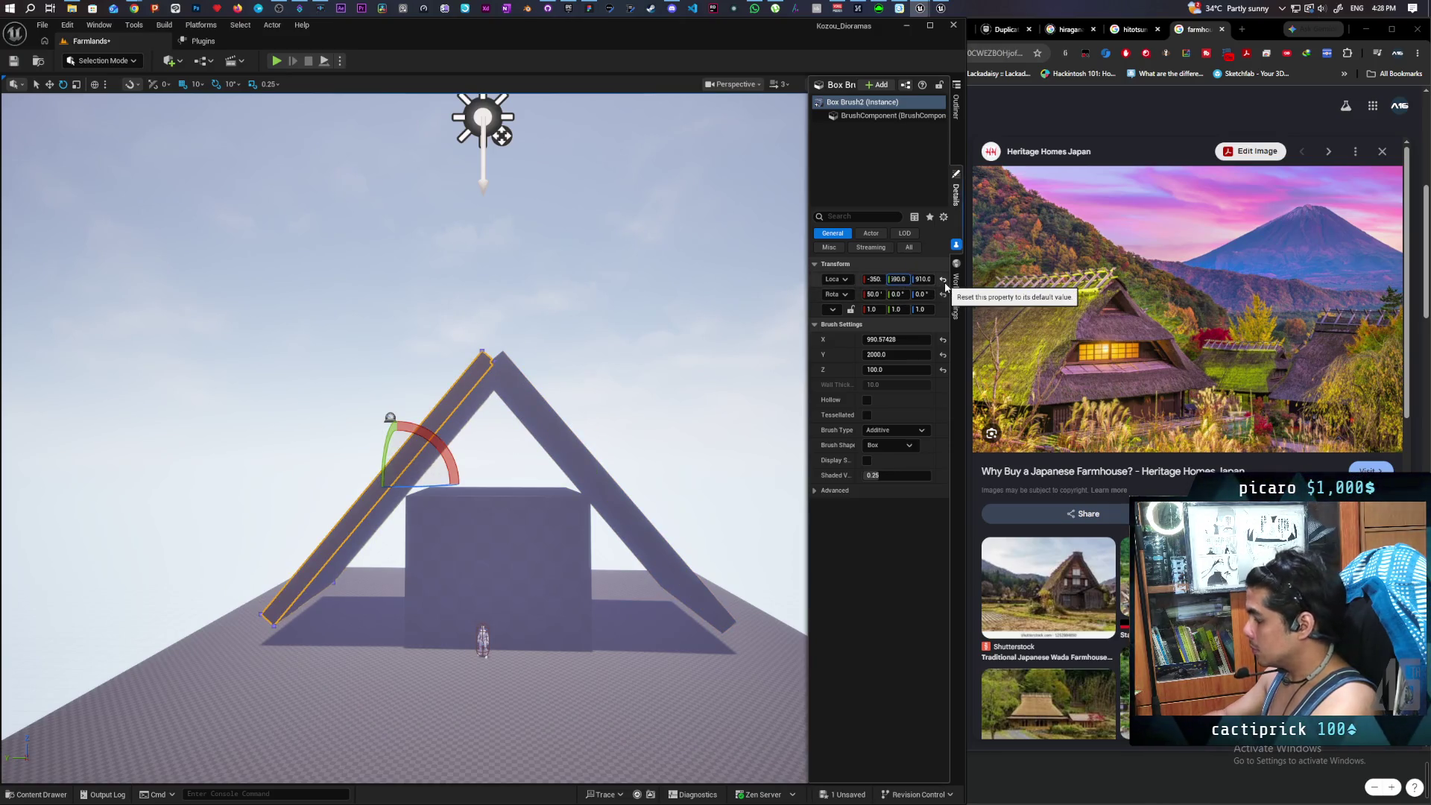
pyautogui.press('Return')
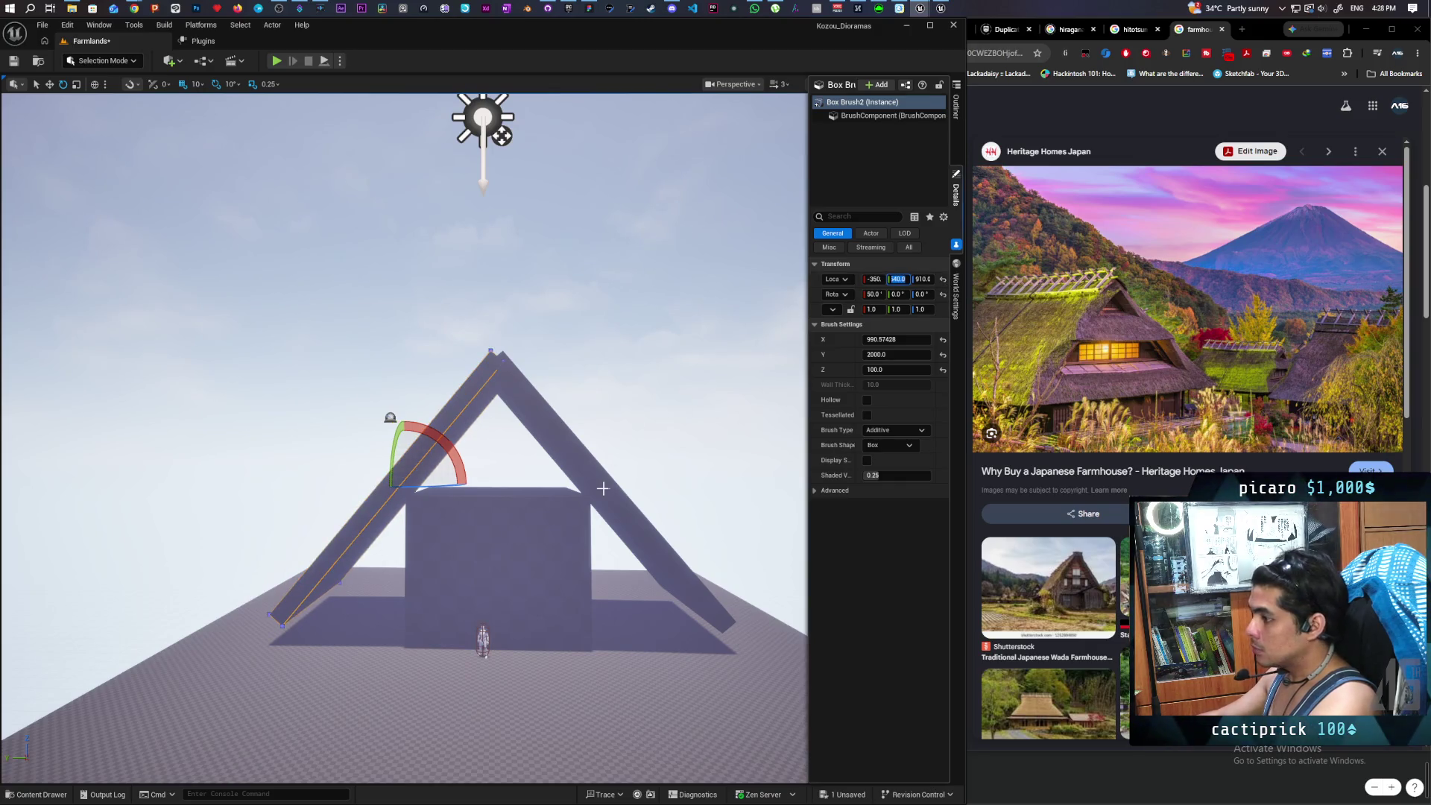
pyautogui.scroll(5, 404, 438)
pyautogui.scroll(-3, 540, 639)
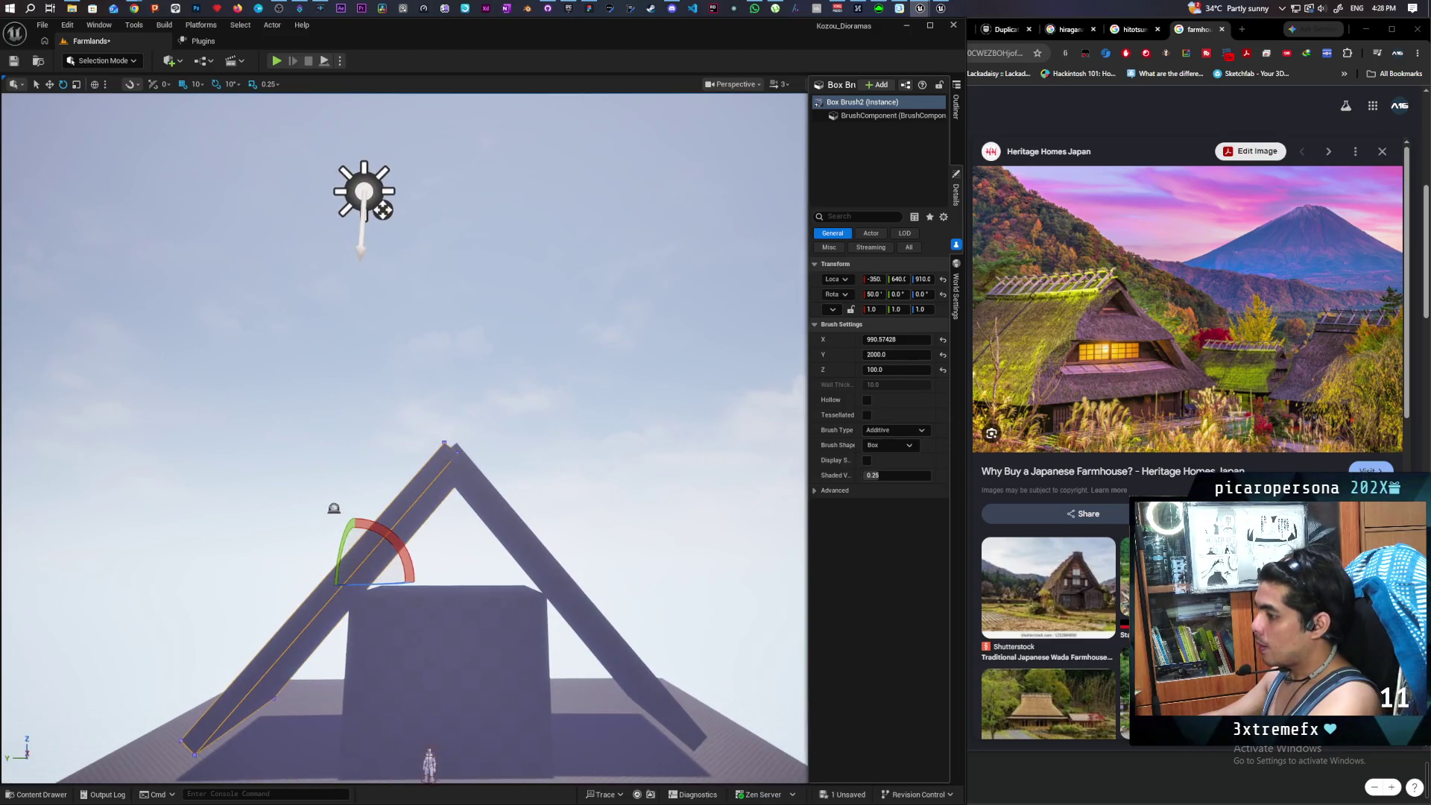
# - Select the central box and drag its brush Y size to about 1316
pyautogui.click(468, 647)
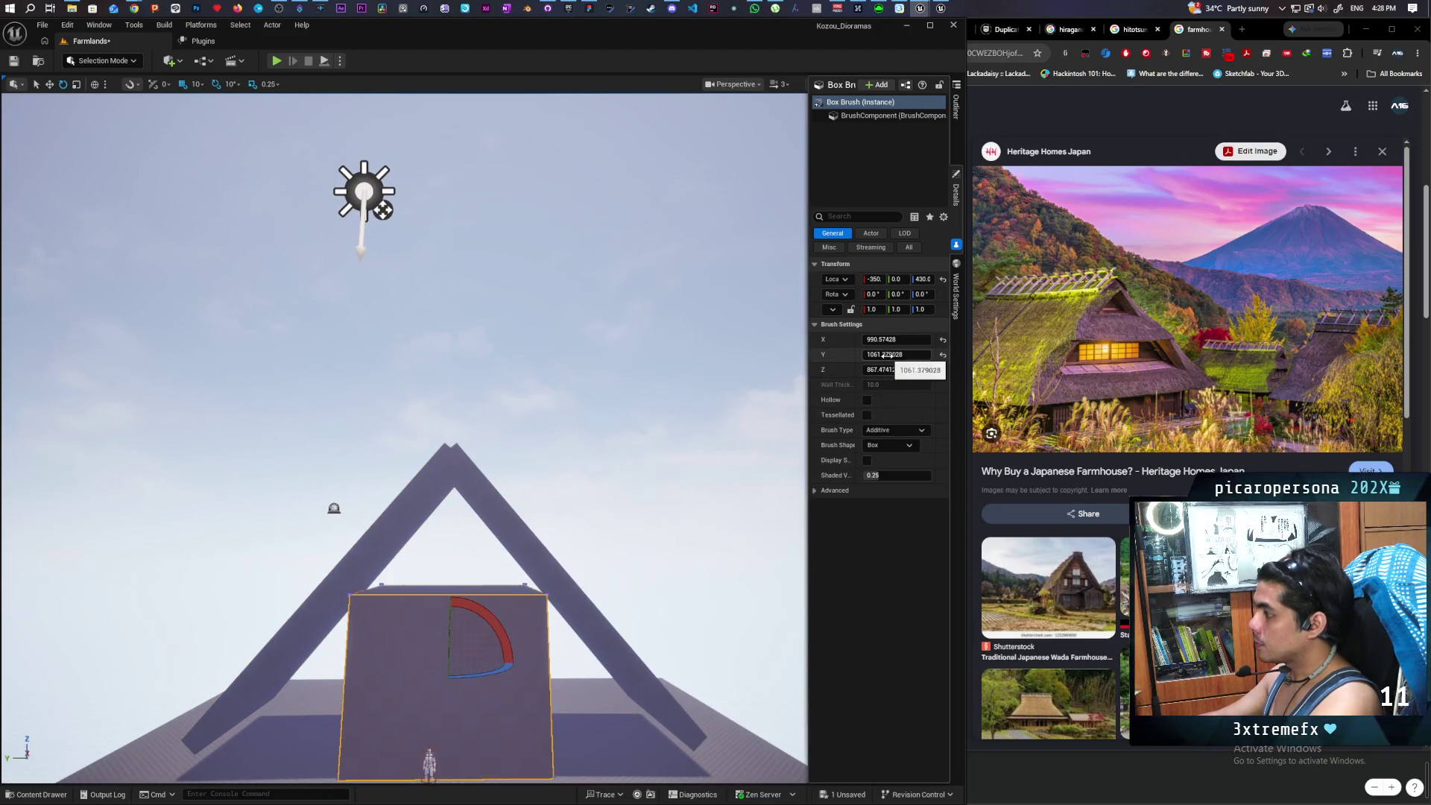
pyautogui.moveTo(885, 356); pyautogui.dragTo(887, 366)
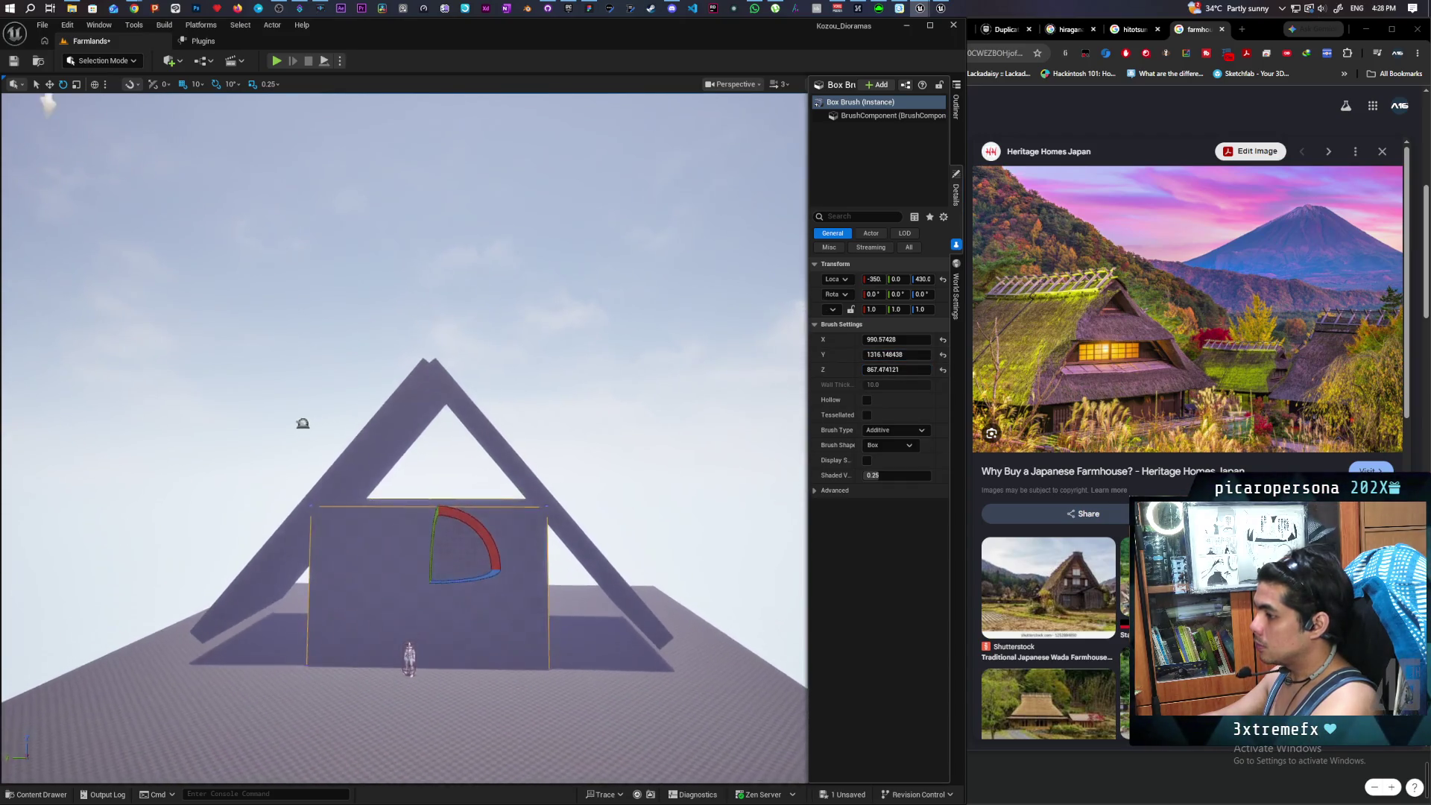
pyautogui.moveTo(406, 447); pyautogui.dragTo(388, 335)
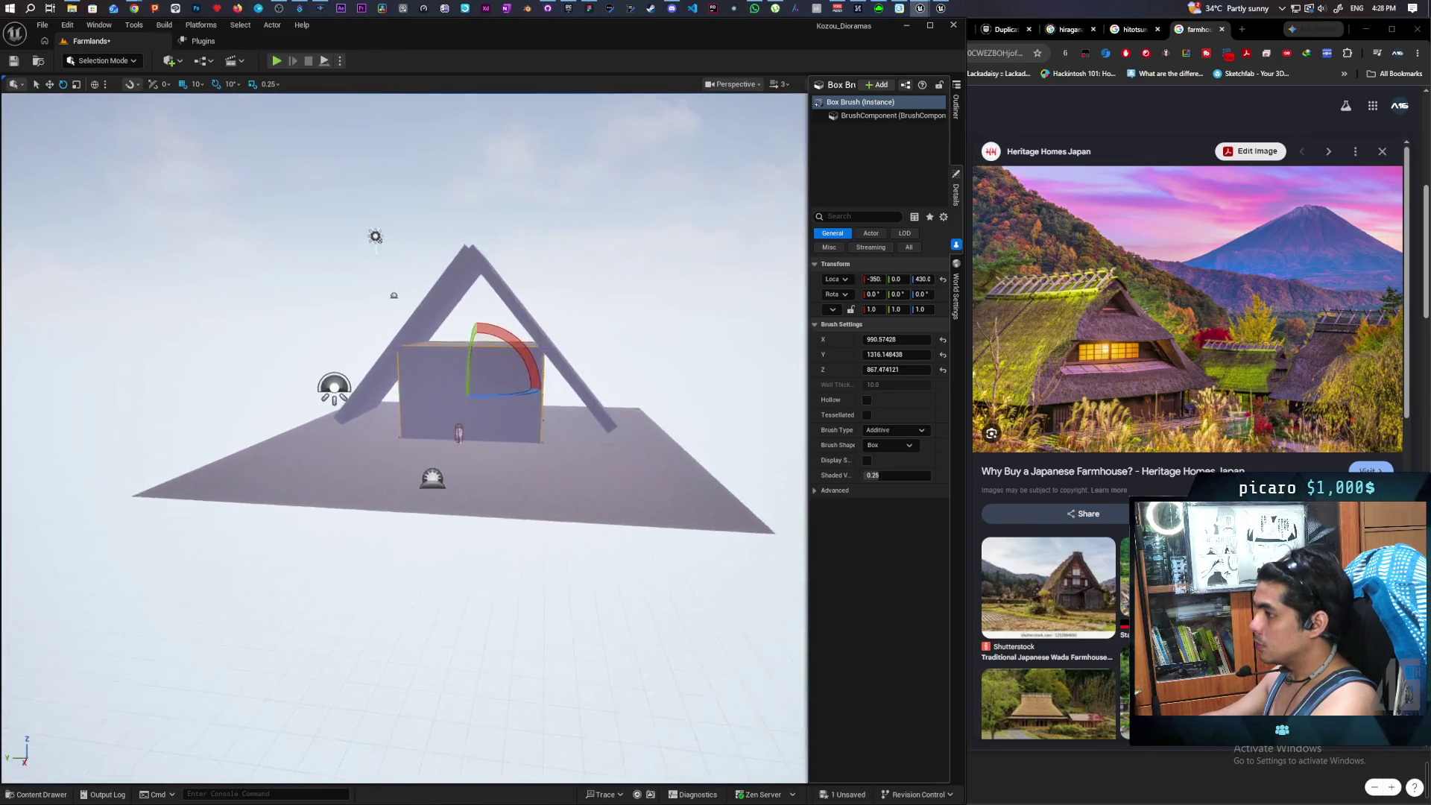
pyautogui.scroll(5, 780, 471)
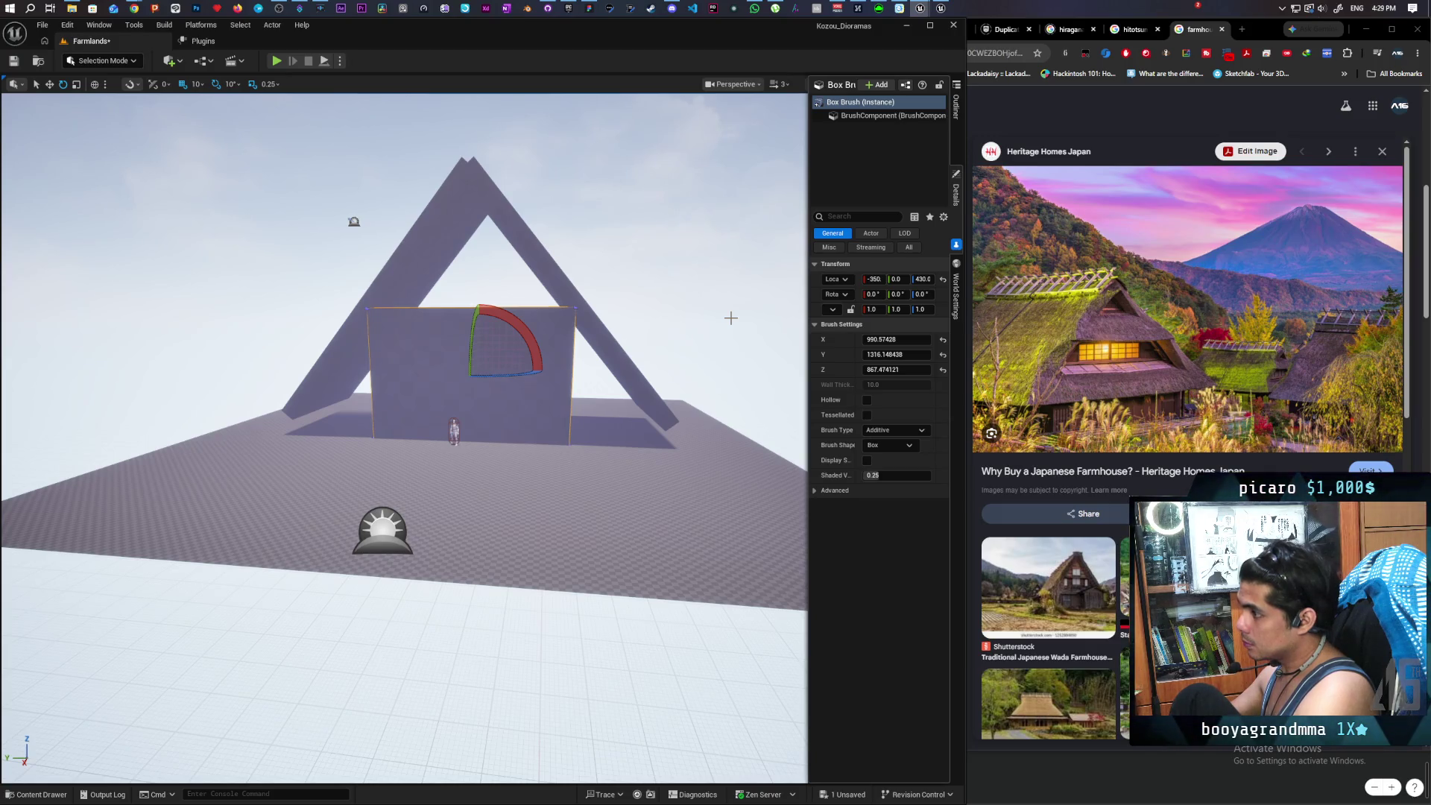
pyautogui.scroll(5, 730, 318)
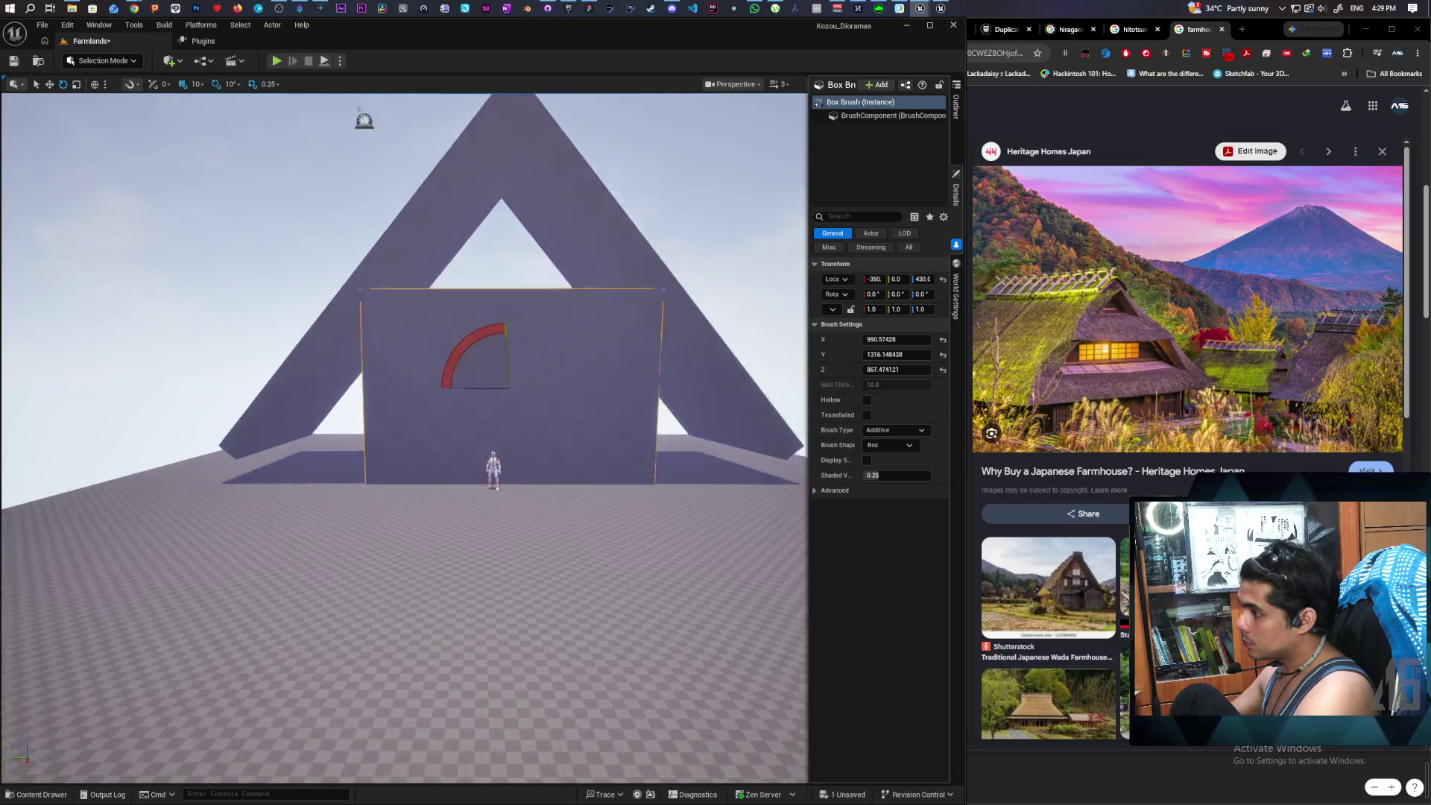
pyautogui.scroll(-5, 383, 460)
pyautogui.scroll(5, 383, 460)
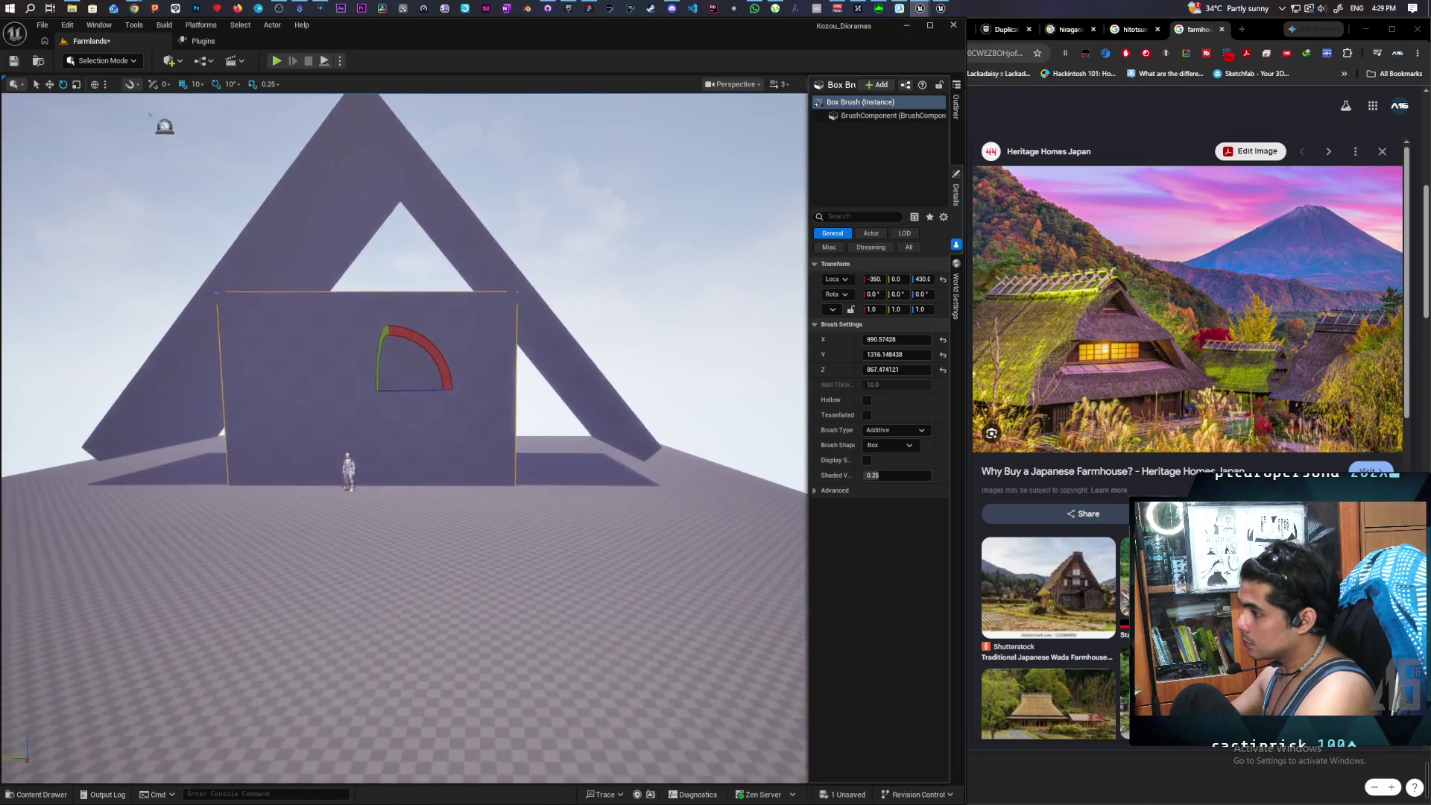
pyautogui.press('a')
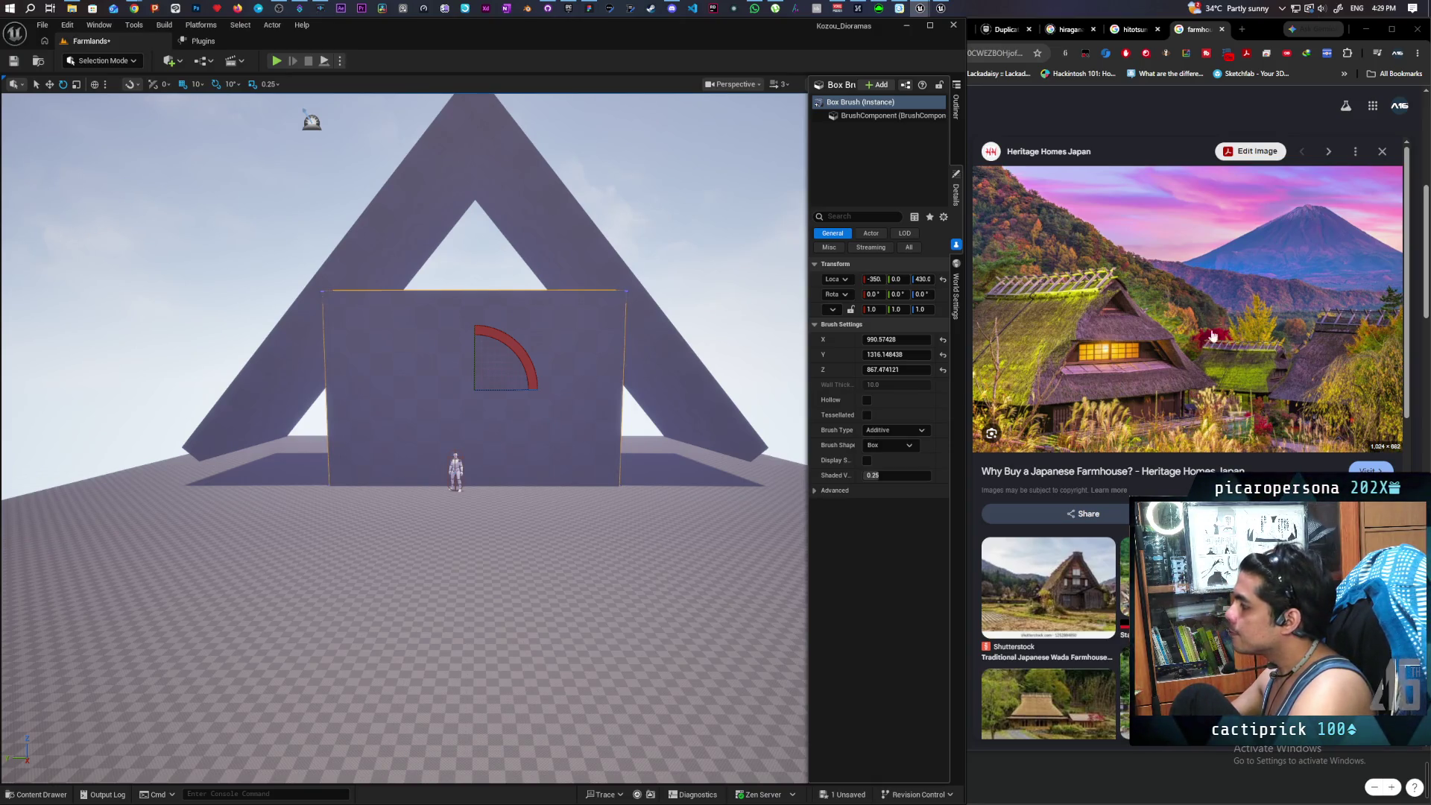
pyautogui.scroll(-3, 1192, 358)
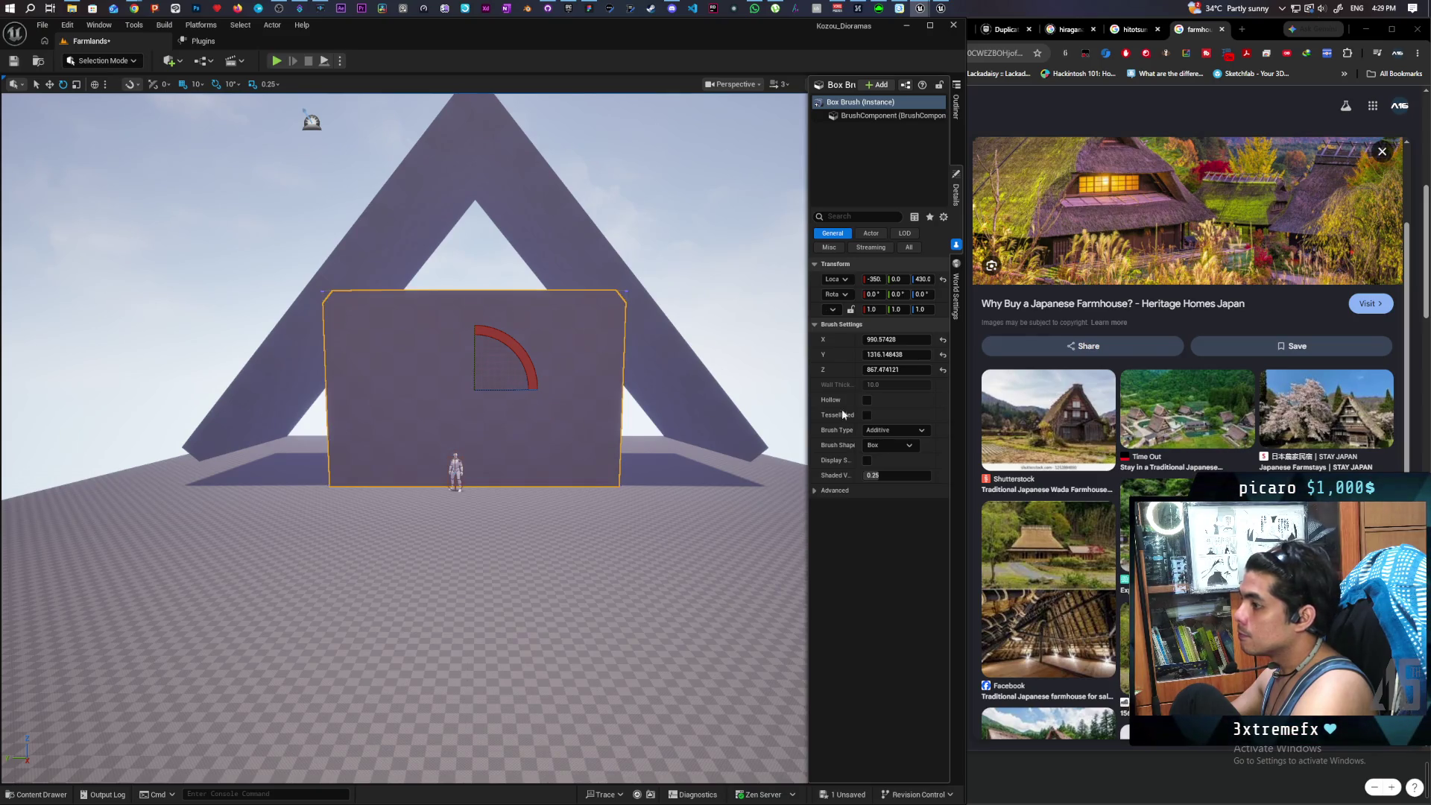
pyautogui.moveTo(552, 415)
pyautogui.mouseDown()
pyautogui.moveTo(611, 417)
pyautogui.moveTo(514, 432)
pyautogui.moveTo(497, 395)
pyautogui.moveTo(492, 432)
pyautogui.moveTo(556, 409)
pyautogui.mouseUp()
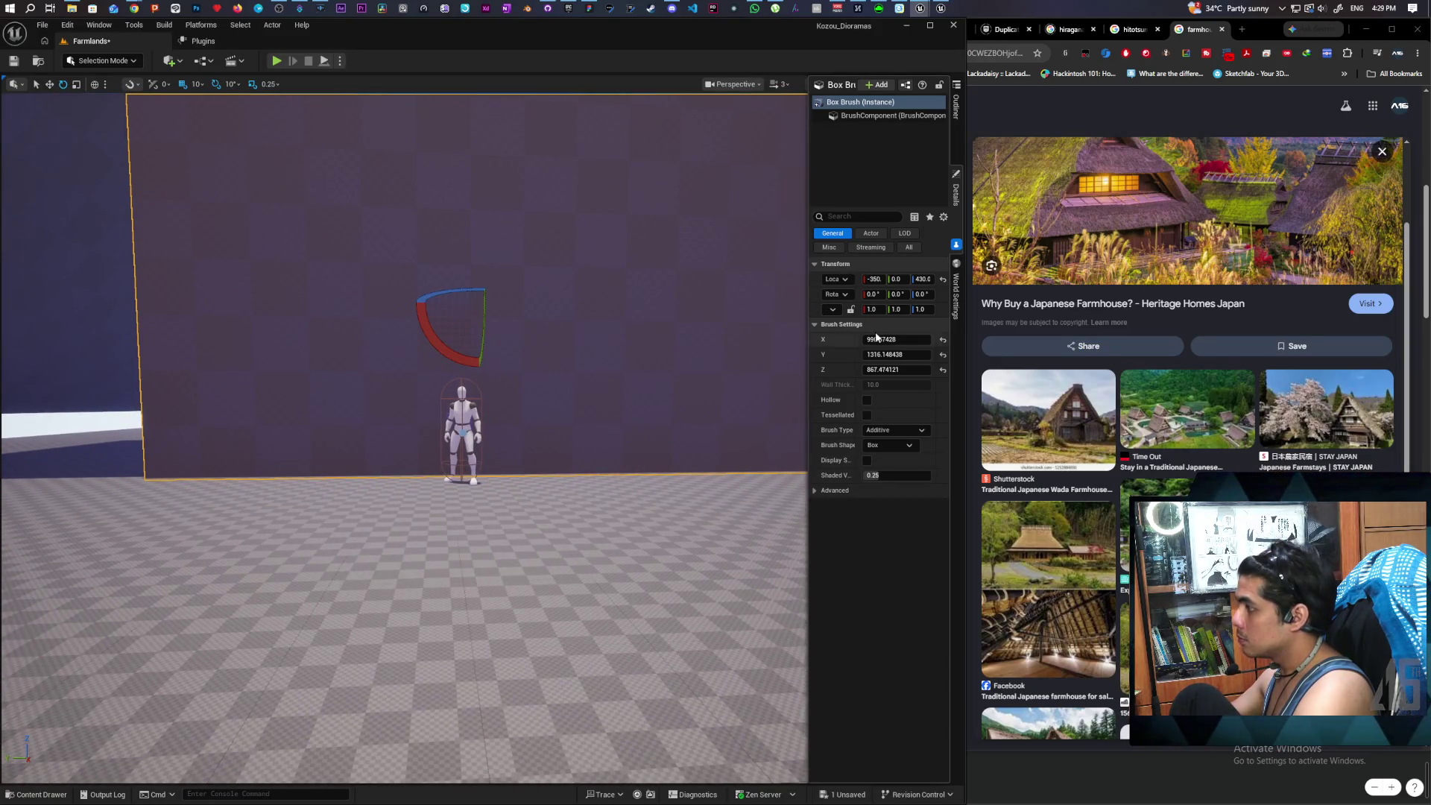
# - Set the box base's brush Y size to 1000
pyautogui.moveTo(901, 356); pyautogui.dragTo(879, 355)
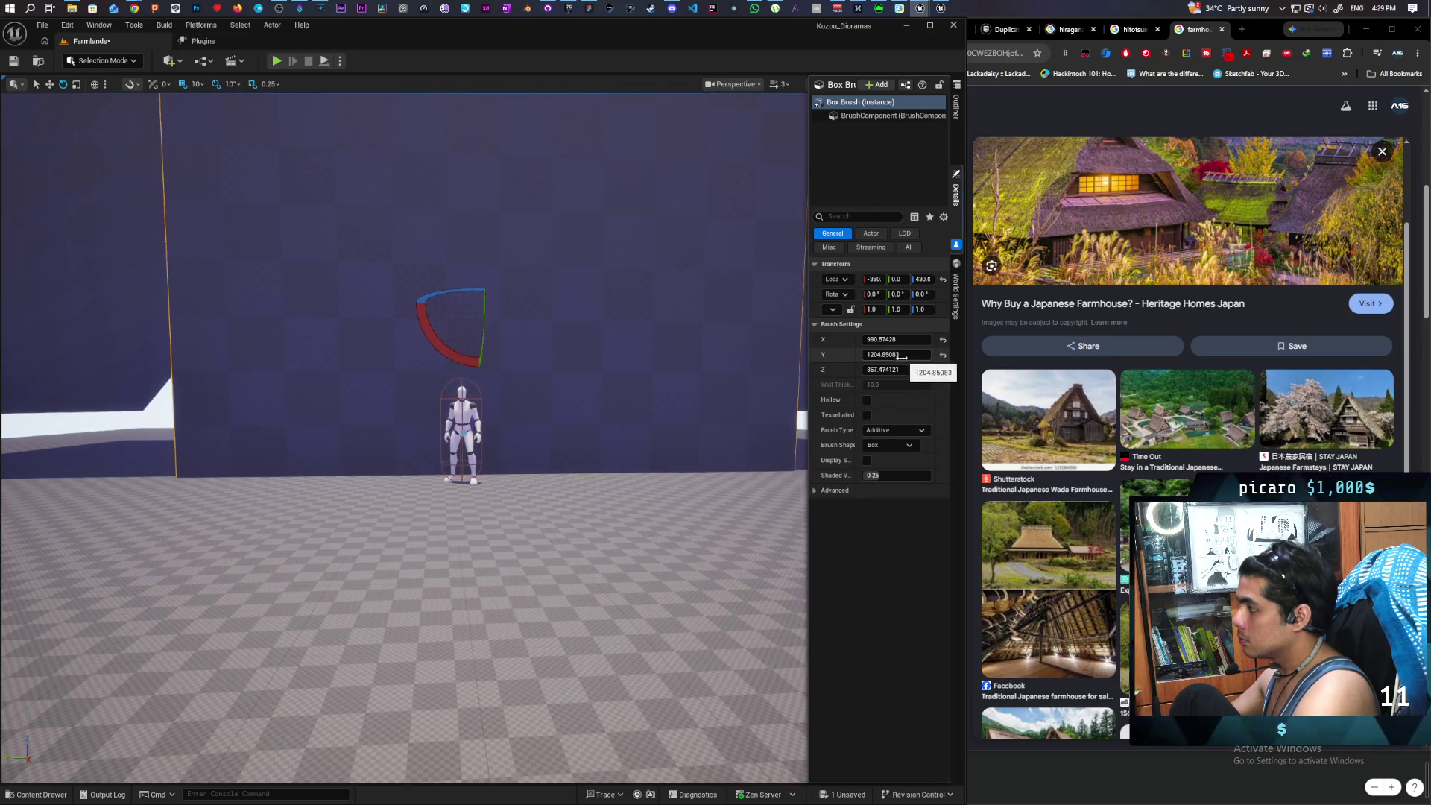
pyautogui.click(902, 355)
pyautogui.write('000')
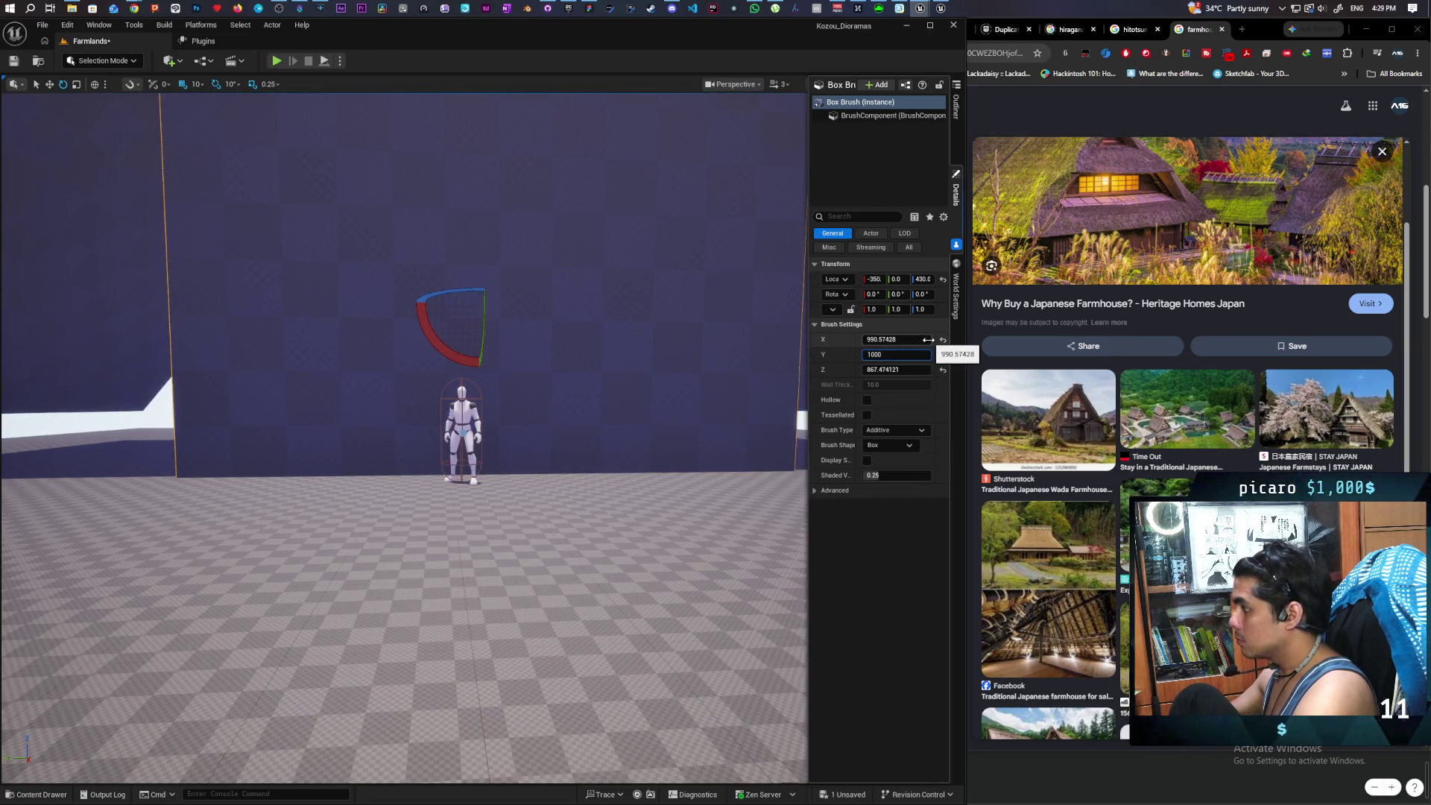
pyautogui.press('Return')
pyautogui.scroll(-3, 405, 438)
pyautogui.scroll(-5, 405, 438)
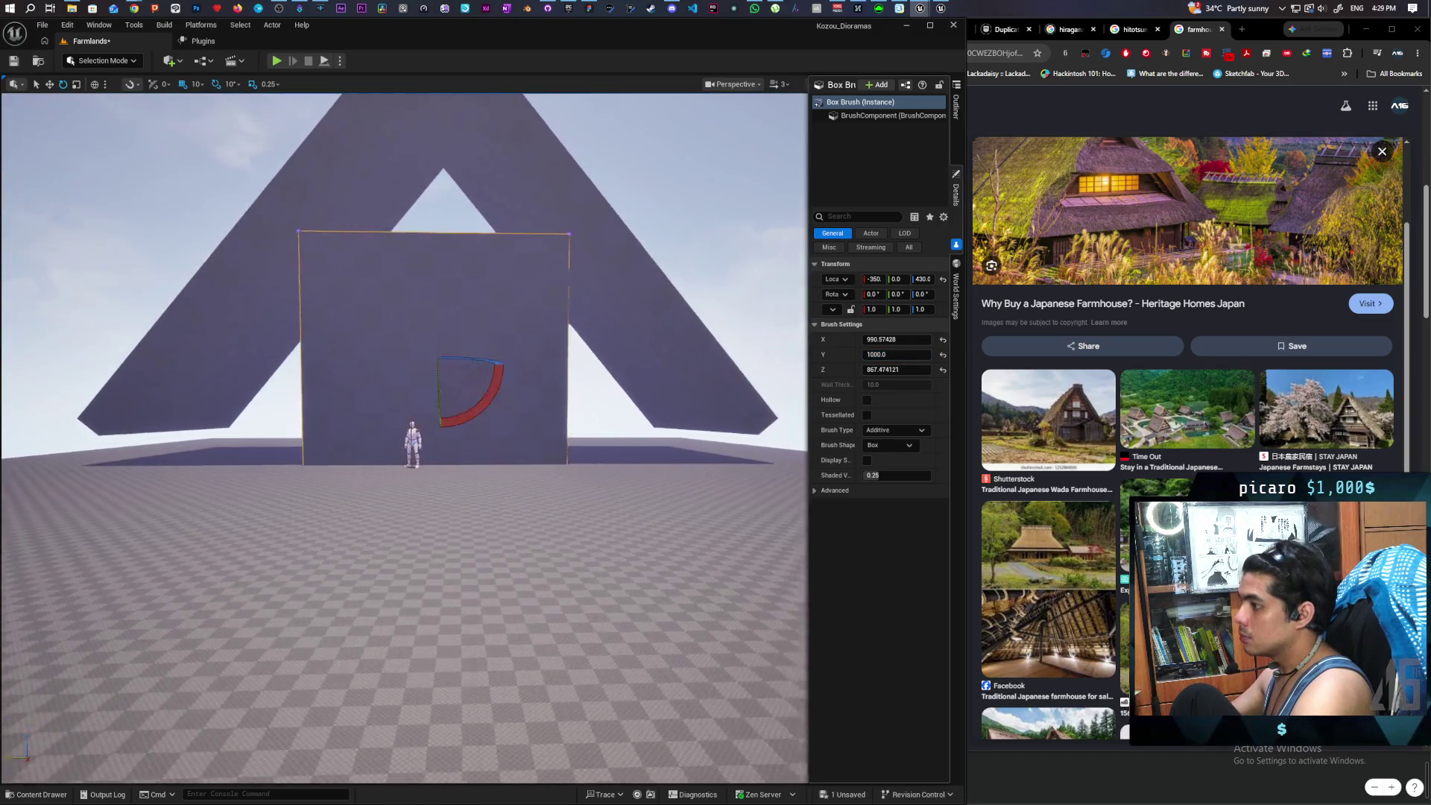
pyautogui.scroll(5, 405, 438)
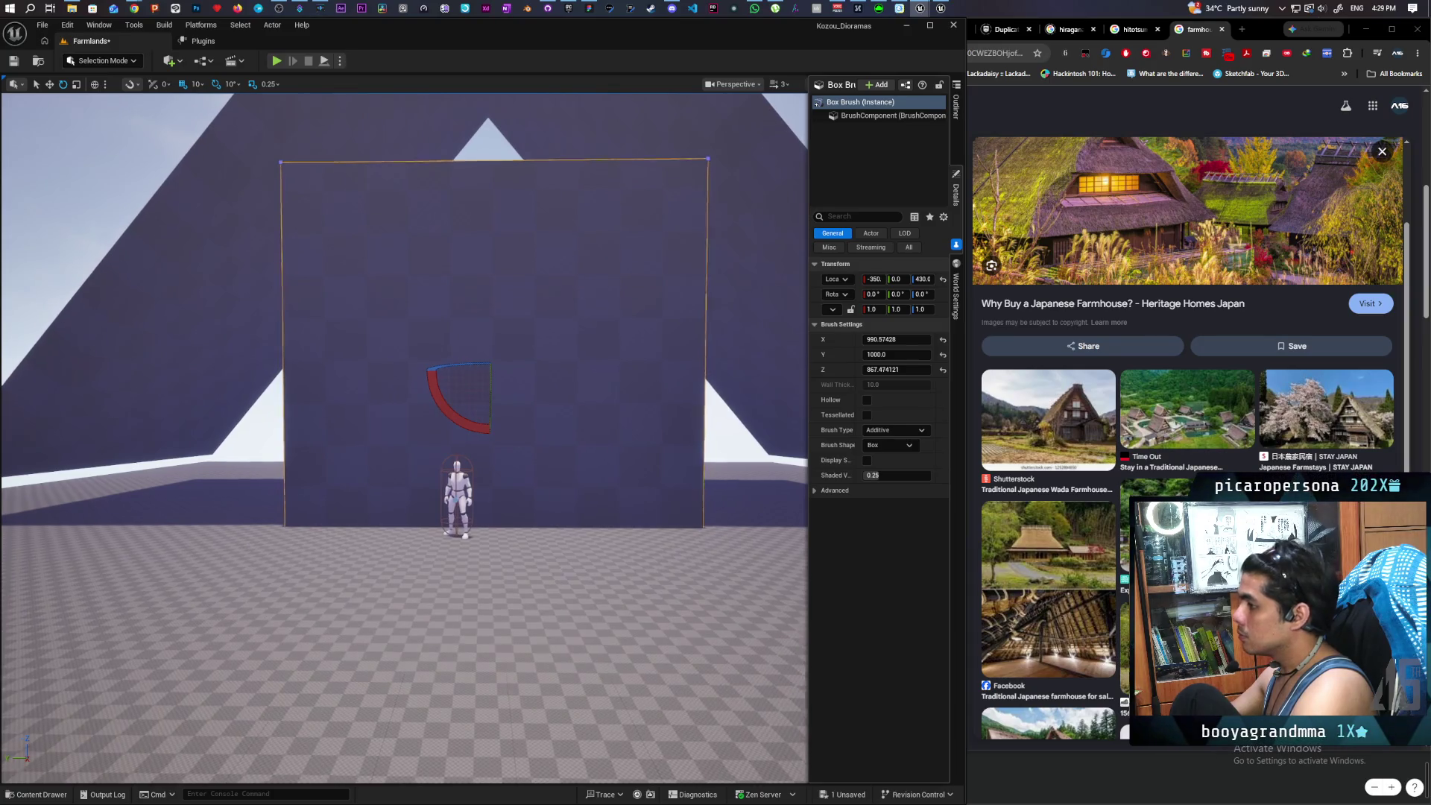
pyautogui.scroll(4, 404, 438)
pyautogui.scroll(-3, 405, 438)
pyautogui.scroll(-6, 404, 438)
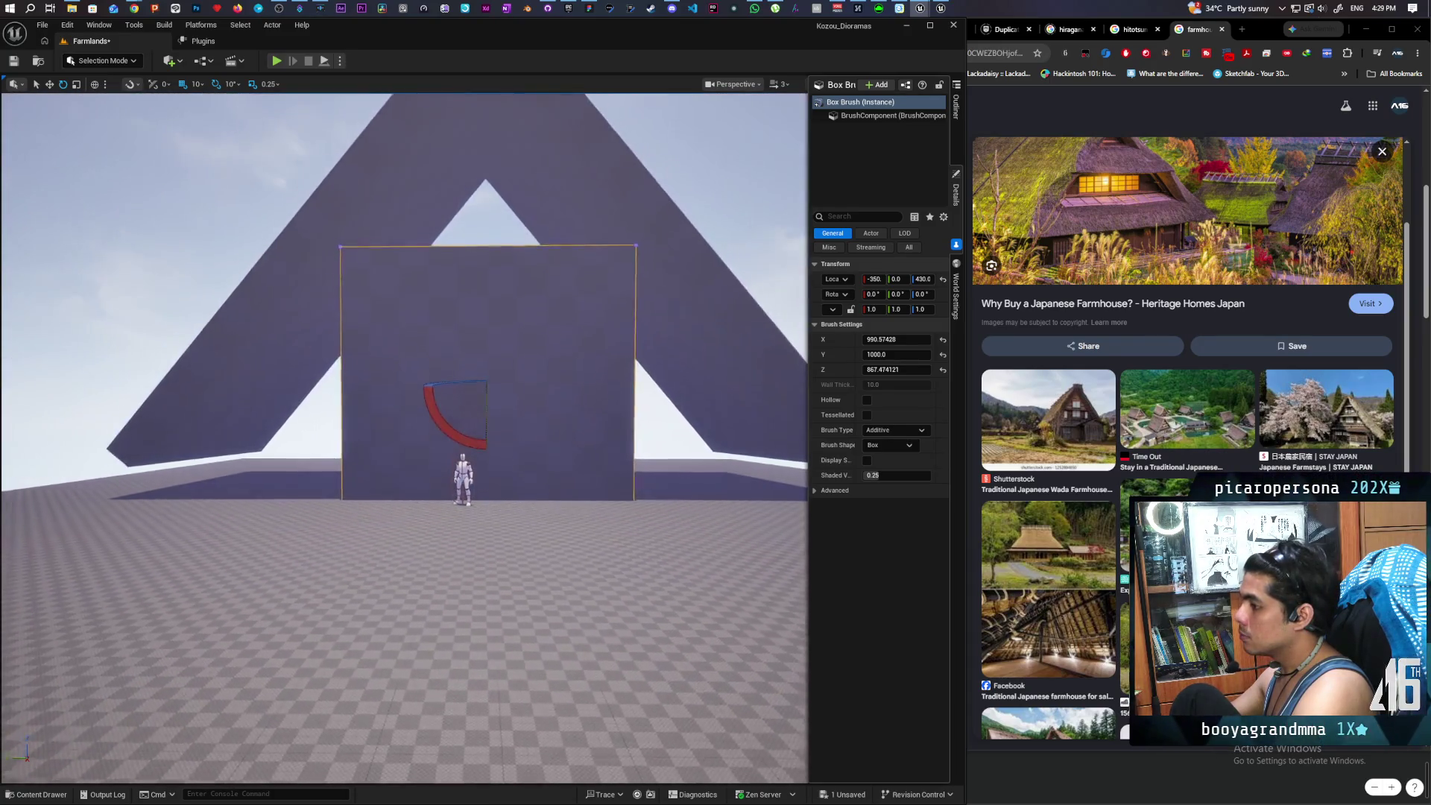
pyautogui.scroll(-4, 445, 192)
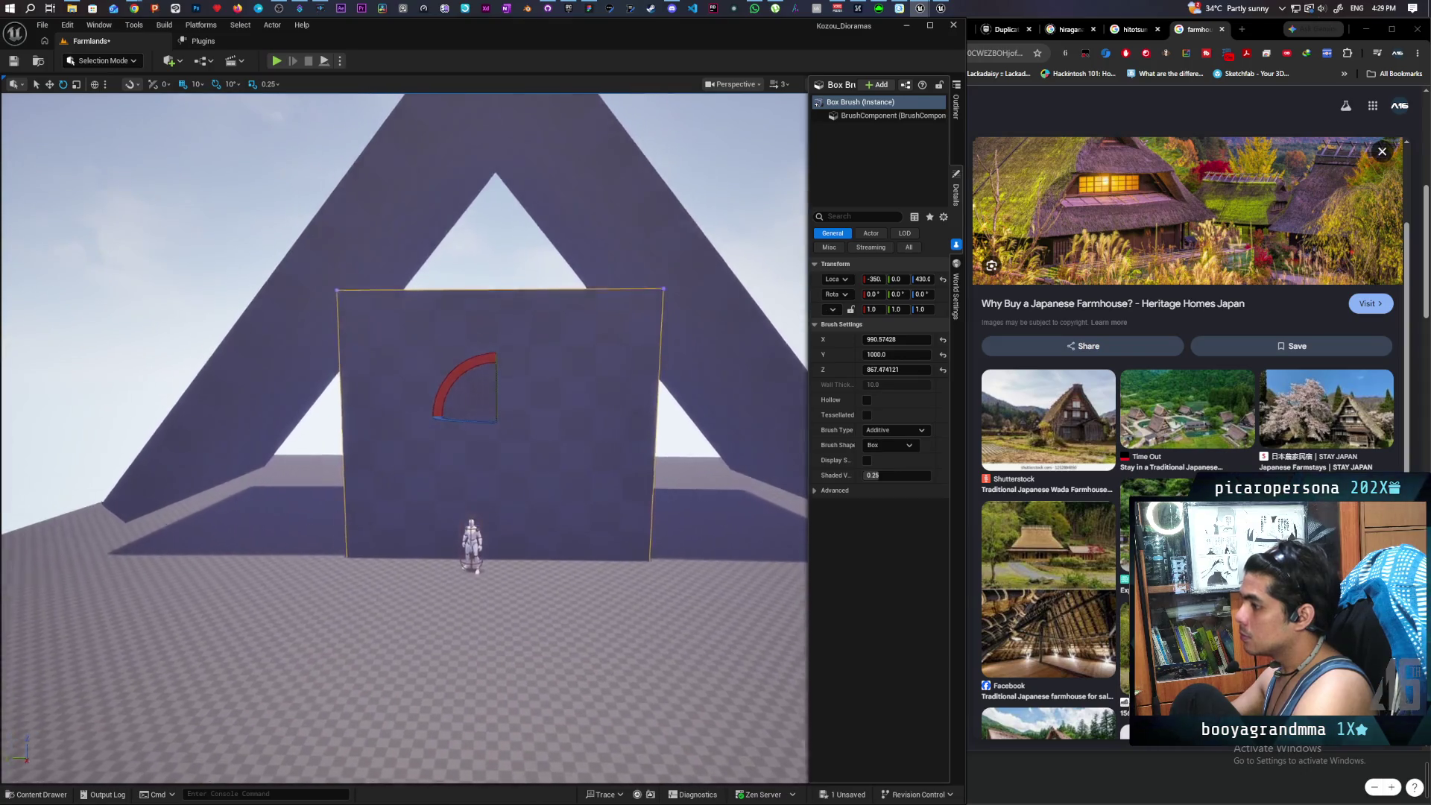
# - Select Box Brush2 and Box Brush3 together and drag them down along Z onto the box base
pyautogui.click(445, 192)
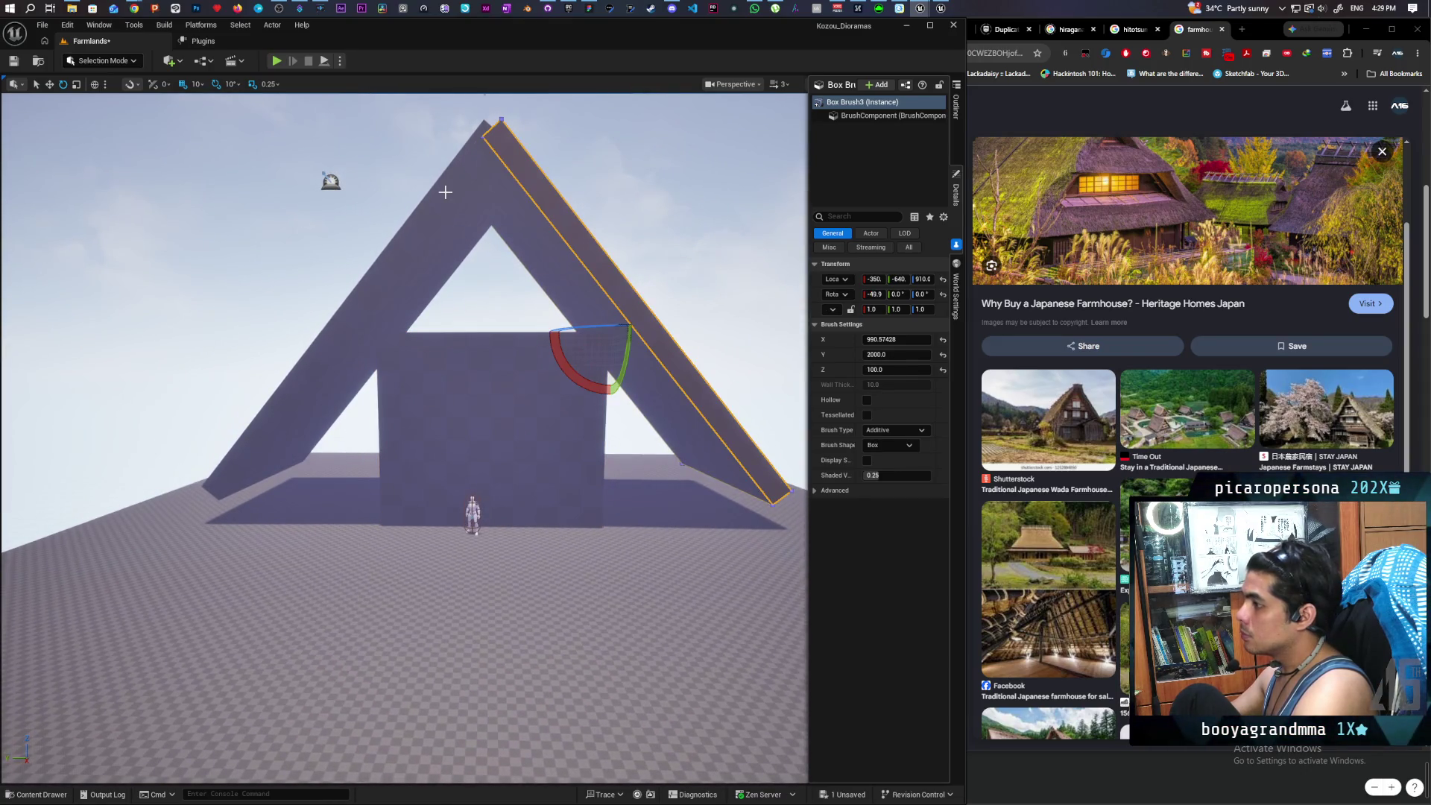
pyautogui.click(958, 119)
pyautogui.keyDown('ctrl'); pyautogui.click(836, 262); pyautogui.keyUp('ctrl')
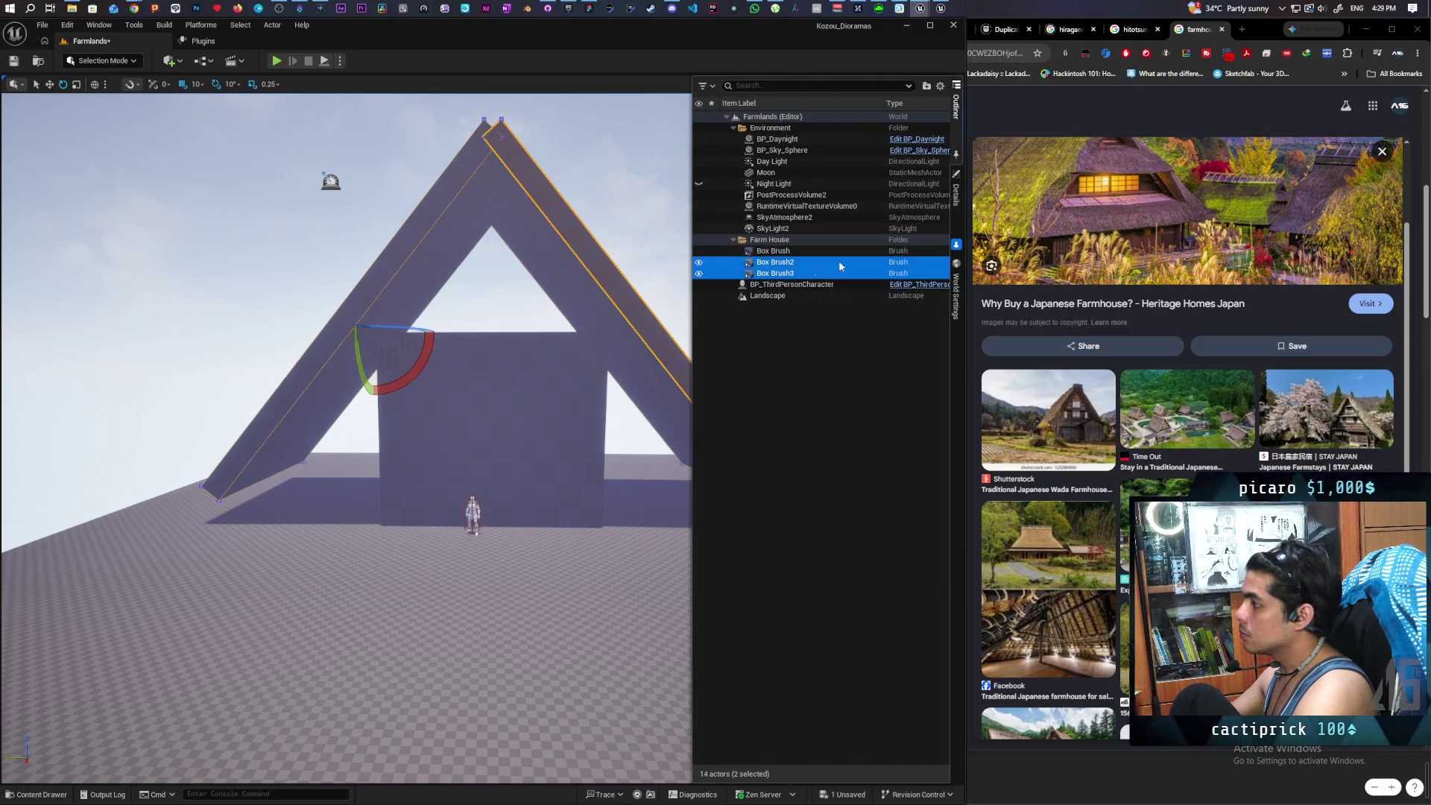
pyautogui.click(957, 202)
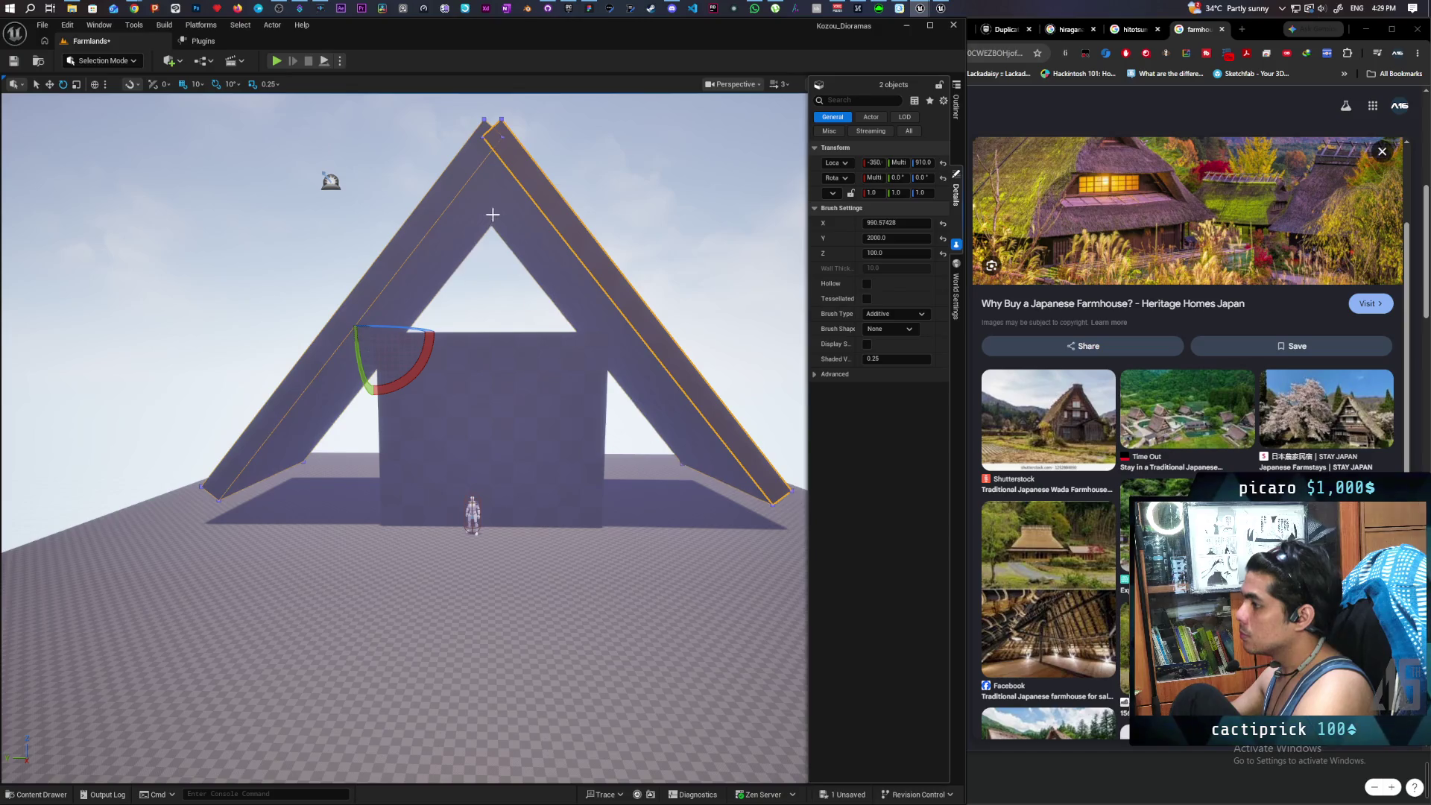
pyautogui.press('w')
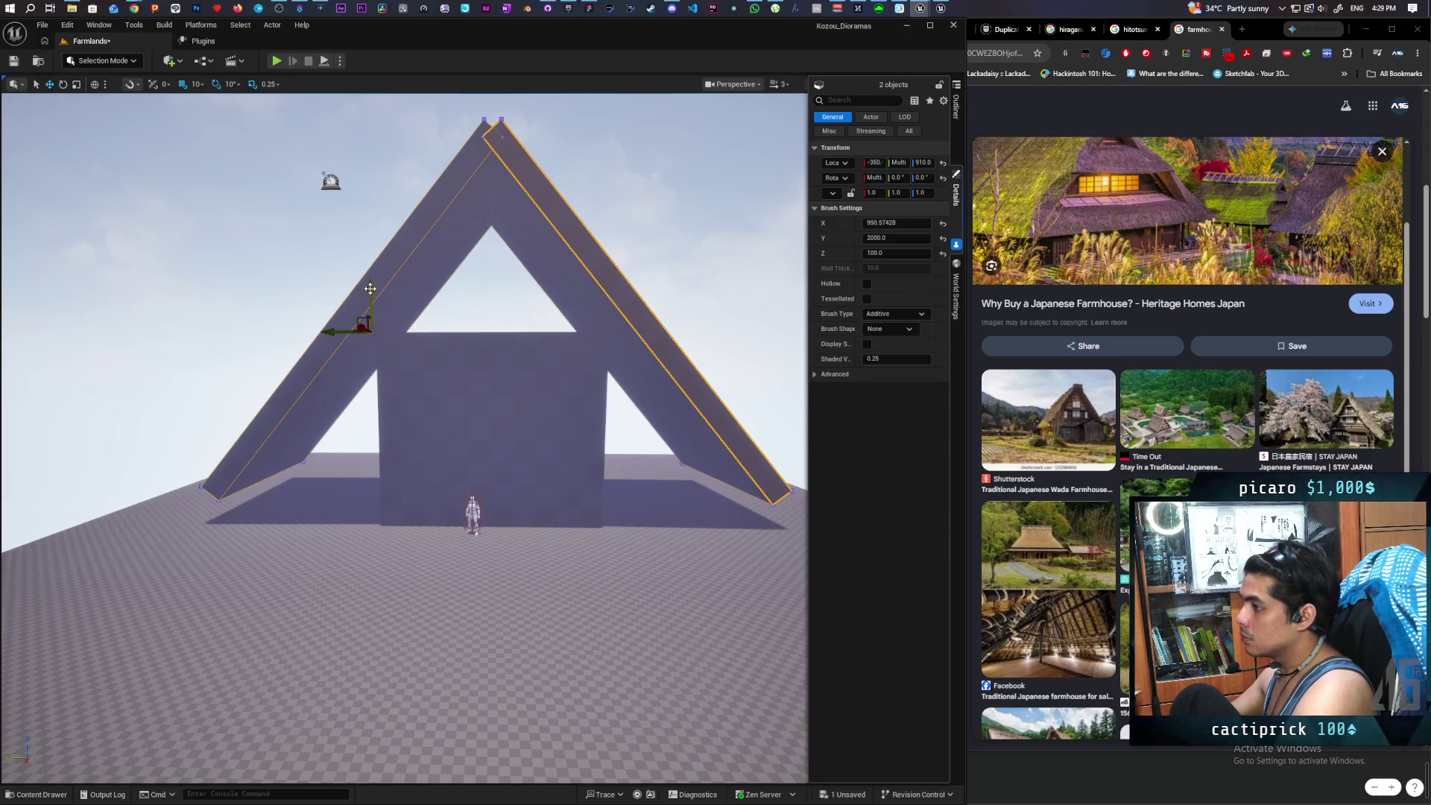
pyautogui.moveTo(370, 288); pyautogui.dragTo(381, 421)
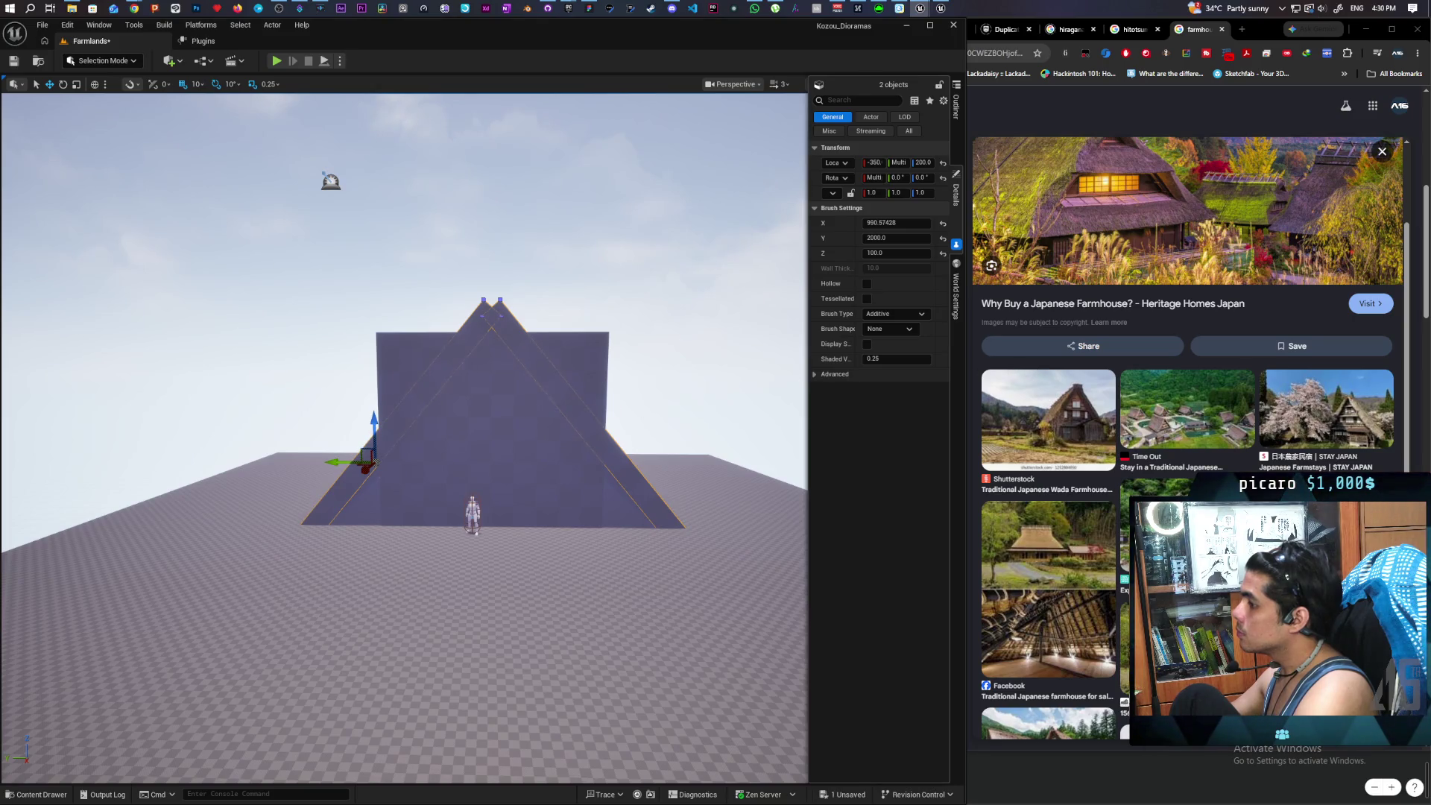
pyautogui.moveTo(403, 439)
pyautogui.mouseDown()
pyautogui.moveTo(470, 522)
pyautogui.moveTo(433, 507)
pyautogui.moveTo(440, 469)
pyautogui.mouseUp()
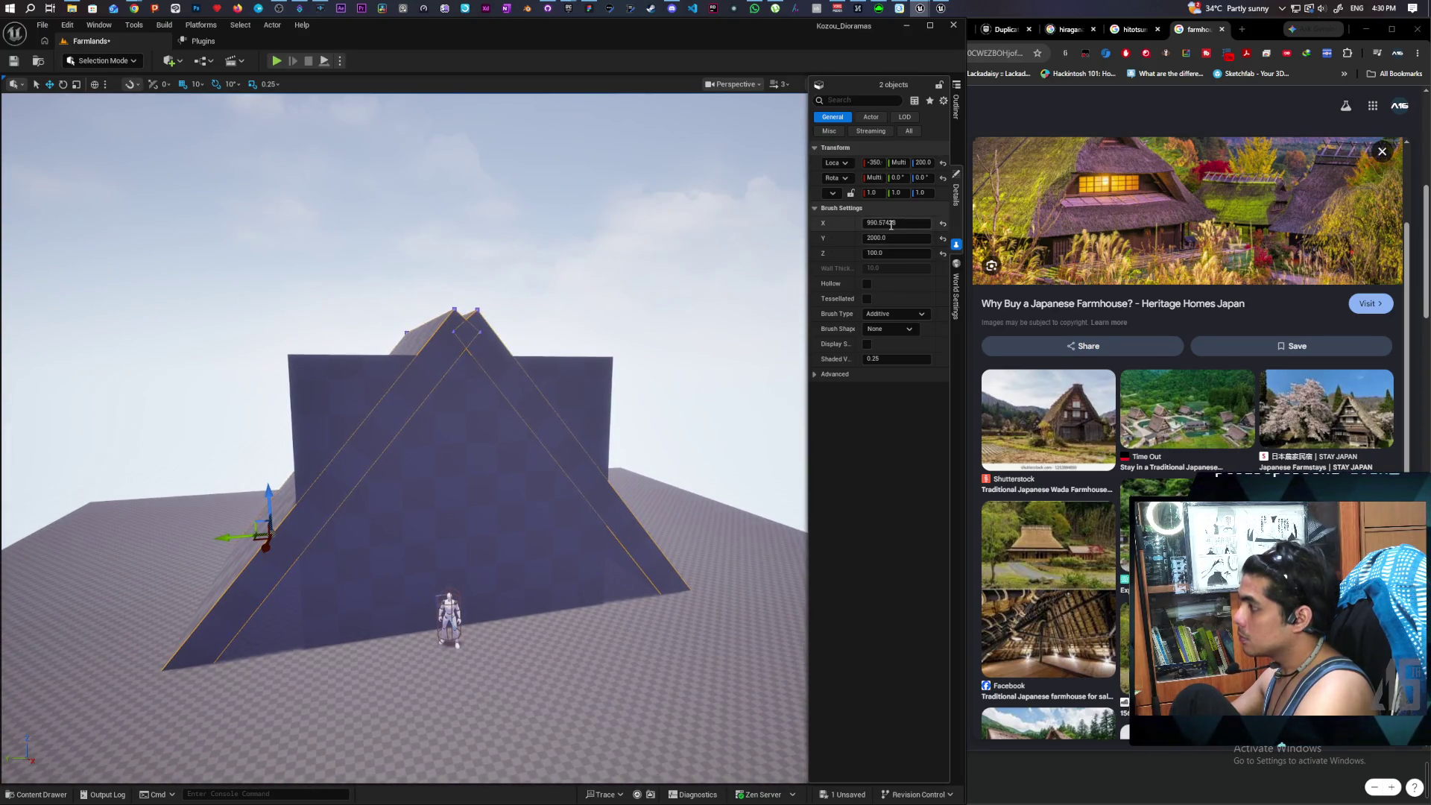
pyautogui.click(901, 222)
pyautogui.write('11')
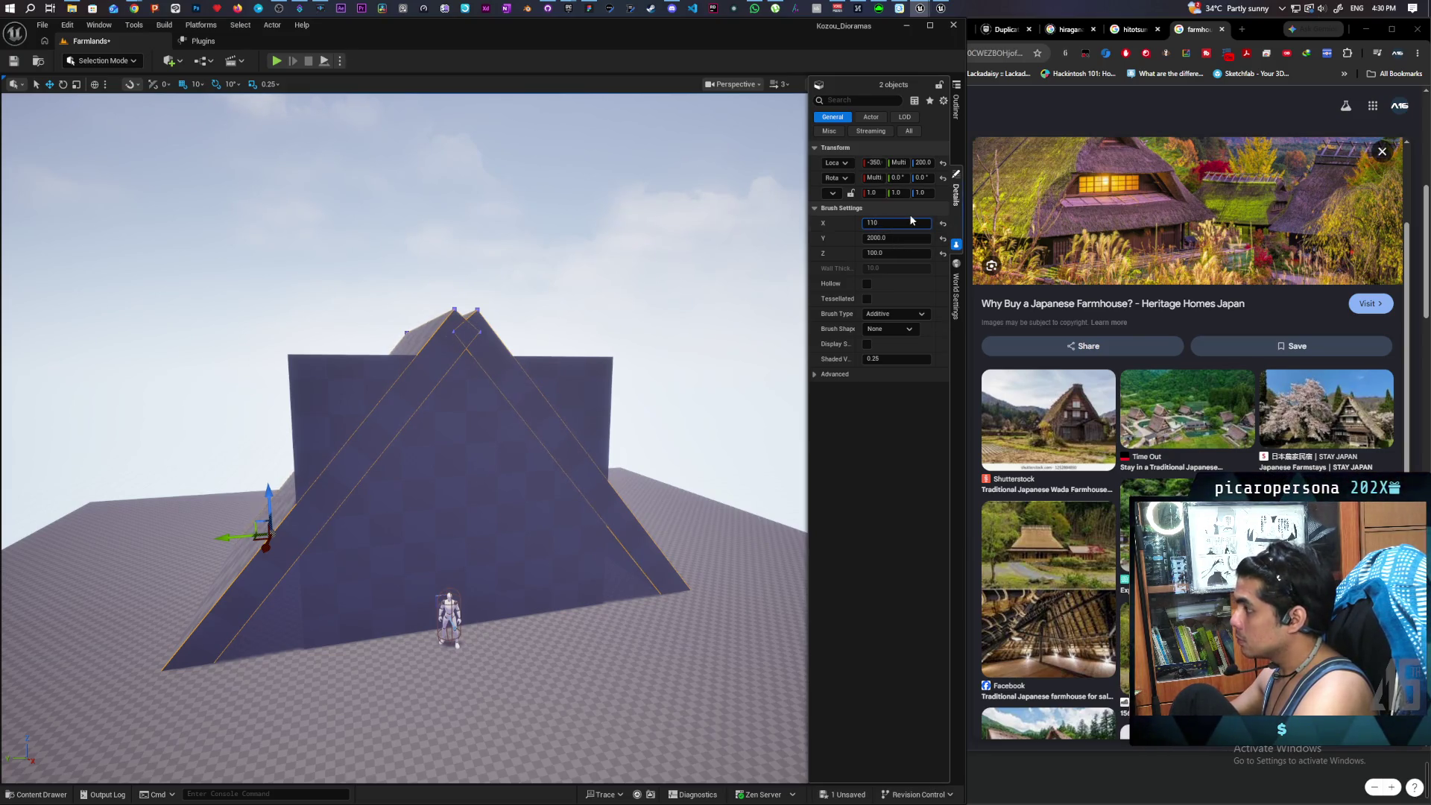
# - Set both roof slabs' brush X size to 1100, then 1200, then 1300
pyautogui.write('0')
pyautogui.press('Return')
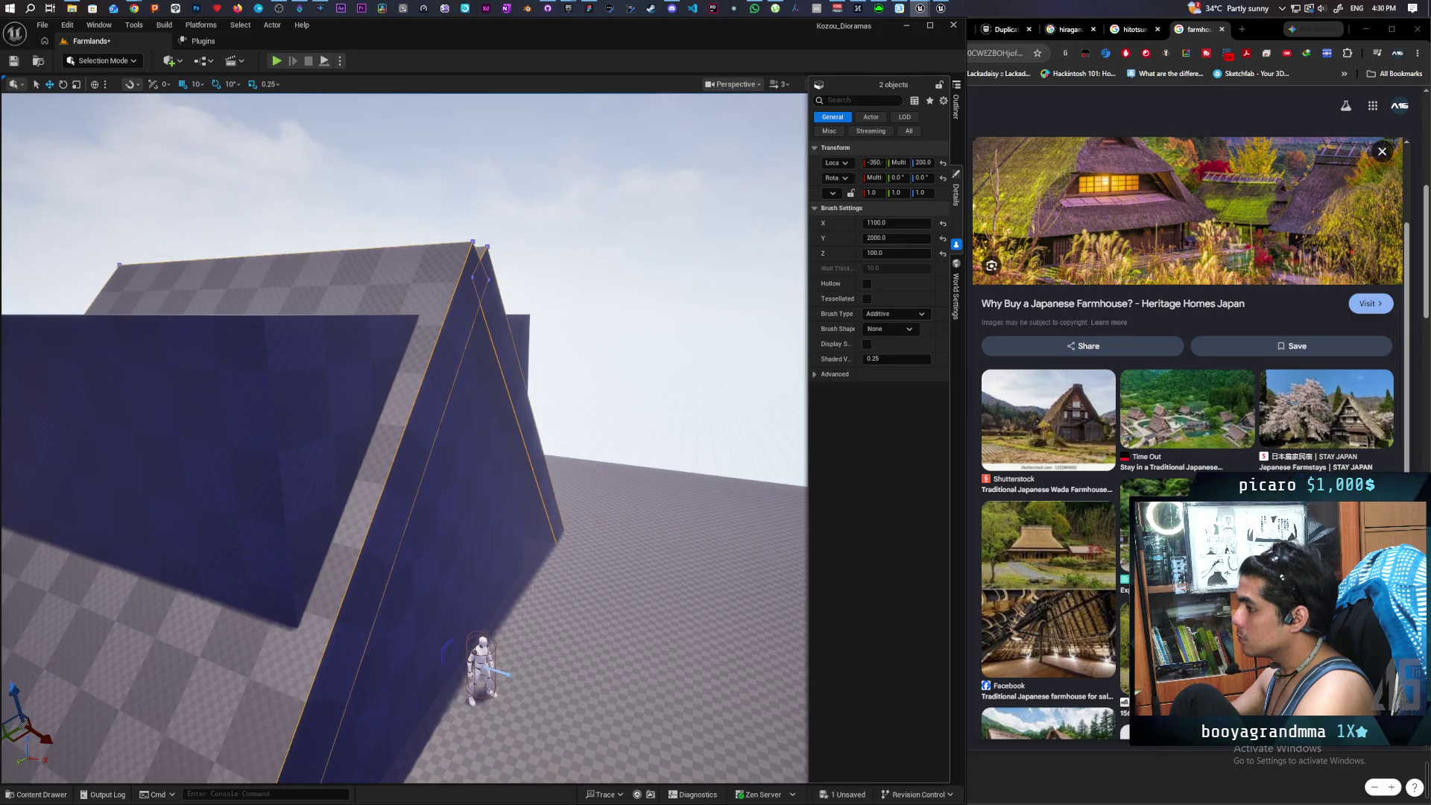
pyautogui.click(896, 222)
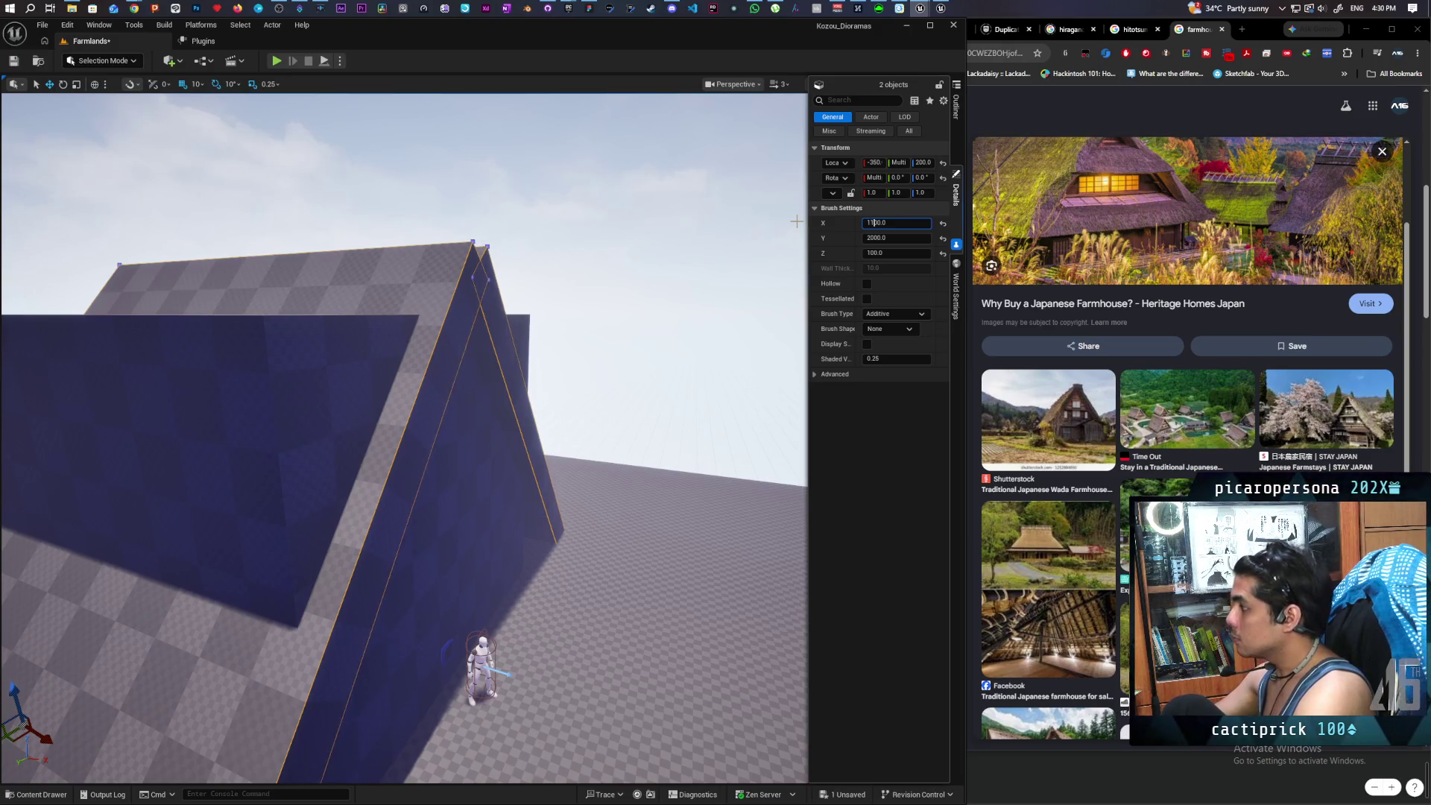
pyautogui.write('1200')
pyautogui.press('Return')
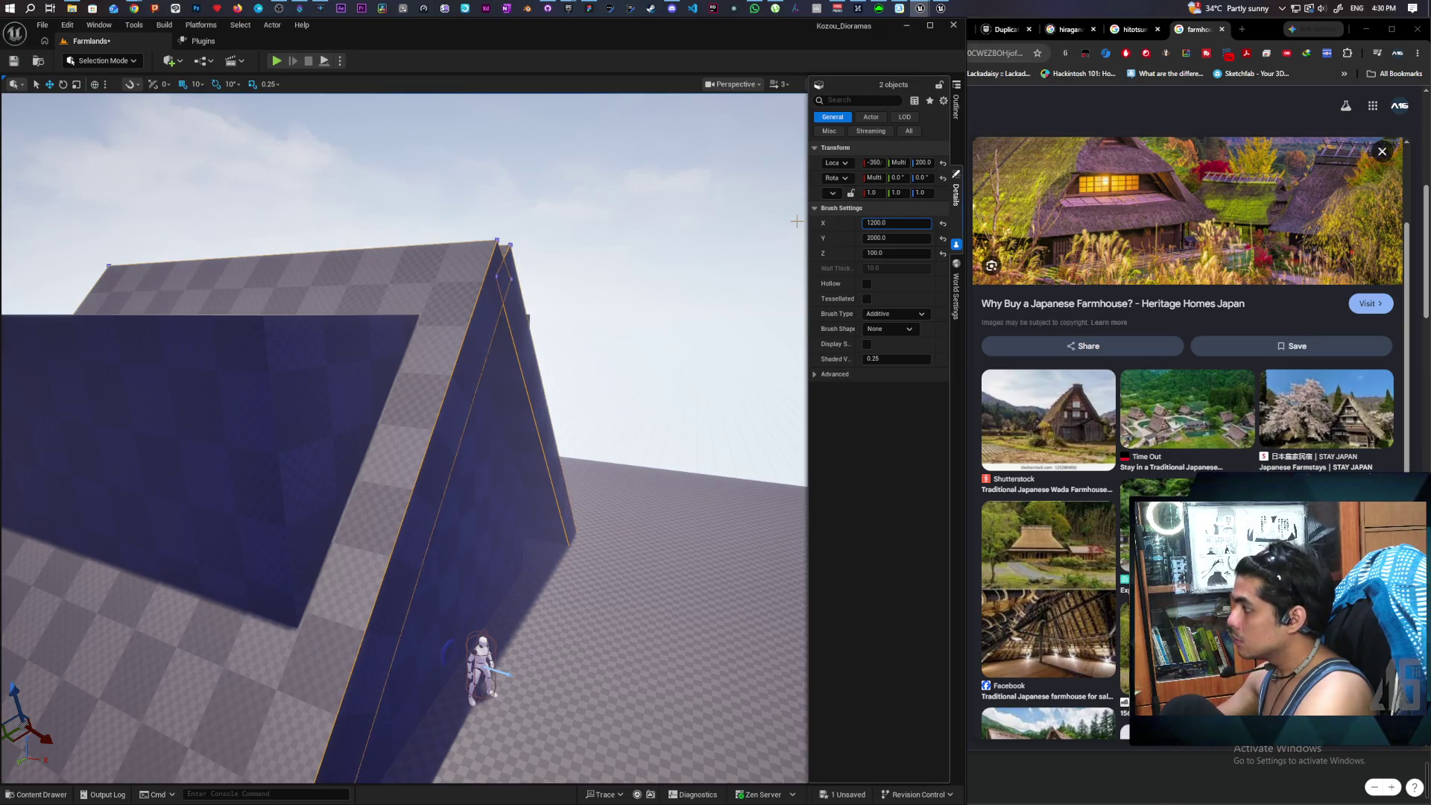
pyautogui.press('Return')
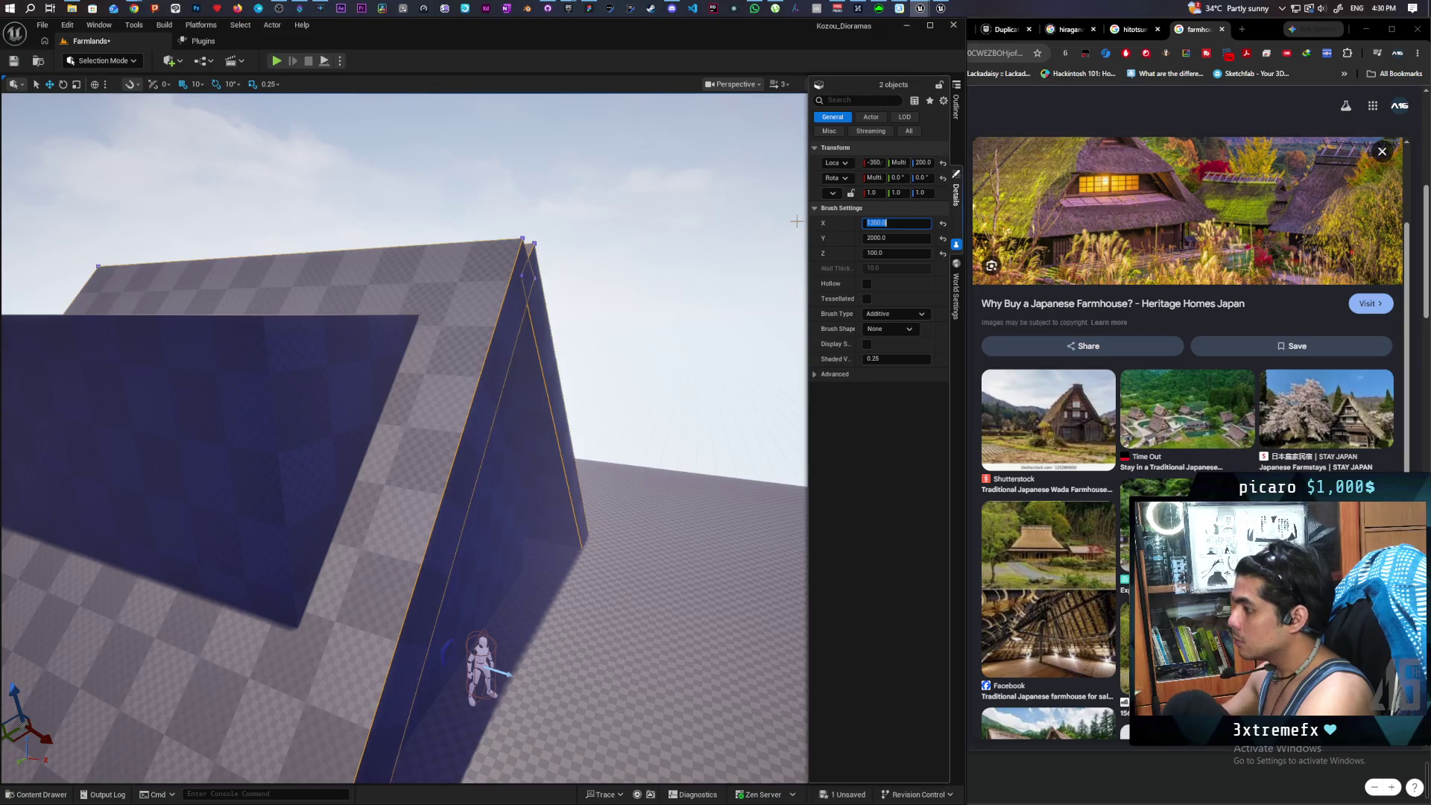
pyautogui.moveTo(614, 348)
pyautogui.mouseDown()
pyautogui.moveTo(566, 388)
pyautogui.moveTo(447, 406)
pyautogui.mouseUp()
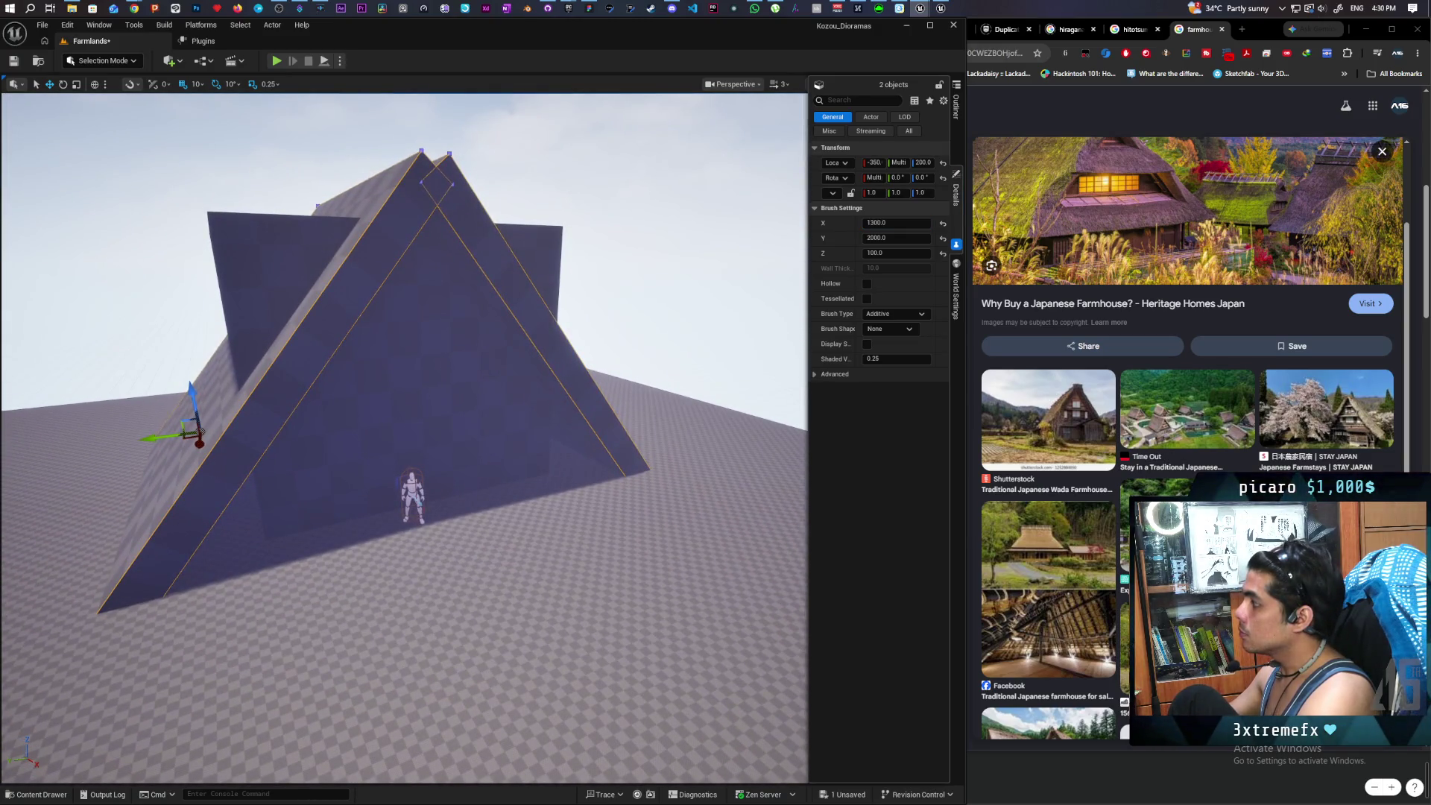
pyautogui.moveTo(447, 406); pyautogui.dragTo(387, 413)
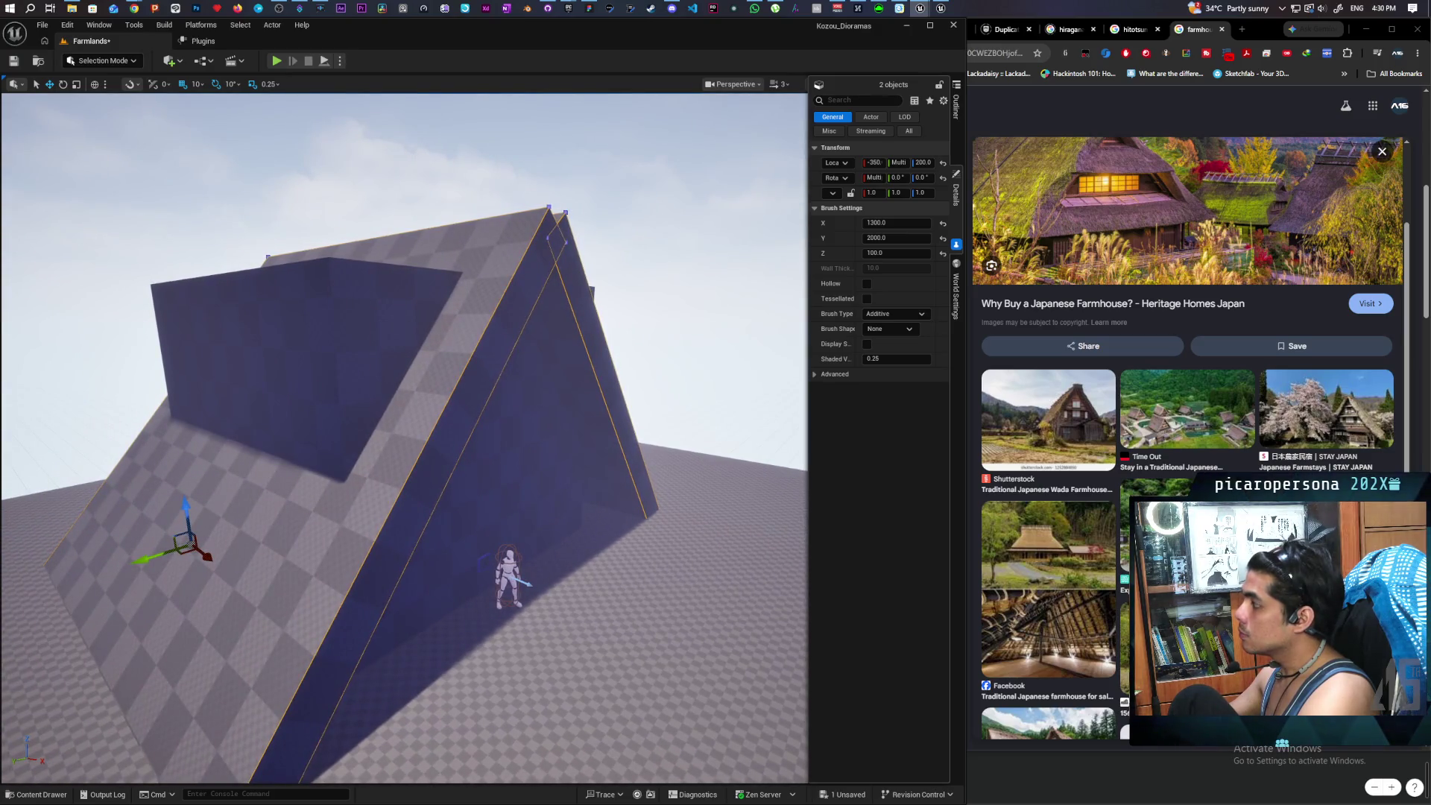
pyautogui.moveTo(388, 413)
pyautogui.mouseDown()
pyautogui.moveTo(351, 417)
pyautogui.moveTo(350, 394)
pyautogui.moveTo(372, 387)
pyautogui.moveTo(373, 410)
pyautogui.moveTo(403, 406)
pyautogui.mouseUp()
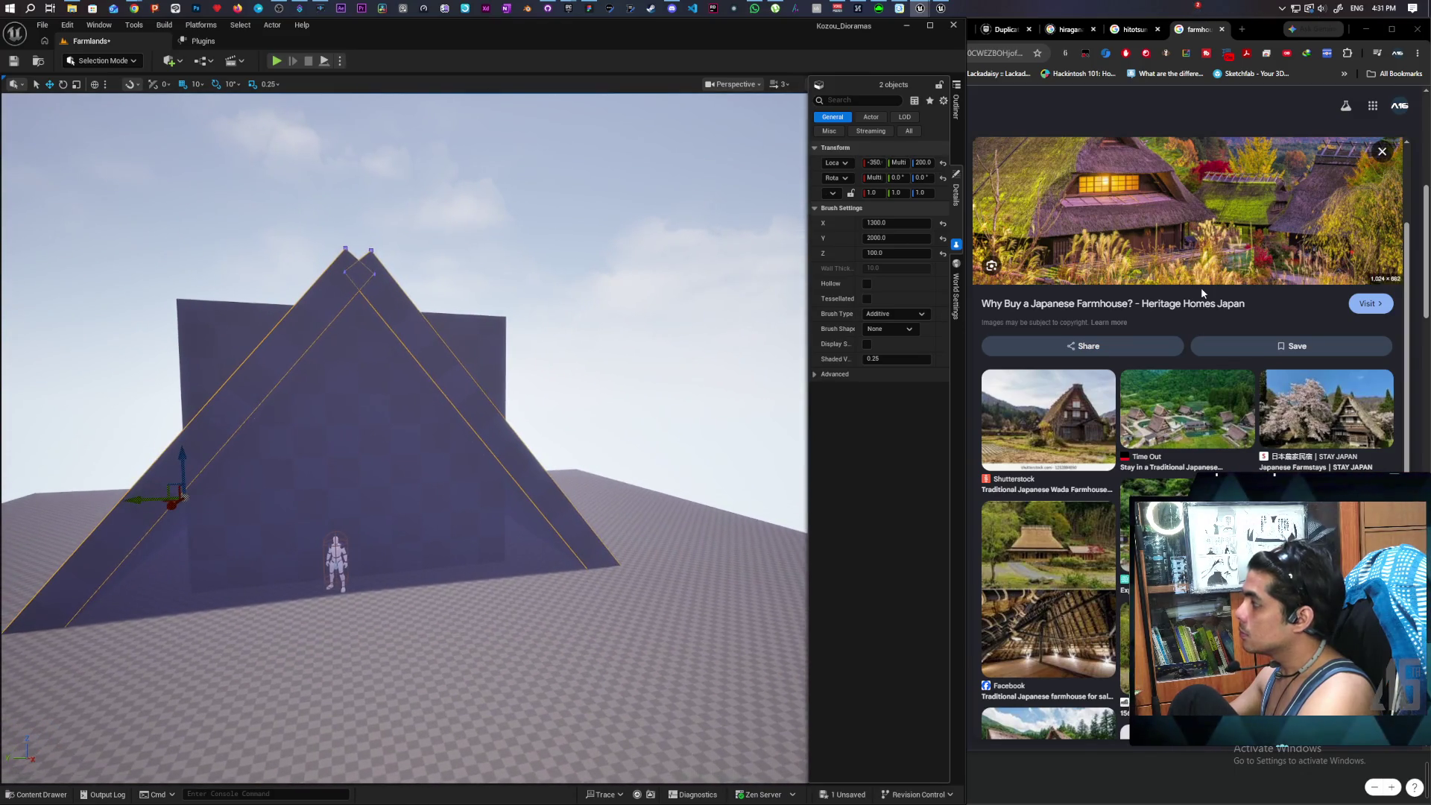
pyautogui.scroll(2, 1118, 294)
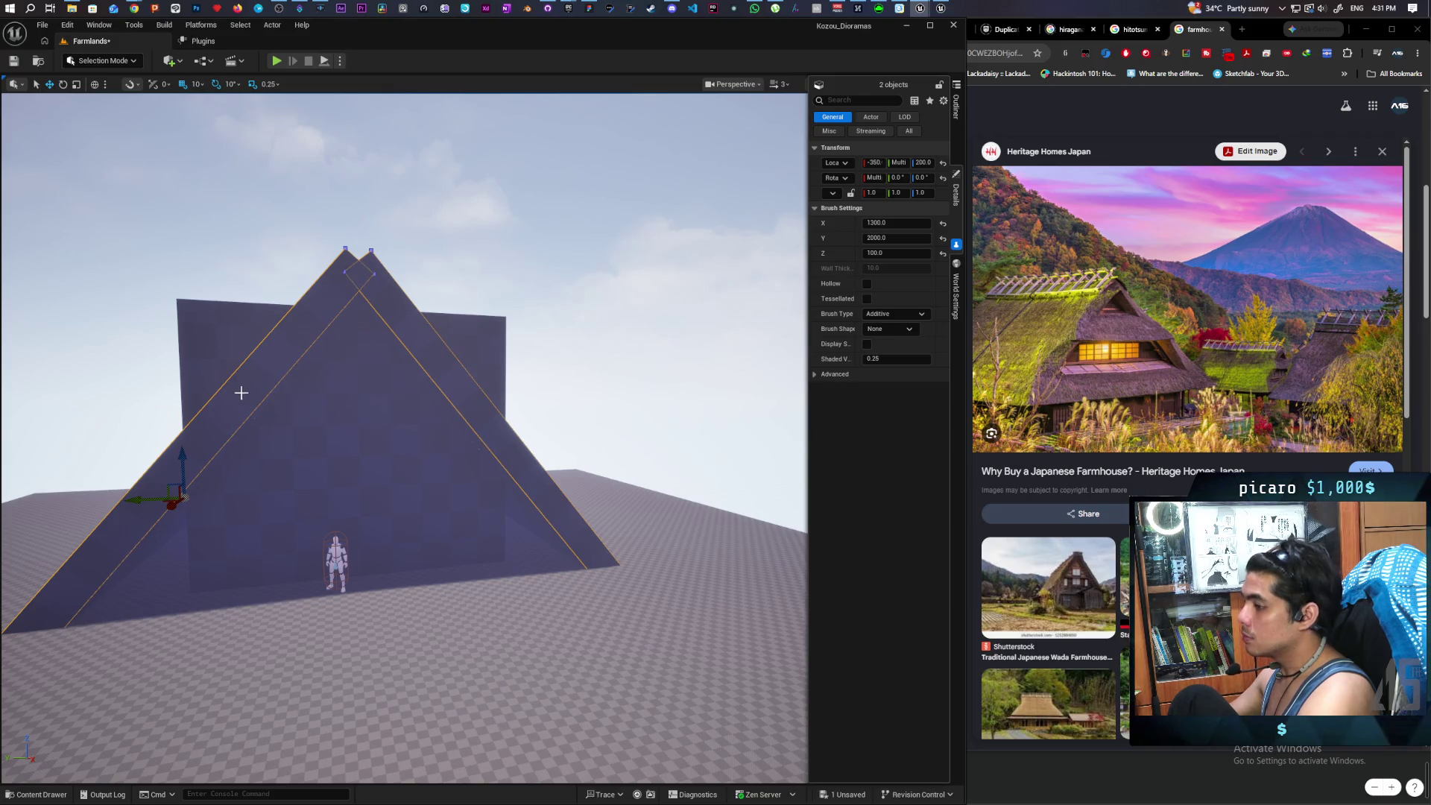
pyautogui.click(216, 424)
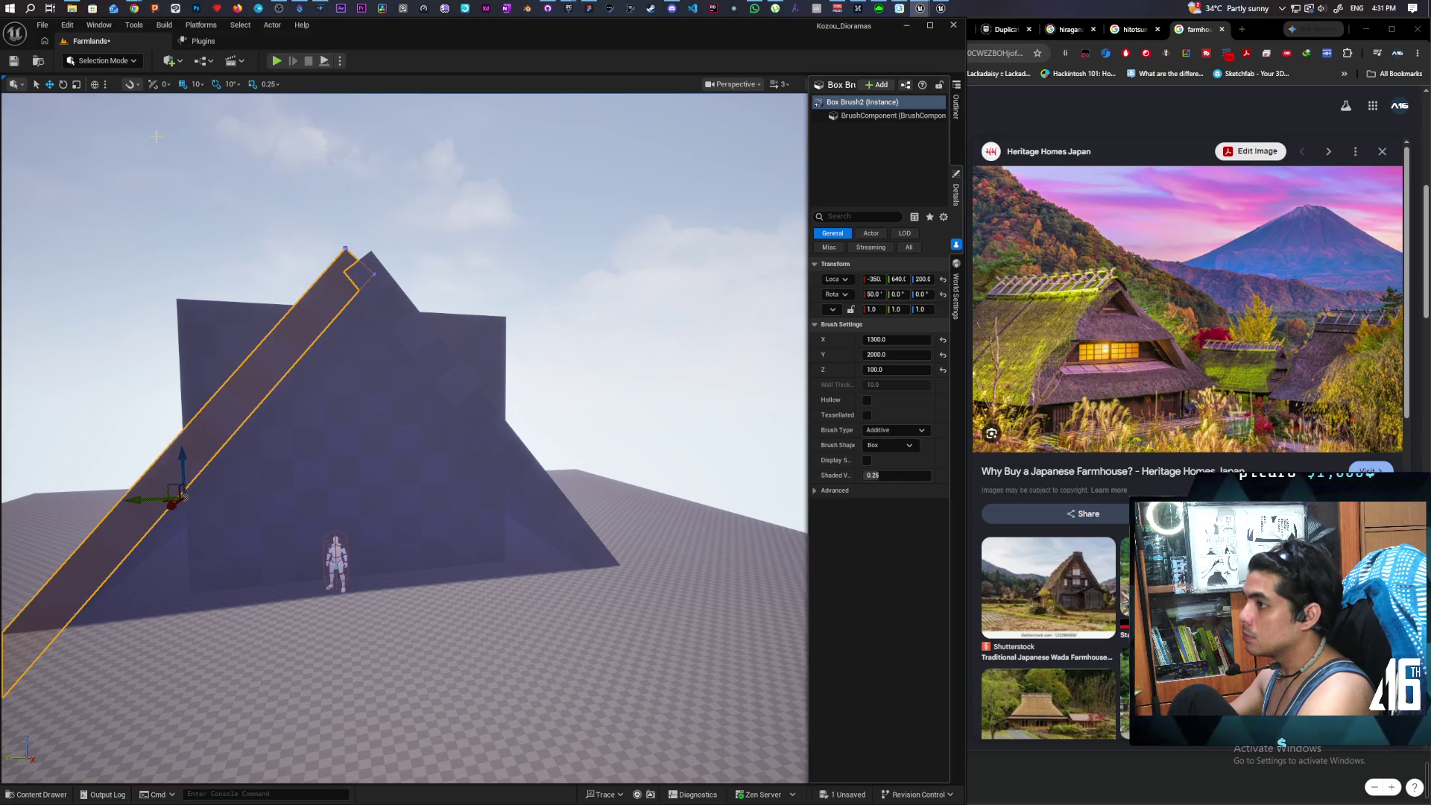
# - In Local space, slide the left and right roof slabs up their slopes until they cross in an X
pyautogui.click(94, 84)
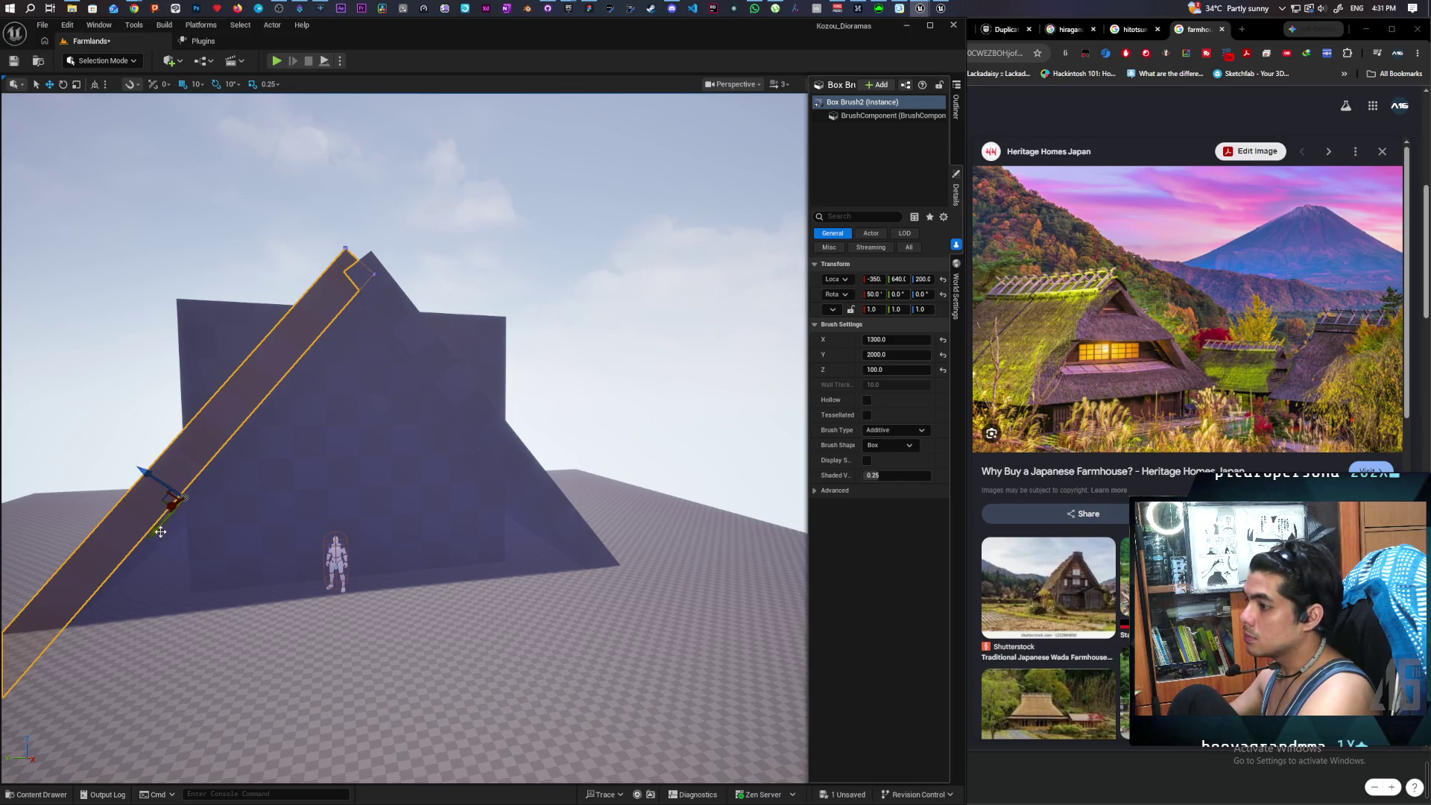
pyautogui.moveTo(158, 532)
pyautogui.mouseDown()
pyautogui.moveTo(371, 476)
pyautogui.moveTo(473, 396)
pyautogui.moveTo(407, 433)
pyautogui.mouseUp()
pyautogui.moveTo(420, 424); pyautogui.dragTo(436, 415)
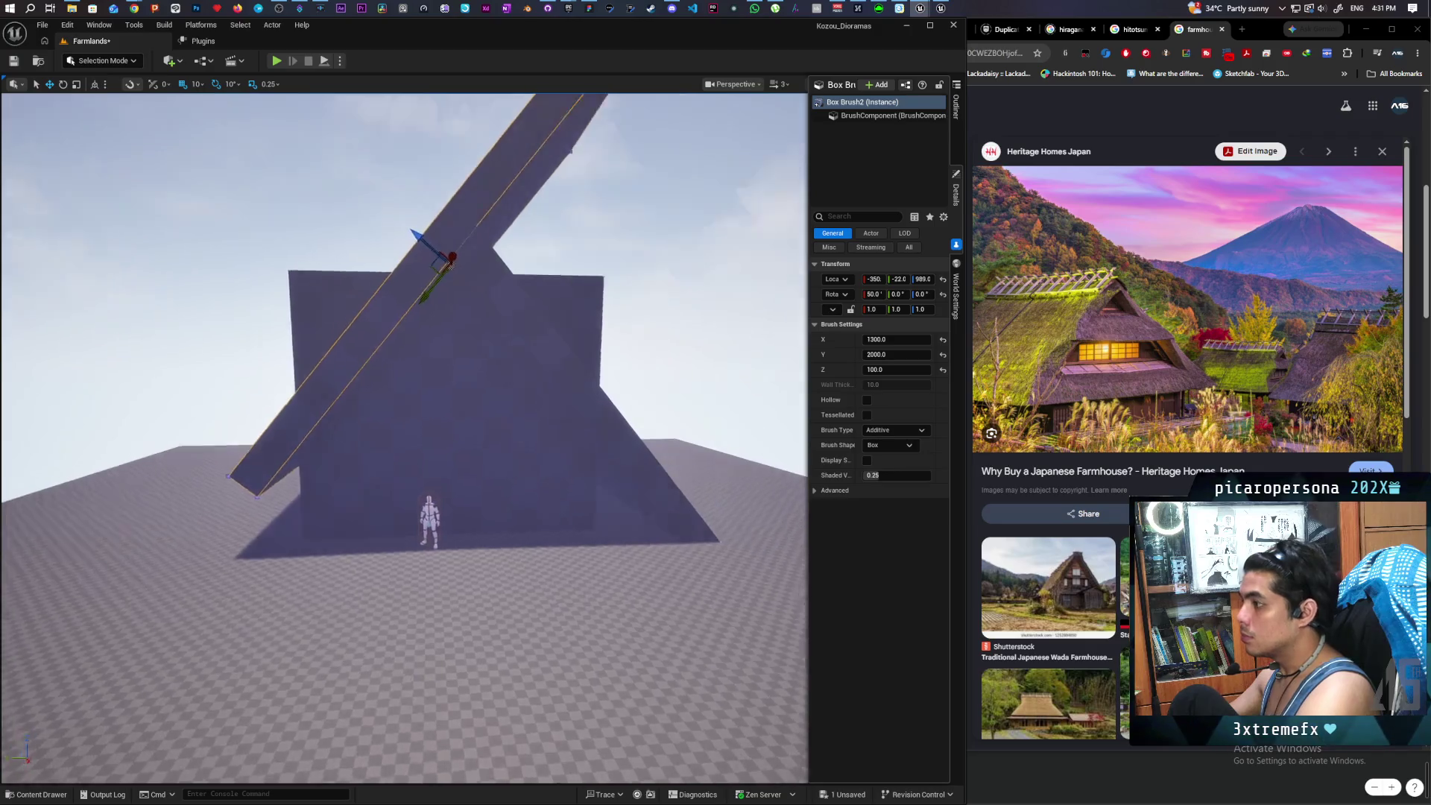
pyautogui.click(406, 416)
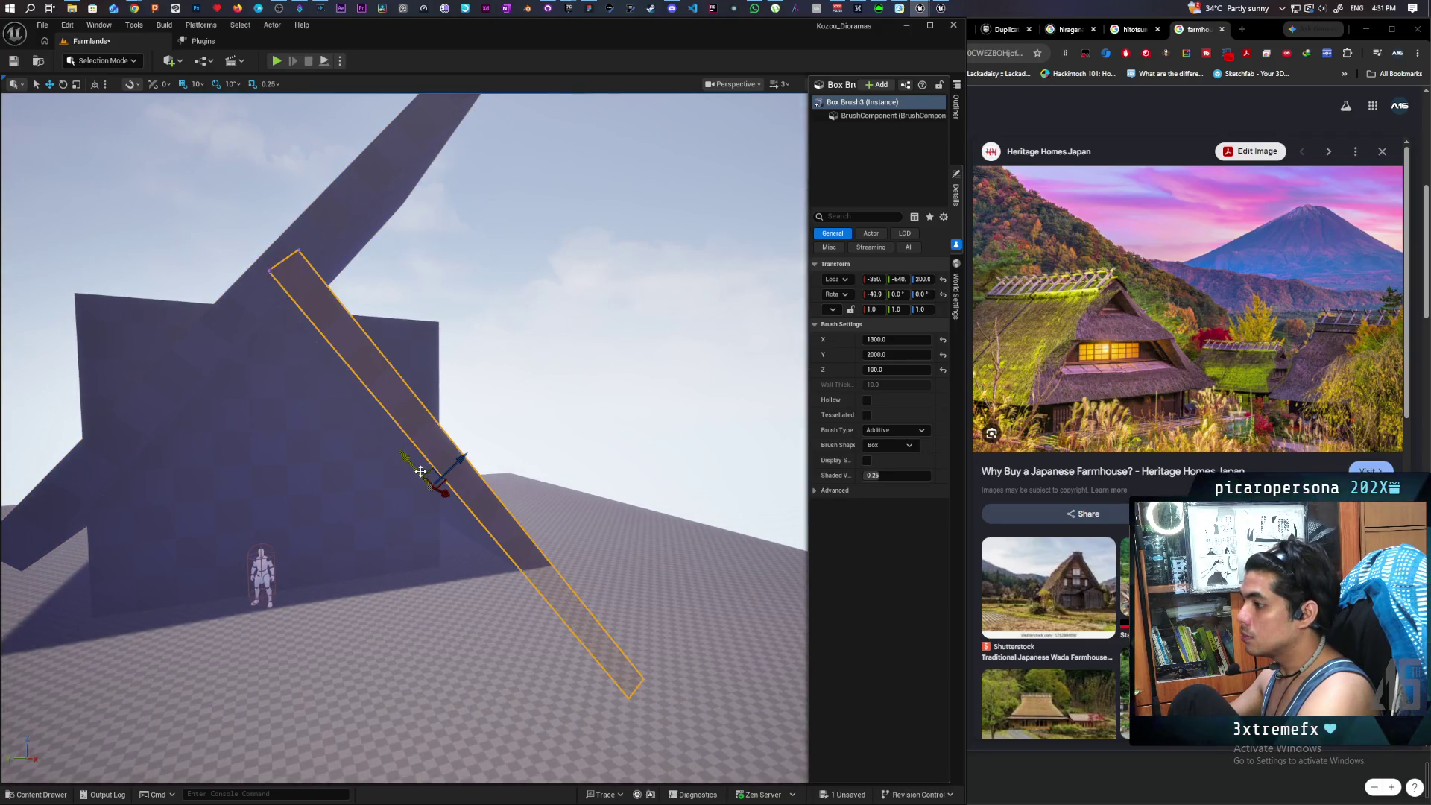
pyautogui.moveTo(420, 471); pyautogui.dragTo(342, 325)
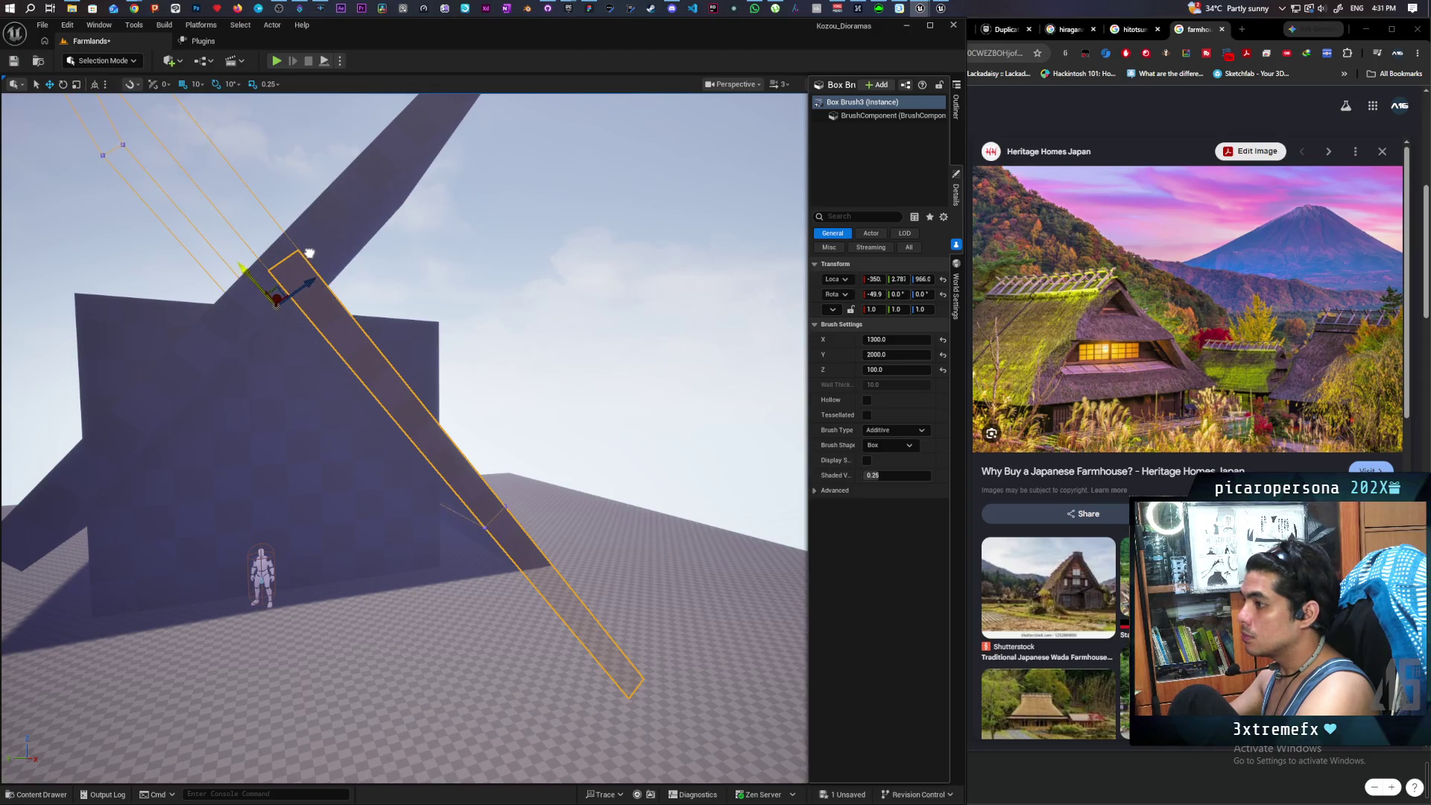
pyautogui.moveTo(309, 253)
pyautogui.mouseDown()
pyautogui.moveTo(320, 283)
pyautogui.moveTo(326, 261)
pyautogui.mouseUp()
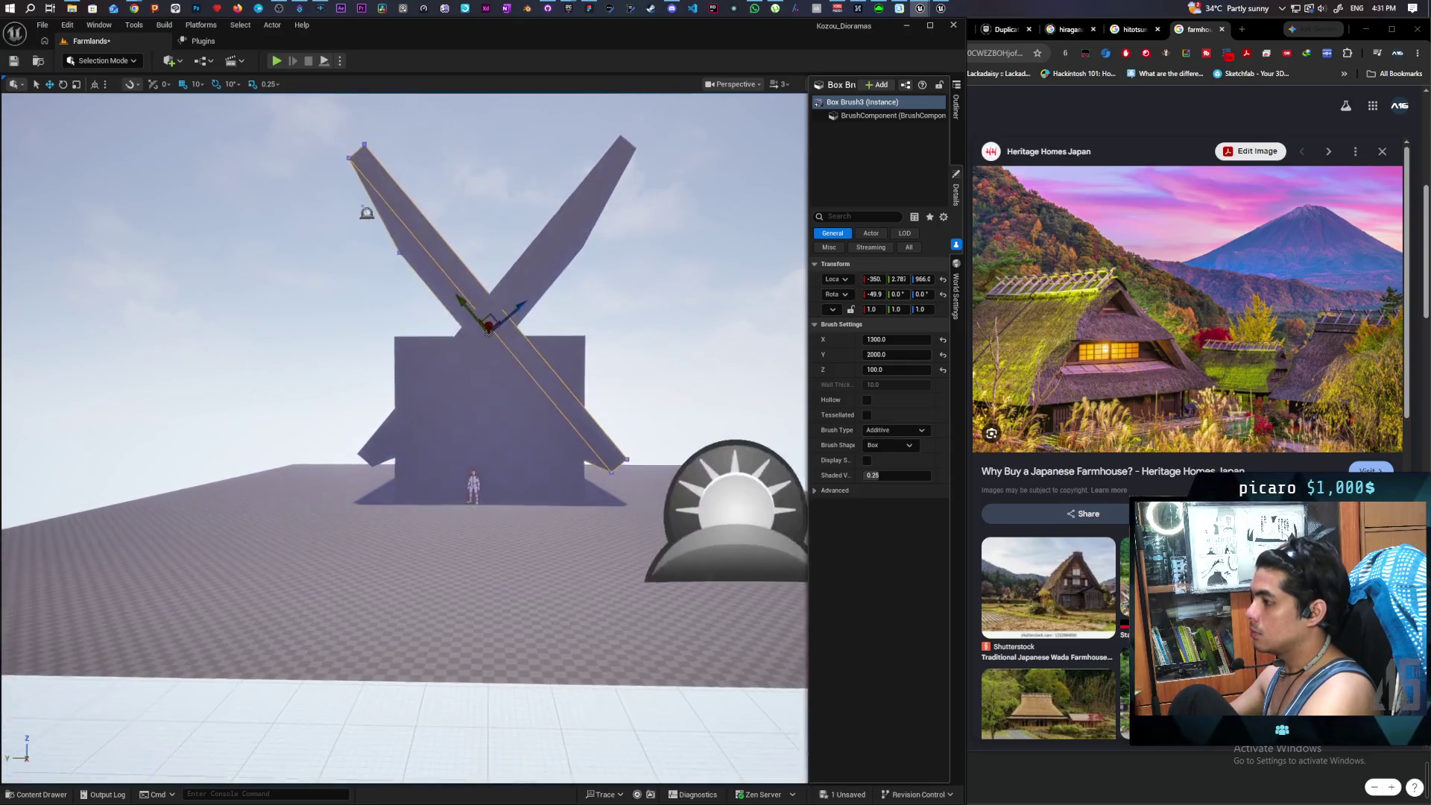
pyautogui.moveTo(488, 332); pyautogui.dragTo(492, 399)
pyautogui.click(491, 403)
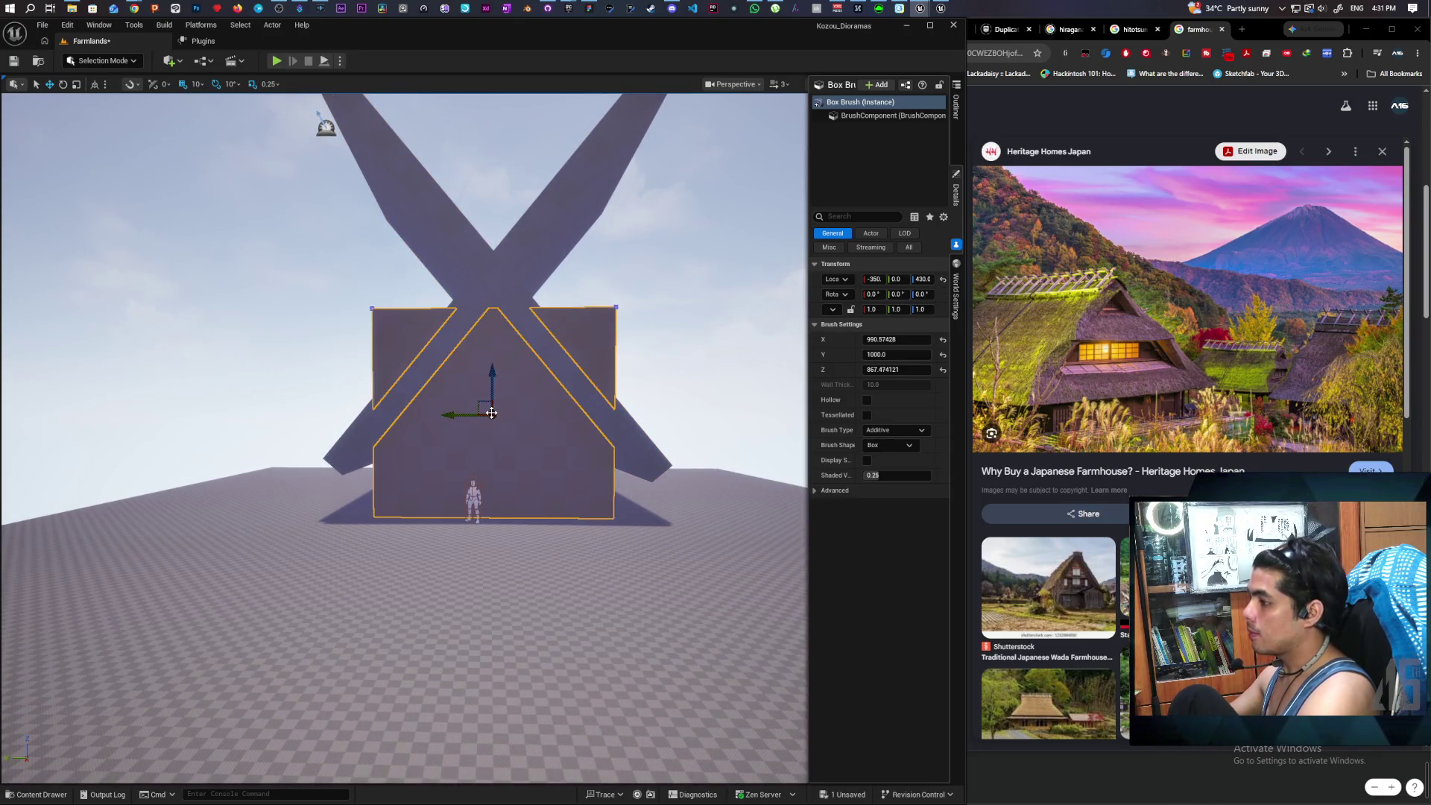
# - Duplicate the base box lower down and widen the copy along Y
pyautogui.keyDown('alt'); pyautogui.moveTo(492, 384); pyautogui.dragTo(482, 465); pyautogui.keyUp('alt')
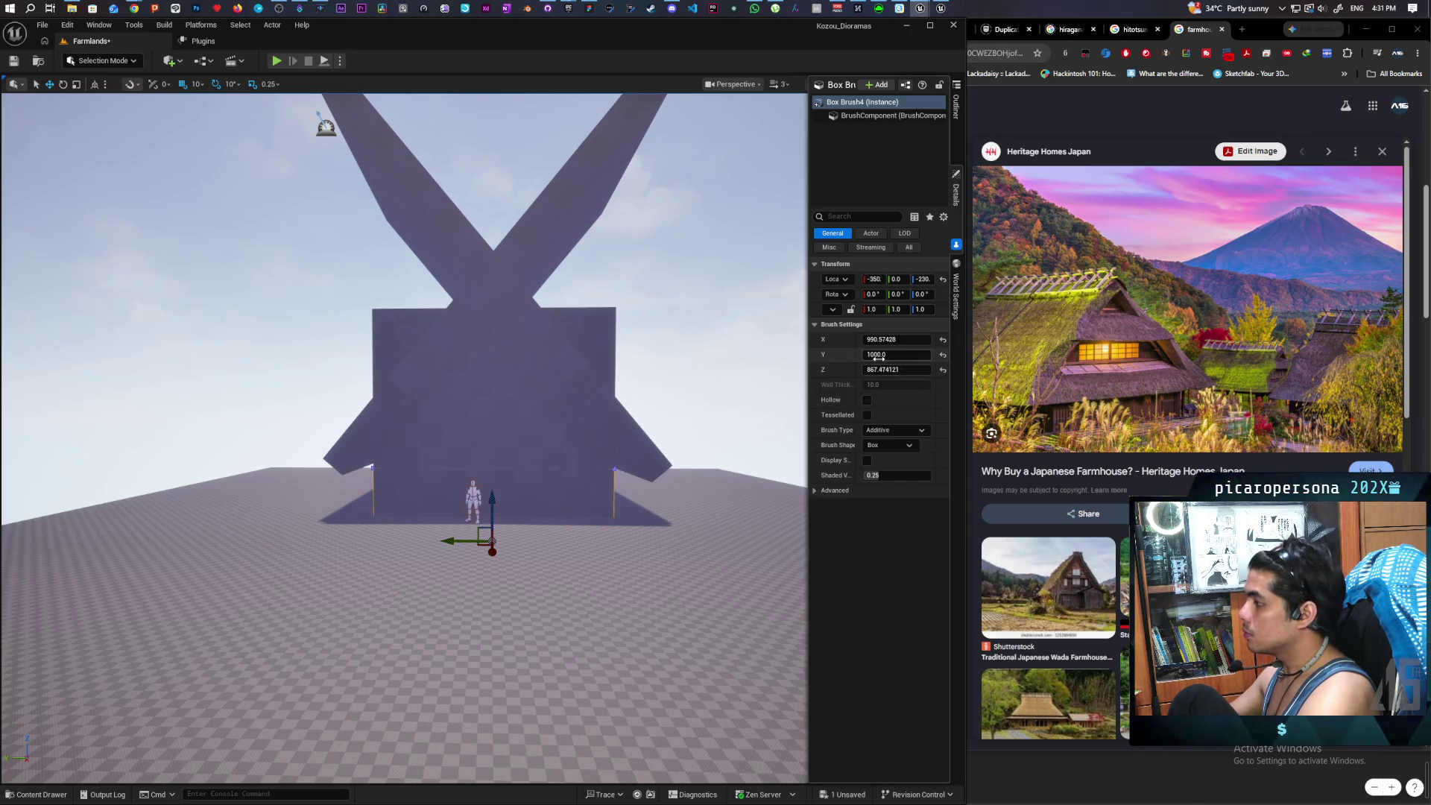
pyautogui.moveTo(882, 353); pyautogui.dragTo(928, 353)
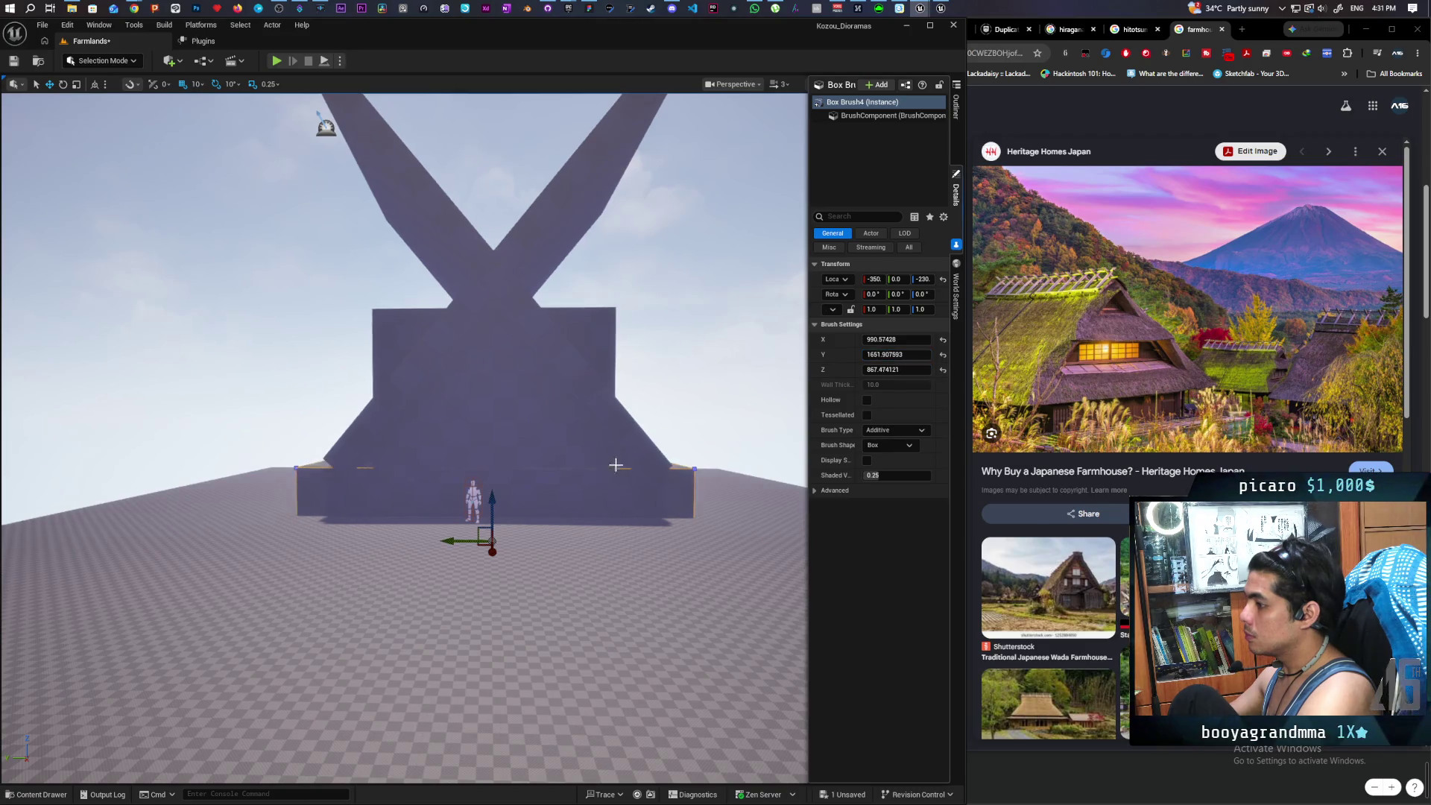
pyautogui.scroll(5, 404, 439)
pyautogui.moveTo(404, 439)
pyautogui.mouseDown()
pyautogui.moveTo(436, 567)
pyautogui.moveTo(436, 521)
pyautogui.moveTo(436, 588)
pyautogui.moveTo(373, 581)
pyautogui.moveTo(351, 596)
pyautogui.moveTo(365, 573)
pyautogui.moveTo(659, 435)
pyautogui.moveTo(633, 380)
pyautogui.moveTo(524, 333)
pyautogui.moveTo(523, 412)
pyautogui.mouseUp()
# - Delete the wide low box brush, Box Brush4, from the scene
pyautogui.click(689, 402)
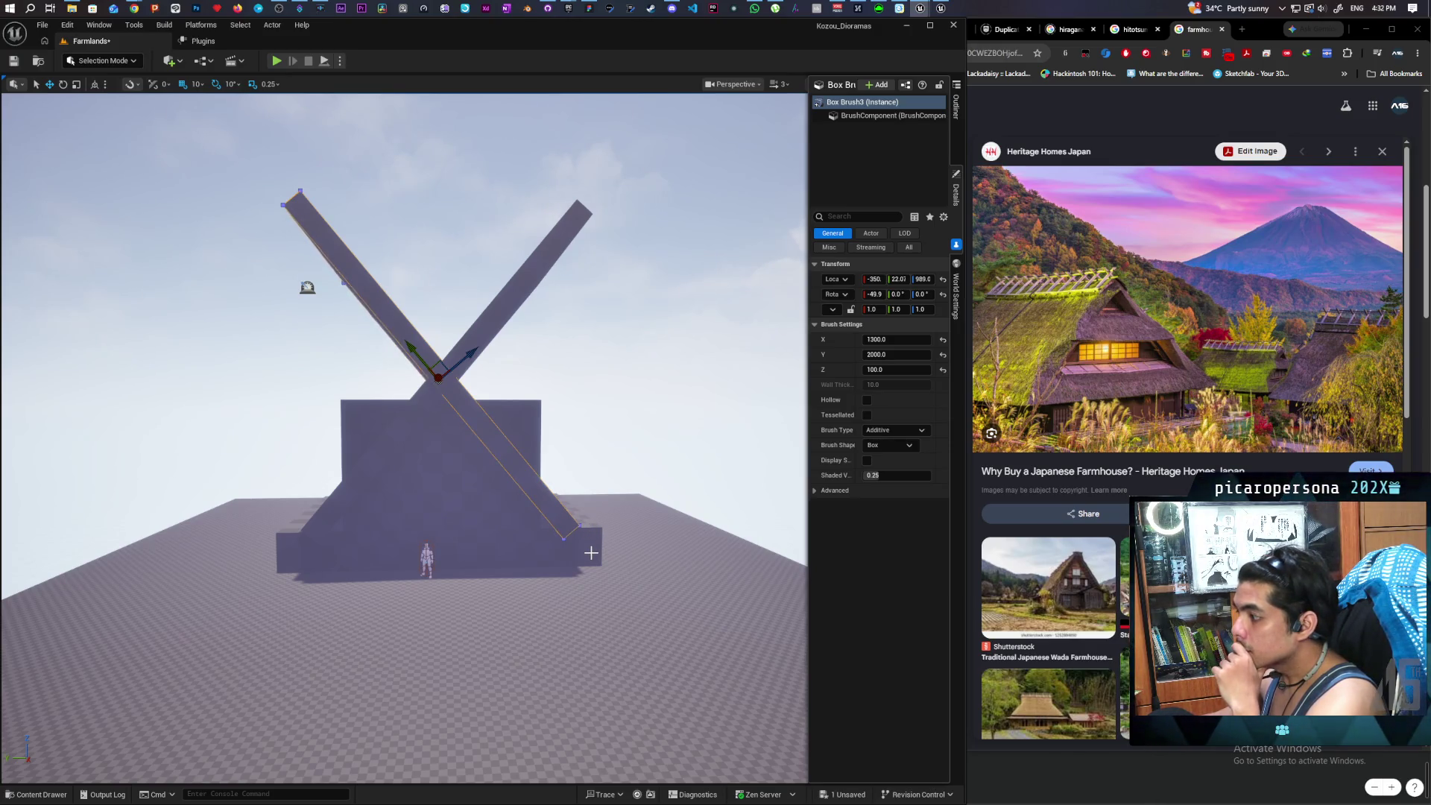
pyautogui.click(591, 552)
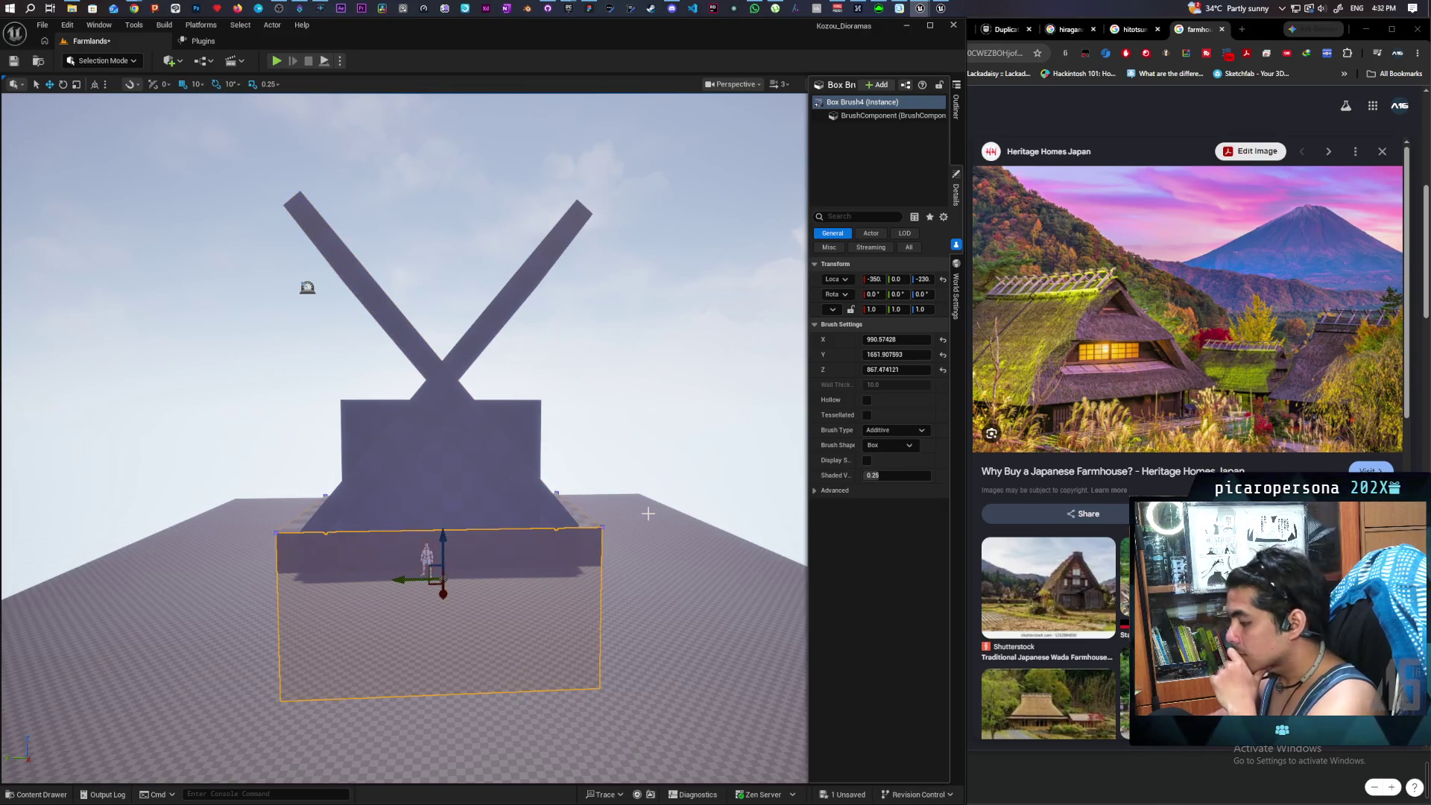
pyautogui.press('Delete')
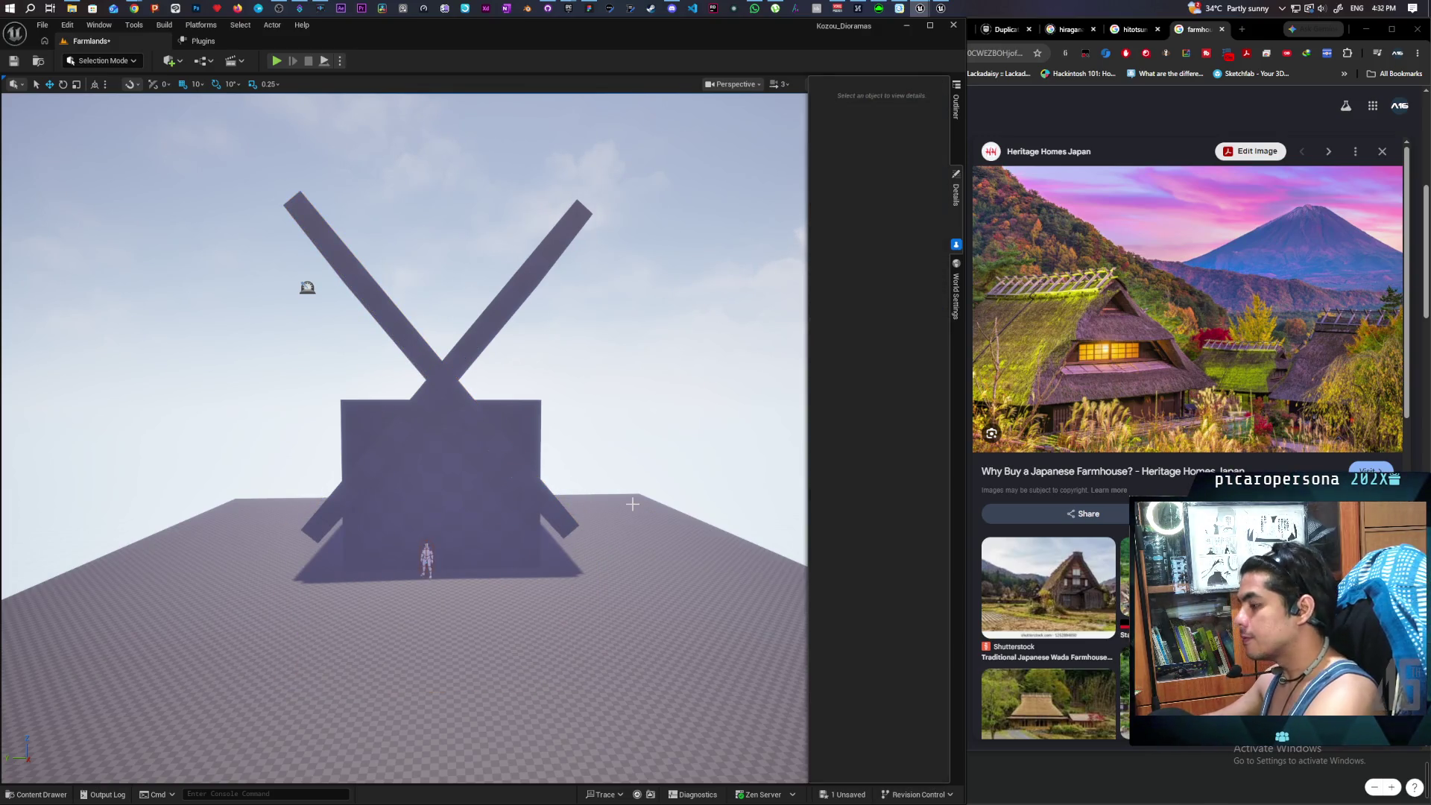
# - Duplicate both crossed roof slabs with Ctrl+D
pyautogui.moveTo(637, 492)
pyautogui.mouseDown()
pyautogui.moveTo(637, 522)
pyautogui.moveTo(630, 440)
pyautogui.moveTo(631, 522)
pyautogui.moveTo(635, 476)
pyautogui.moveTo(637, 494)
pyautogui.mouseUp()
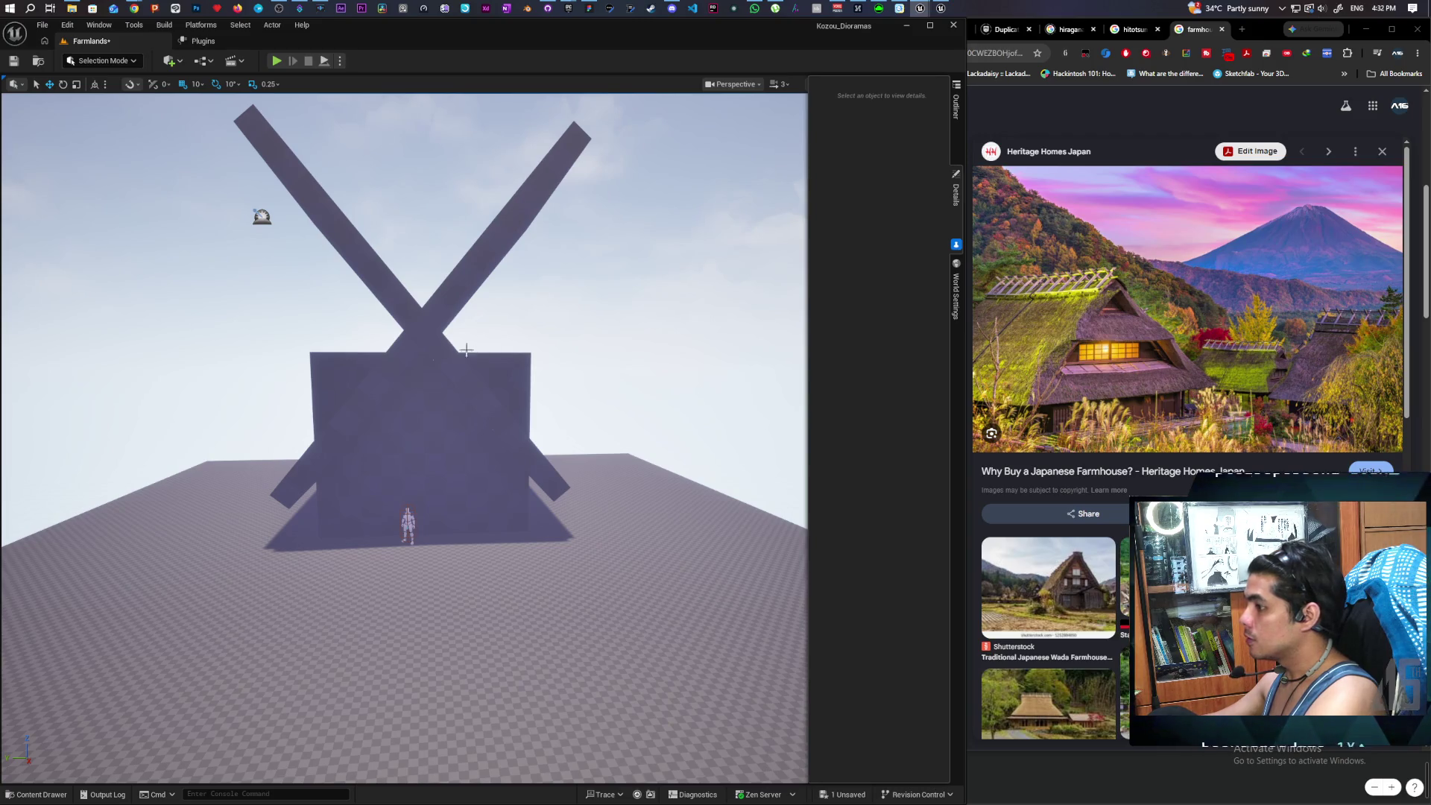
pyautogui.click(427, 329)
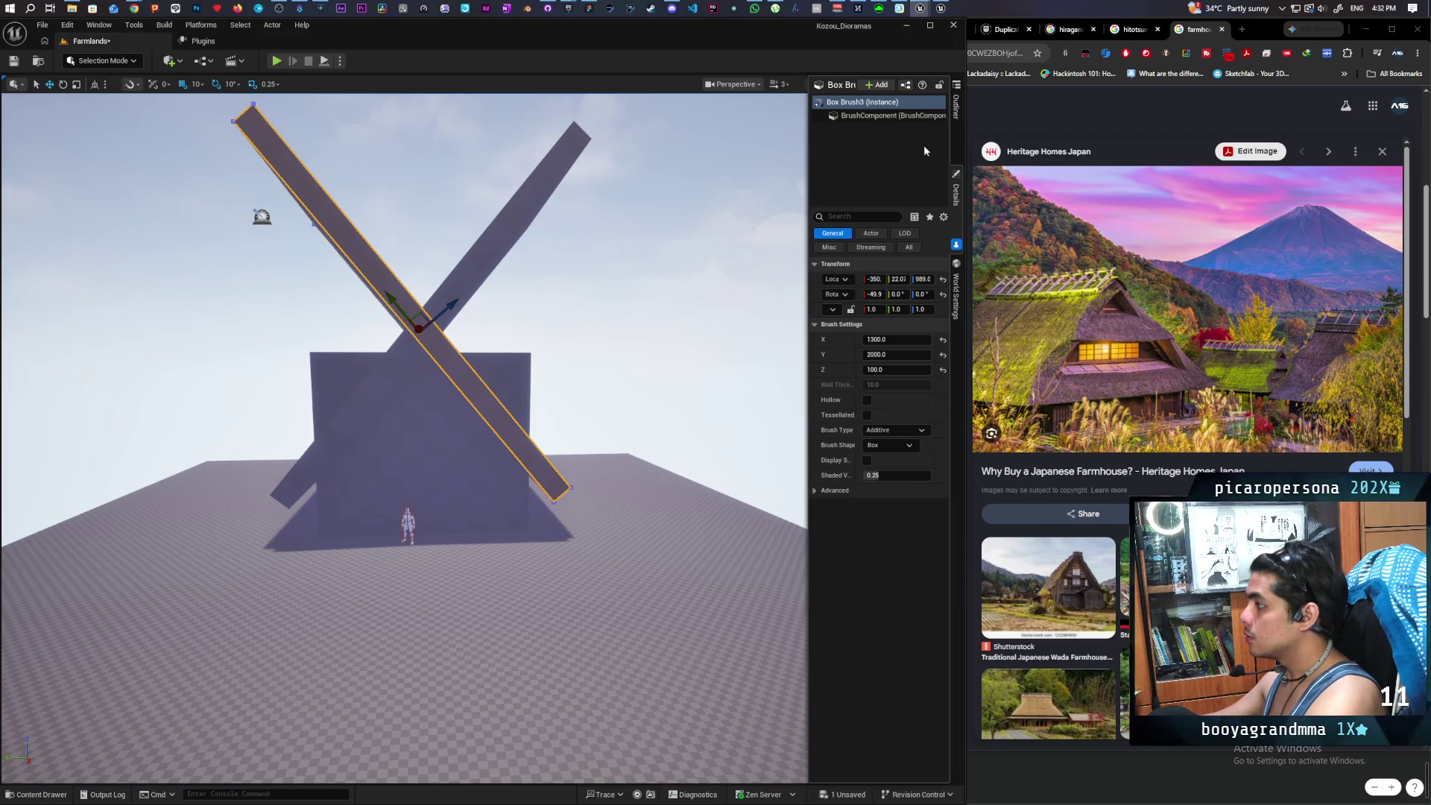
pyautogui.click(957, 142)
pyautogui.keyDown('ctrl'); pyautogui.click(778, 263); pyautogui.keyUp('ctrl')
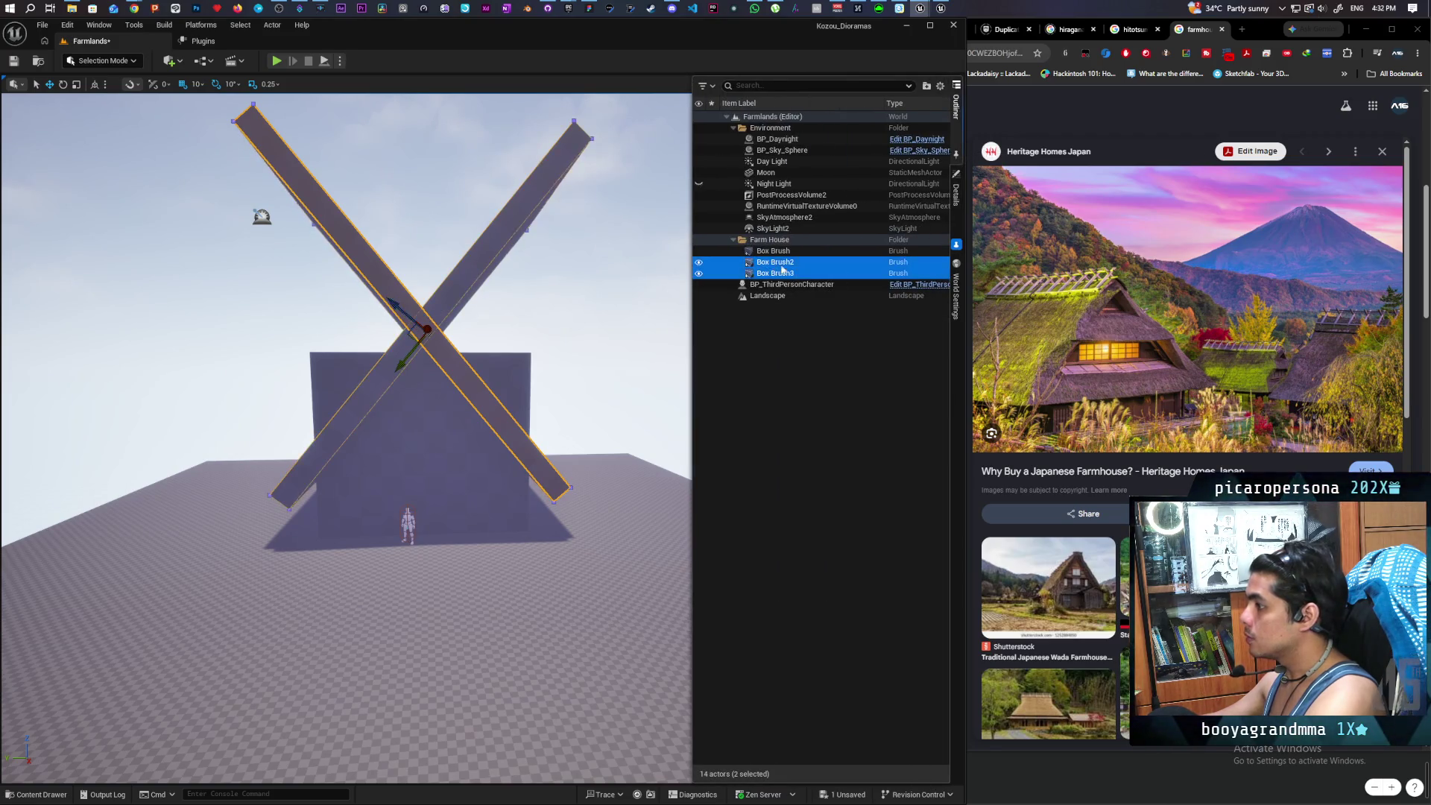
pyautogui.hotkey('ctrl', 'd')
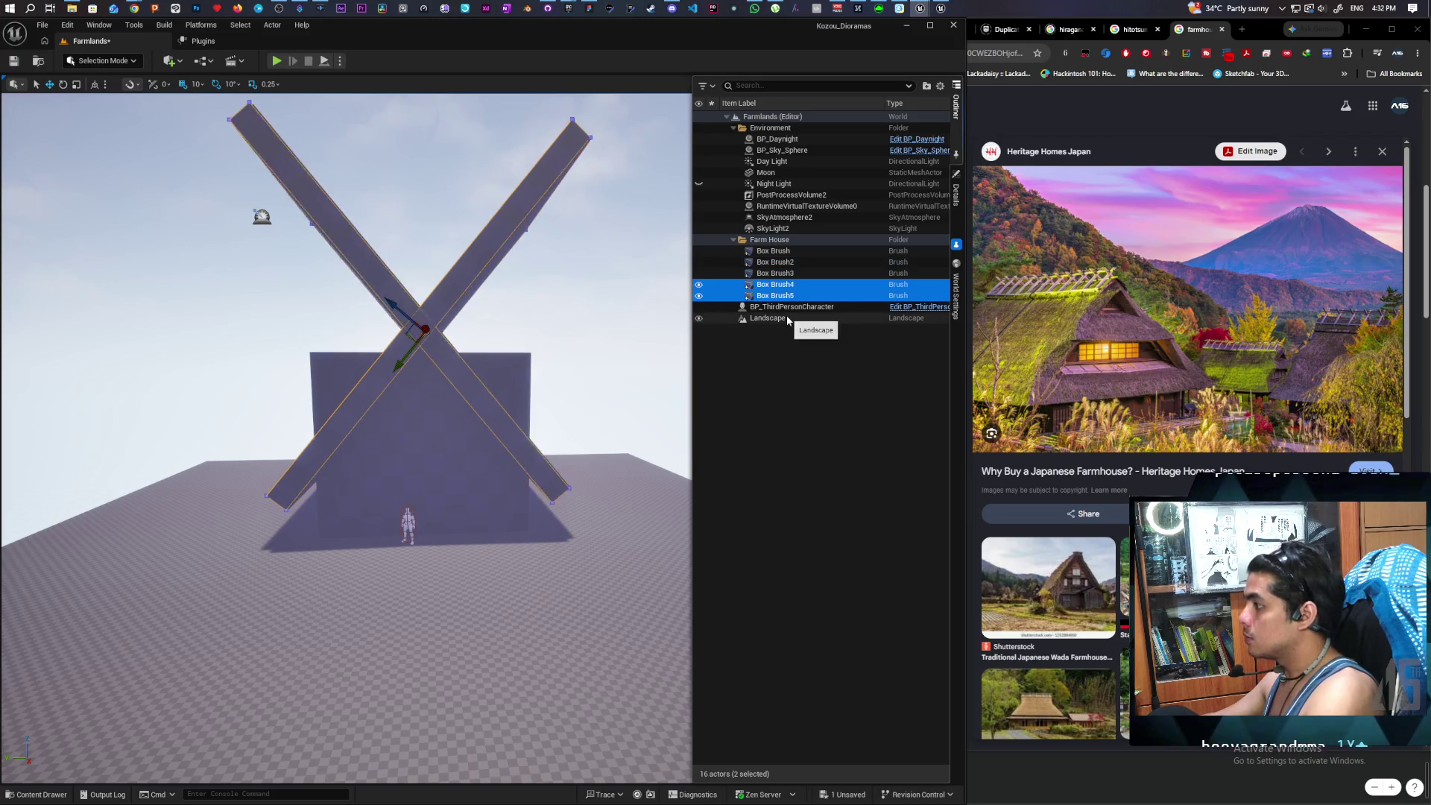
# - Reselect the original slabs Box Brush2 and Box Brush3 and show their details
pyautogui.click(778, 263)
pyautogui.keyDown('ctrl'); pyautogui.click(786, 278); pyautogui.keyUp('ctrl')
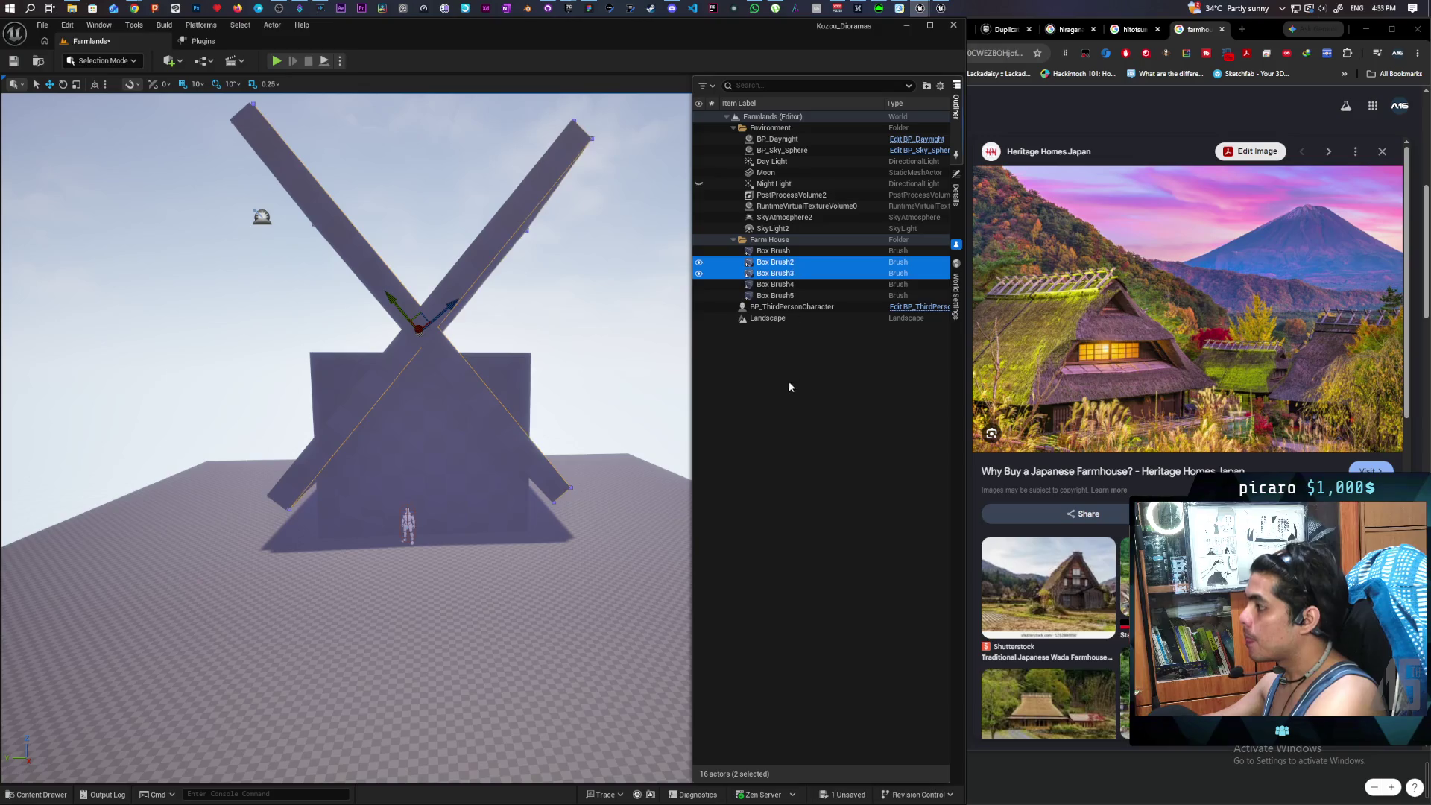
pyautogui.click(955, 202)
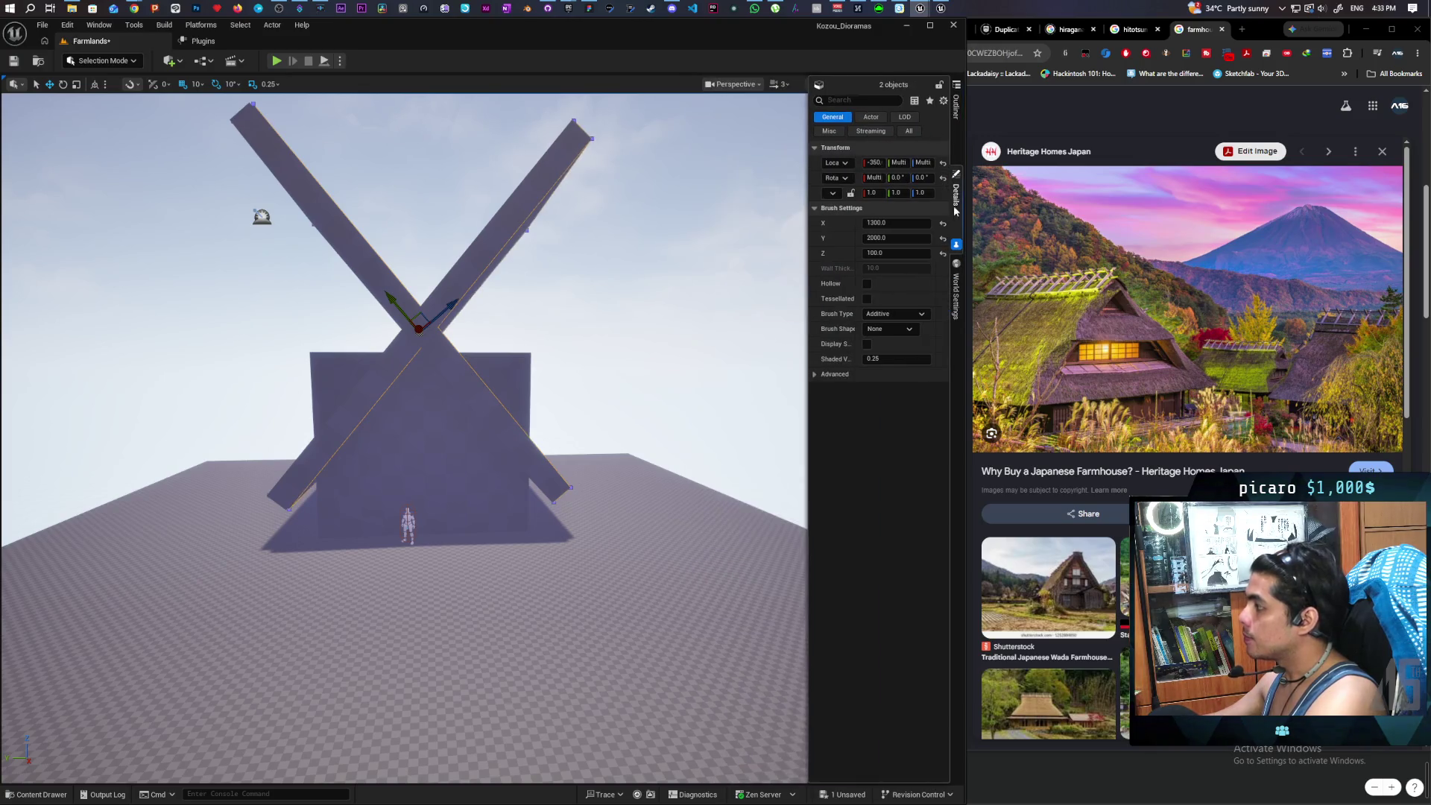
# - Set the Brush Type of both original slabs to Subtractive
pyautogui.click(895, 315)
pyautogui.click(907, 337)
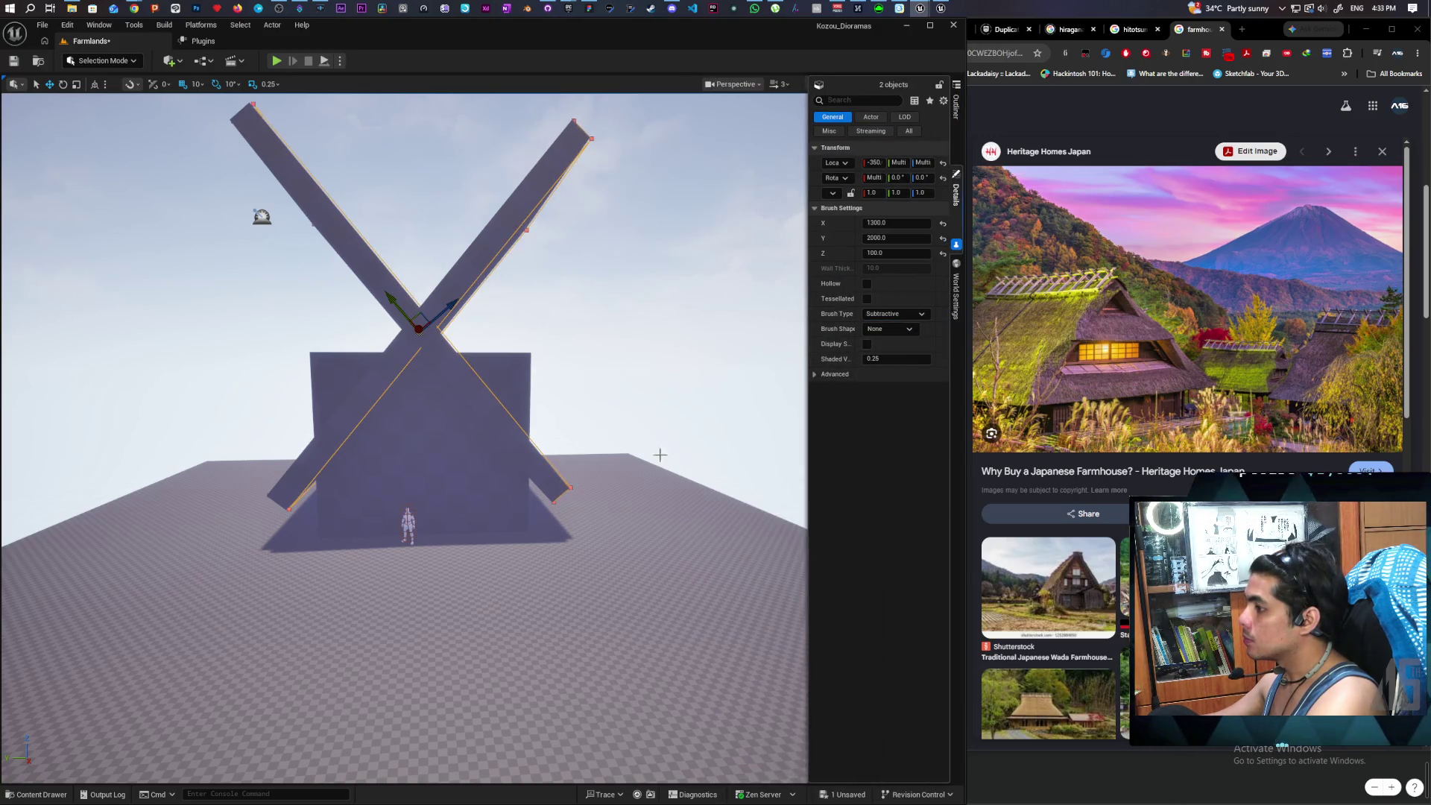
pyautogui.scroll(5, 404, 439)
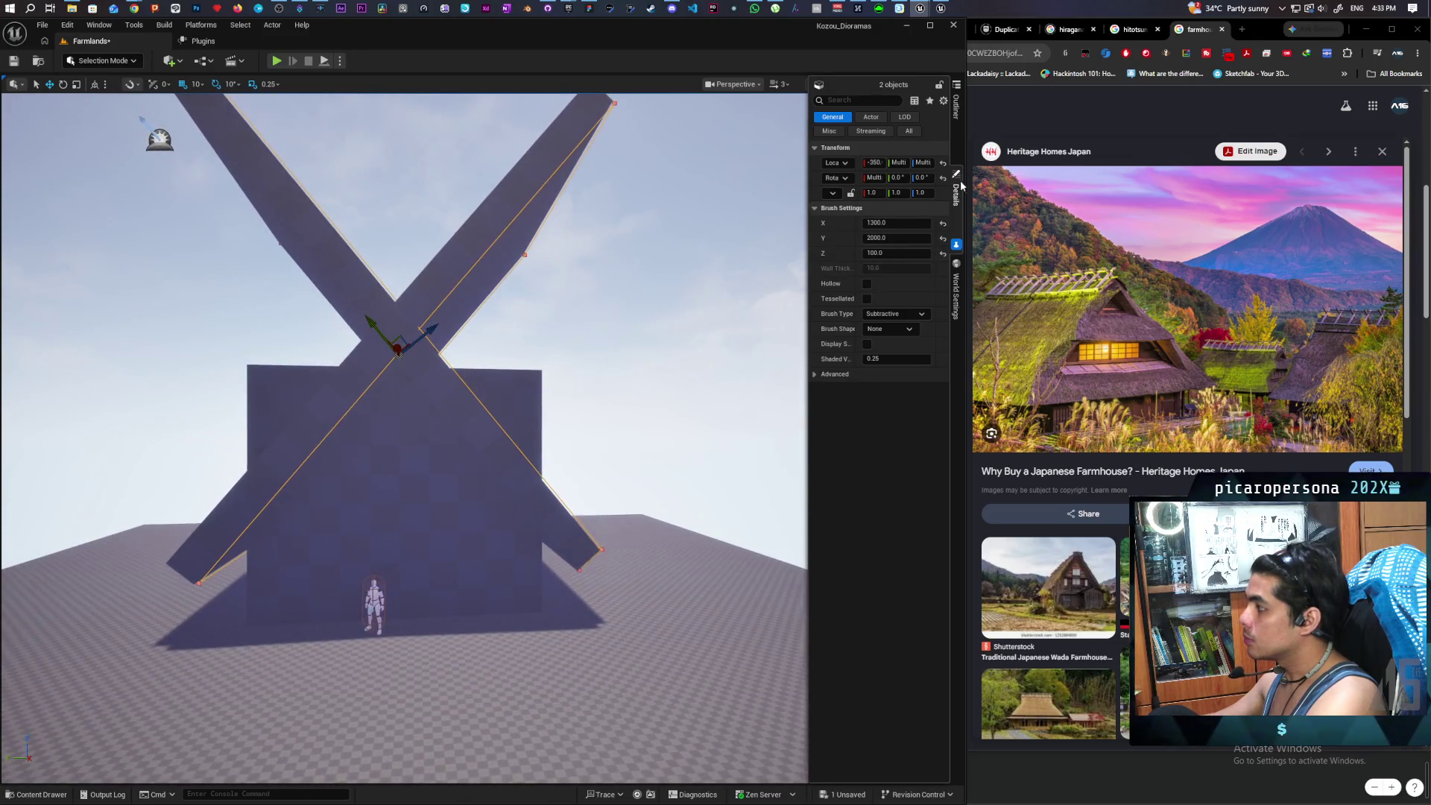
# - Hide copies Box Brush4 and Box Brush5, then frame the slabs to check the gable cut
pyautogui.click(955, 106)
pyautogui.click(699, 284)
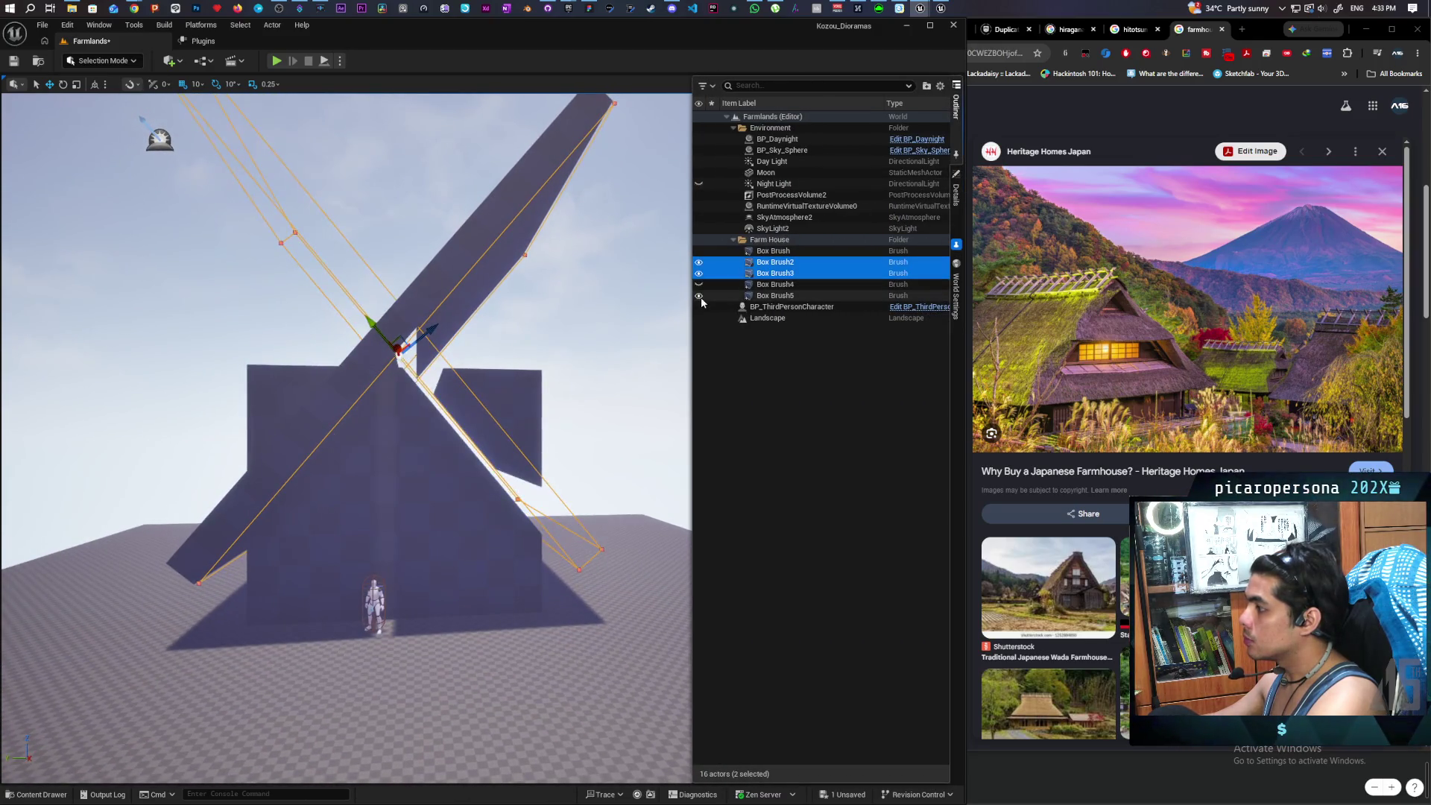
pyautogui.click(699, 295)
pyautogui.click(955, 194)
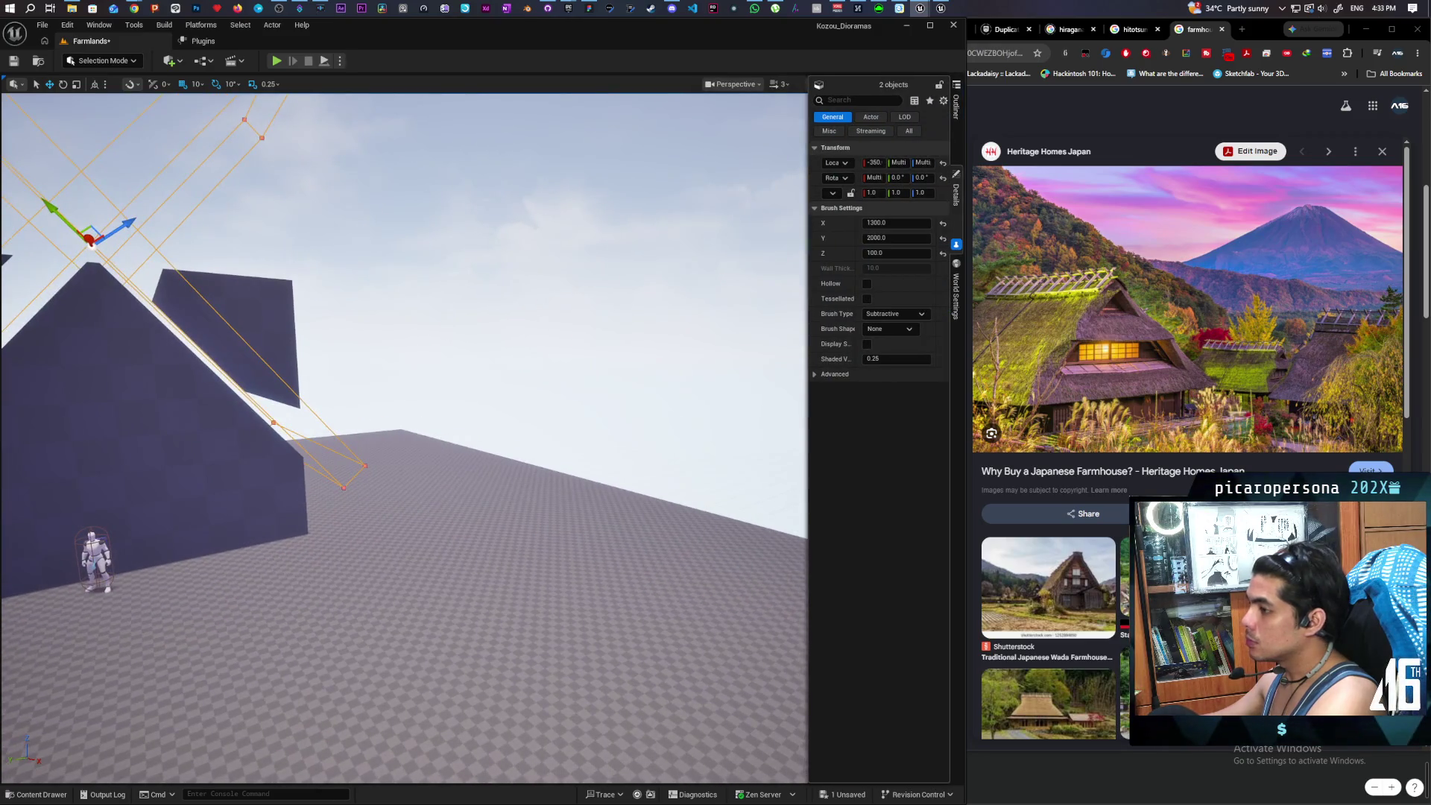
pyautogui.moveTo(402, 440)
pyautogui.mouseDown()
pyautogui.moveTo(421, 418)
pyautogui.moveTo(418, 365)
pyautogui.mouseUp()
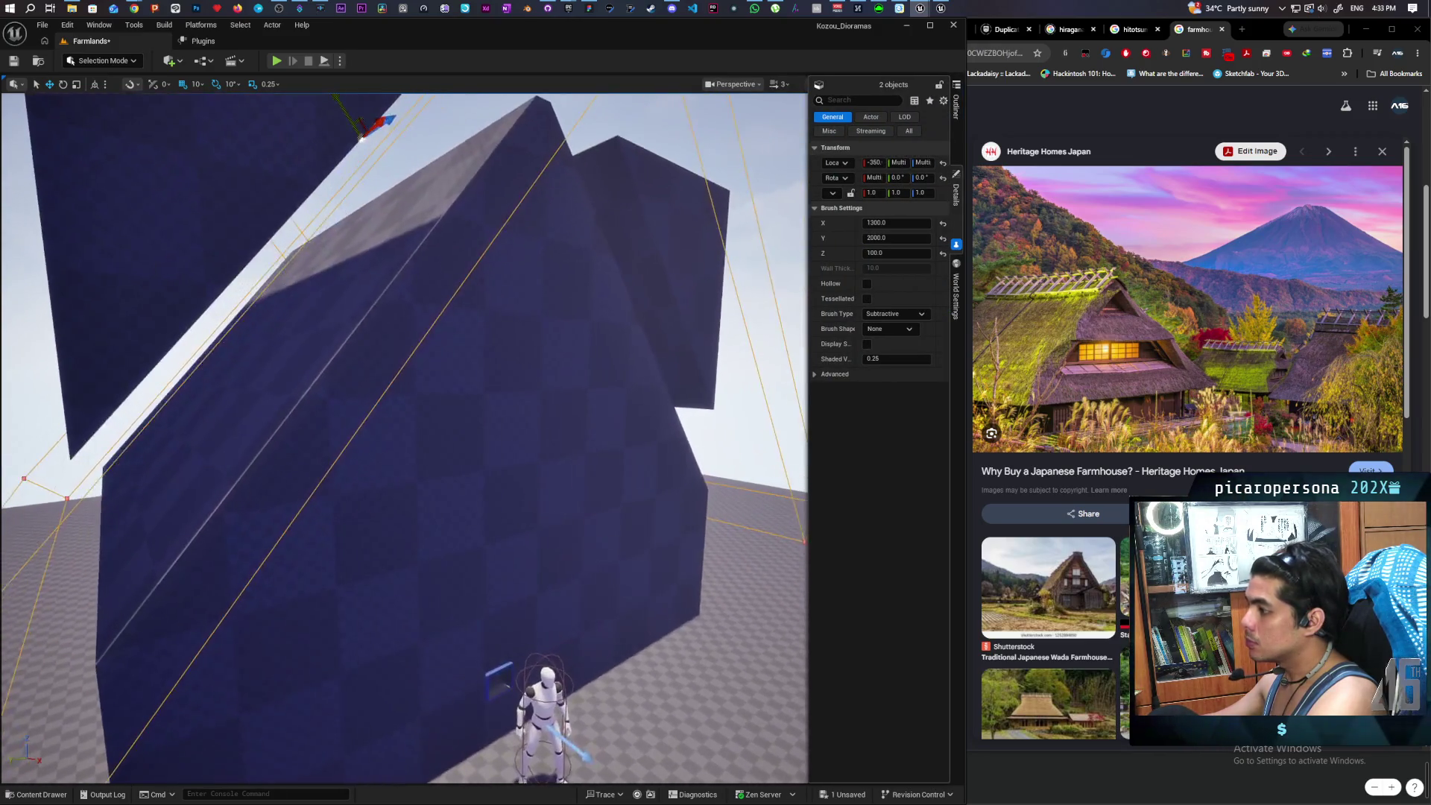
pyautogui.press('f')
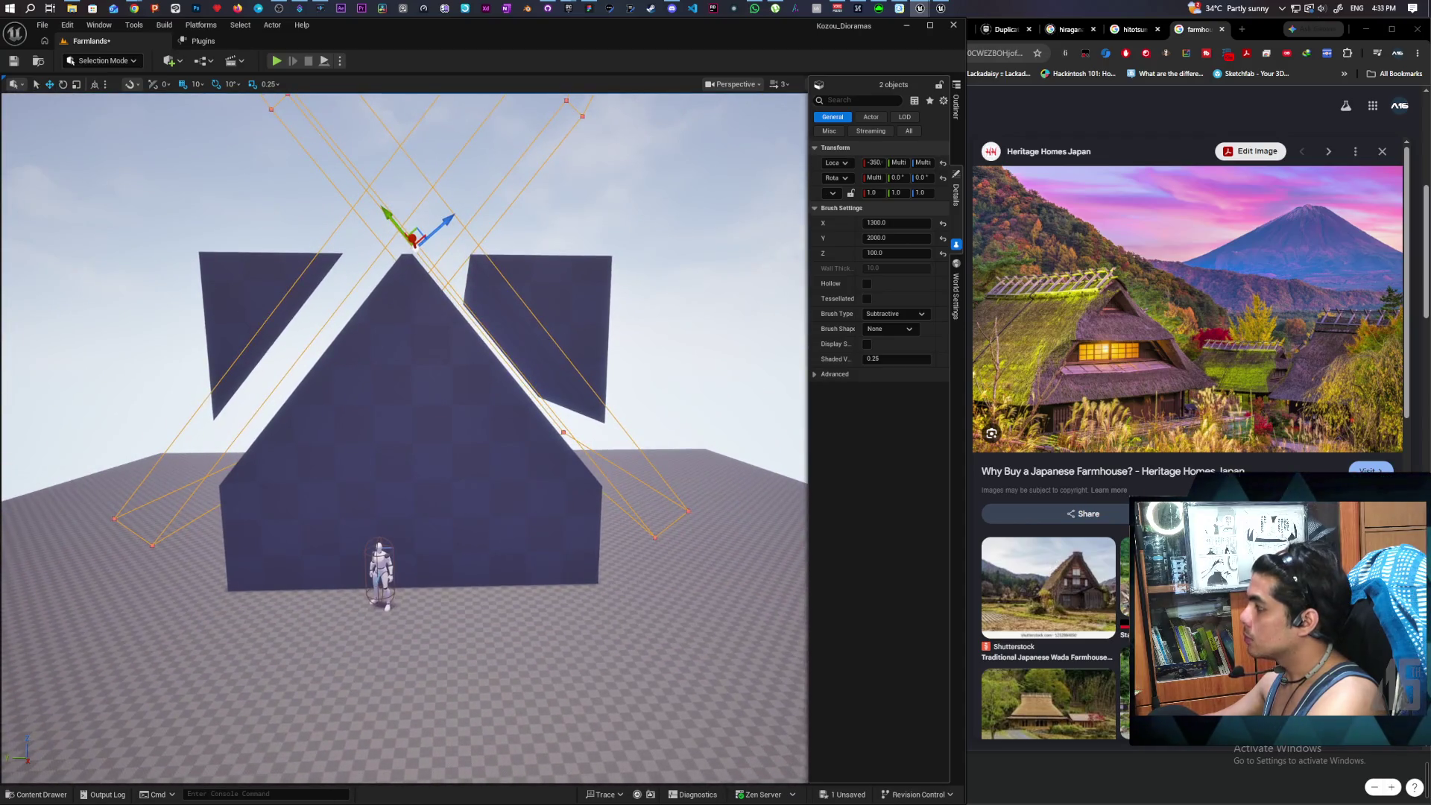
pyautogui.moveTo(417, 366)
pyautogui.mouseDown()
pyautogui.moveTo(428, 395)
pyautogui.moveTo(447, 383)
pyautogui.moveTo(433, 392)
pyautogui.moveTo(421, 373)
pyautogui.moveTo(425, 396)
pyautogui.moveTo(414, 380)
pyautogui.mouseUp()
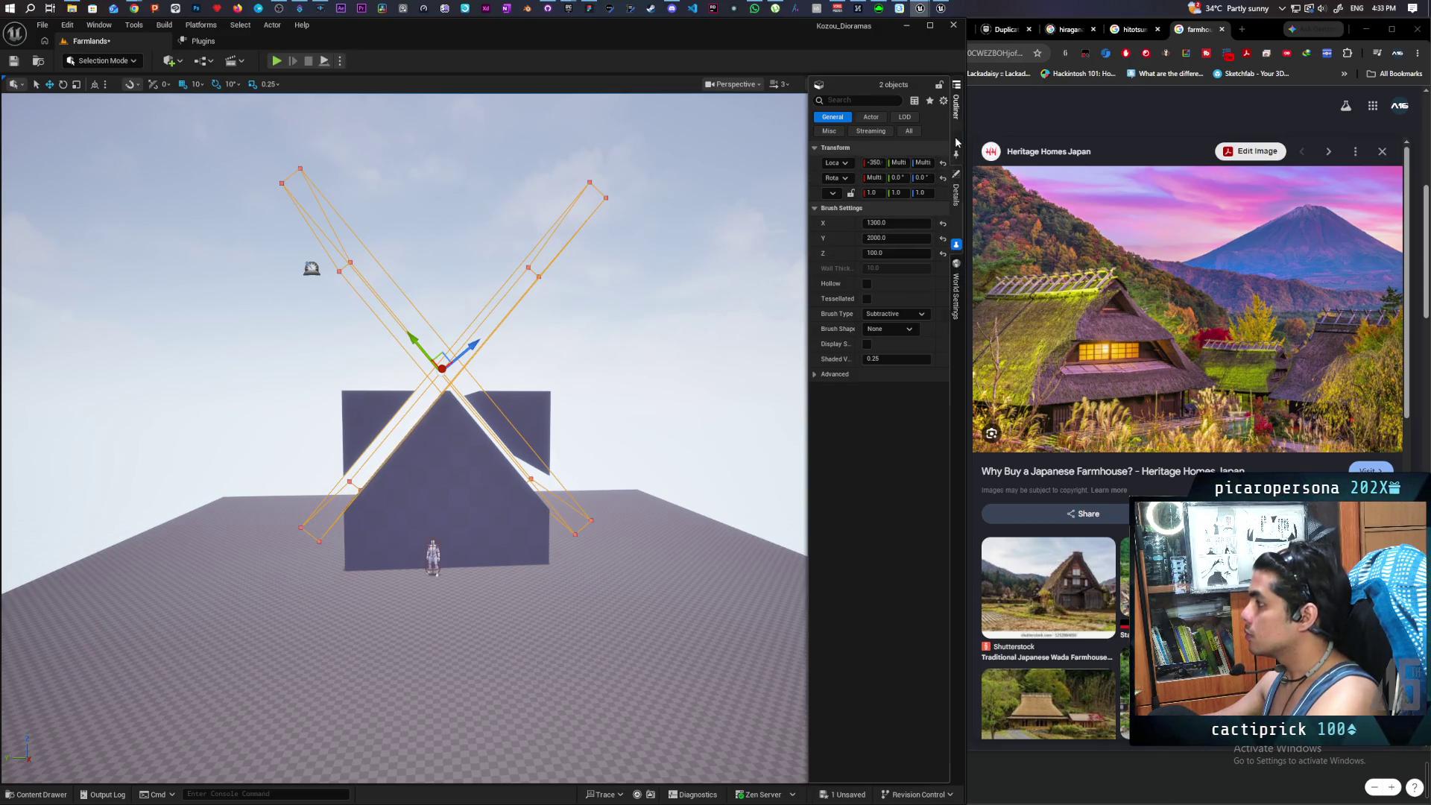
# - Alt-drag Box Brush3 upward to create a raised copy, Box Brush6
pyautogui.click(956, 105)
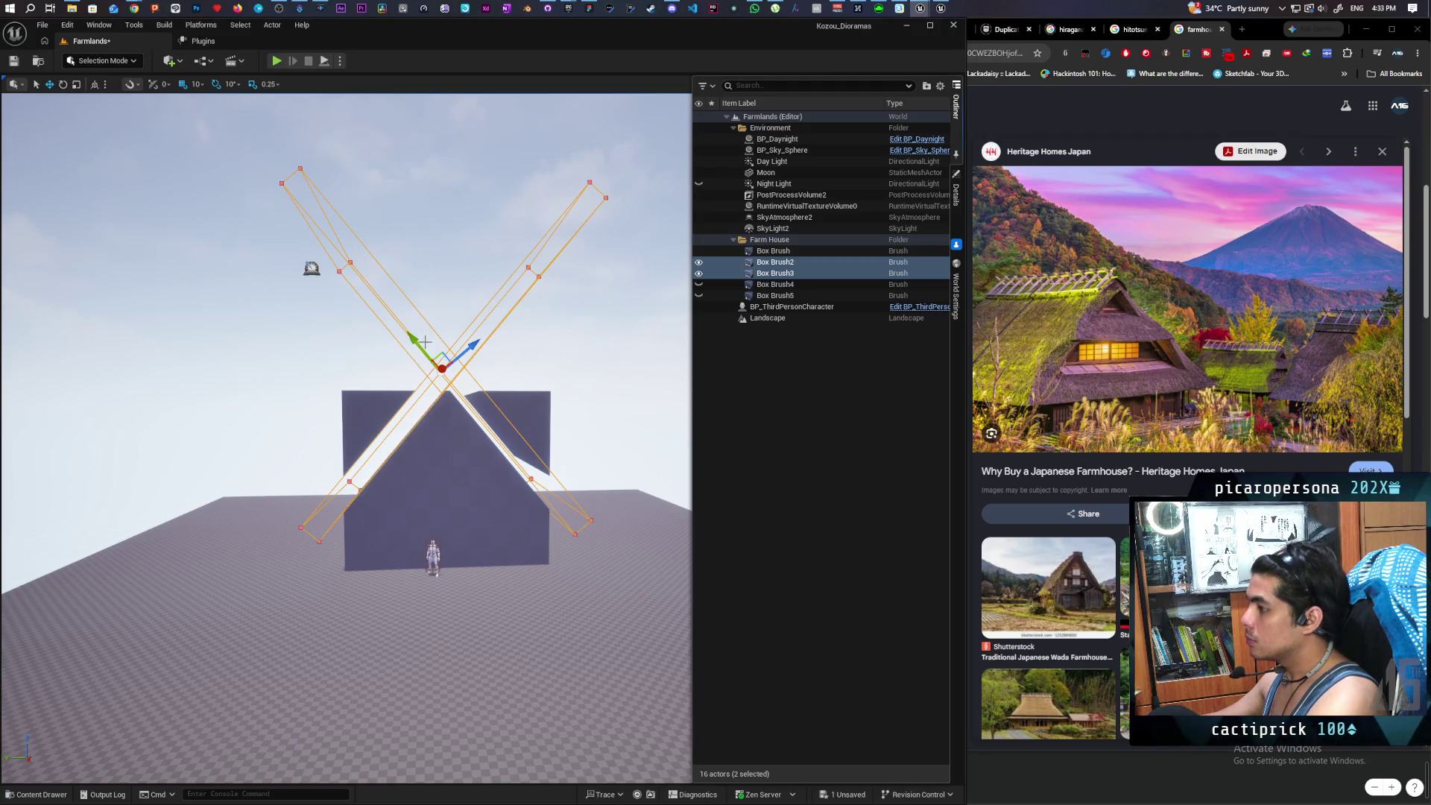
pyautogui.click(456, 374)
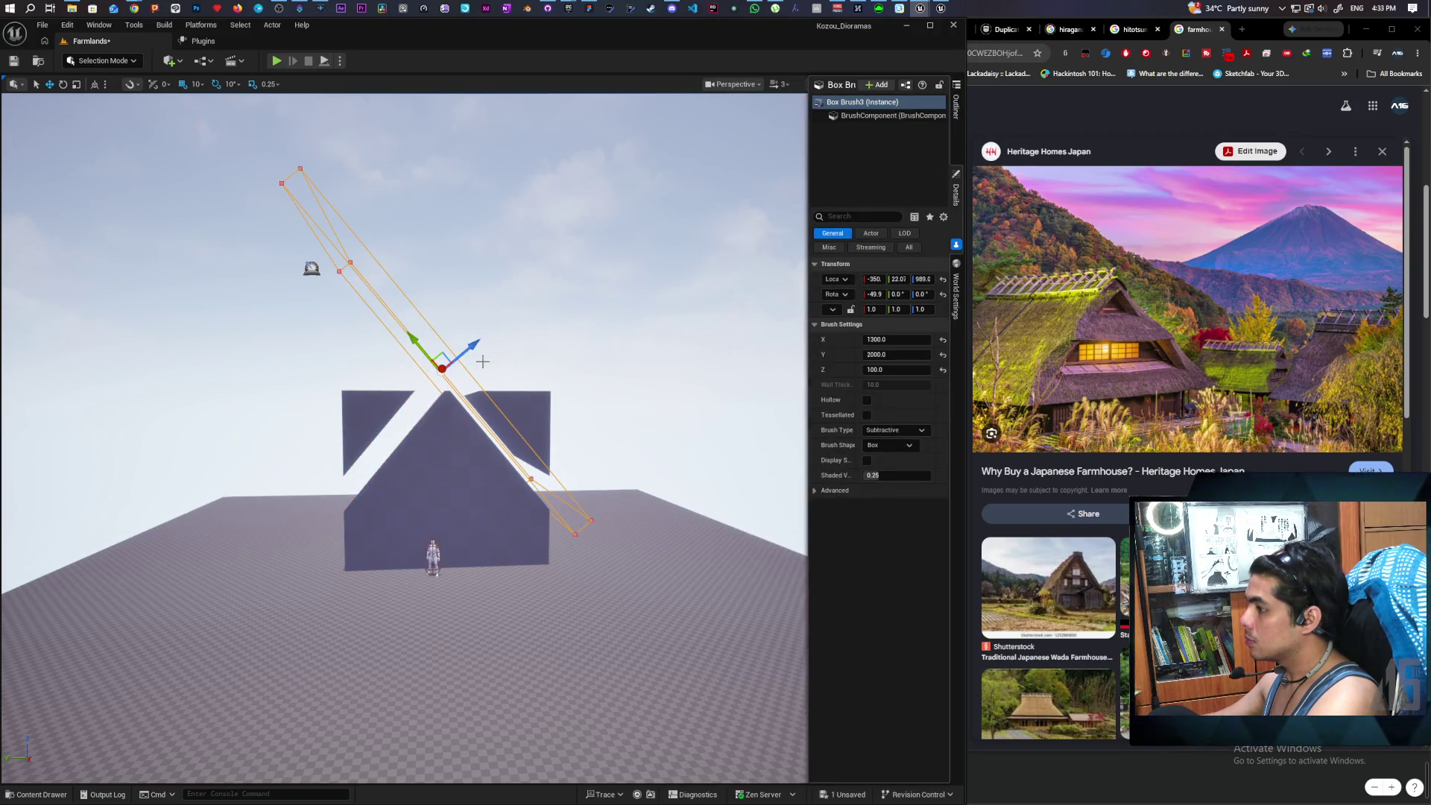
pyautogui.moveTo(483, 361)
pyautogui.mouseDown()
pyautogui.moveTo(516, 332)
pyautogui.moveTo(603, 324)
pyautogui.mouseUp()
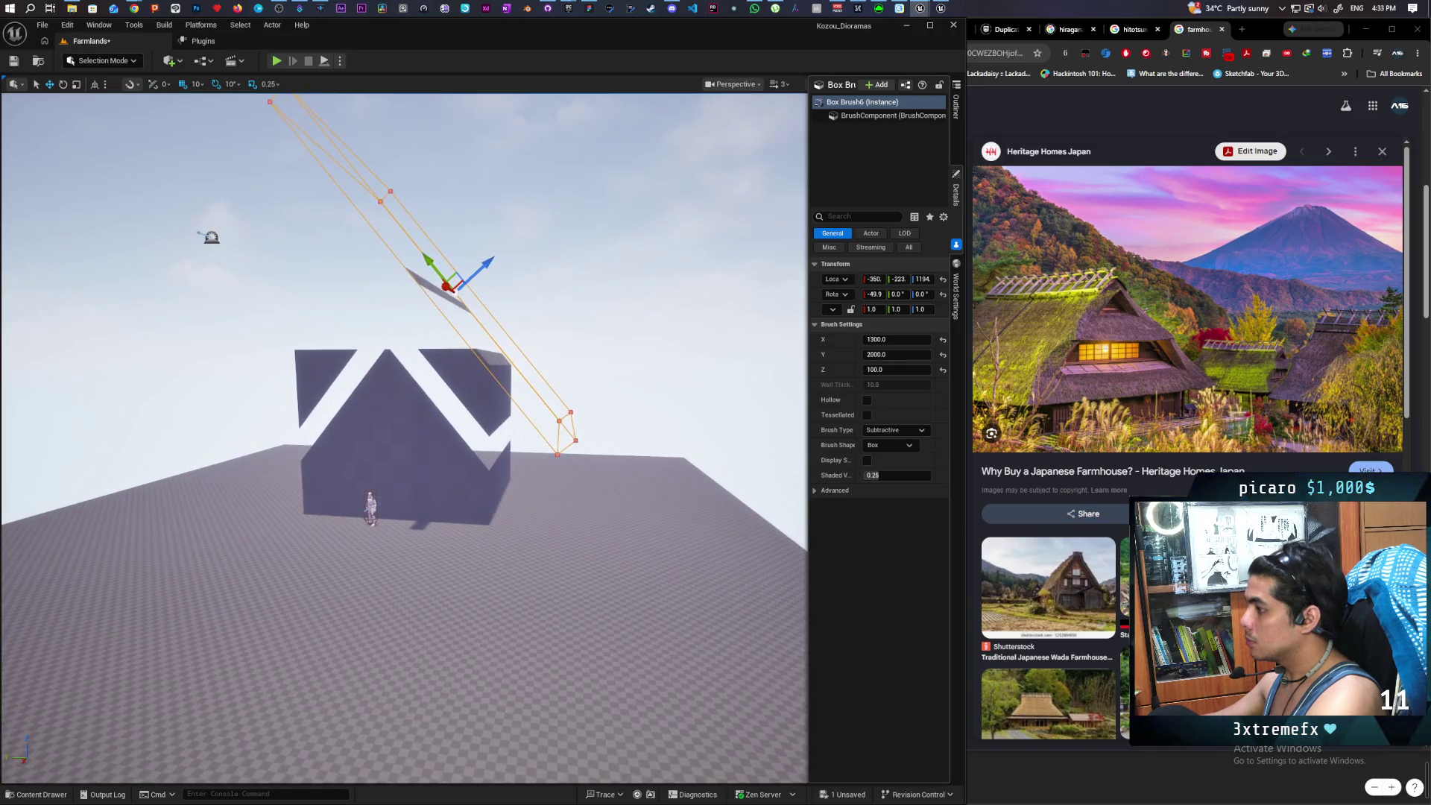
pyautogui.moveTo(896, 370)
pyautogui.mouseDown()
pyautogui.moveTo(935, 369)
pyautogui.moveTo(876, 371)
pyautogui.mouseUp()
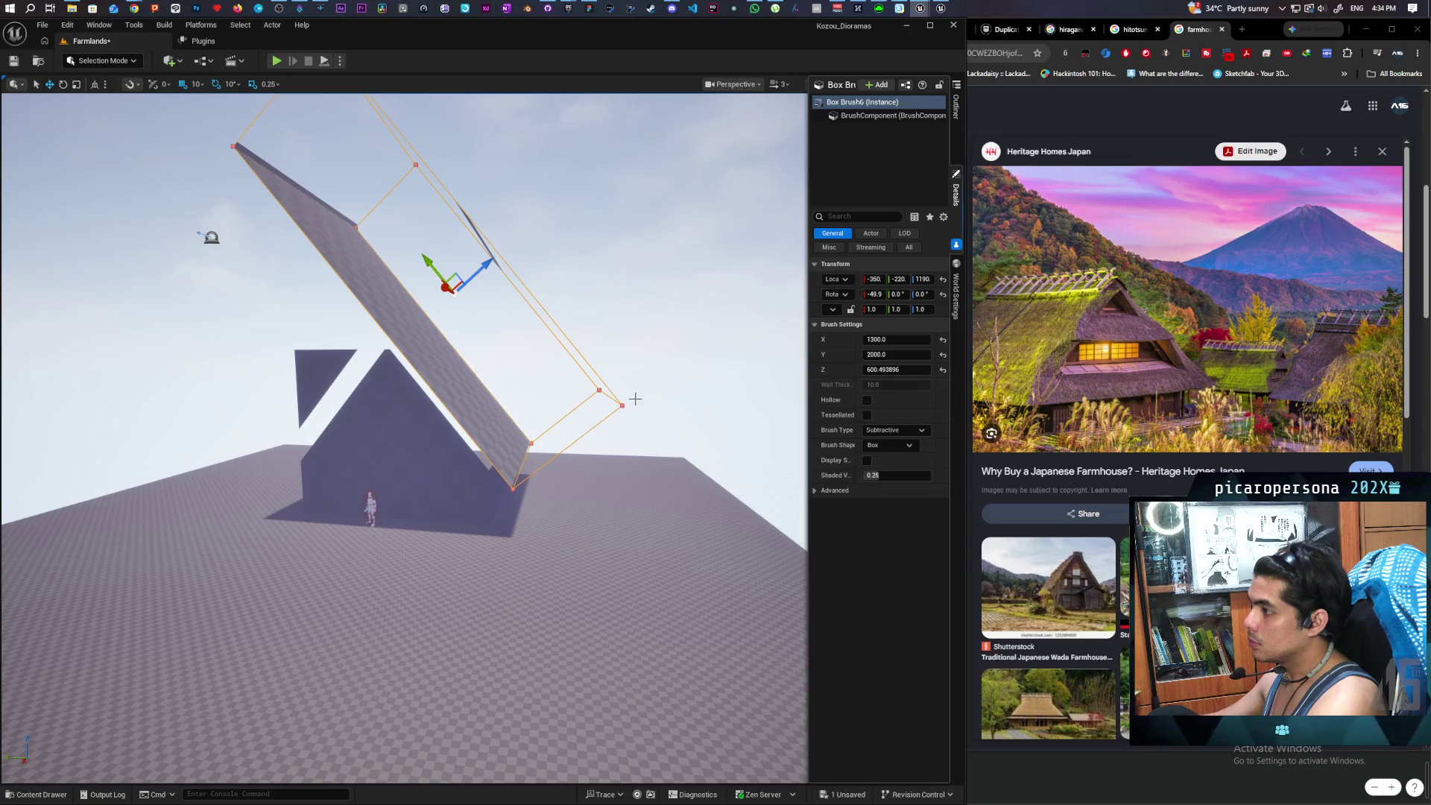
pyautogui.moveTo(447, 372)
pyautogui.mouseDown()
pyautogui.moveTo(566, 291)
pyautogui.moveTo(700, 365)
pyautogui.mouseUp()
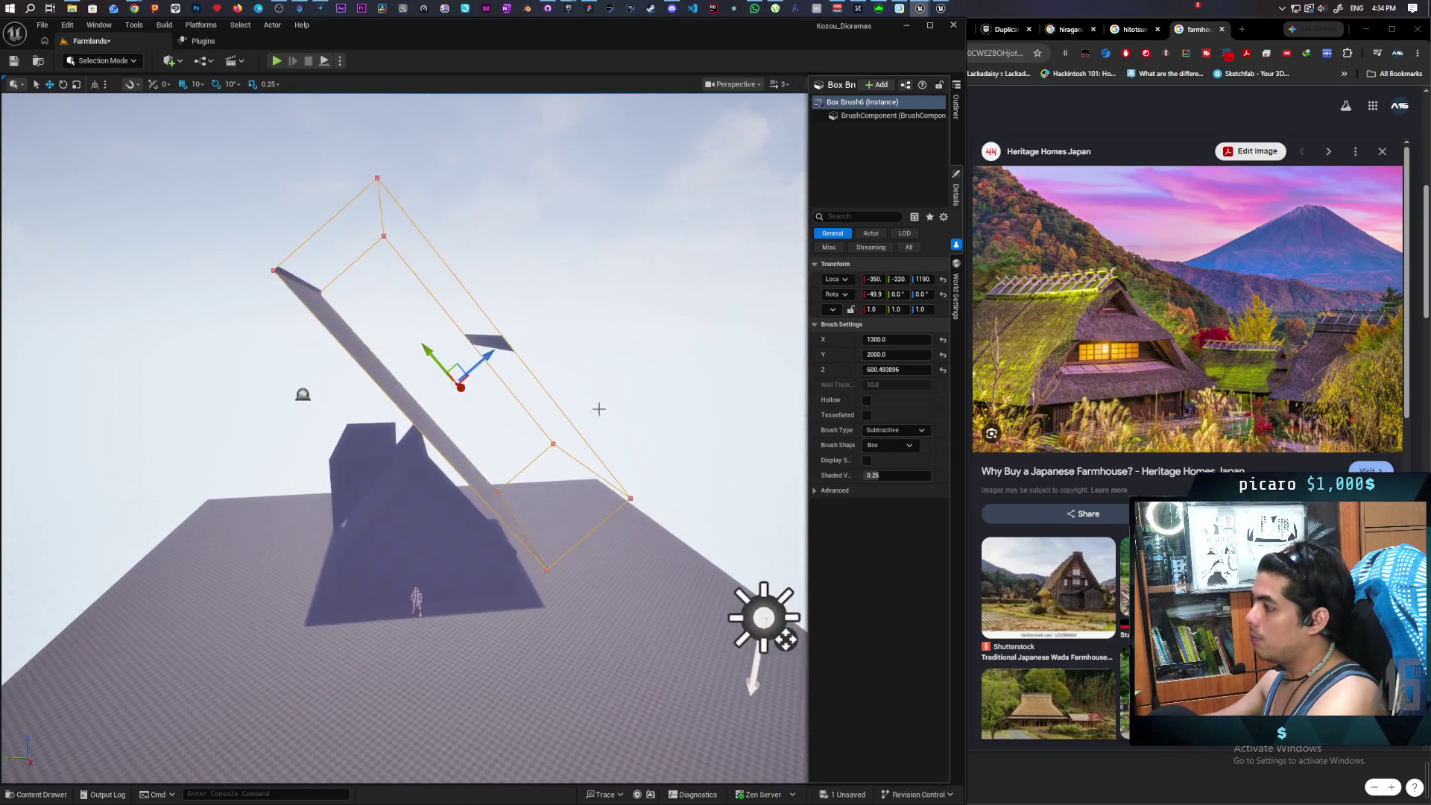
# - Set the copy's brush Z size to 600, then select Box Brush5
pyautogui.click(914, 370)
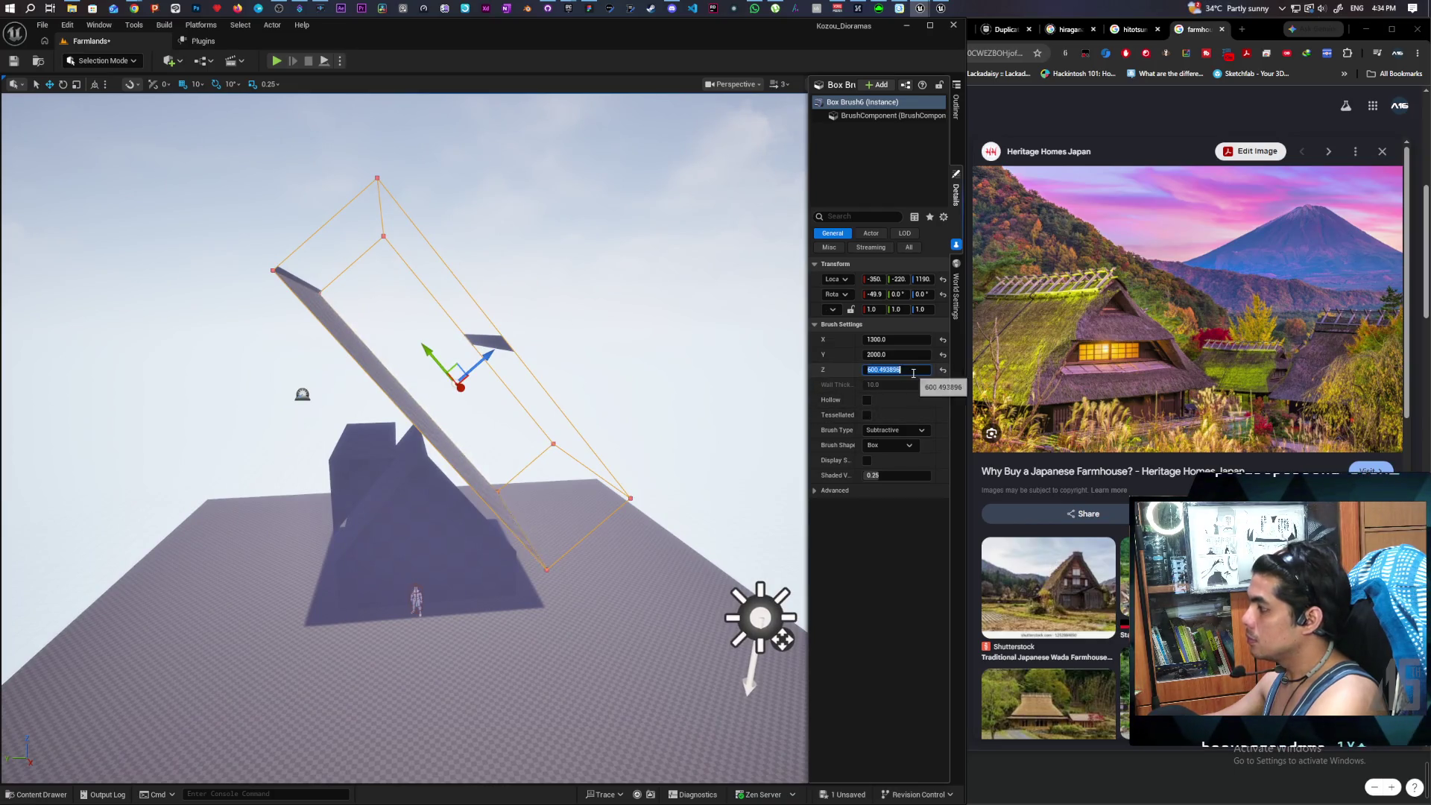
pyautogui.write('600.0')
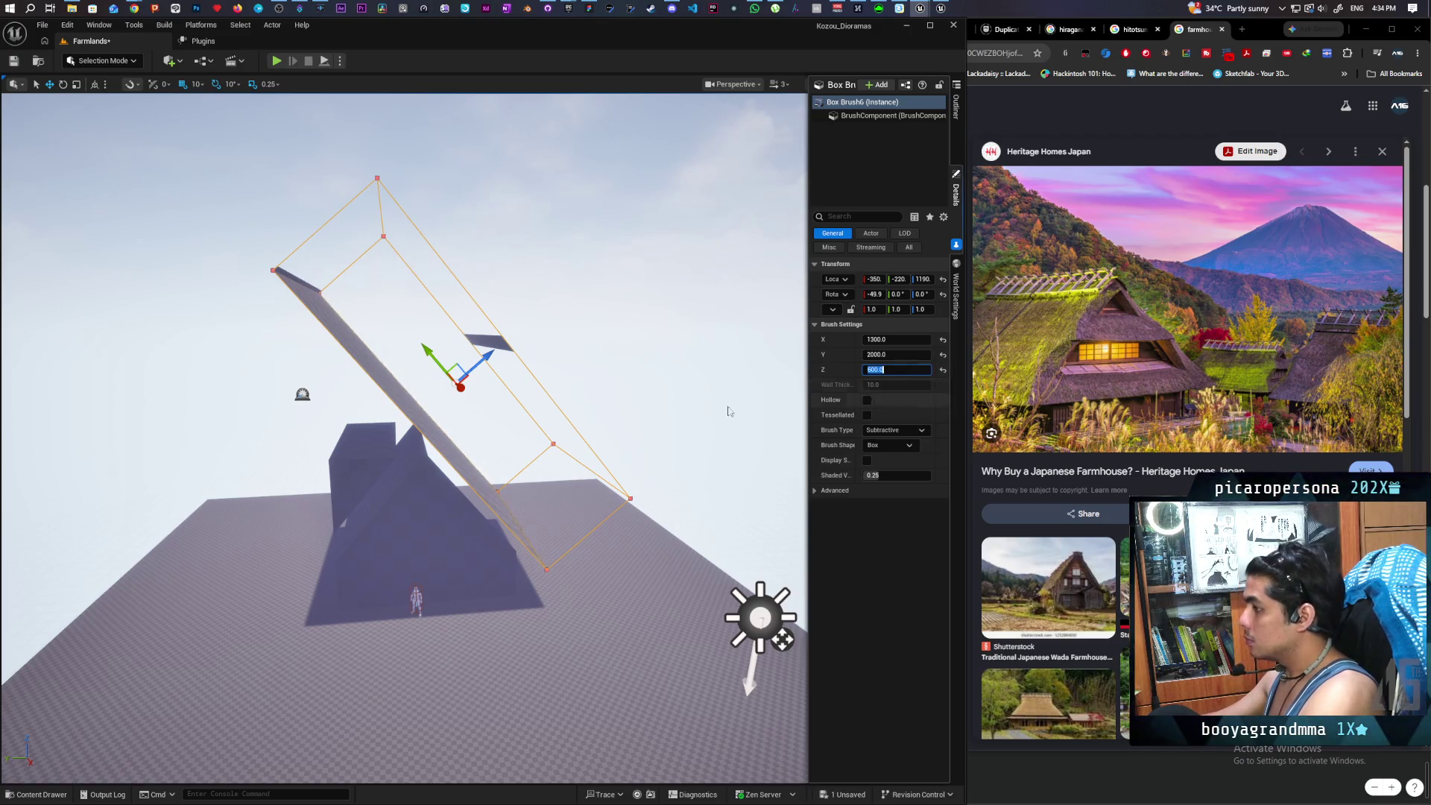
pyautogui.click(957, 112)
pyautogui.click(790, 296)
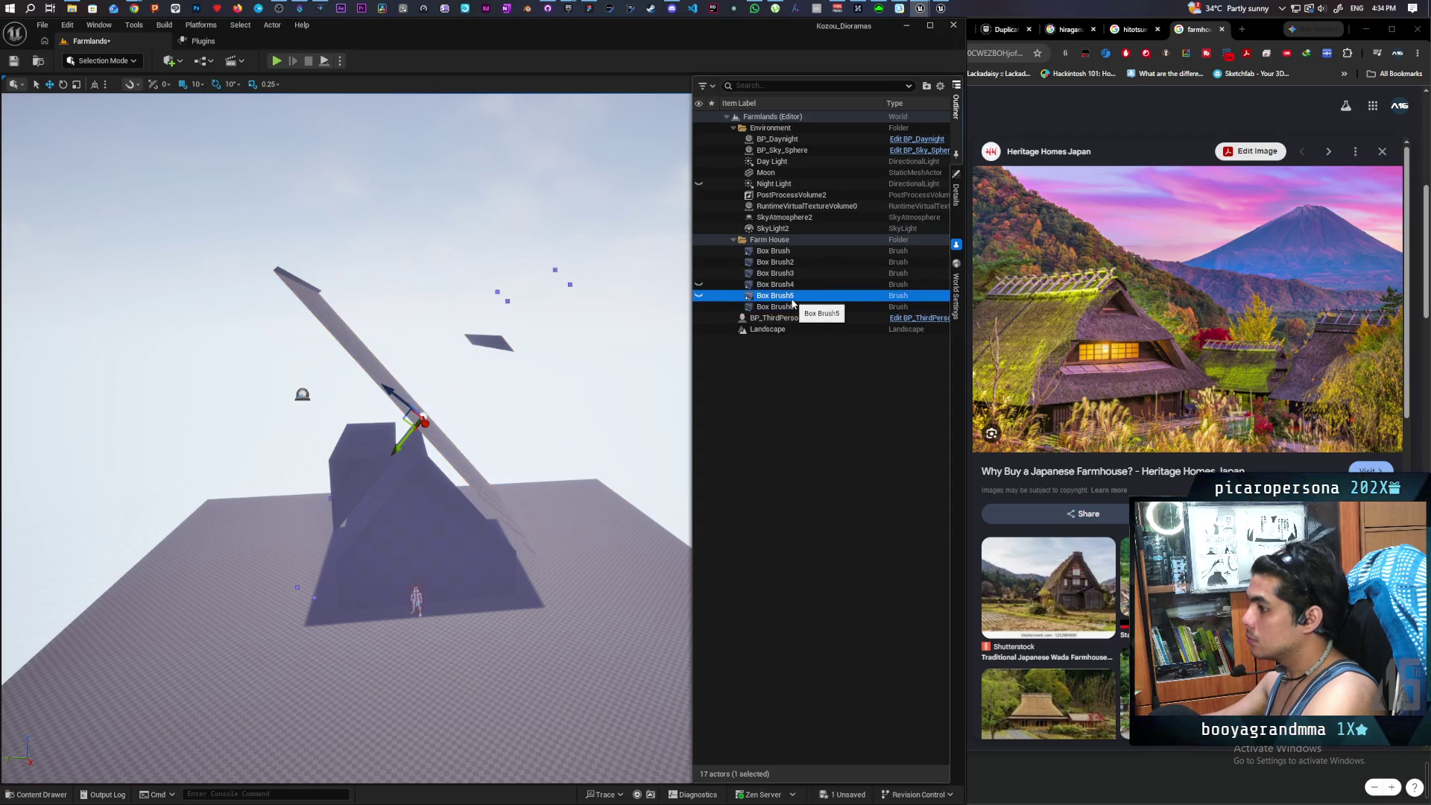
# - Set Box Brush5's Z thickness to 600 and slide it up along the roof slope
pyautogui.click(957, 233)
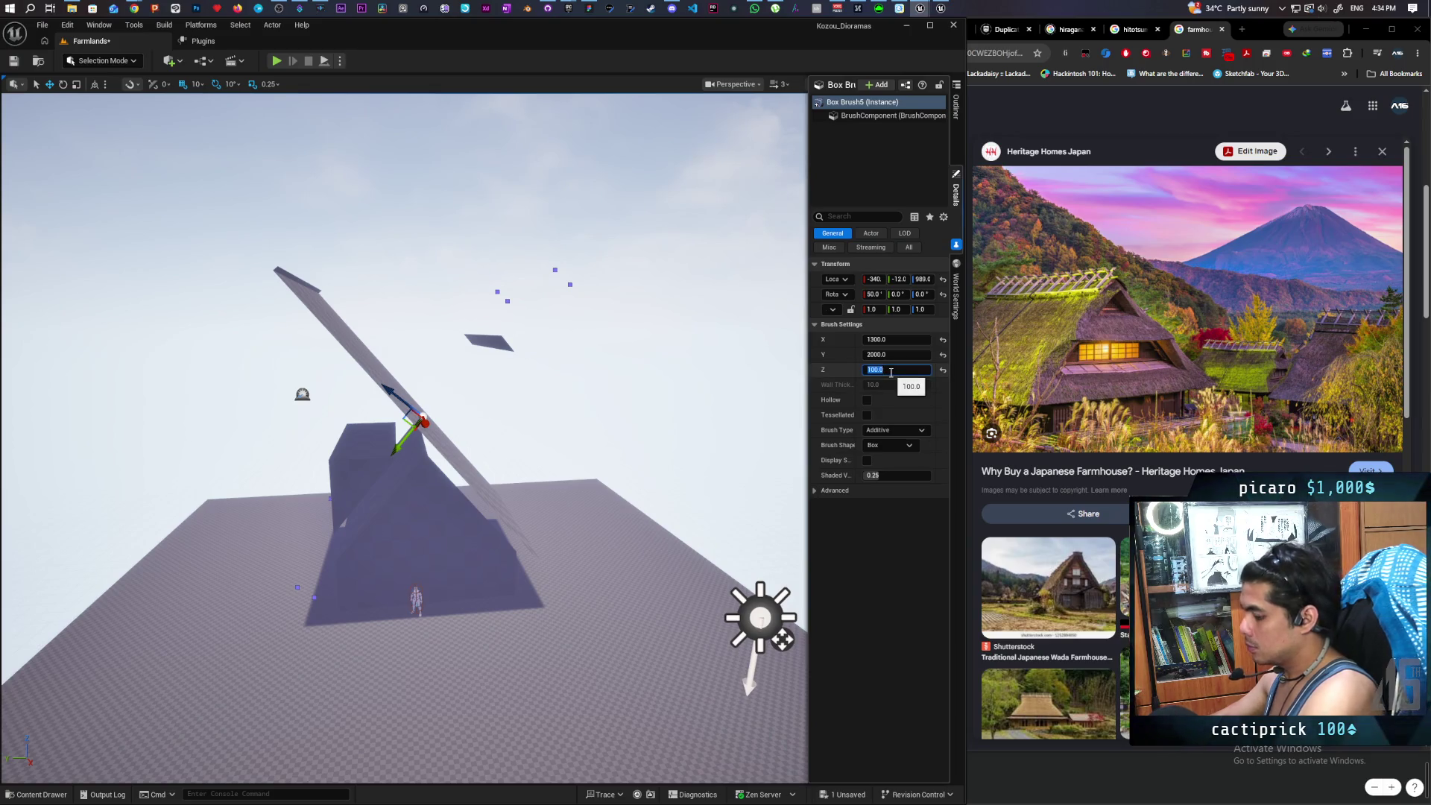
pyautogui.write('600')
pyautogui.press('Return')
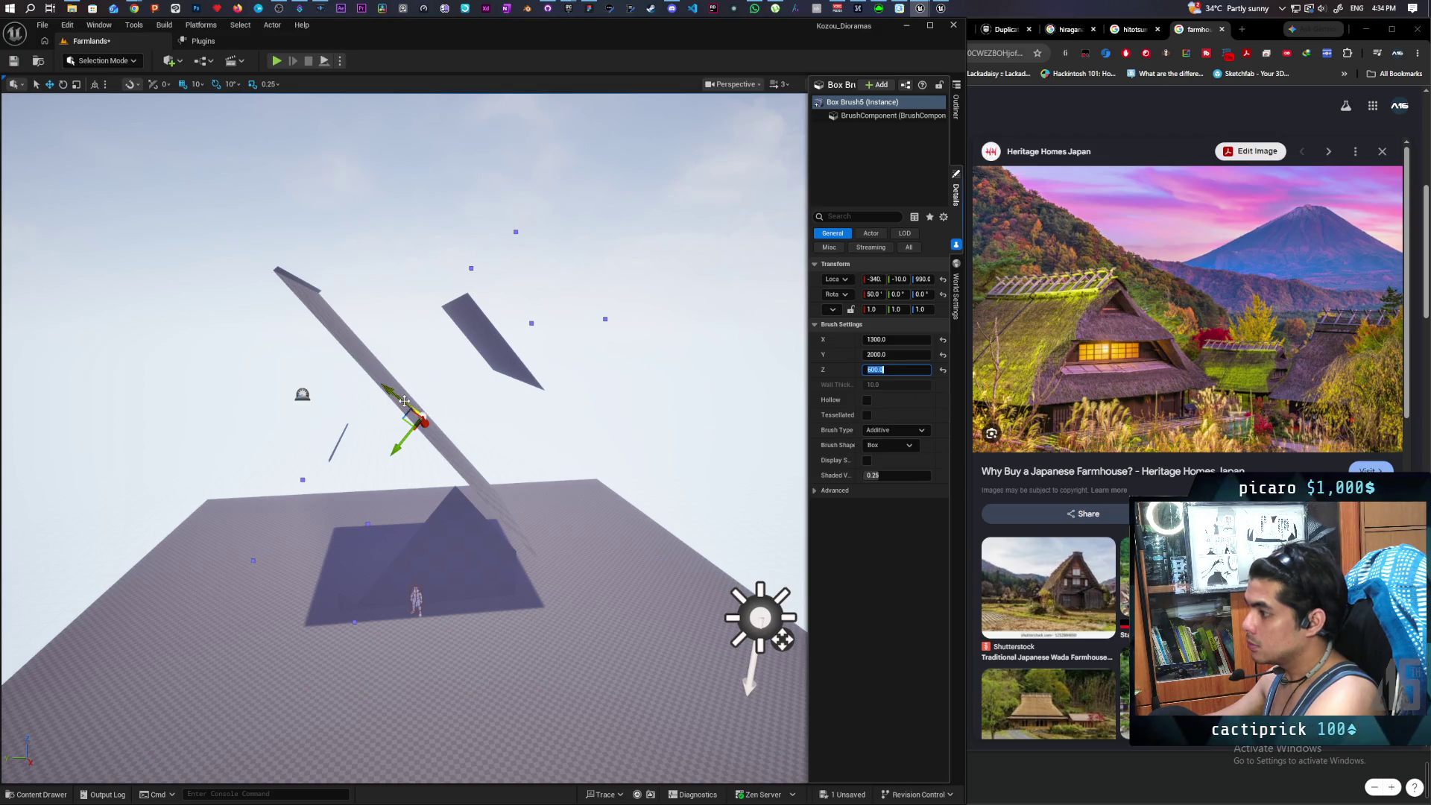
pyautogui.moveTo(399, 399)
pyautogui.mouseDown()
pyautogui.moveTo(383, 402)
pyautogui.moveTo(320, 336)
pyautogui.moveTo(306, 365)
pyautogui.mouseUp()
pyautogui.moveTo(349, 319); pyautogui.dragTo(387, 305)
pyautogui.moveTo(418, 257)
pyautogui.mouseDown()
pyautogui.moveTo(451, 287)
pyautogui.moveTo(456, 321)
pyautogui.mouseUp()
pyautogui.press('w')
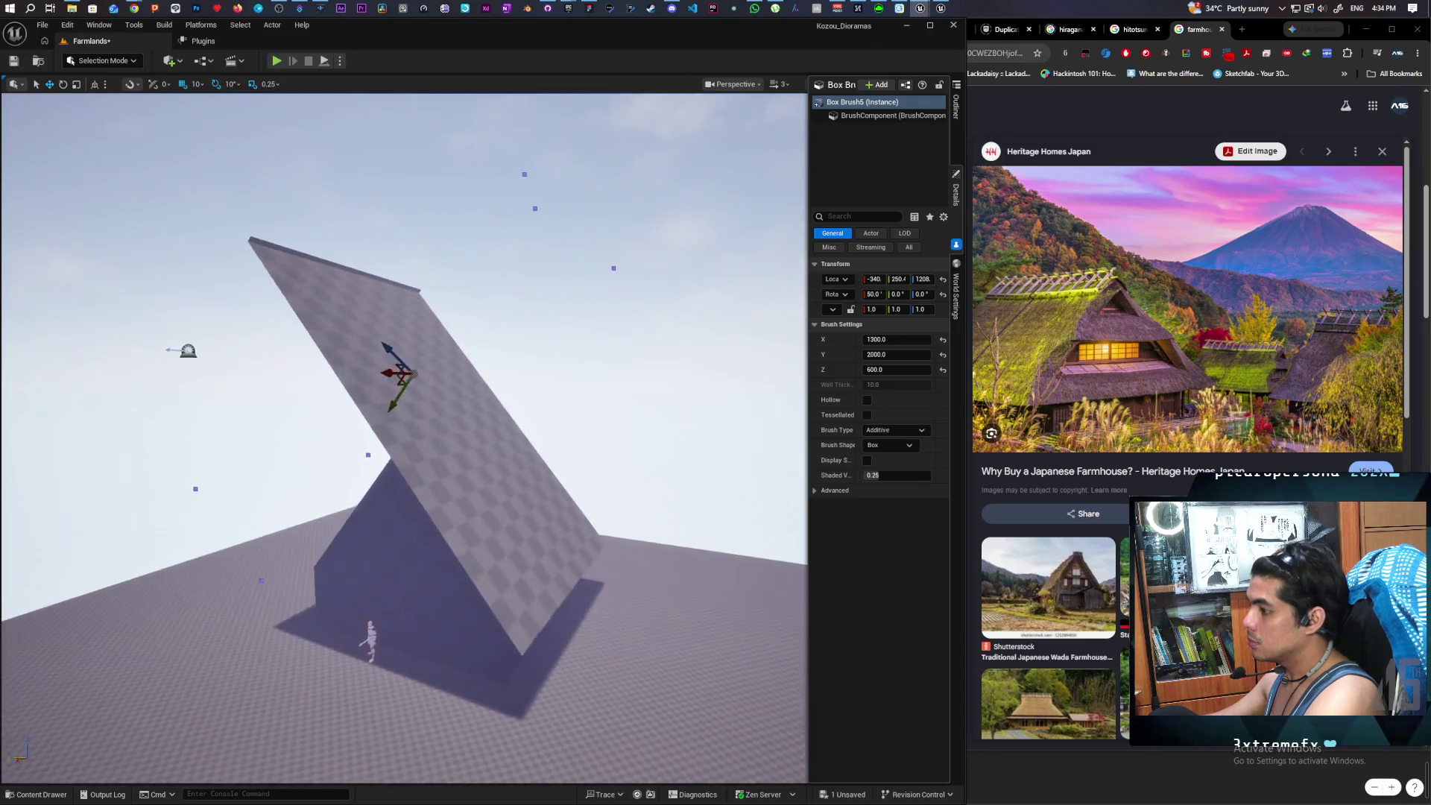
pyautogui.press('s')
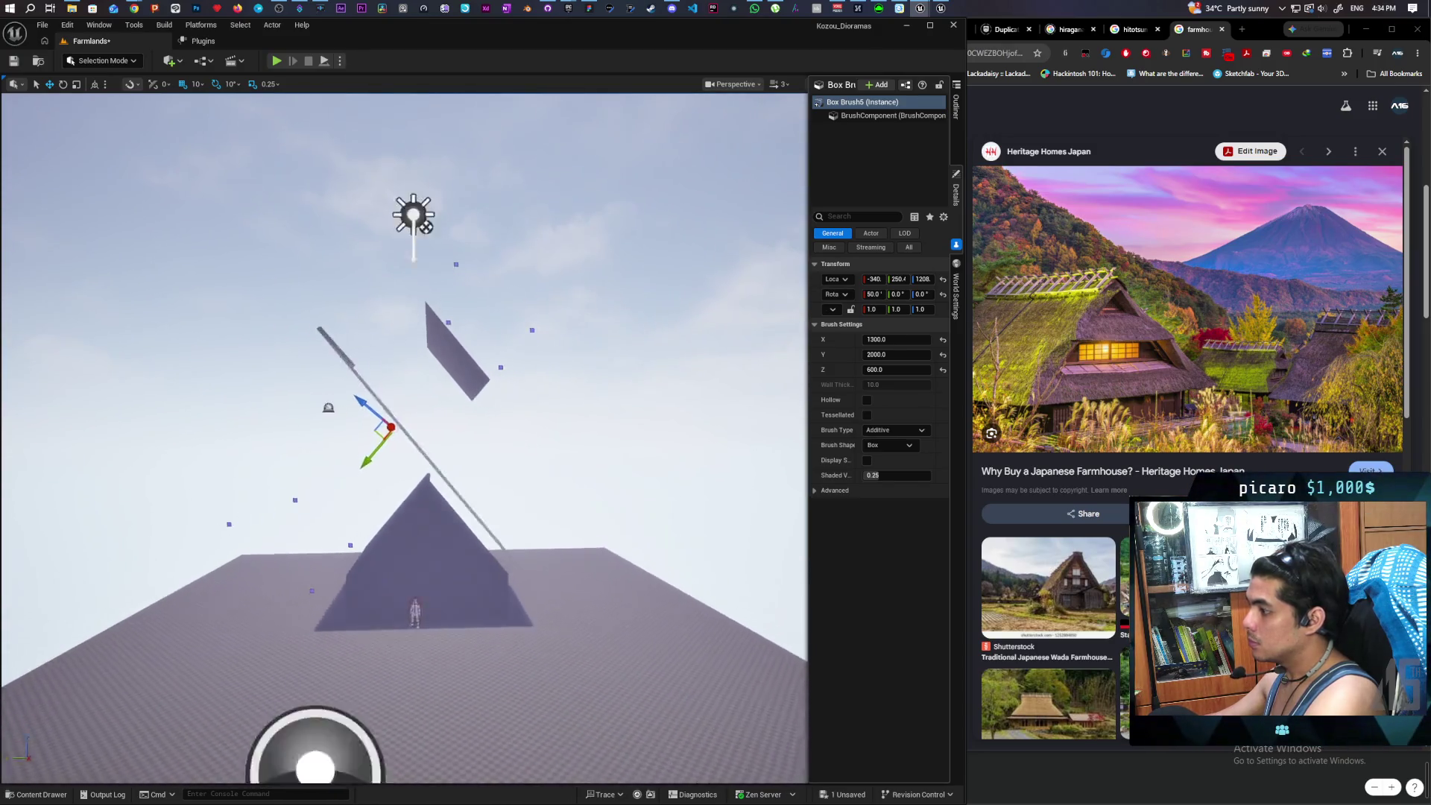
pyautogui.press('d')
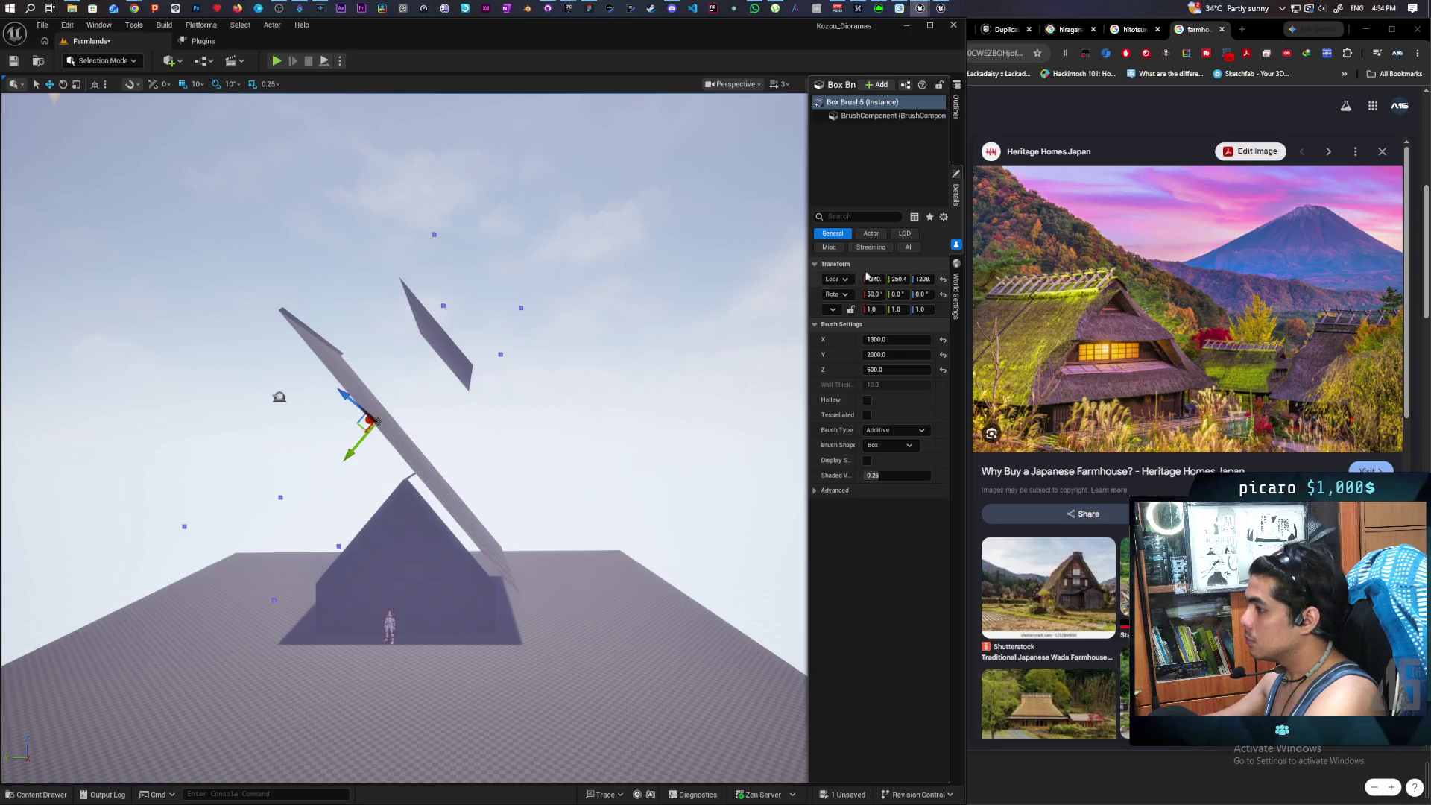
pyautogui.click(955, 119)
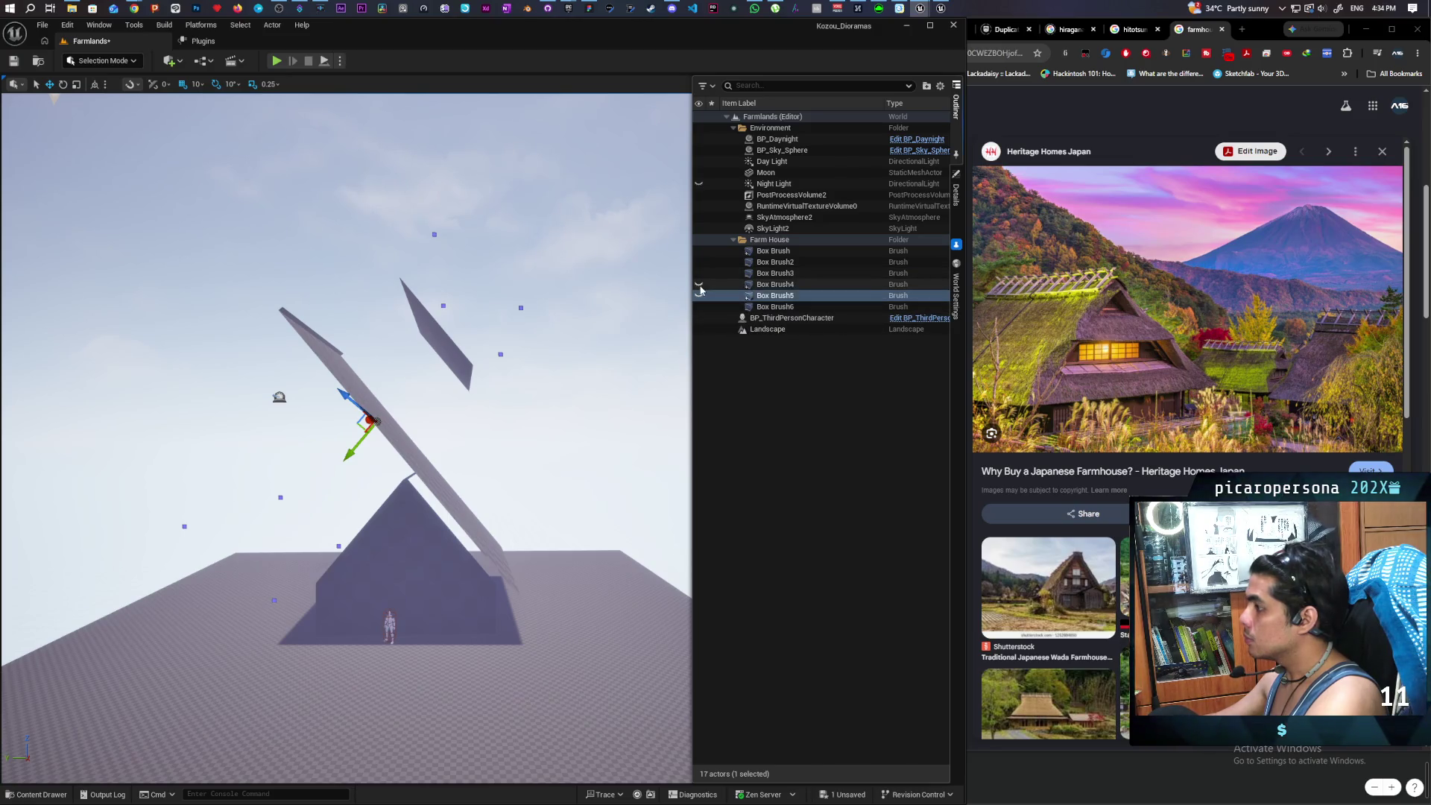
# - Toggle Box Brush5 and Box Brush6 visibility to compare, then undo the recent brush moves
pyautogui.click(700, 285)
pyautogui.click(700, 286)
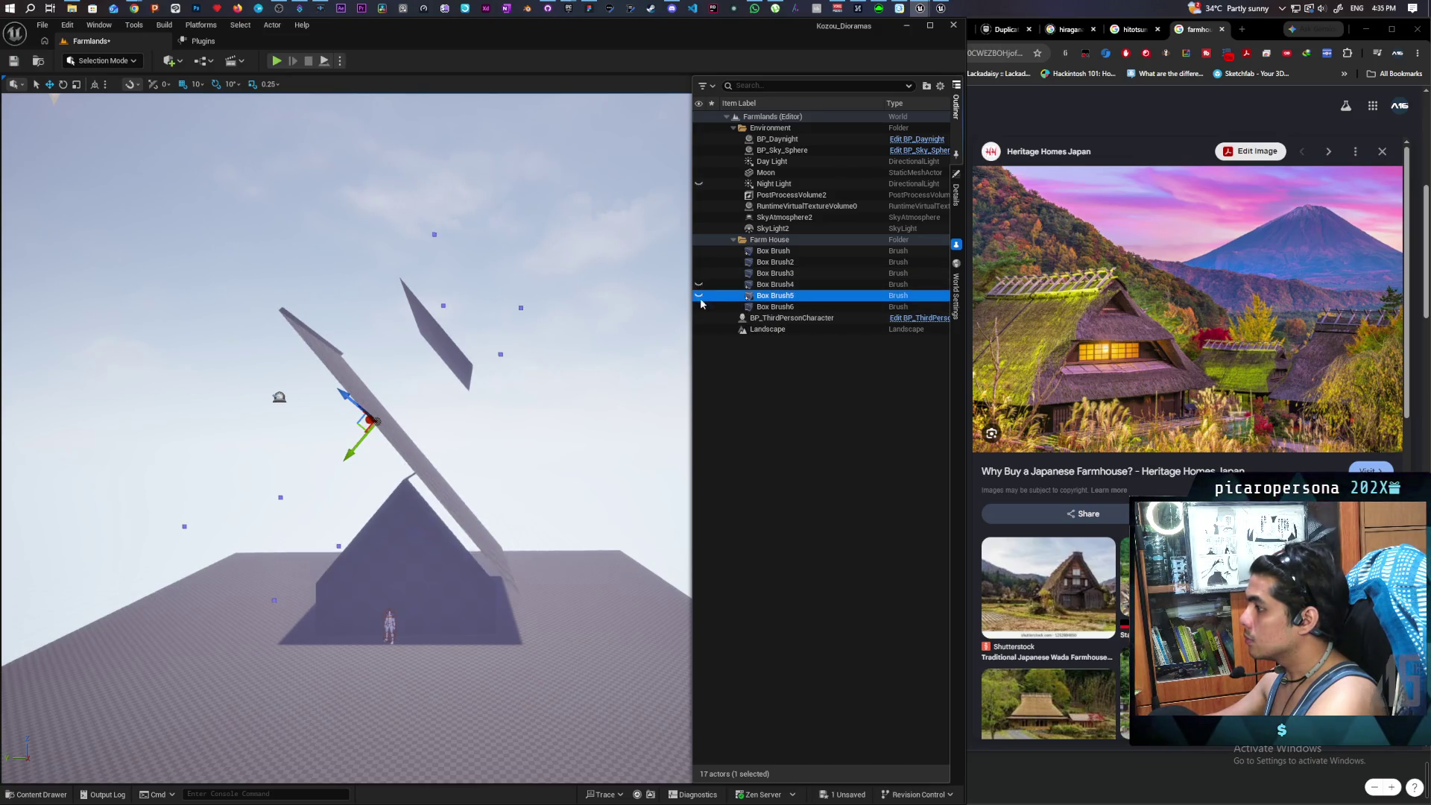
pyautogui.click(698, 306)
pyautogui.click(698, 306)
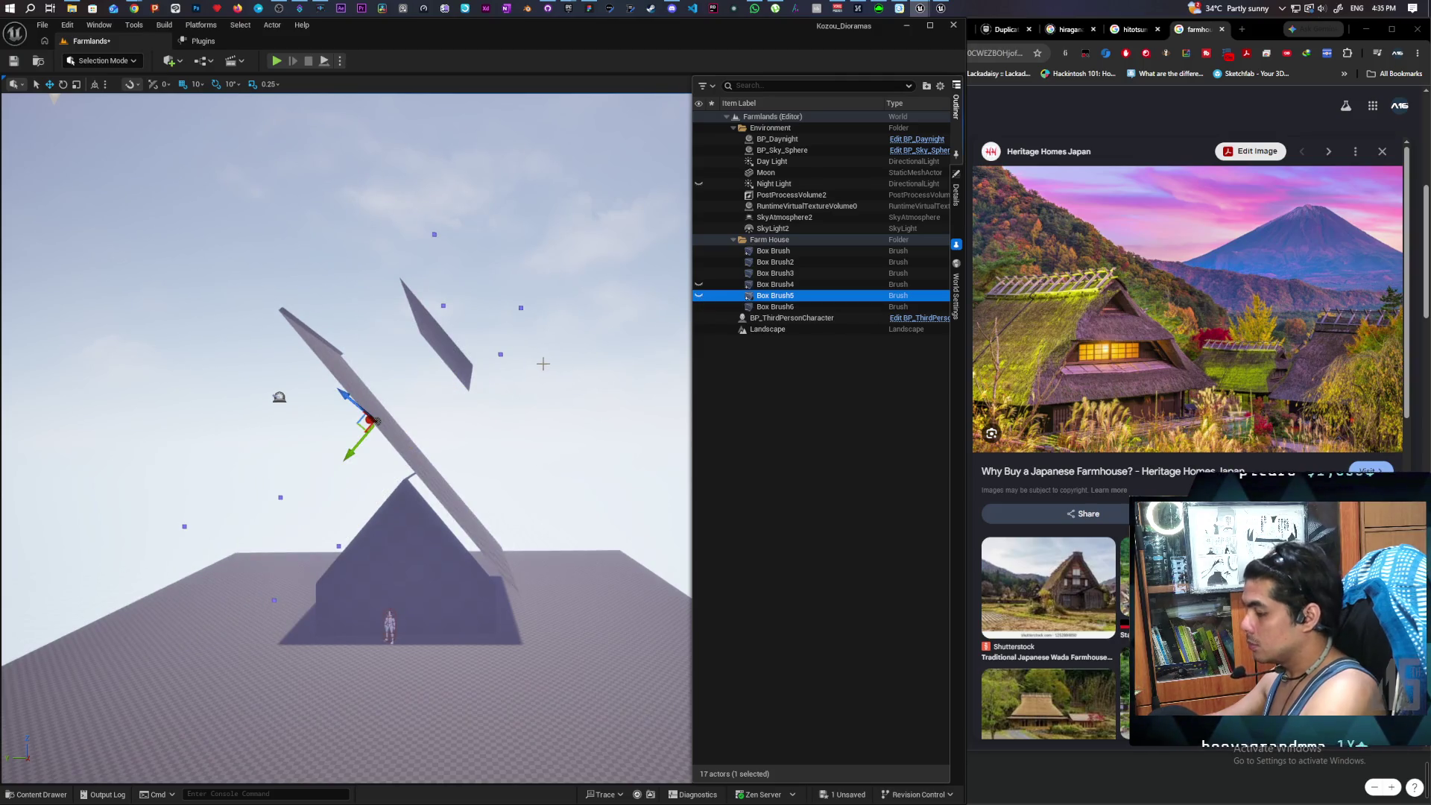
pyautogui.hotkey('ctrl', 'z')
pyautogui.hotkey('ctrl', 'z')
pyautogui.hotkey('ctrl', 'z')
pyautogui.hotkey('ctrl', 'z')
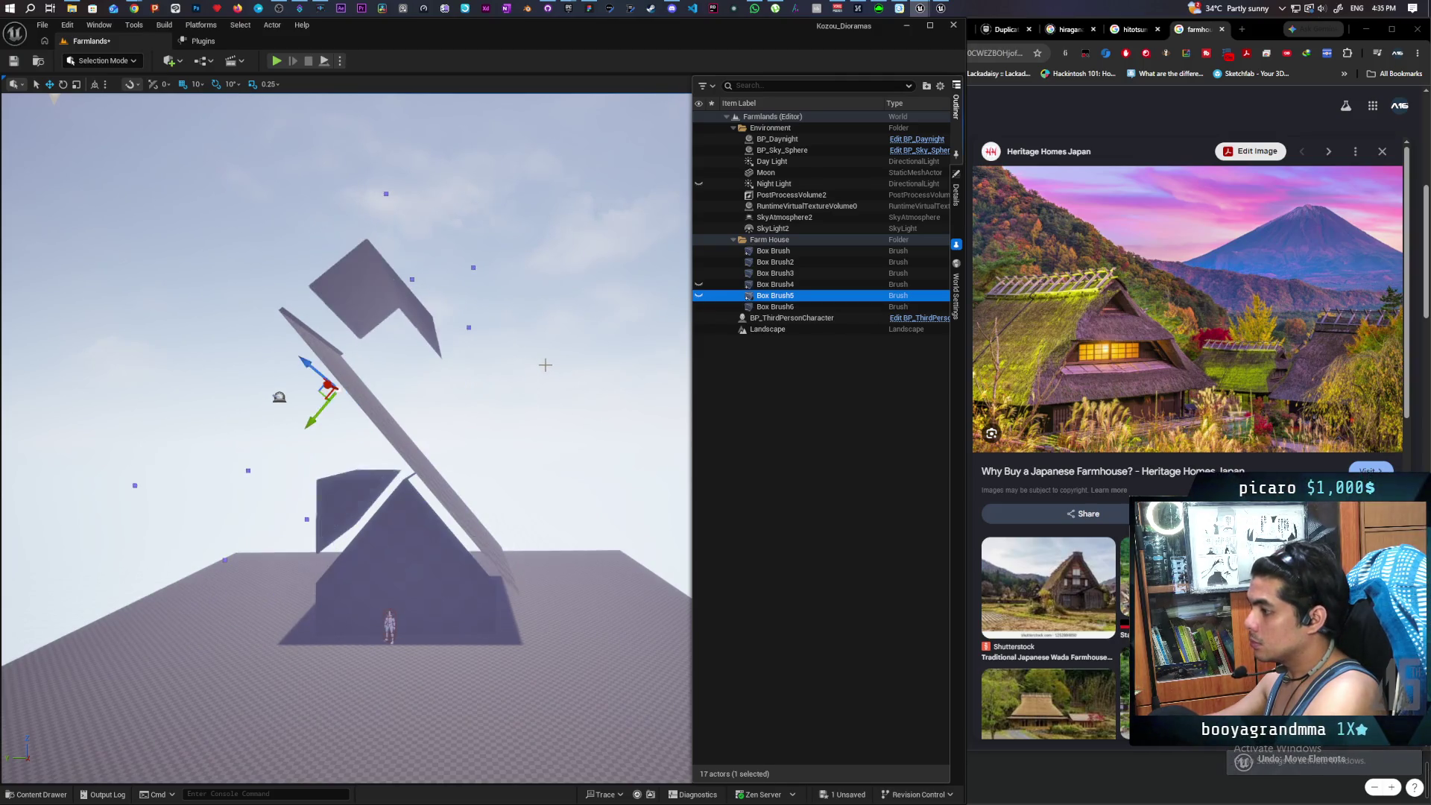
pyautogui.hotkey('ctrl', 'z')
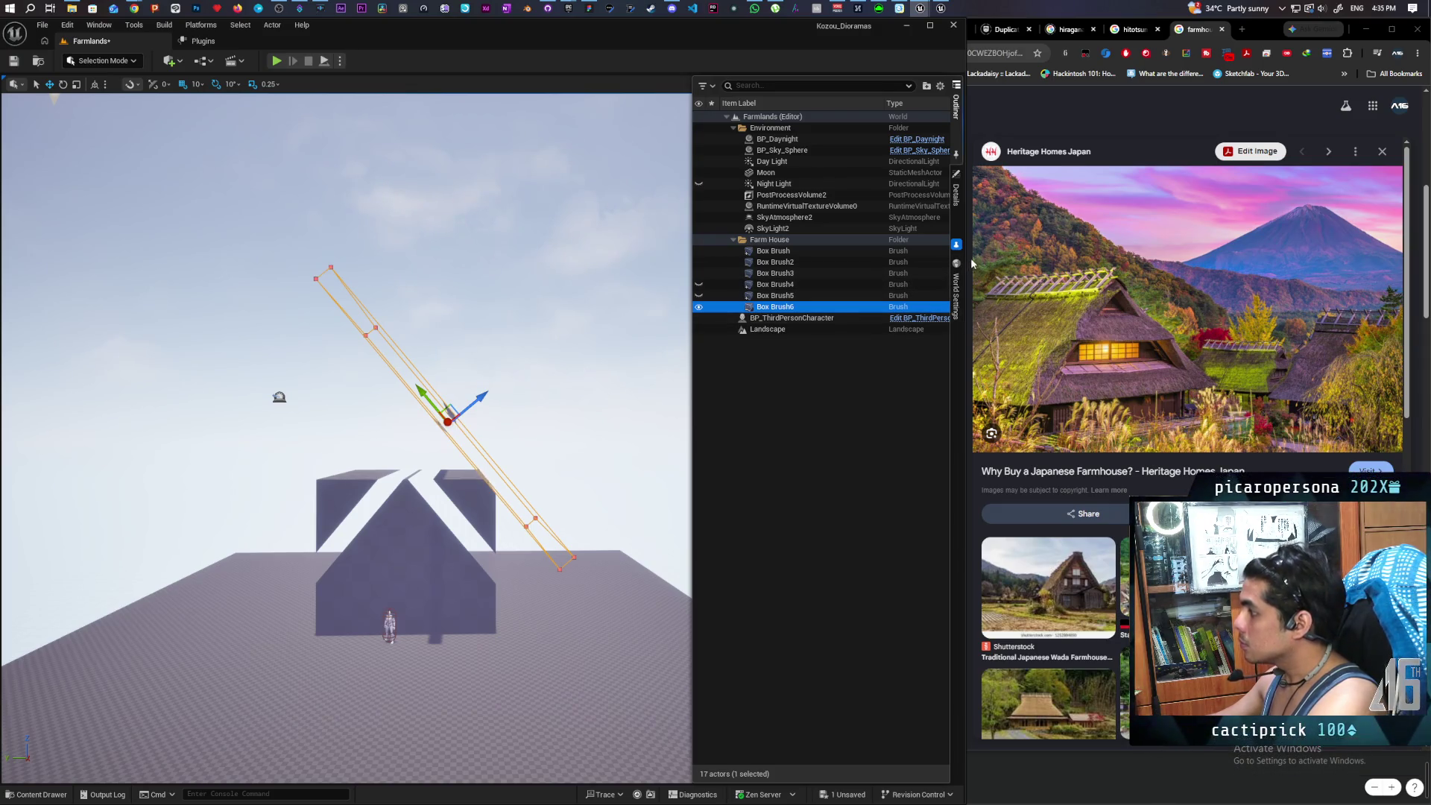
# - Inspect the Details properties of Box Brush6 and Box Brush5
pyautogui.click(957, 197)
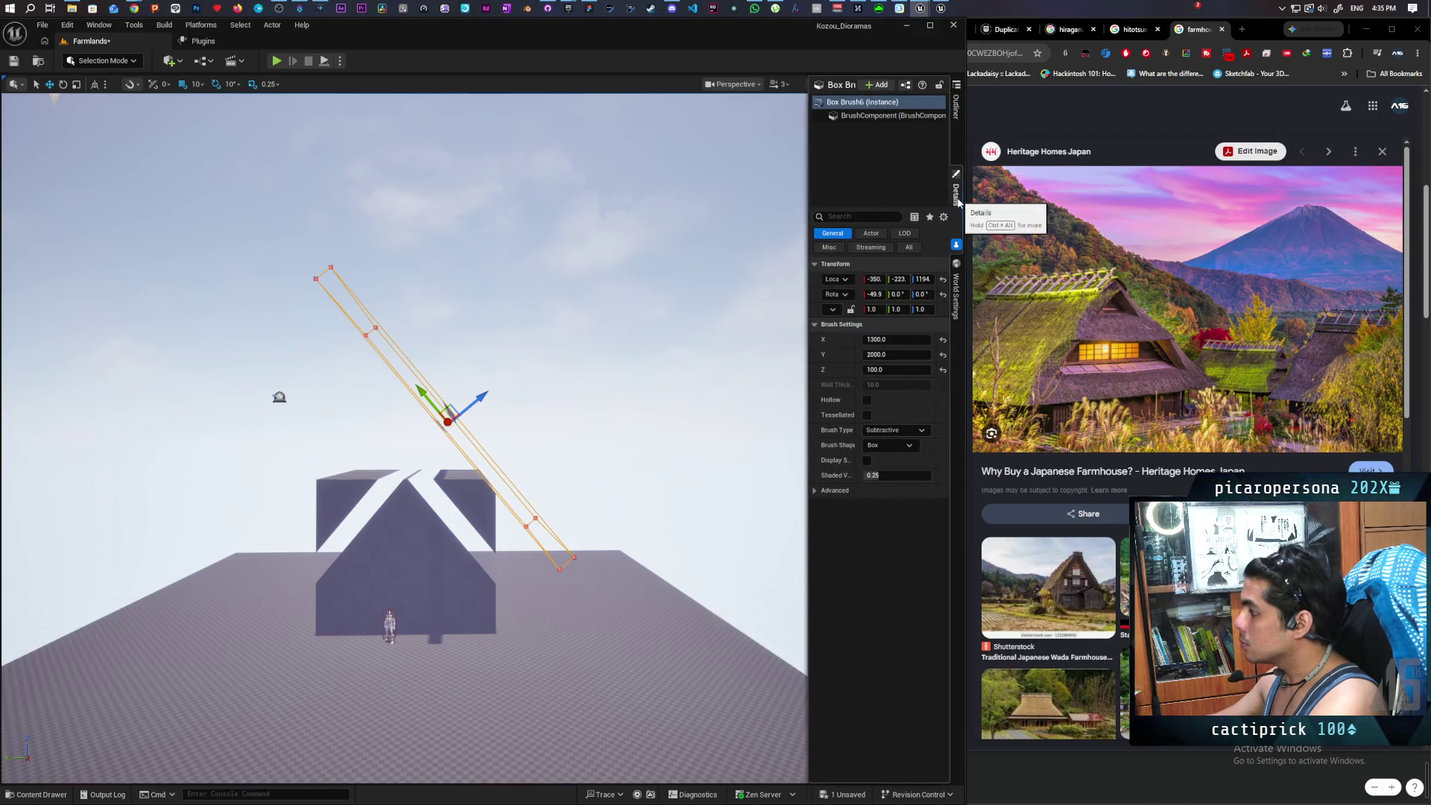
pyautogui.click(956, 104)
pyautogui.click(769, 298)
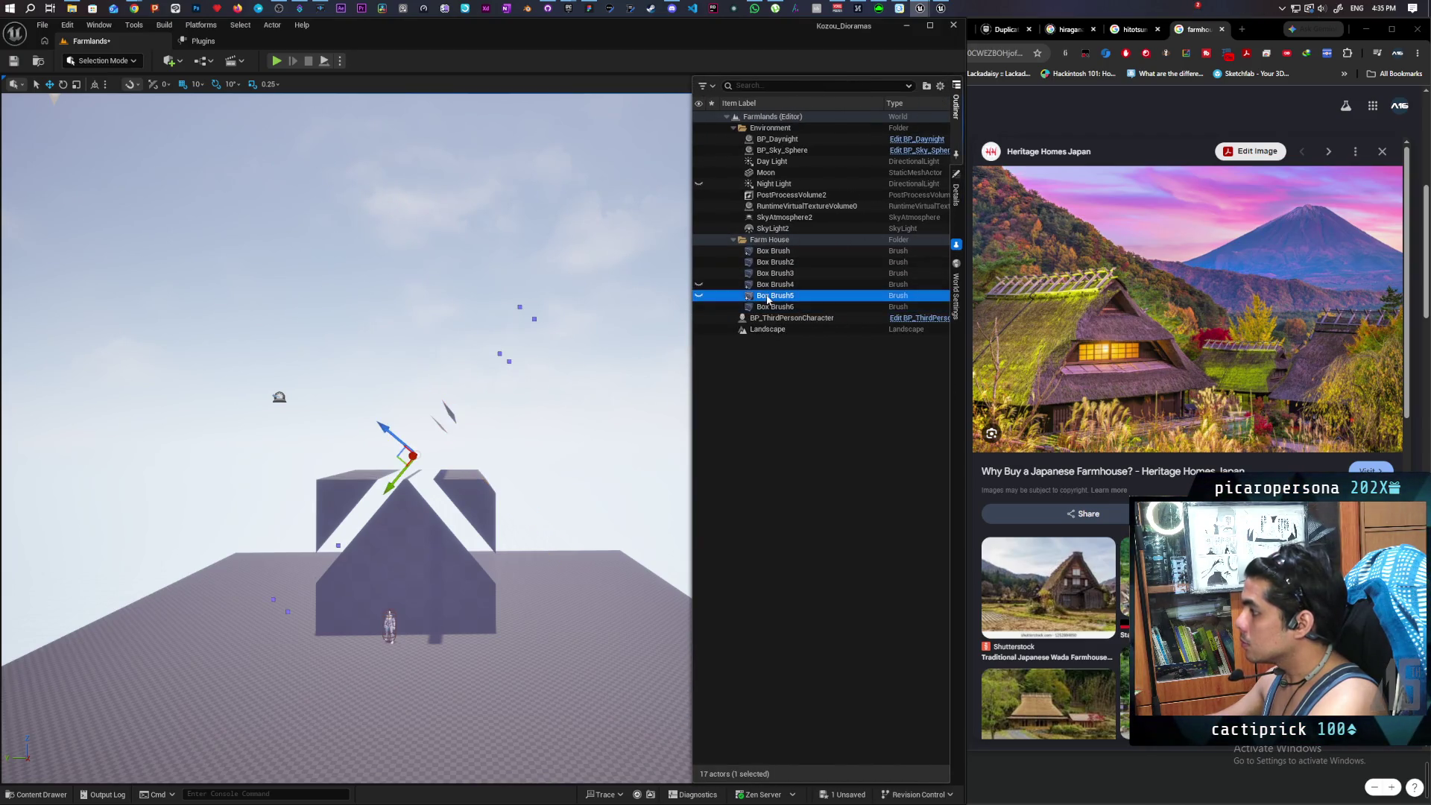
pyautogui.click(960, 208)
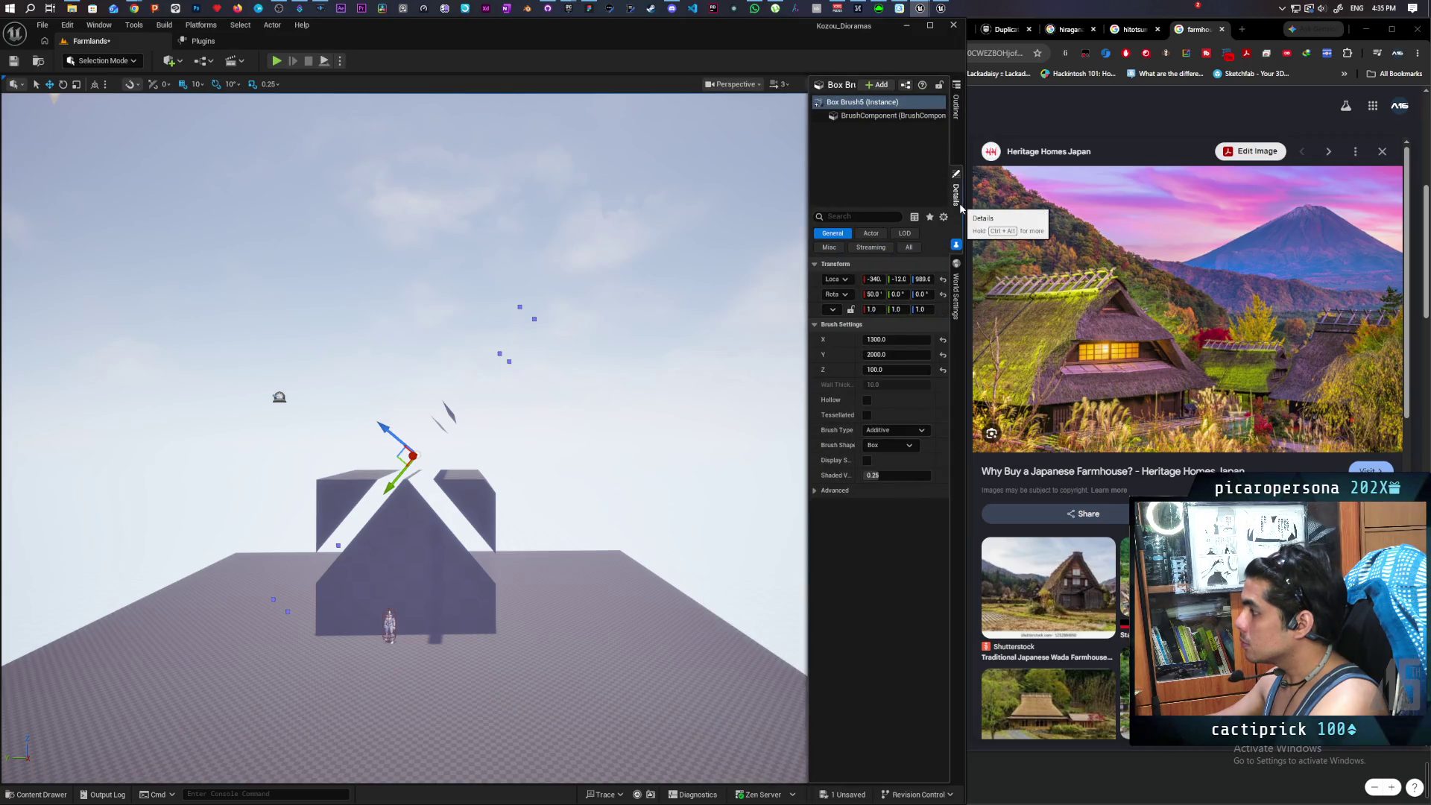
pyautogui.click(956, 105)
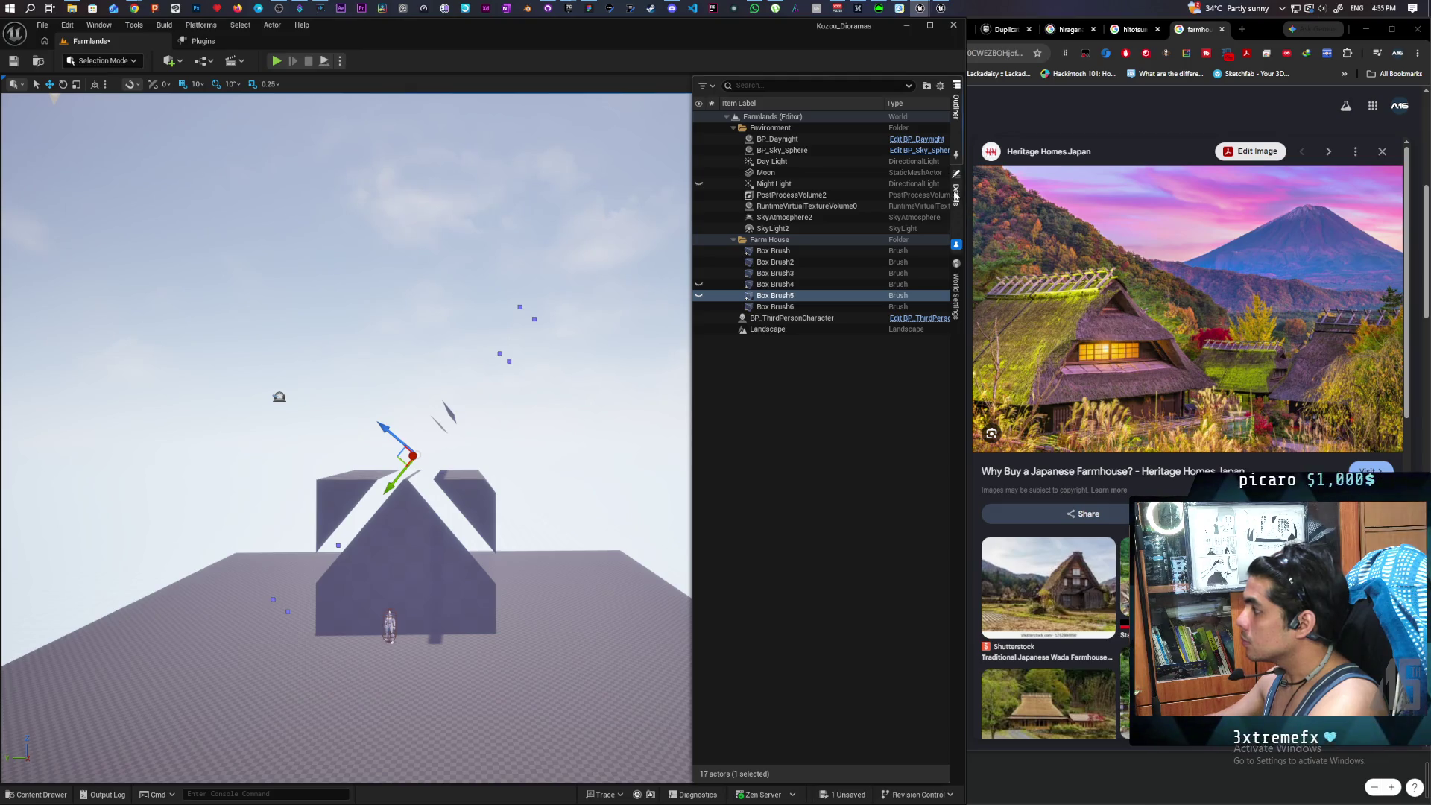
pyautogui.click(956, 195)
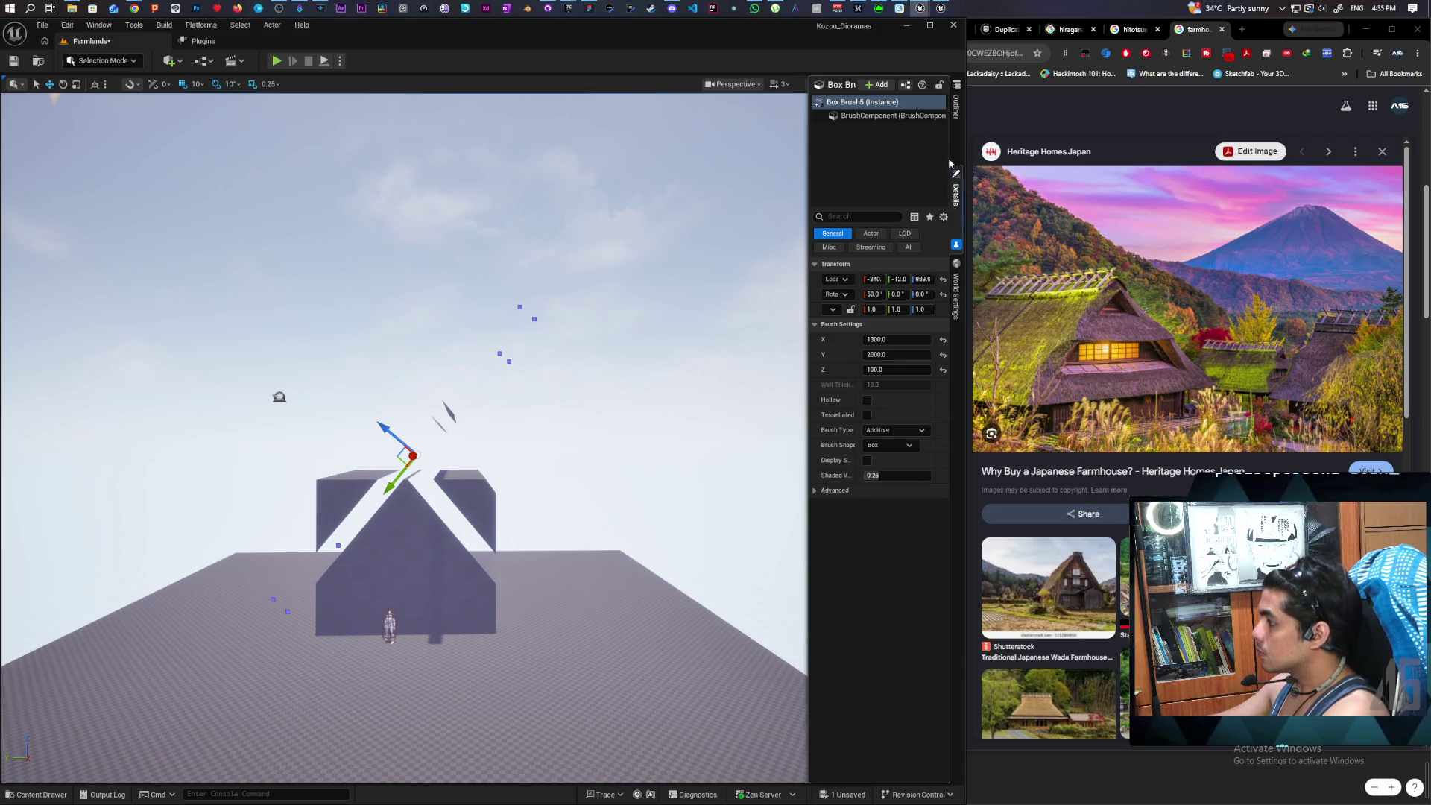
pyautogui.click(956, 104)
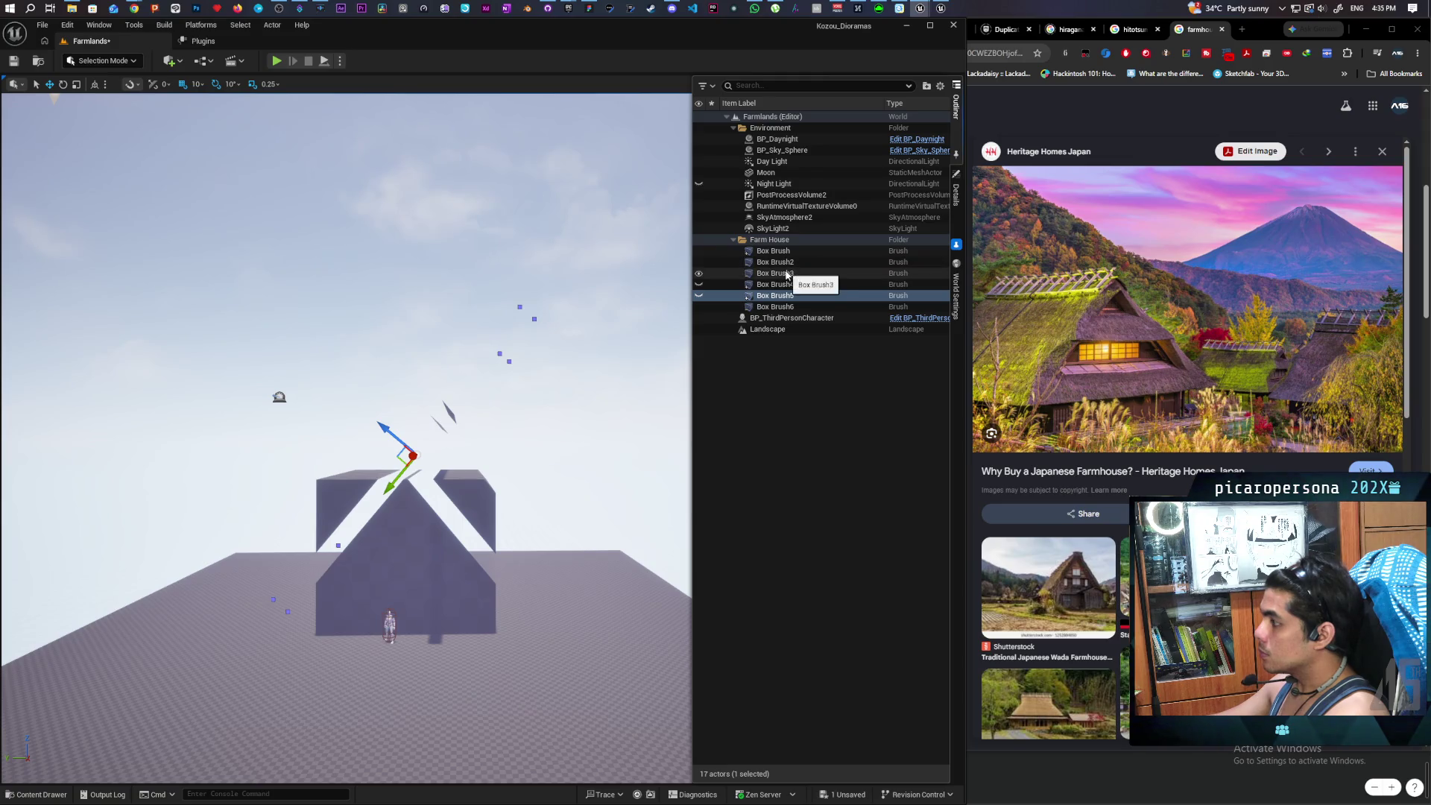
# - Select the copied slabs Box Brush4 and Box Brush5 together and delete them
pyautogui.click(786, 274)
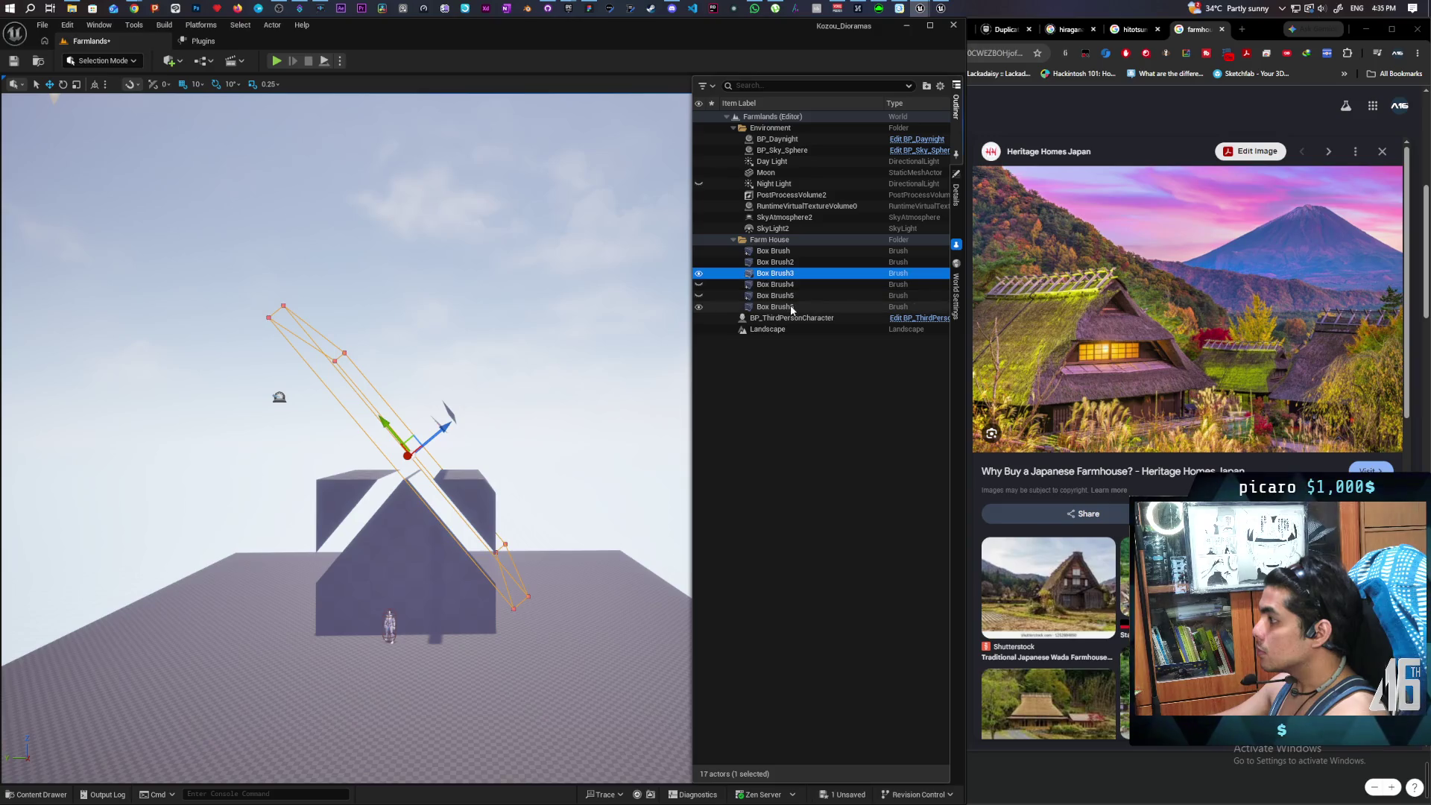
pyautogui.click(791, 307)
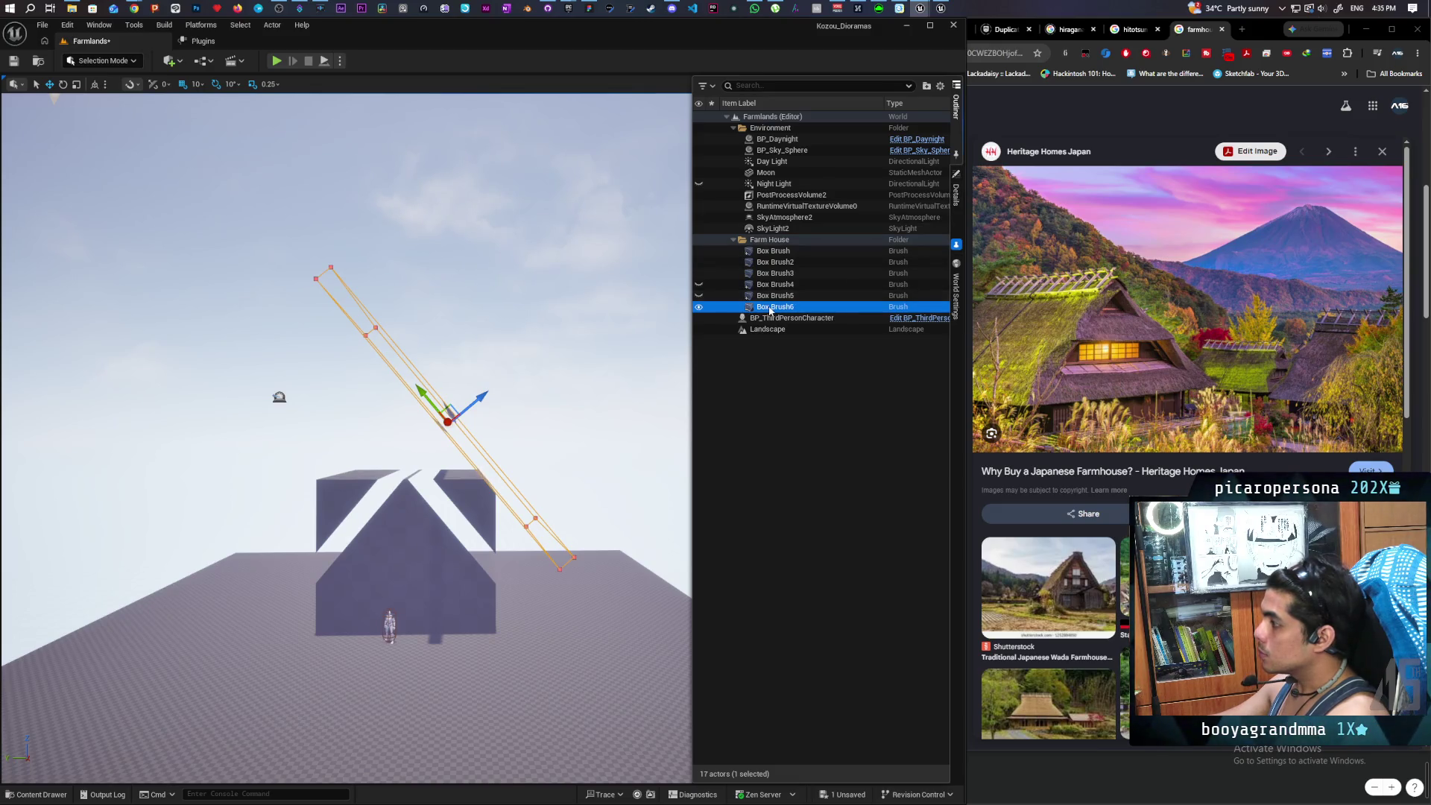
pyautogui.moveTo(769, 311)
pyautogui.mouseDown()
pyautogui.moveTo(768, 289)
pyautogui.moveTo(764, 312)
pyautogui.mouseUp()
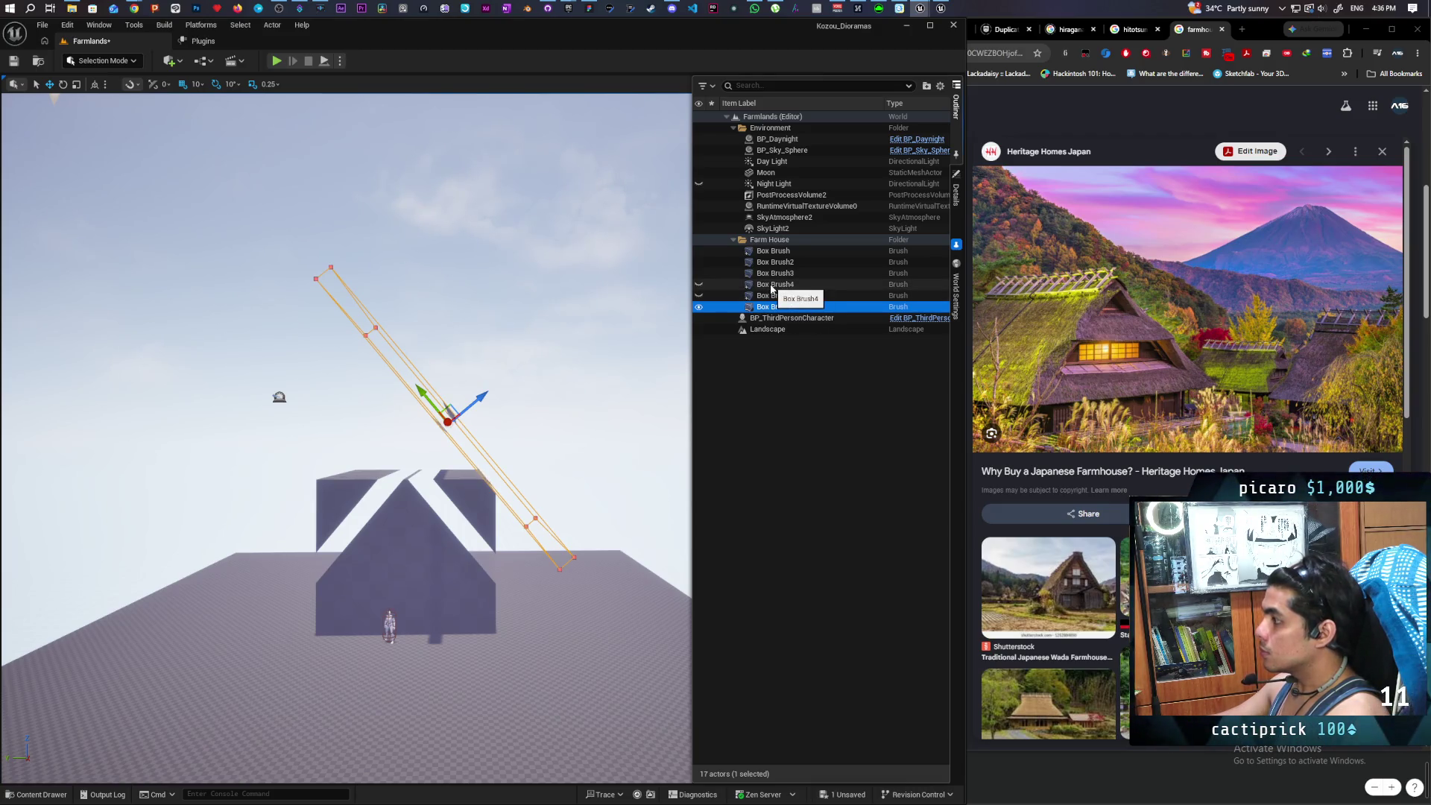
pyautogui.click(771, 284)
pyautogui.keyDown('shift'); pyautogui.click(772, 296); pyautogui.keyUp('shift')
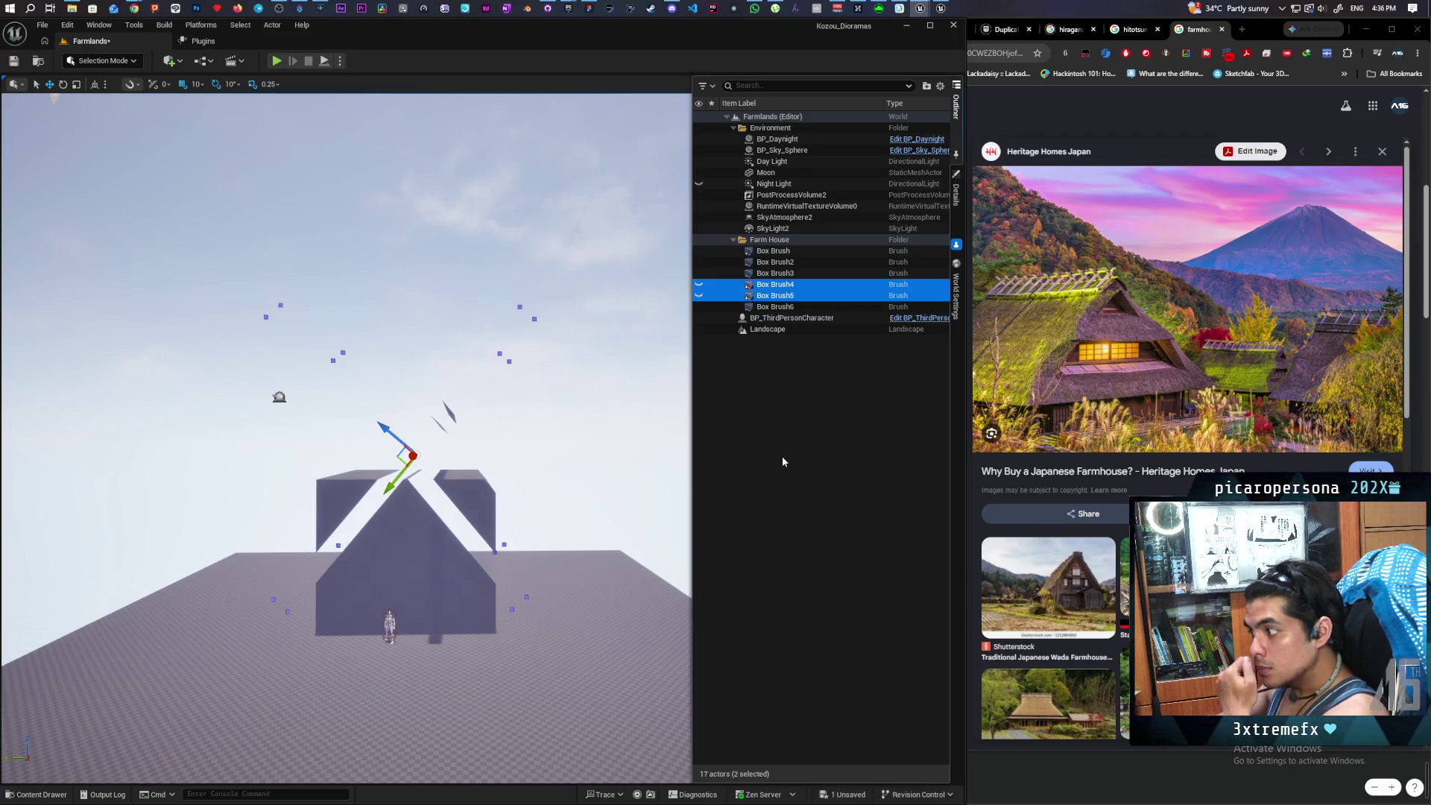
pyautogui.press('Delete')
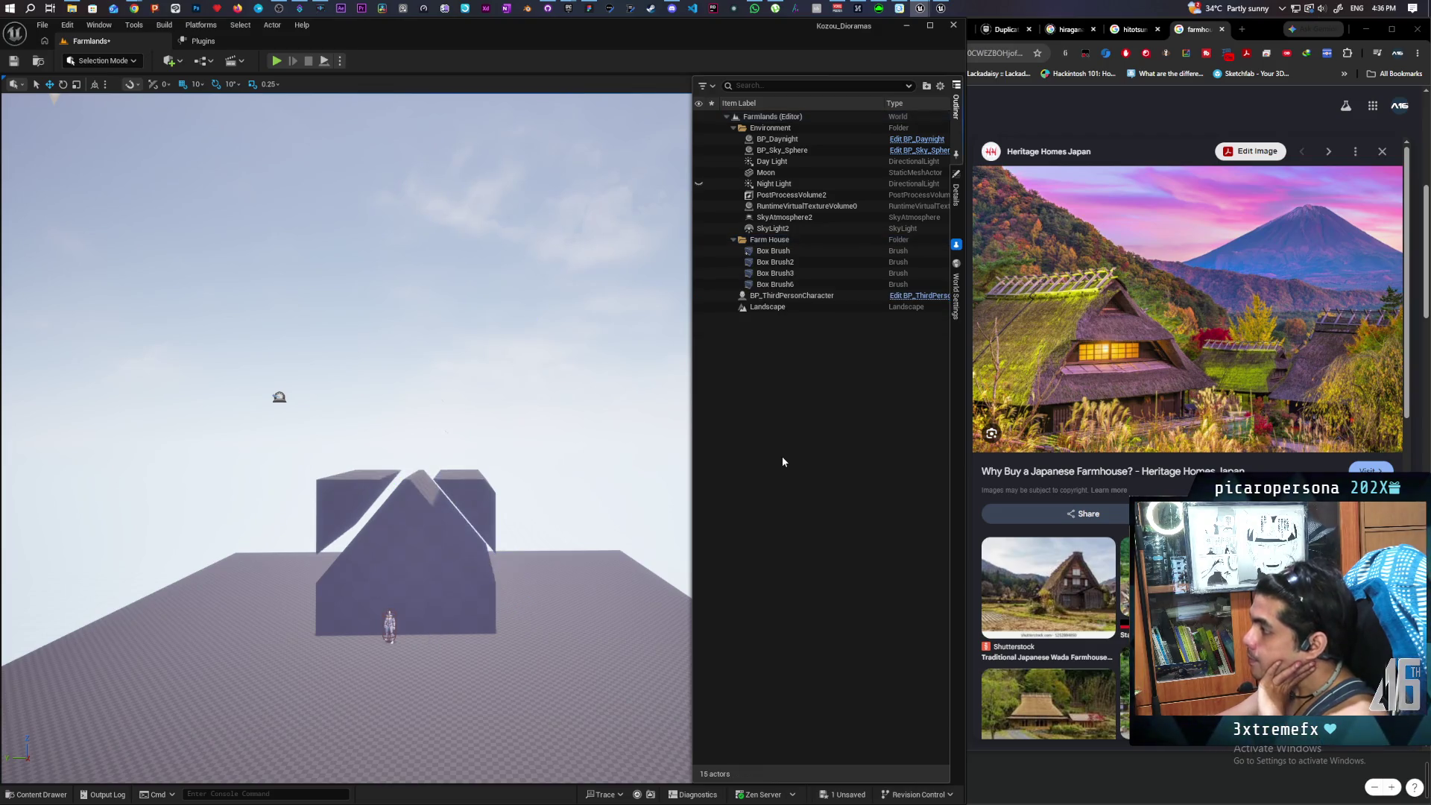
# - Select Box Brush6 in the Outliner, checking Box Brush3 along the way
pyautogui.click(784, 284)
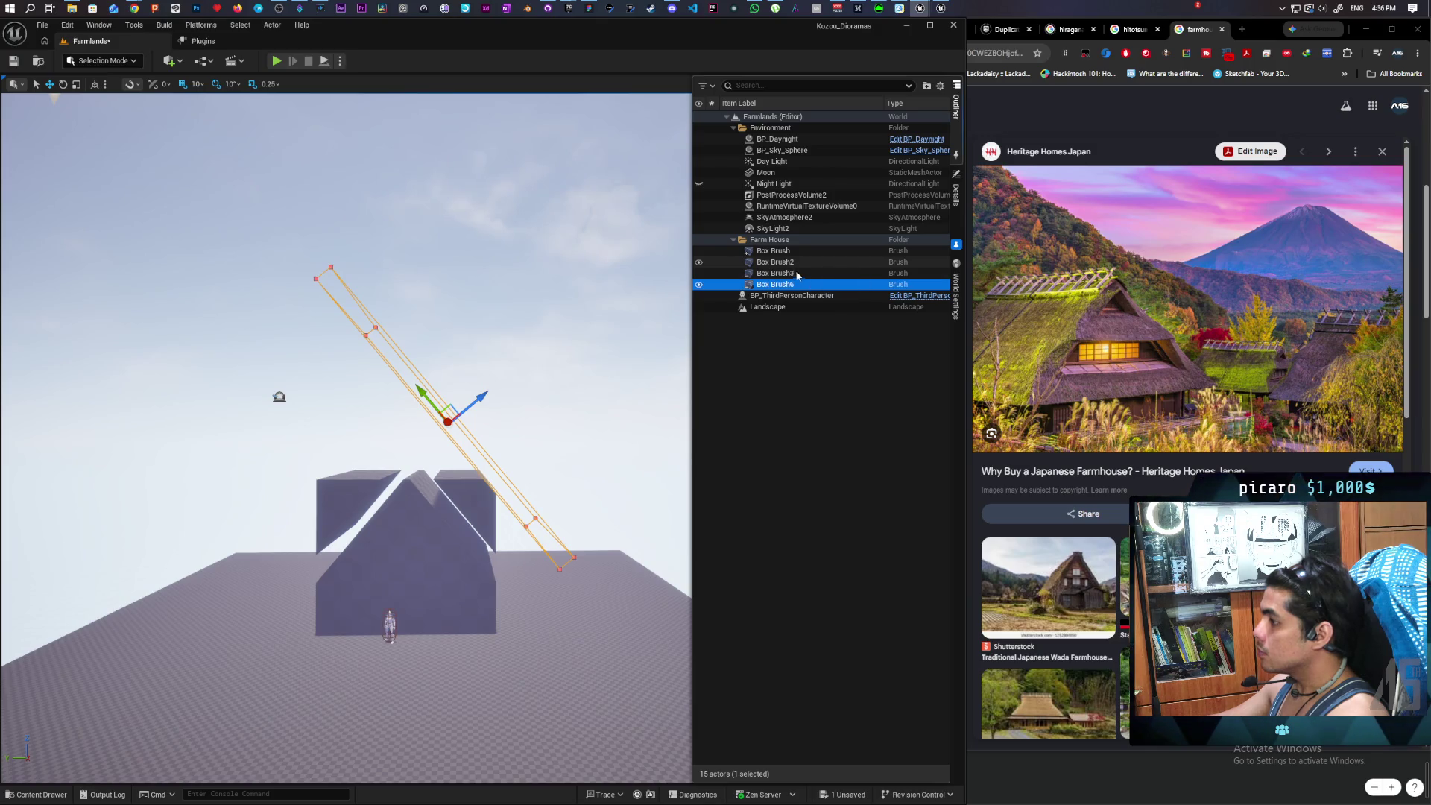
pyautogui.click(795, 274)
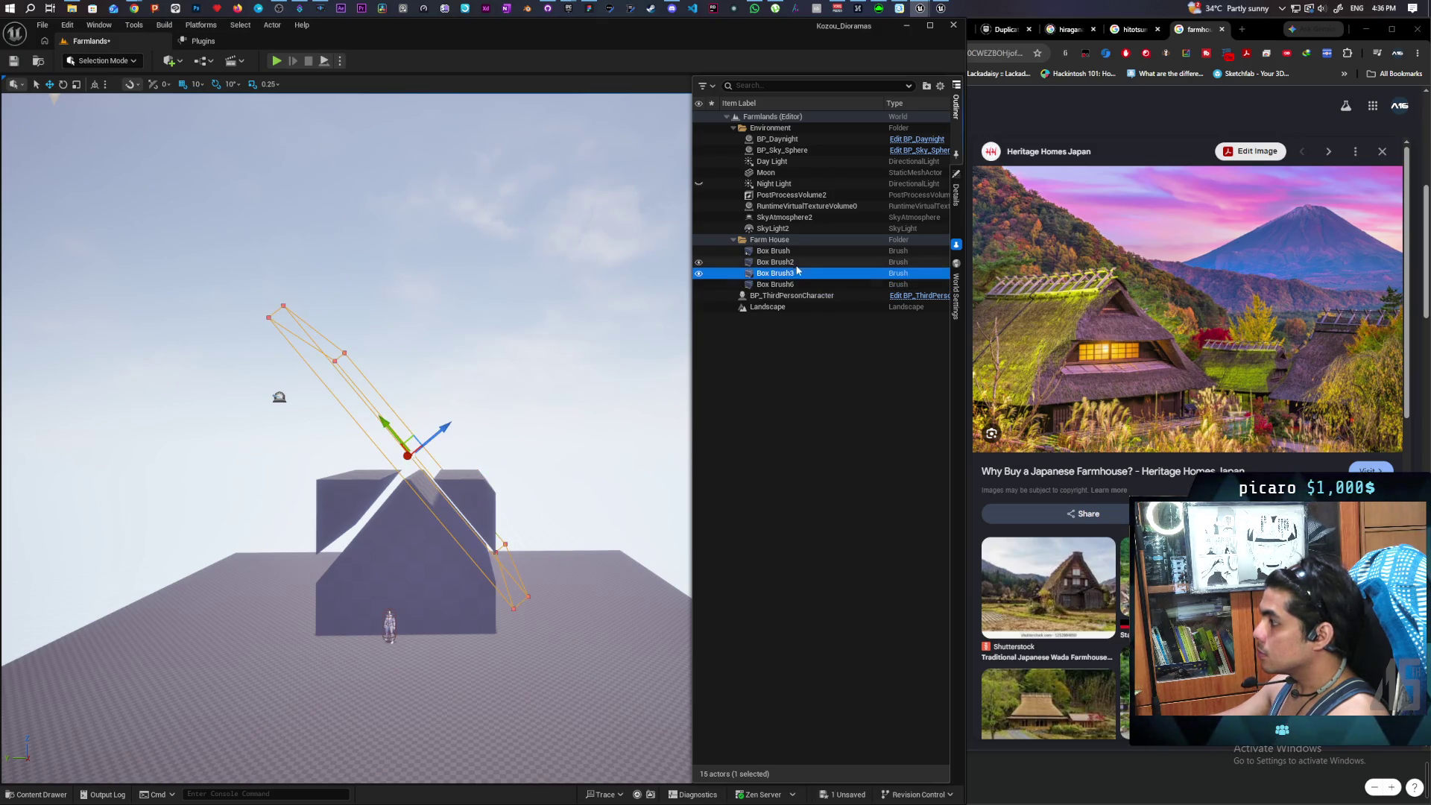
pyautogui.click(791, 286)
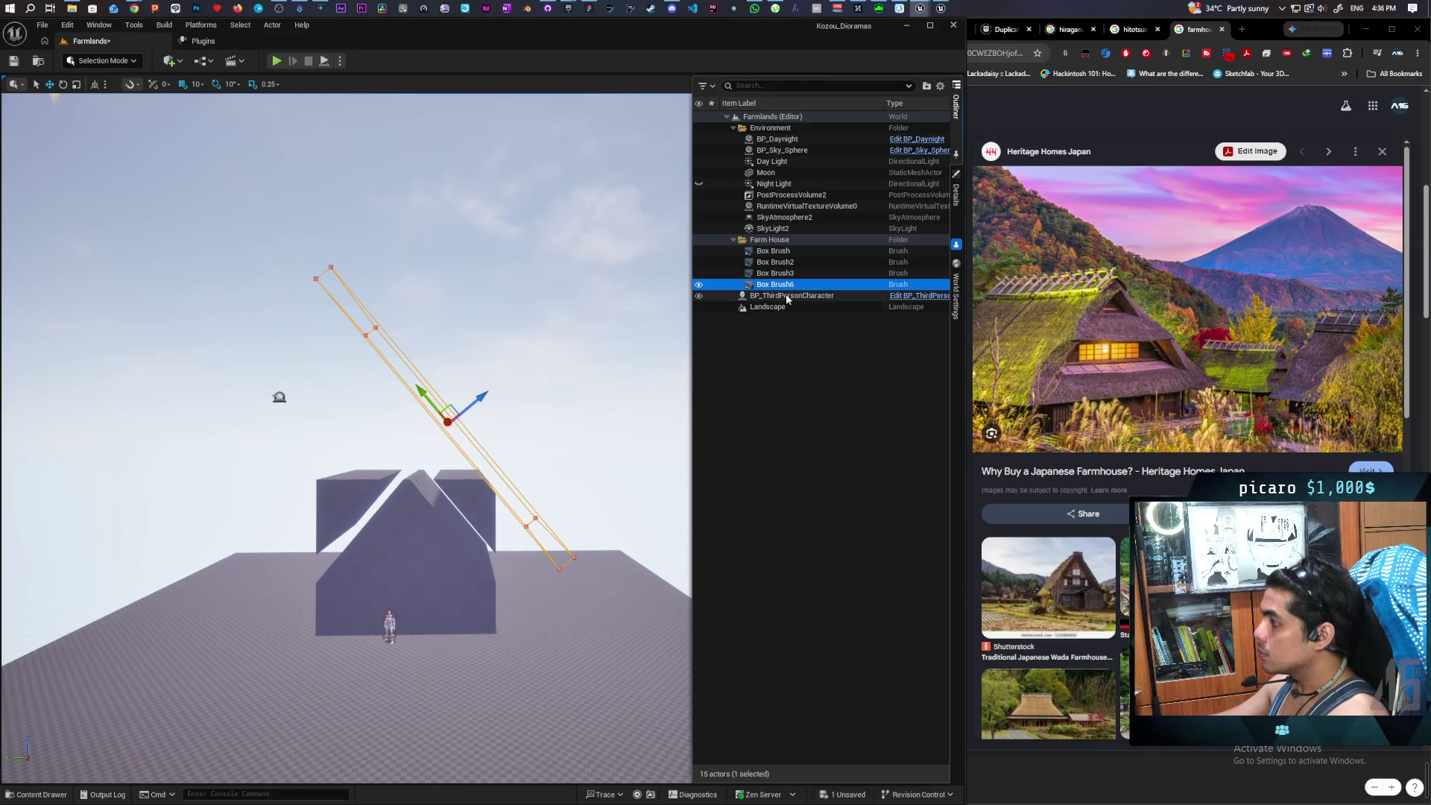
# - Set Box Brush6's brush Z thickness to 600
pyautogui.click(957, 198)
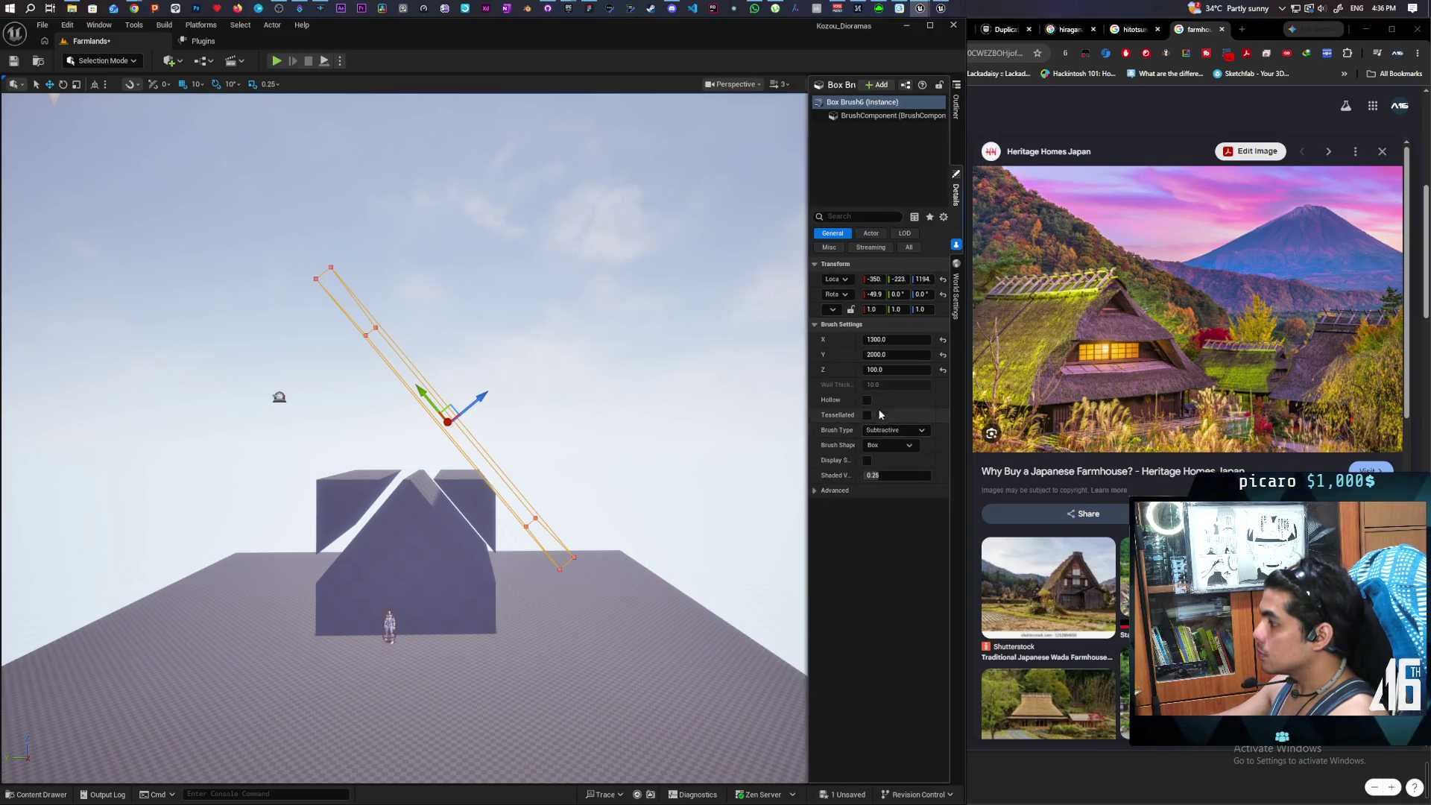
pyautogui.click(888, 368)
pyautogui.write('600')
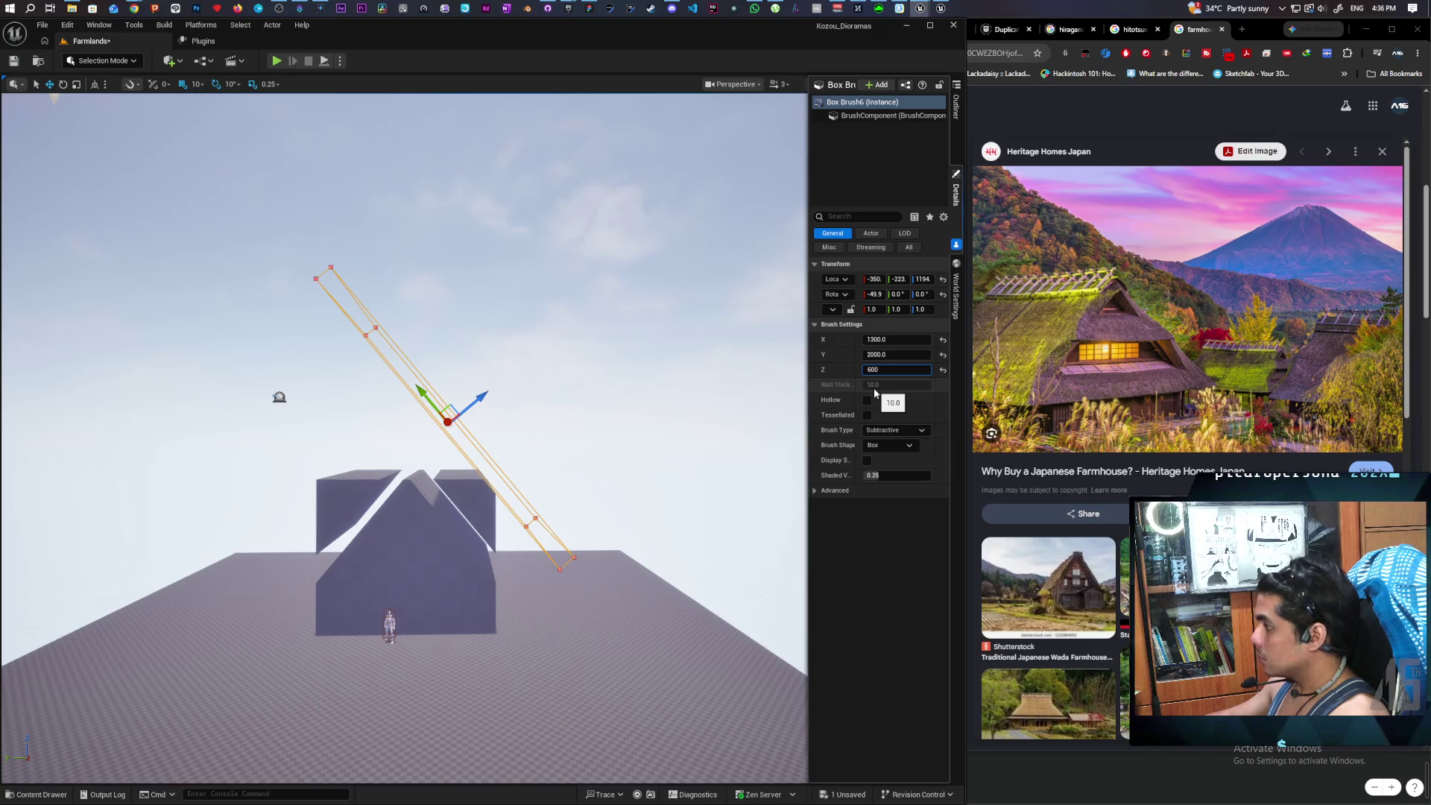
pyautogui.press('Return')
pyautogui.moveTo(671, 406)
pyautogui.mouseDown()
pyautogui.moveTo(715, 373)
pyautogui.moveTo(700, 447)
pyautogui.mouseUp()
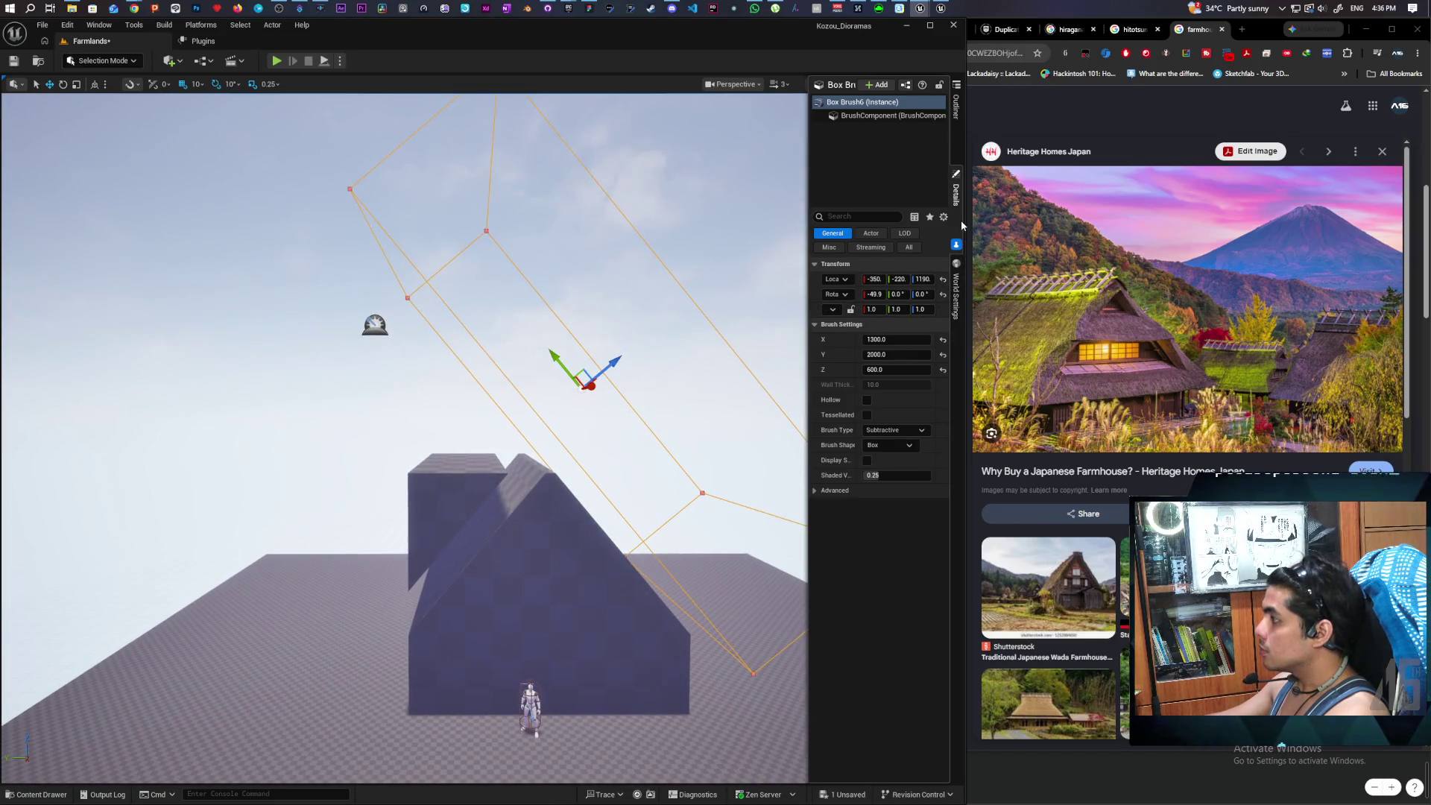
# - Set Box Brush2's Z thickness to 600 and slide it down along its slope
pyautogui.click(958, 130)
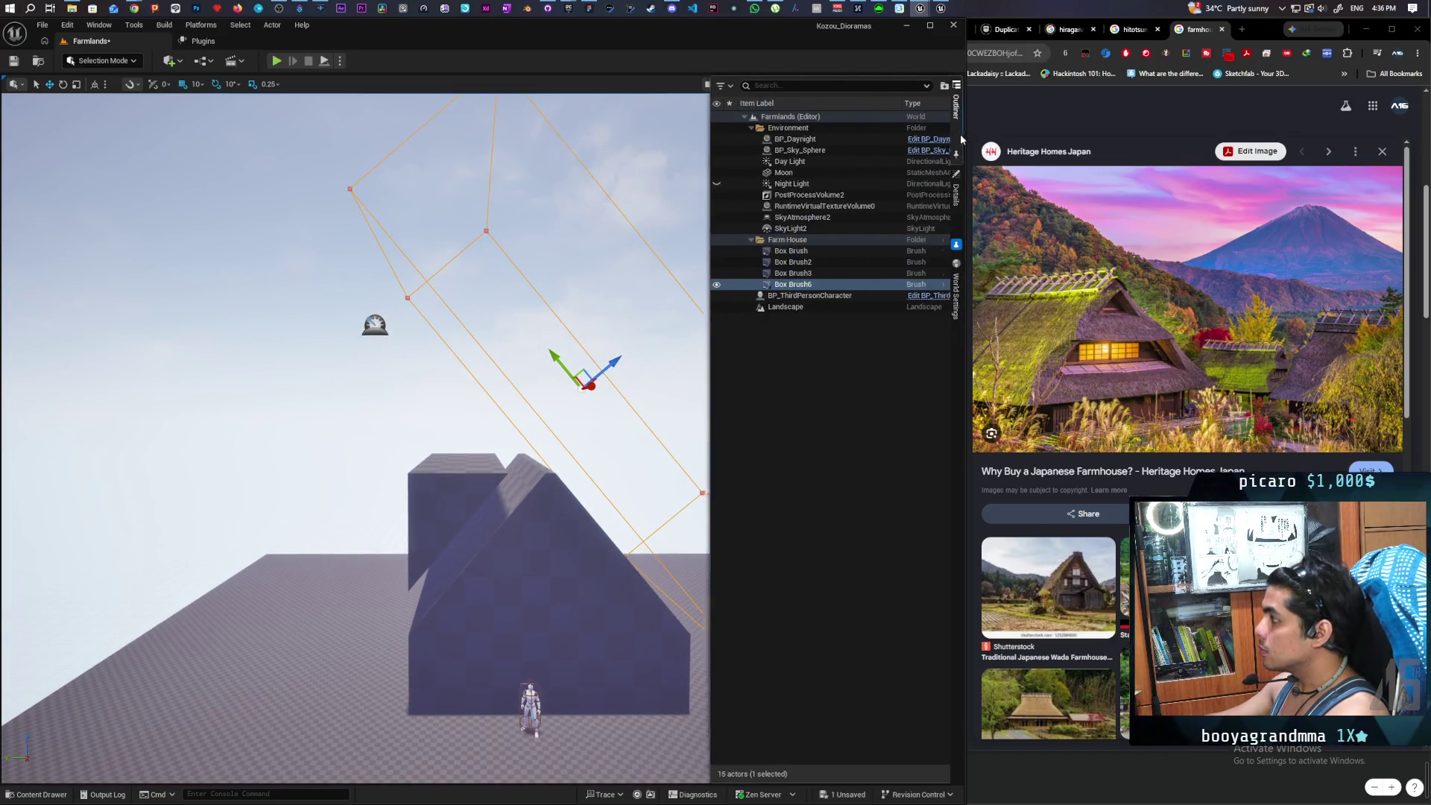
pyautogui.click(790, 262)
pyautogui.click(956, 193)
pyautogui.moveTo(555, 499); pyautogui.dragTo(472, 388)
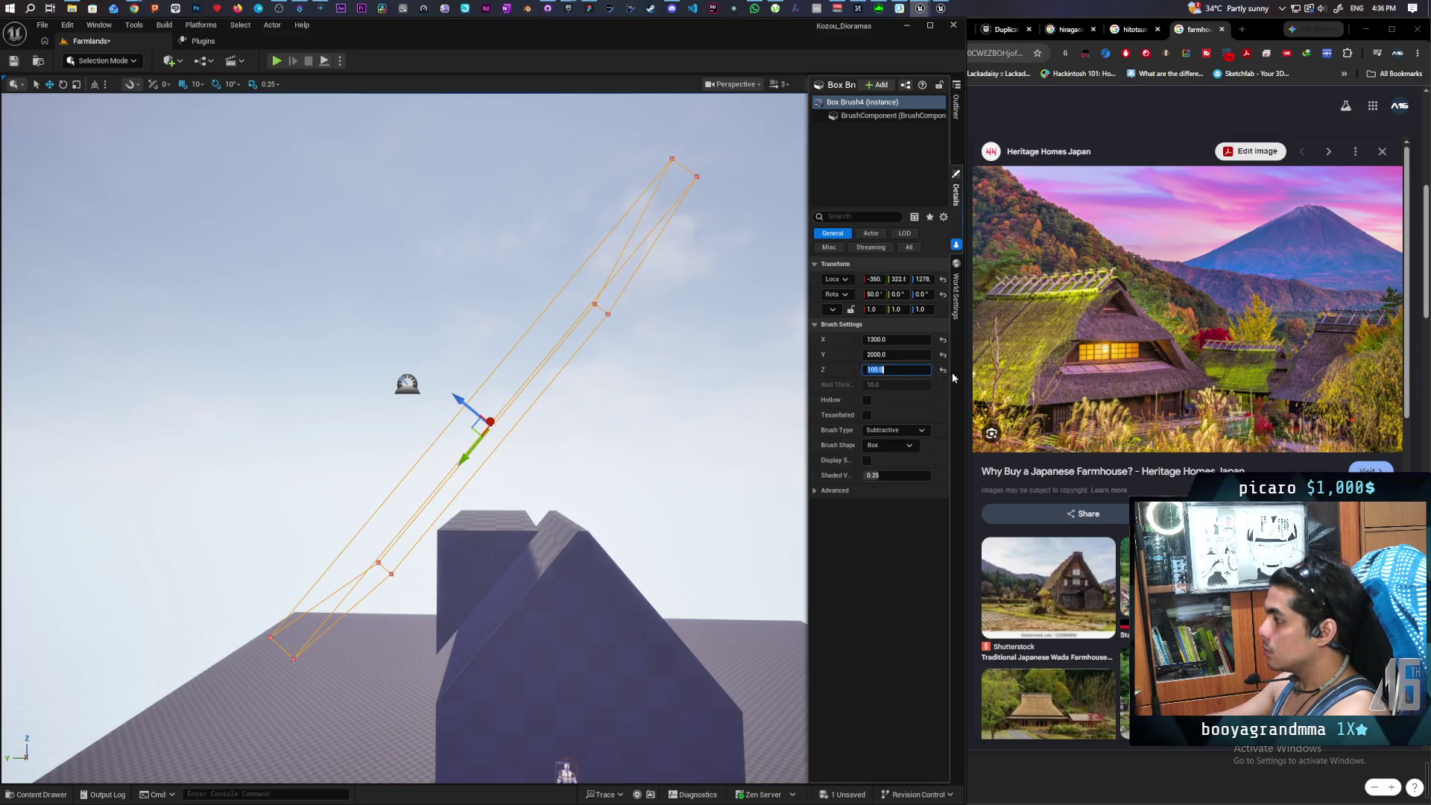
pyautogui.write('600')
pyautogui.press('Return')
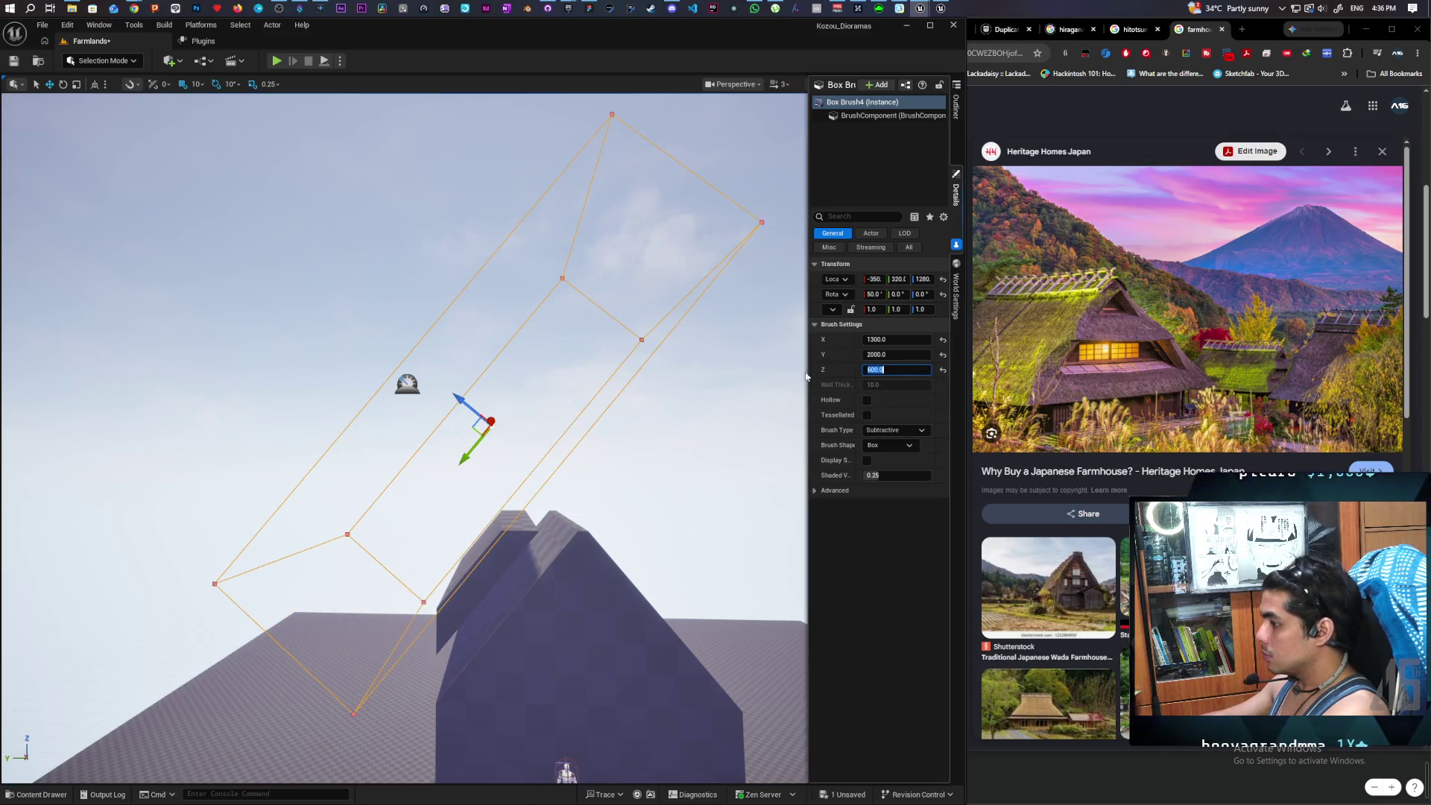
pyautogui.moveTo(473, 411)
pyautogui.mouseDown()
pyautogui.moveTo(566, 425)
pyautogui.moveTo(522, 426)
pyautogui.moveTo(507, 410)
pyautogui.moveTo(510, 447)
pyautogui.moveTo(495, 448)
pyautogui.moveTo(551, 431)
pyautogui.mouseUp()
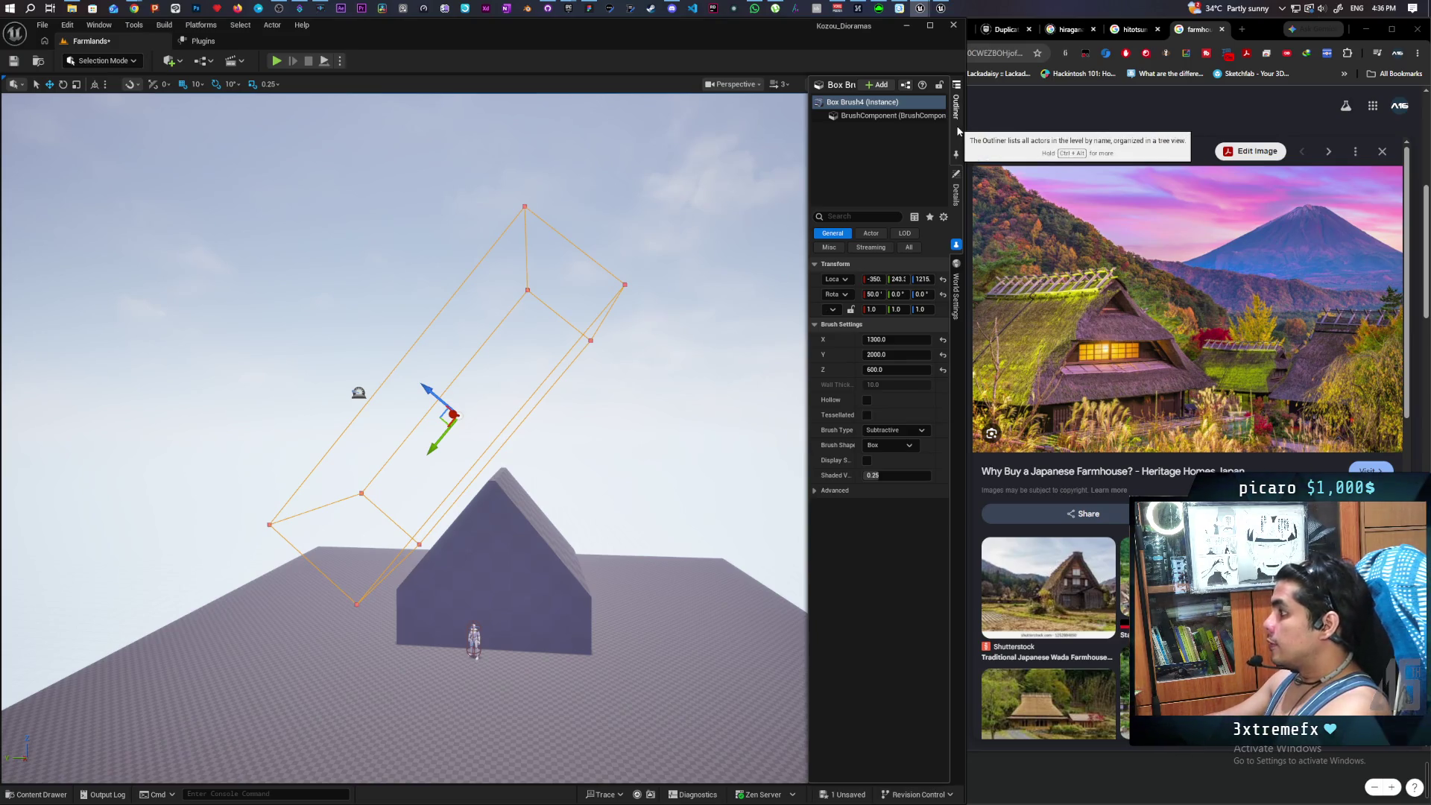
# - Select Box Brush2 and Box Brush3 and duplicate them with Ctrl+D, undoing then redoing
pyautogui.click(957, 131)
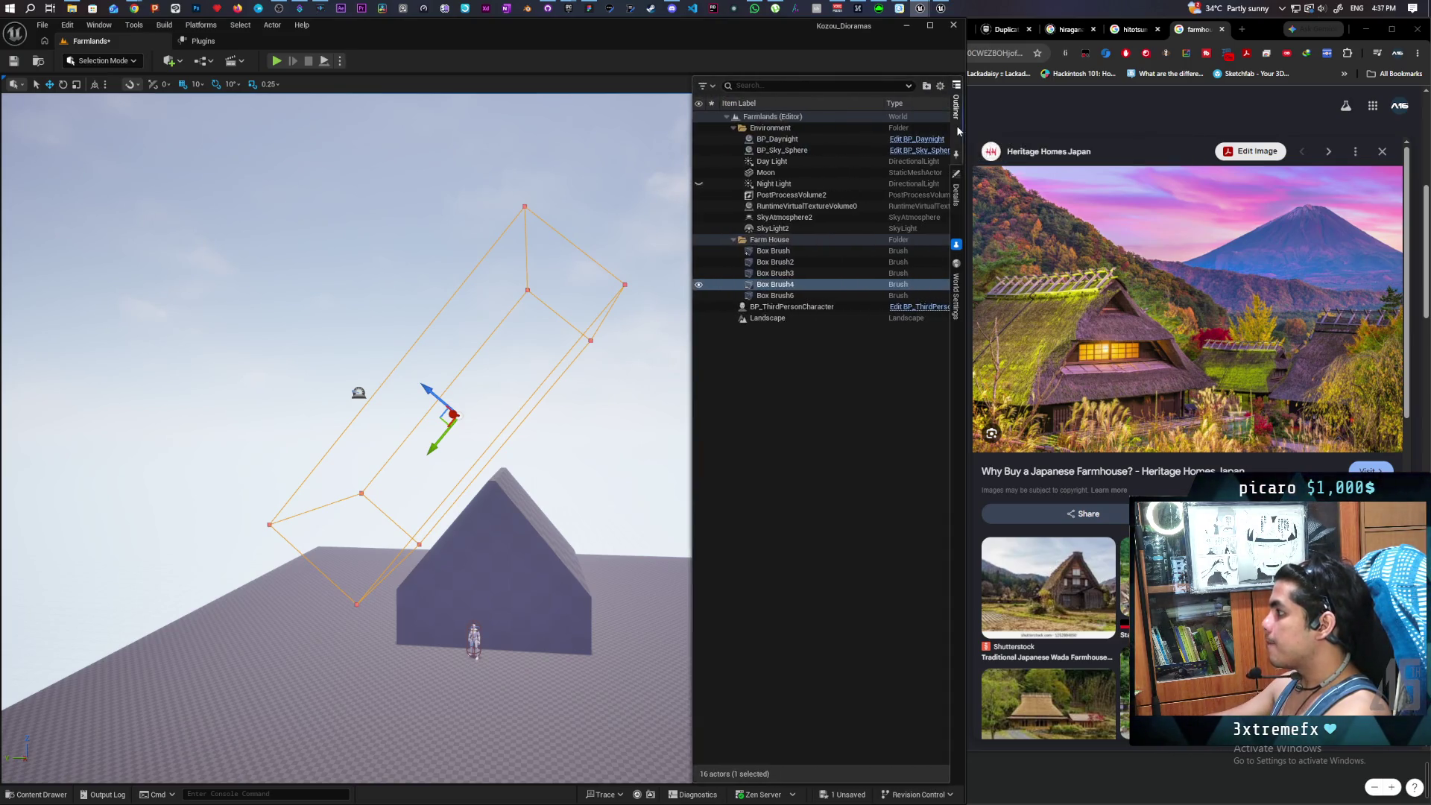
pyautogui.click(798, 296)
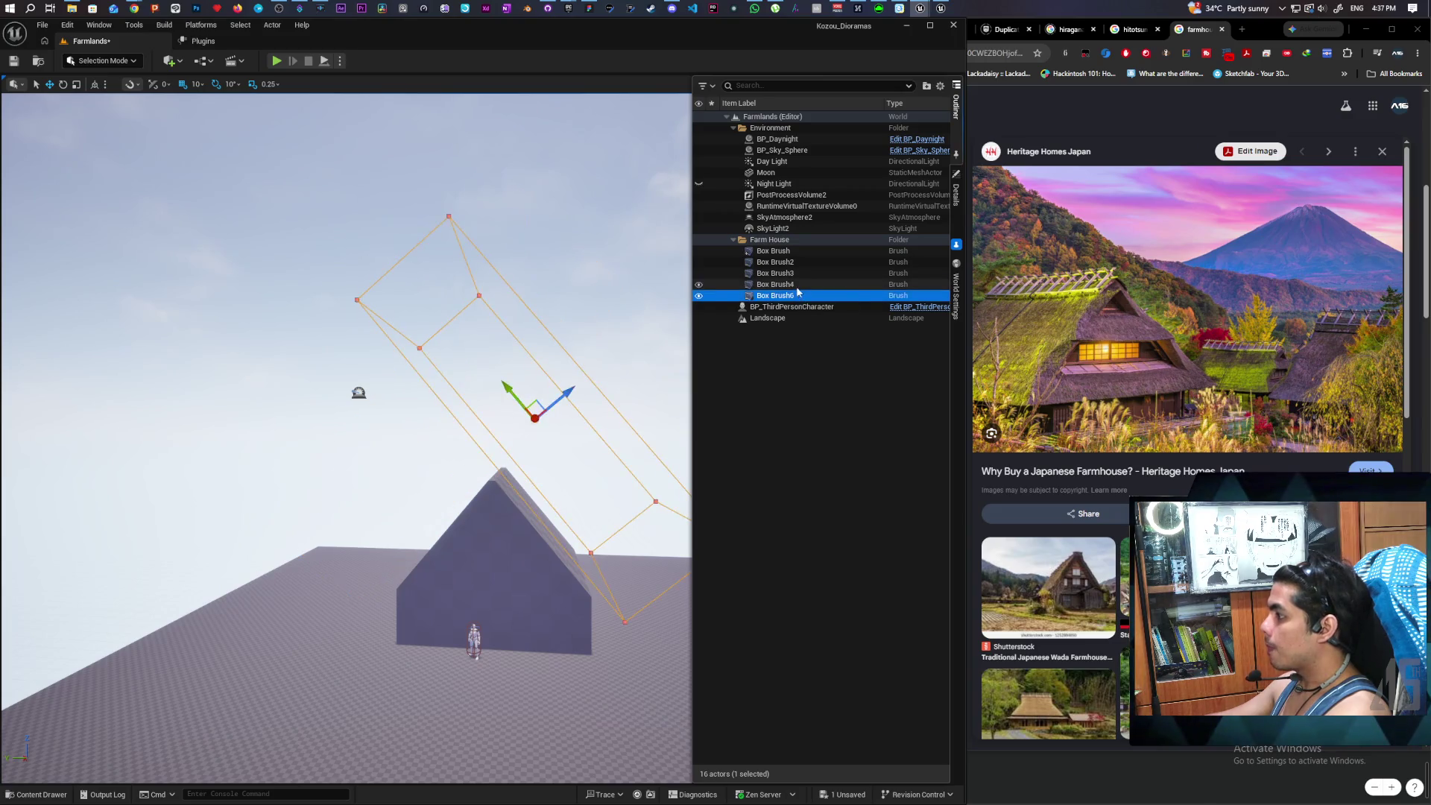
pyautogui.click(793, 284)
pyautogui.click(791, 263)
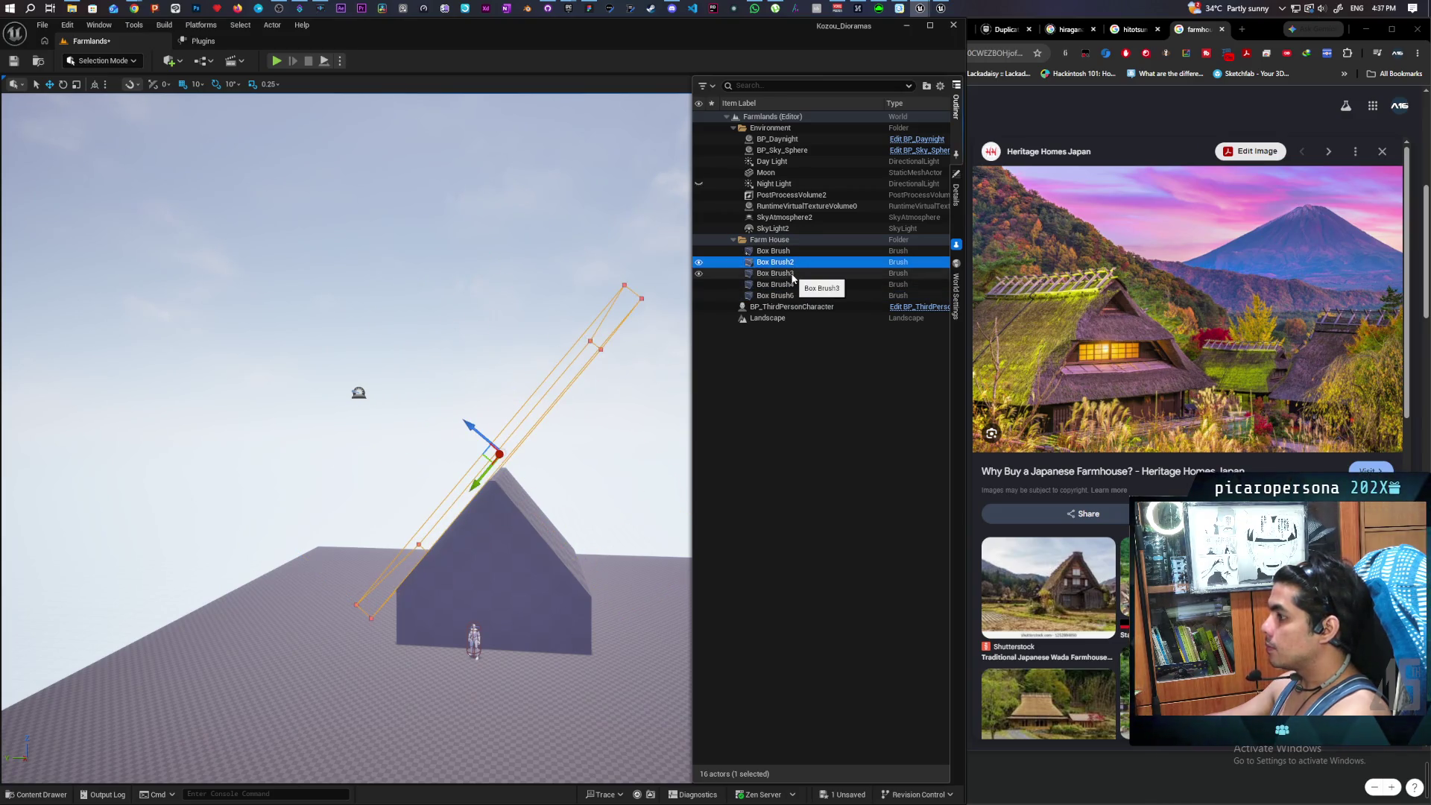
pyautogui.keyDown('ctrl'); pyautogui.click(792, 275); pyautogui.keyUp('ctrl')
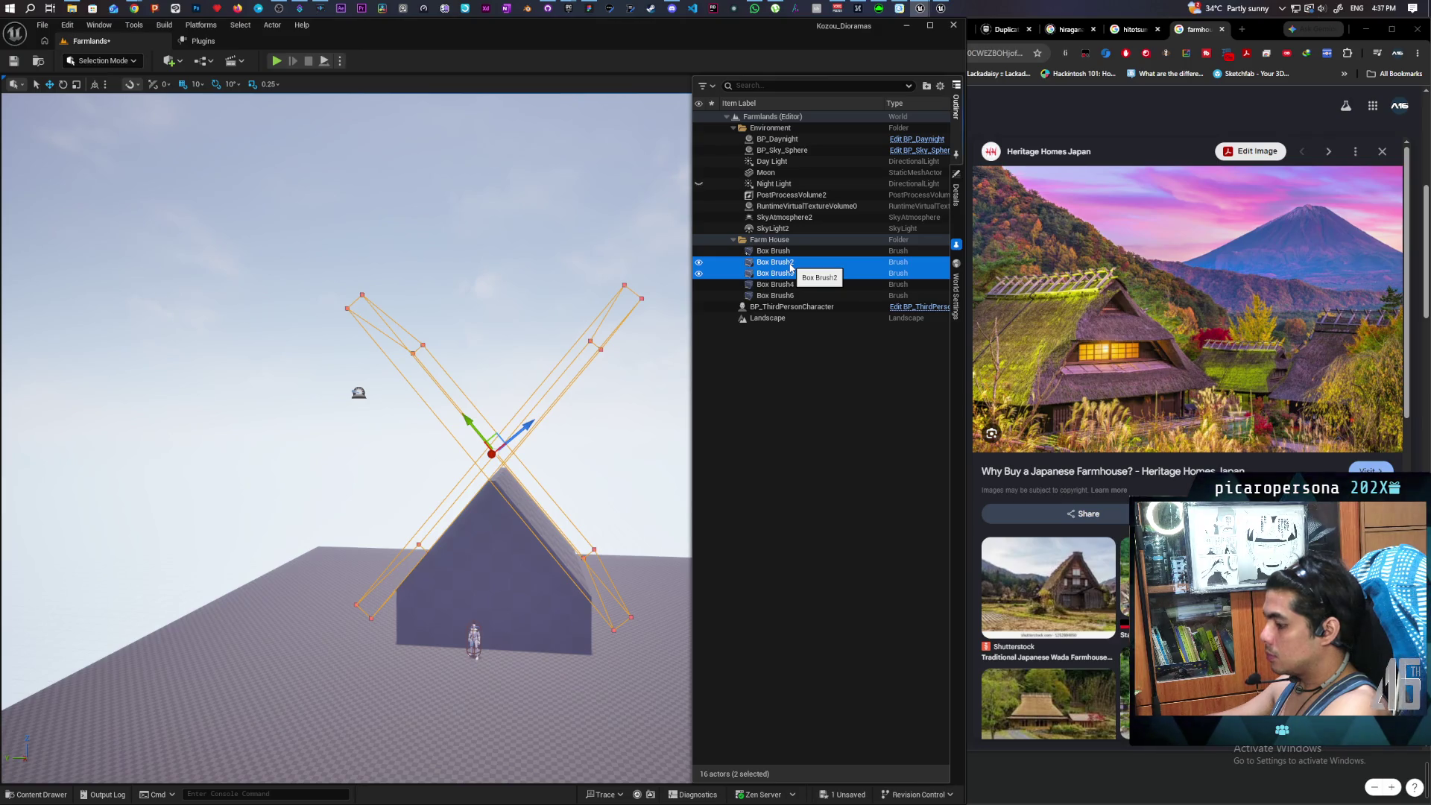
pyautogui.hotkey('ctrl', 'd')
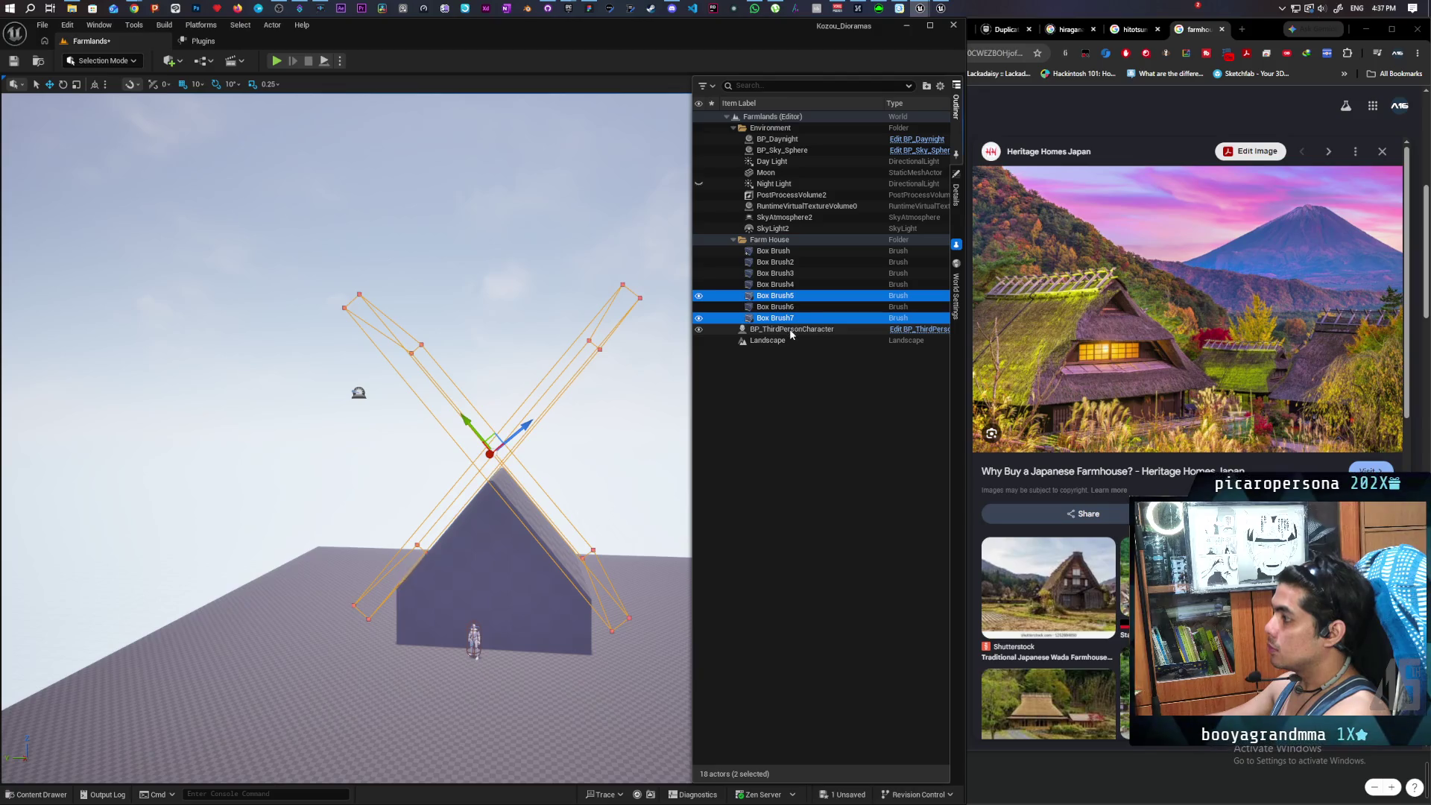
pyautogui.hotkey('ctrl', 'z')
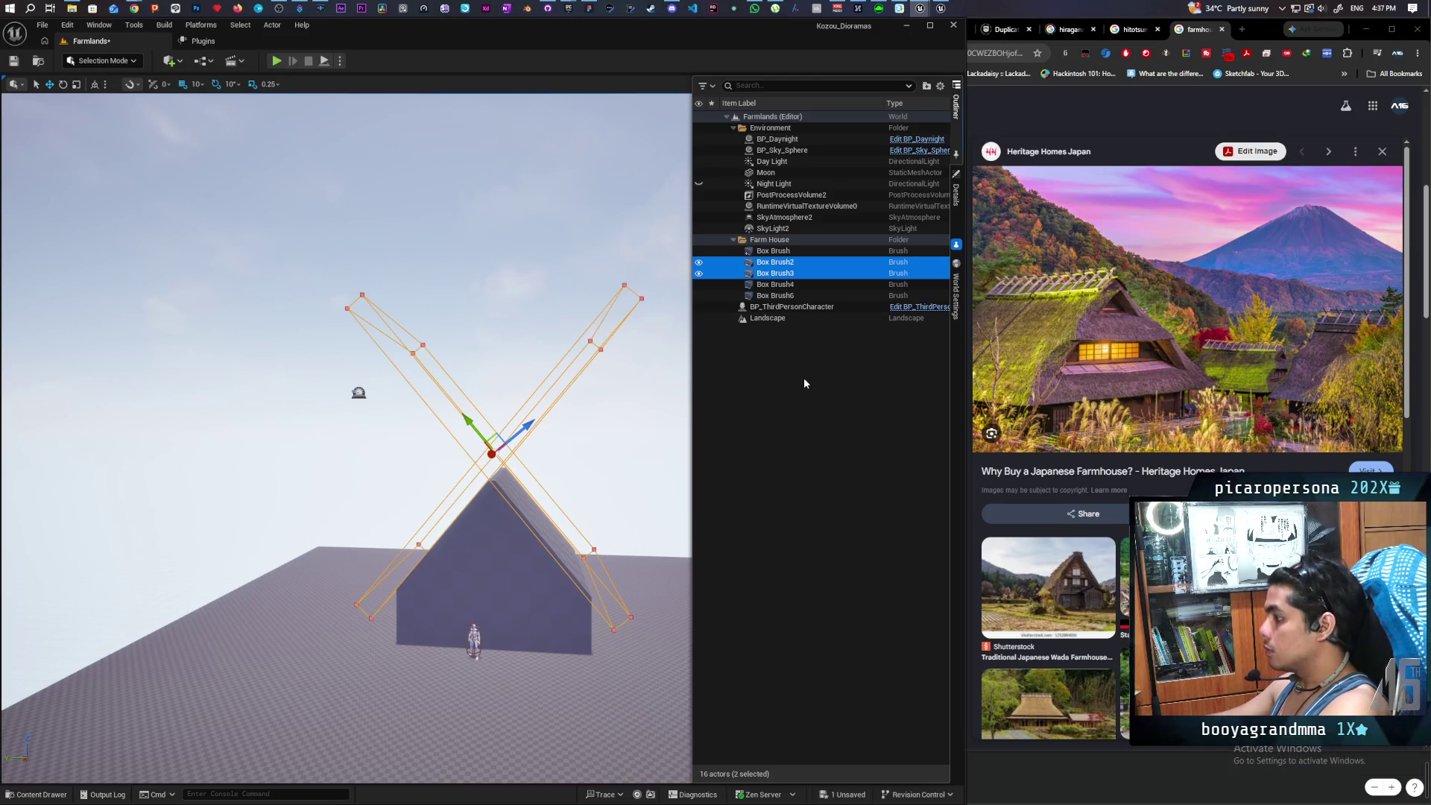
pyautogui.hotkey('ctrl', 'y')
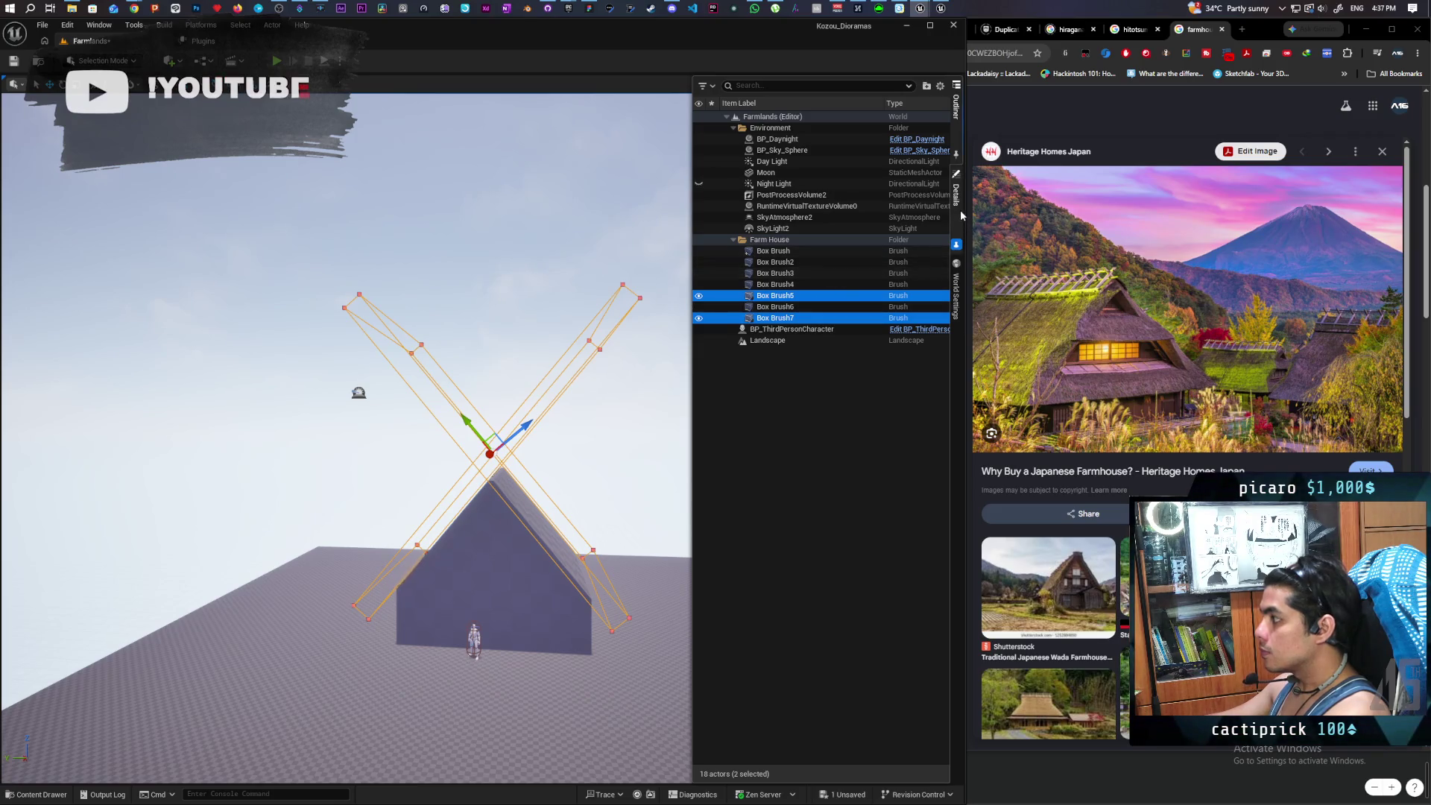
# - Set the Brush Type of both duplicated roof slabs to Additive
pyautogui.click(960, 218)
pyautogui.click(898, 313)
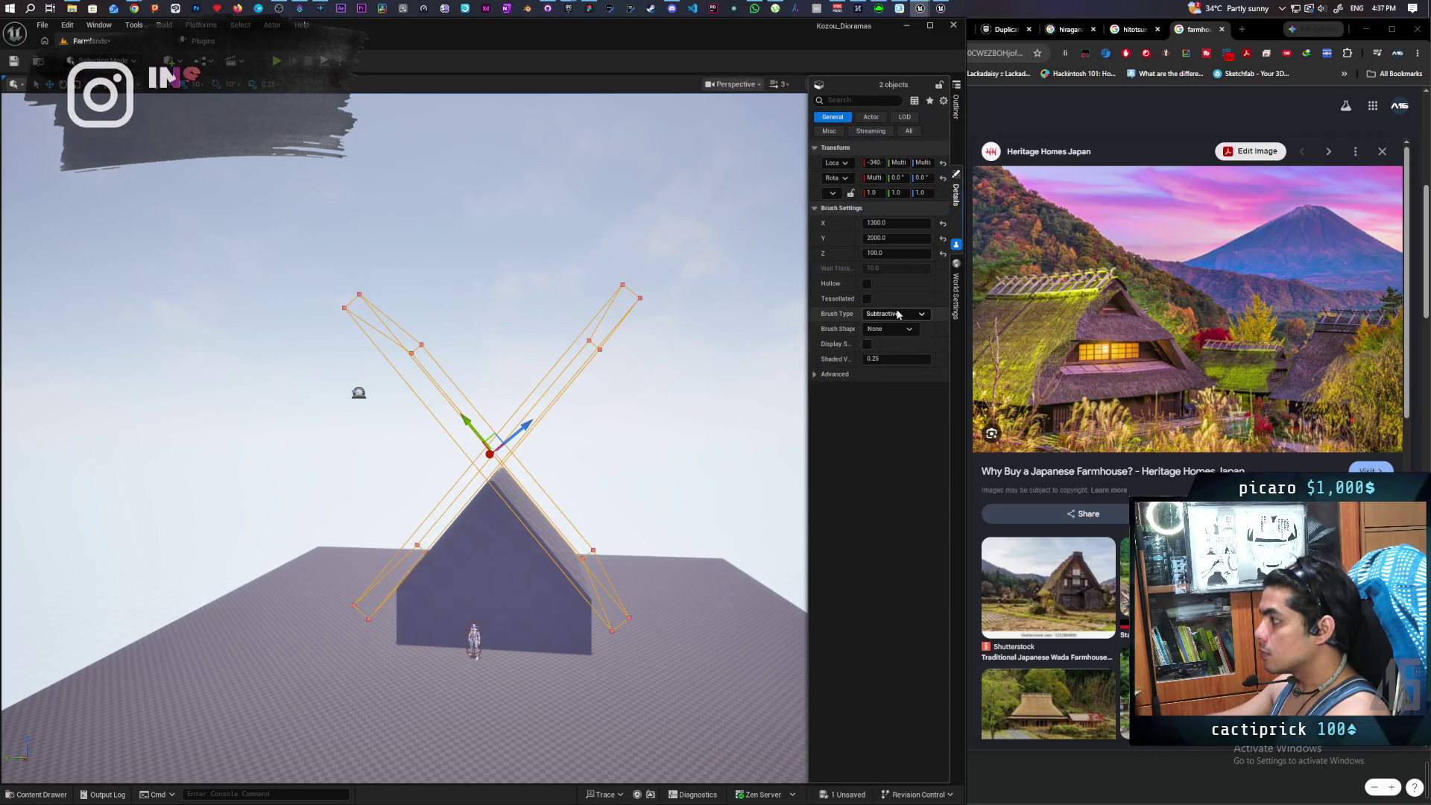
pyautogui.click(896, 326)
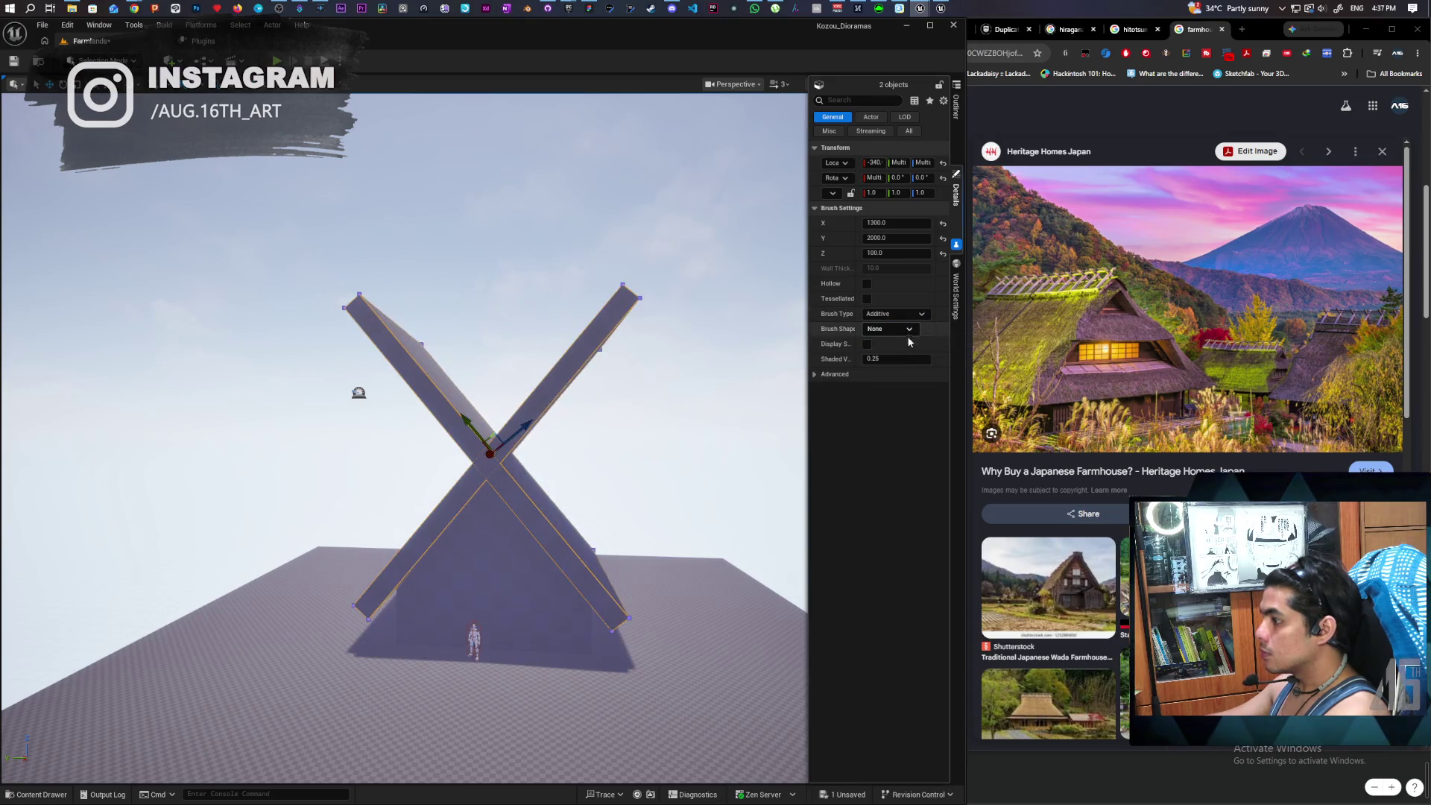
pyautogui.scroll(3, 574, 472)
pyautogui.scroll(3, 402, 440)
# - Orbit, zoom and frame the view to inspect the crossed additive slabs above the gable
pyautogui.moveTo(402, 439)
pyautogui.mouseDown()
pyautogui.moveTo(447, 417)
pyautogui.moveTo(418, 440)
pyautogui.mouseUp()
pyautogui.scroll(-5, 403, 440)
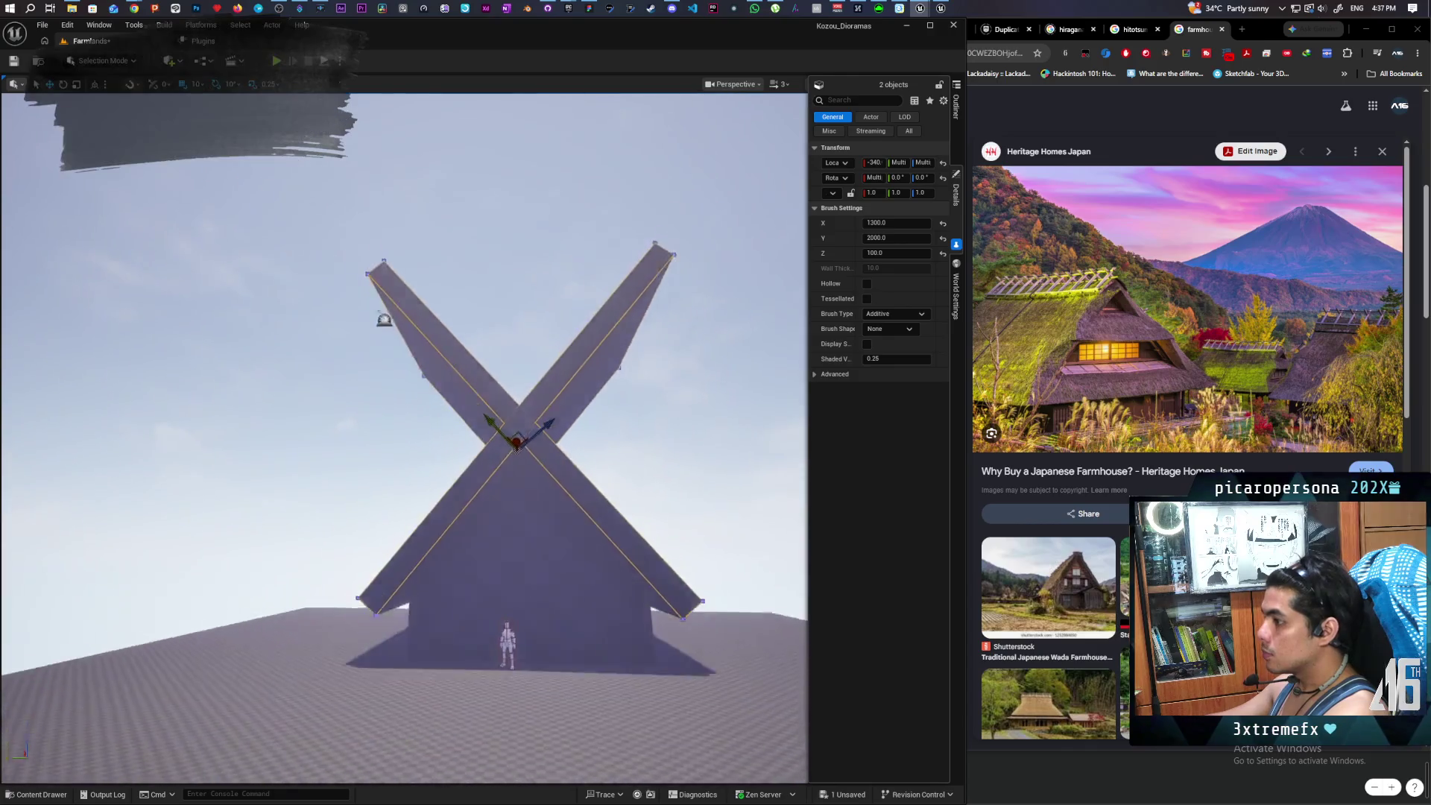
pyautogui.scroll(3, 404, 440)
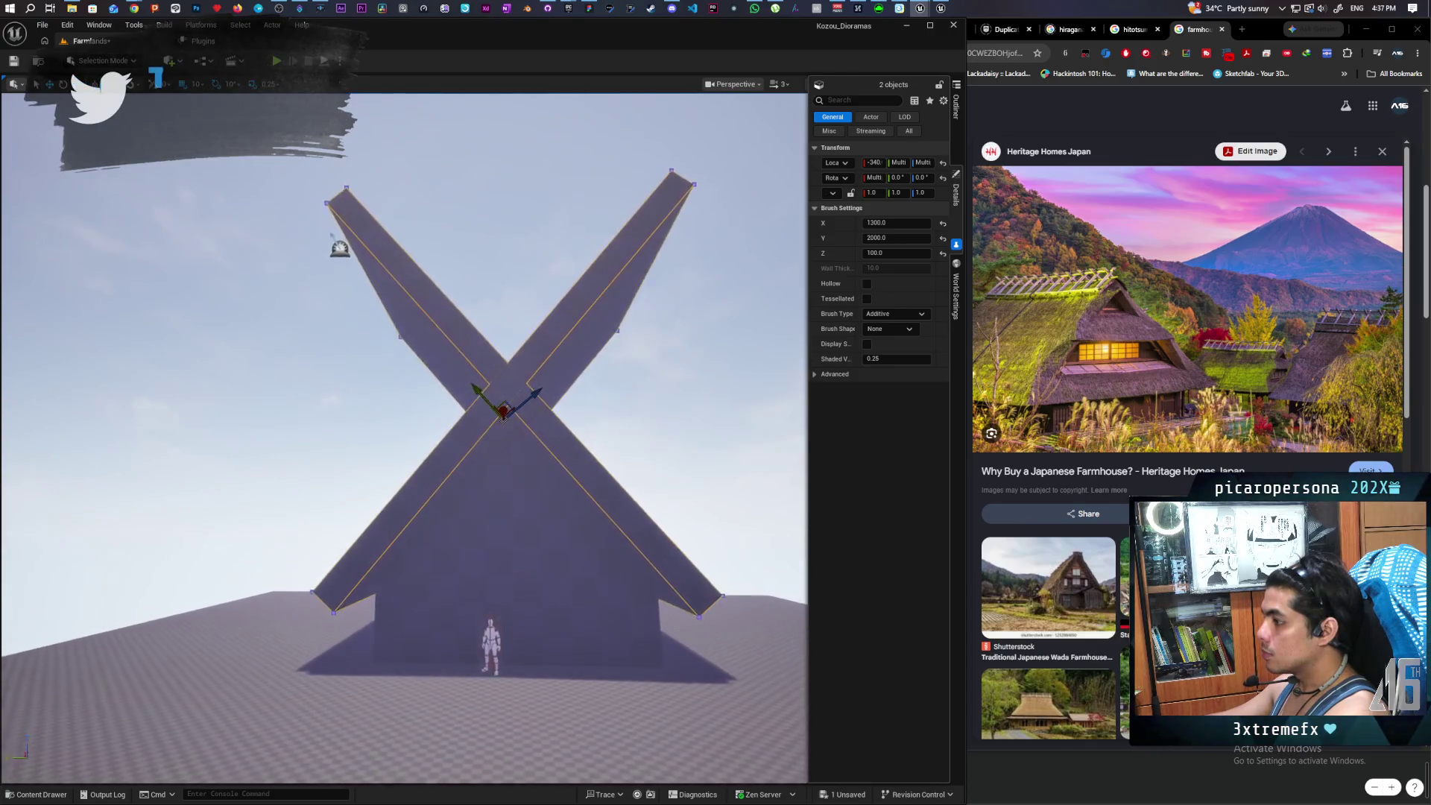
pyautogui.scroll(2, 405, 440)
pyautogui.scroll(-4, 405, 439)
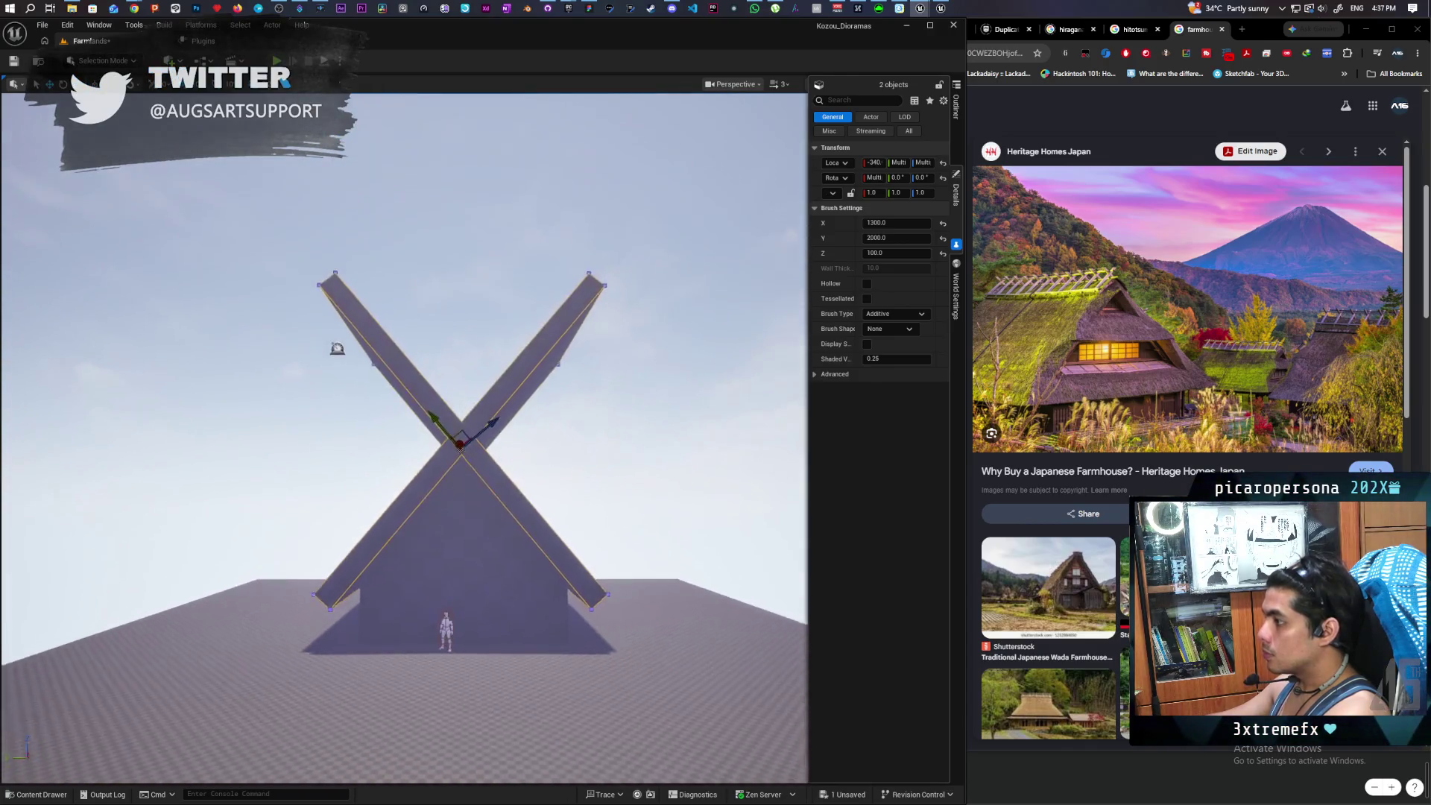
pyautogui.scroll(3, 404, 440)
pyautogui.scroll(2, 405, 440)
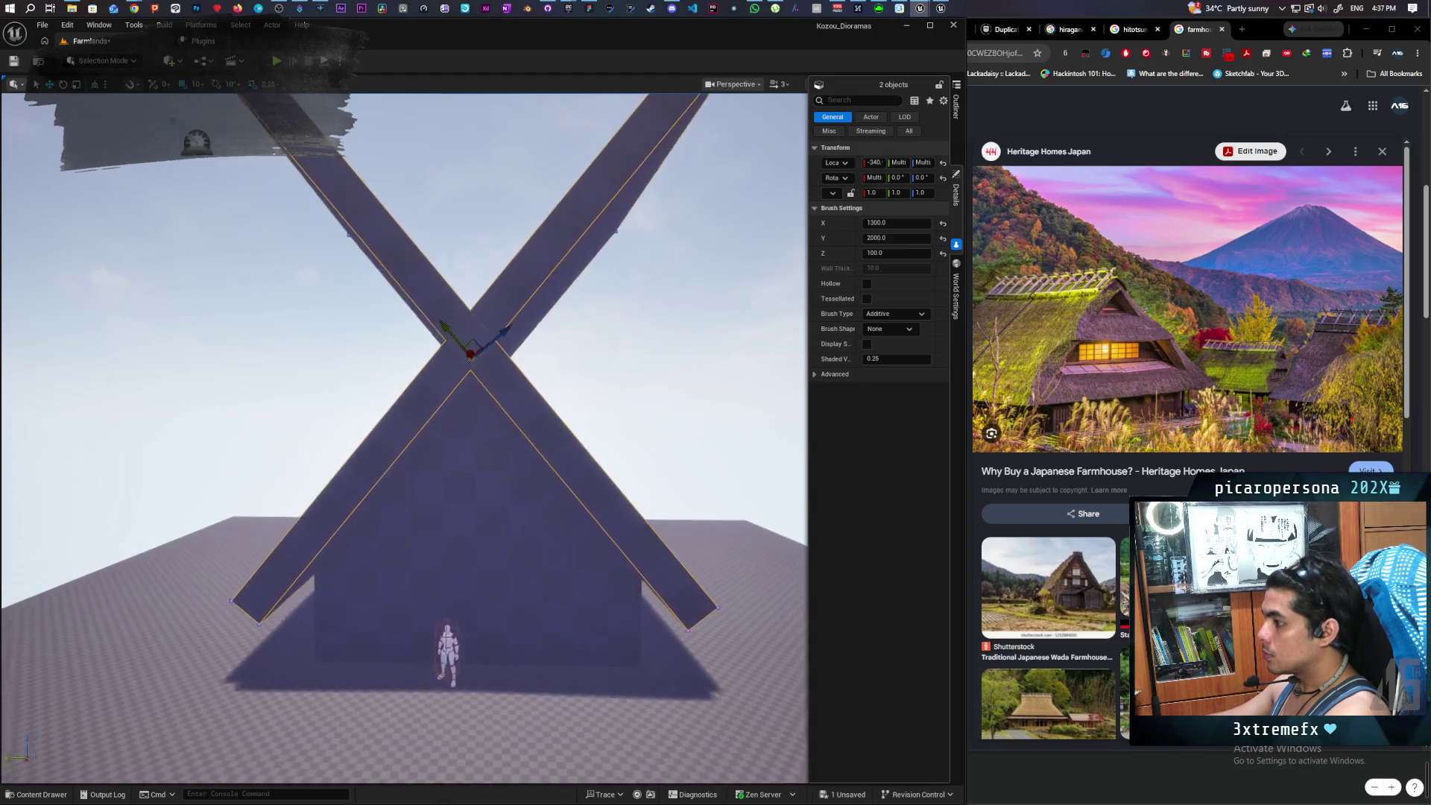
pyautogui.scroll(-3, 405, 440)
pyautogui.scroll(4, 404, 440)
pyautogui.scroll(2, 405, 440)
pyautogui.scroll(-3, 404, 440)
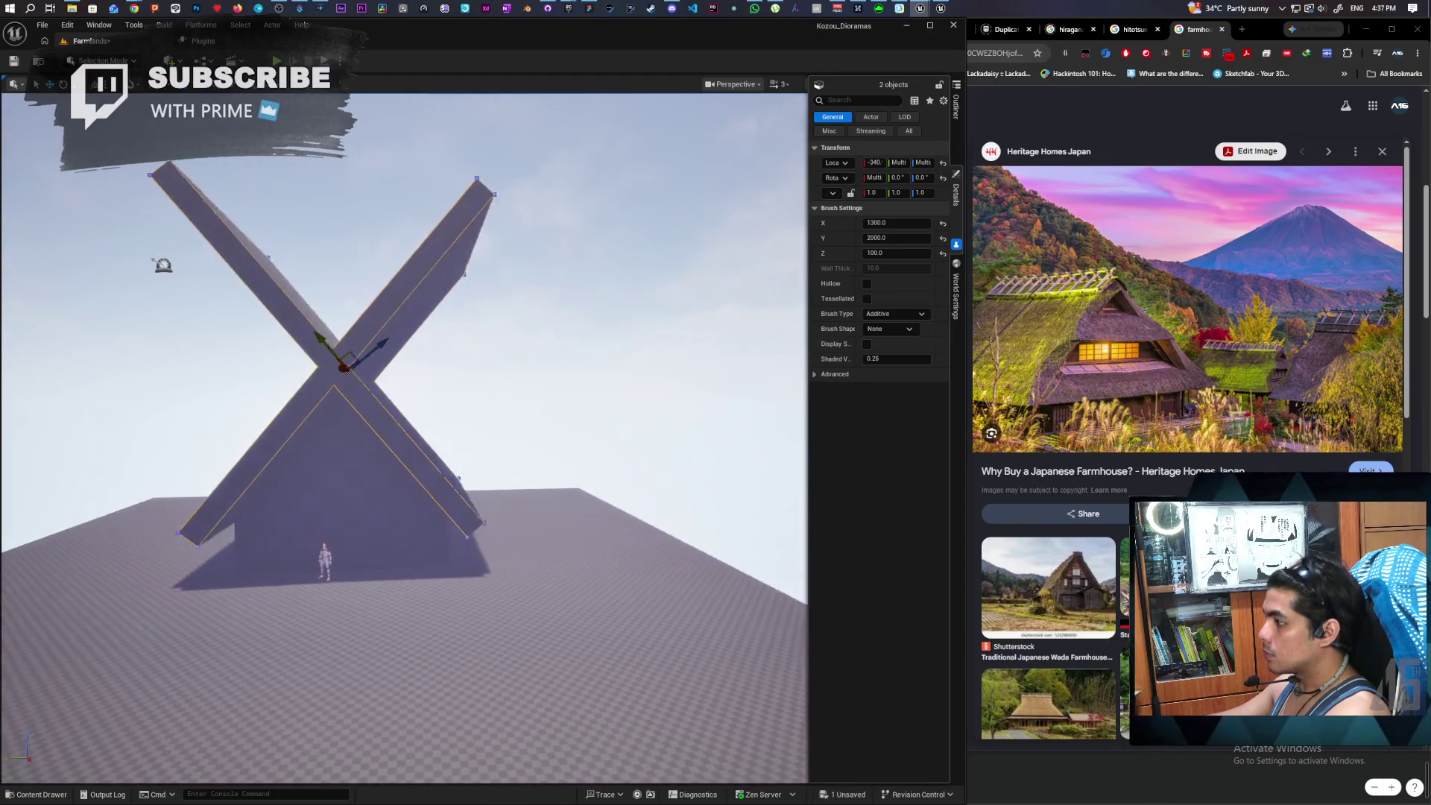
pyautogui.scroll(2, 405, 440)
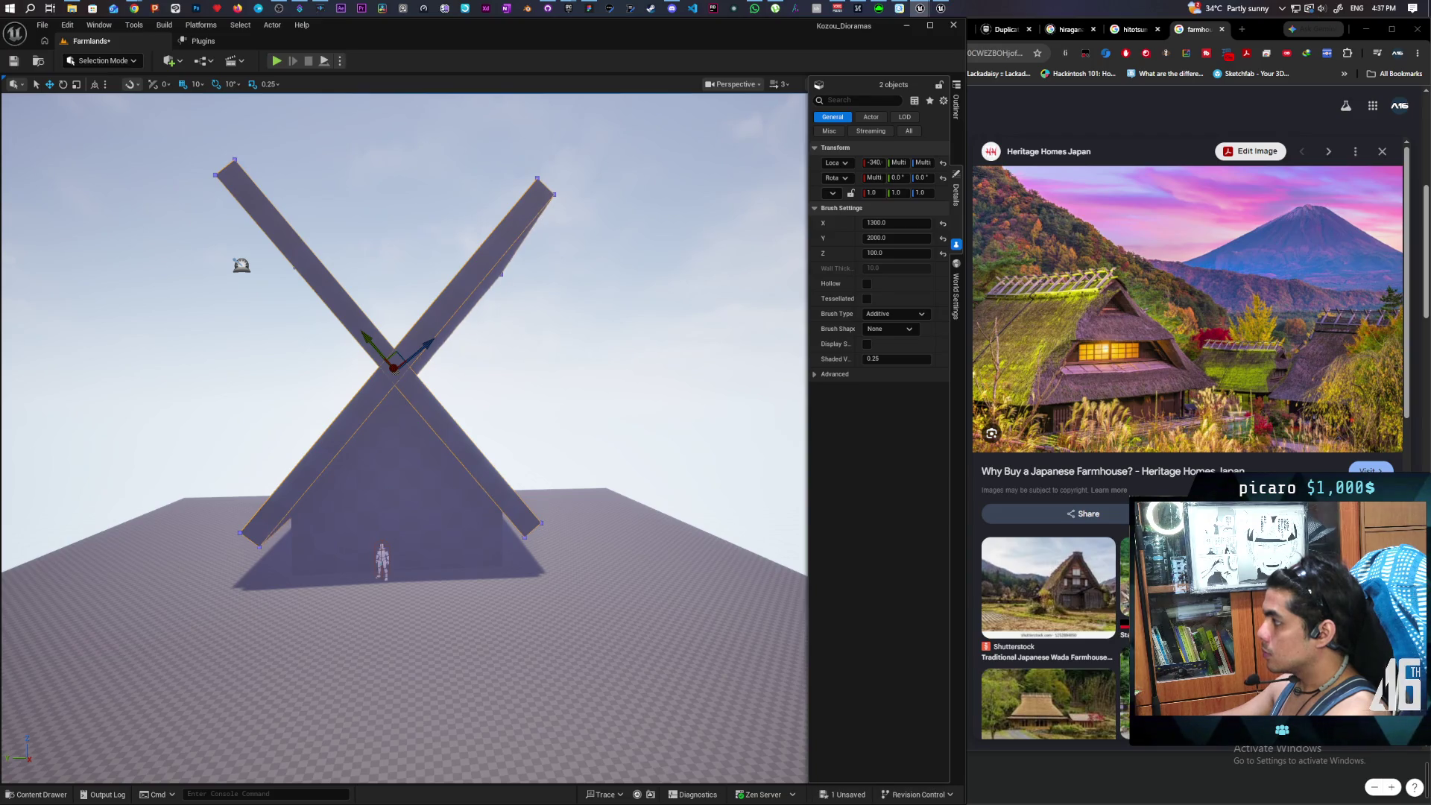
pyautogui.scroll(5, 403, 439)
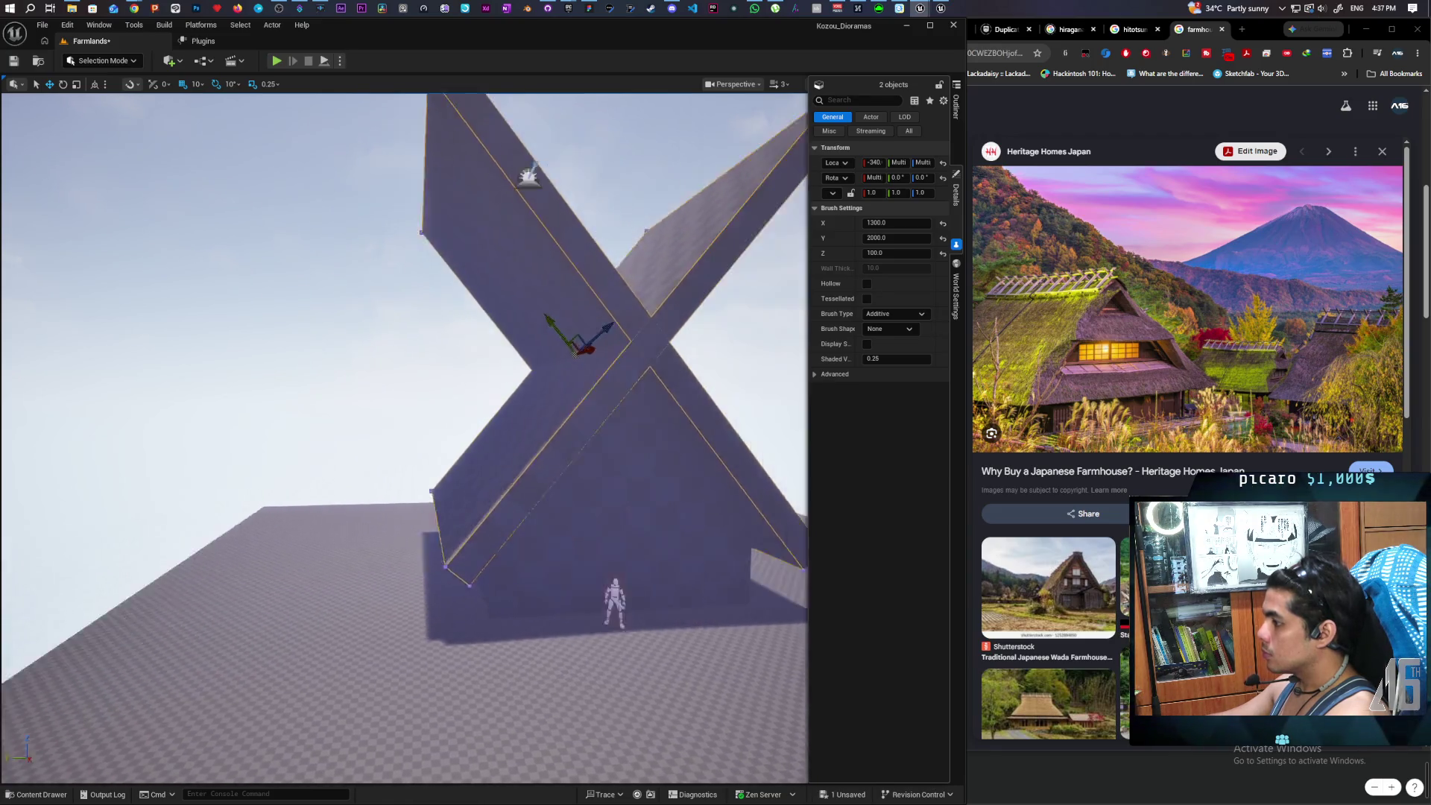
pyautogui.scroll(3, 402, 438)
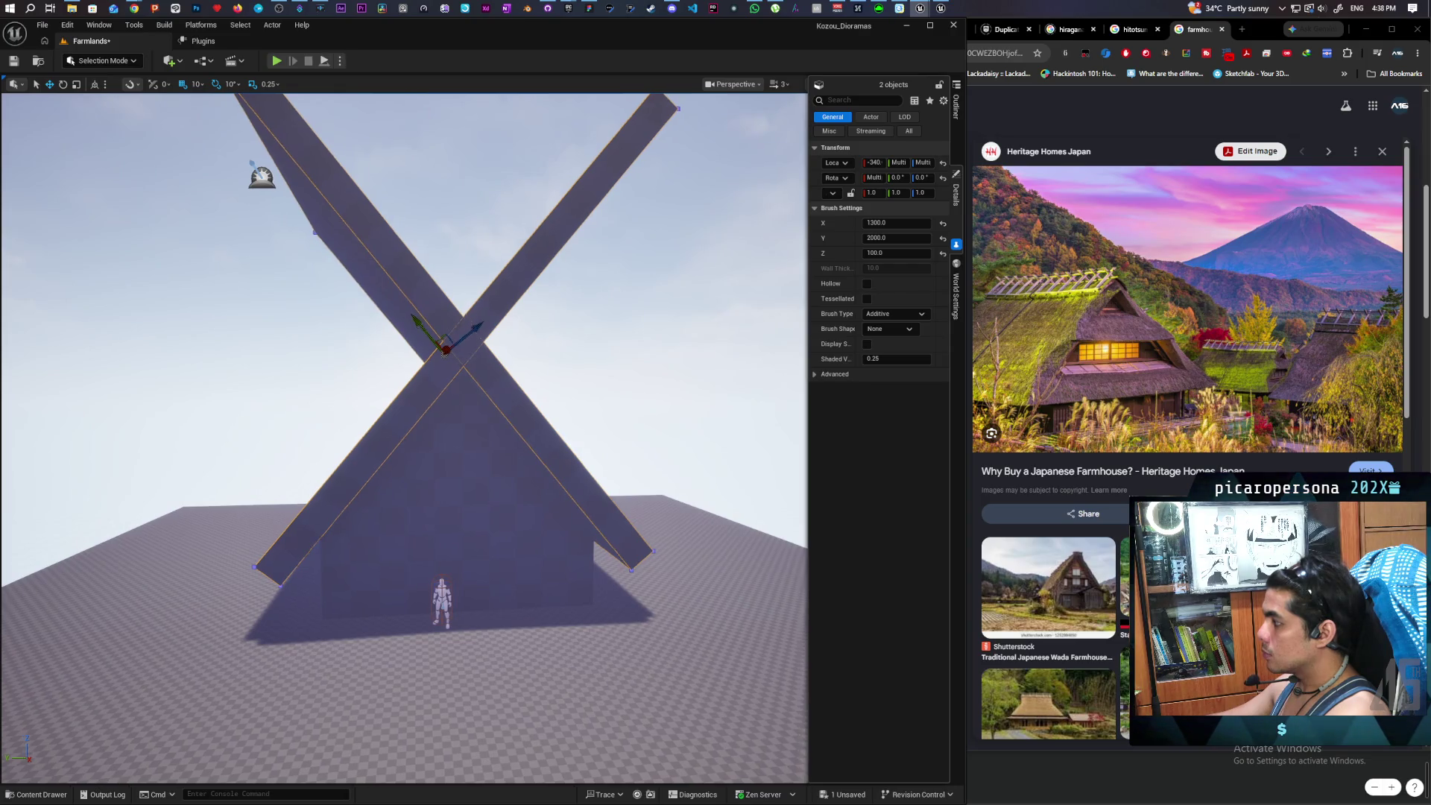
pyautogui.press('f')
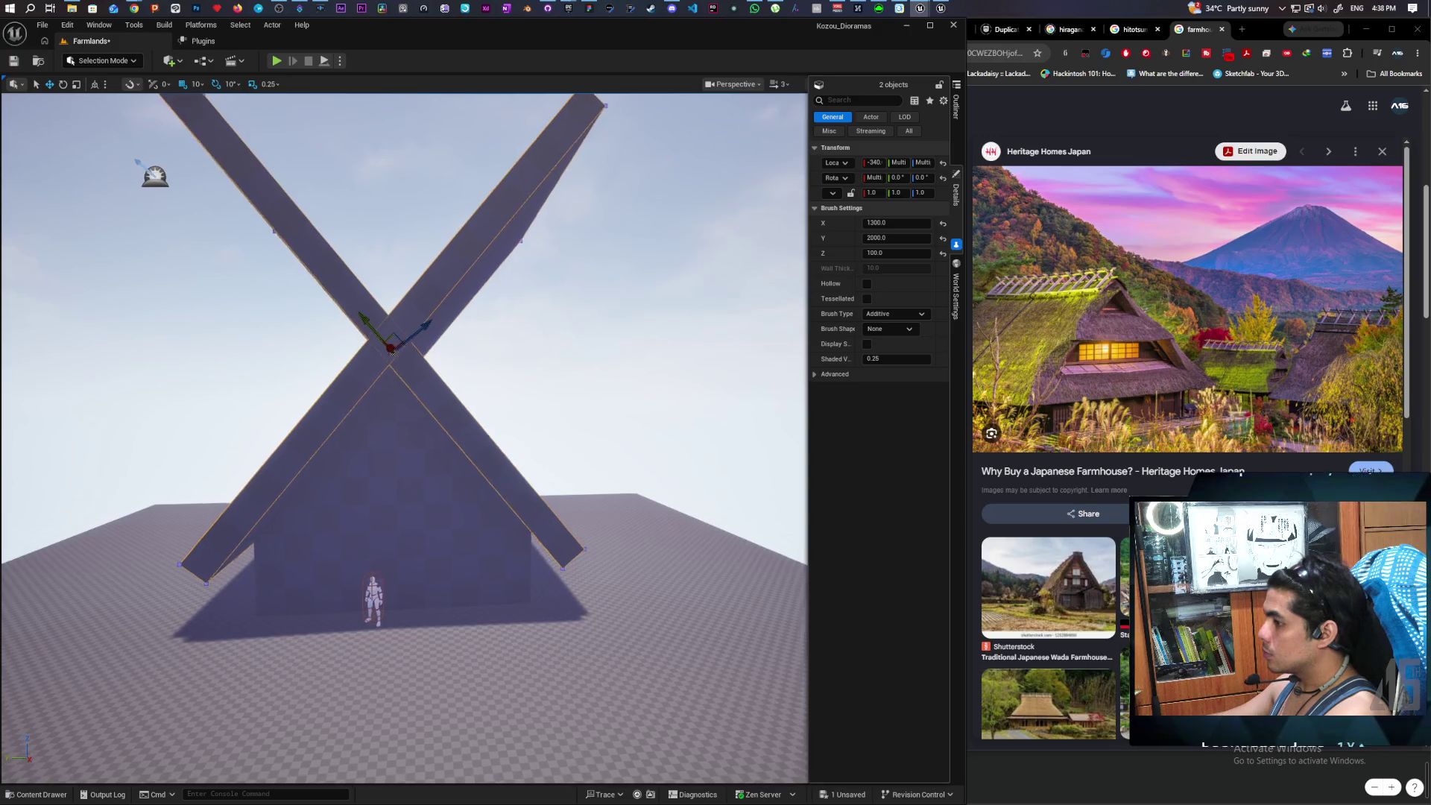
pyautogui.moveTo(402, 439)
pyautogui.mouseDown()
pyautogui.moveTo(492, 447)
pyautogui.moveTo(403, 455)
pyautogui.moveTo(641, 493)
pyautogui.mouseUp()
pyautogui.scroll(5, 491, 447)
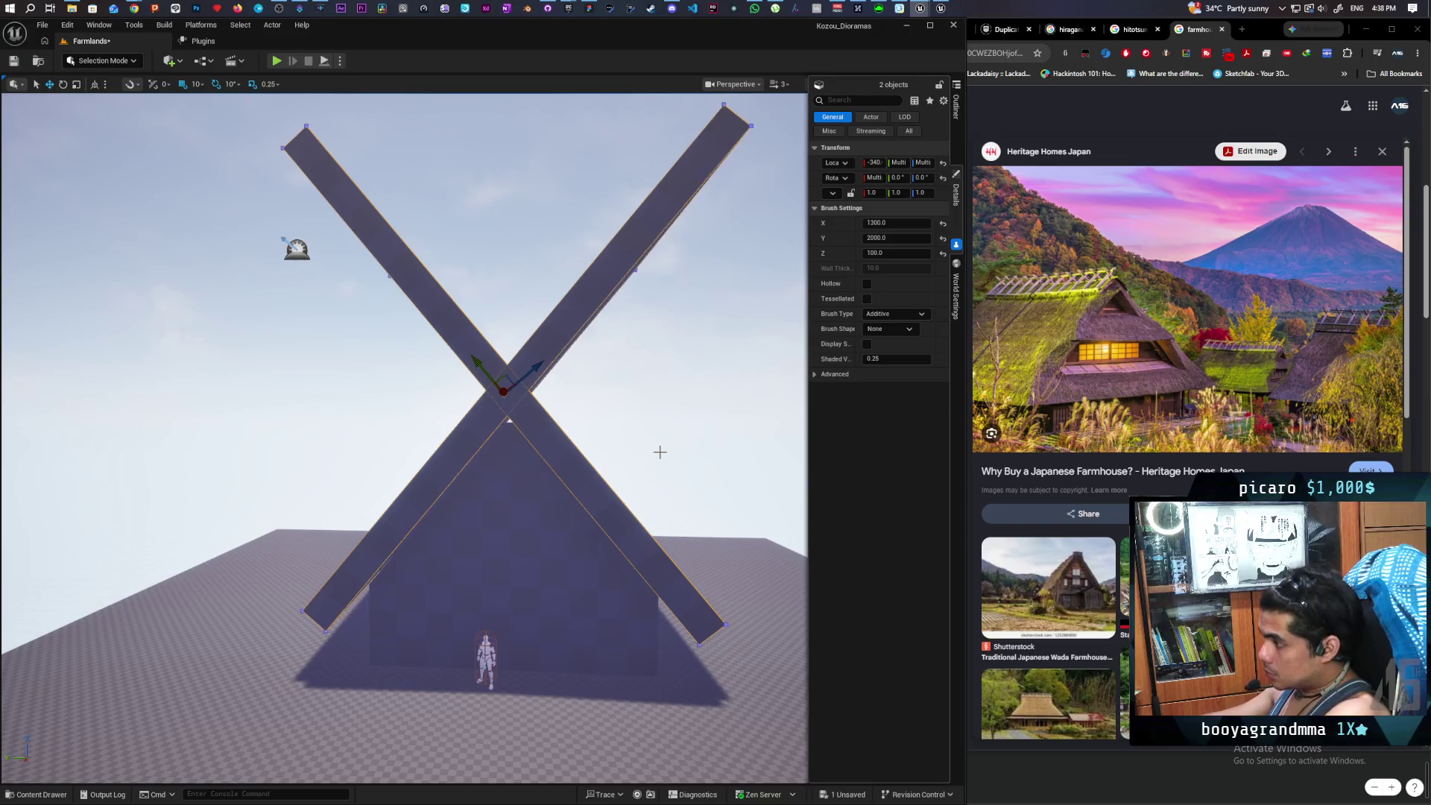
pyautogui.scroll(5, 475, 324)
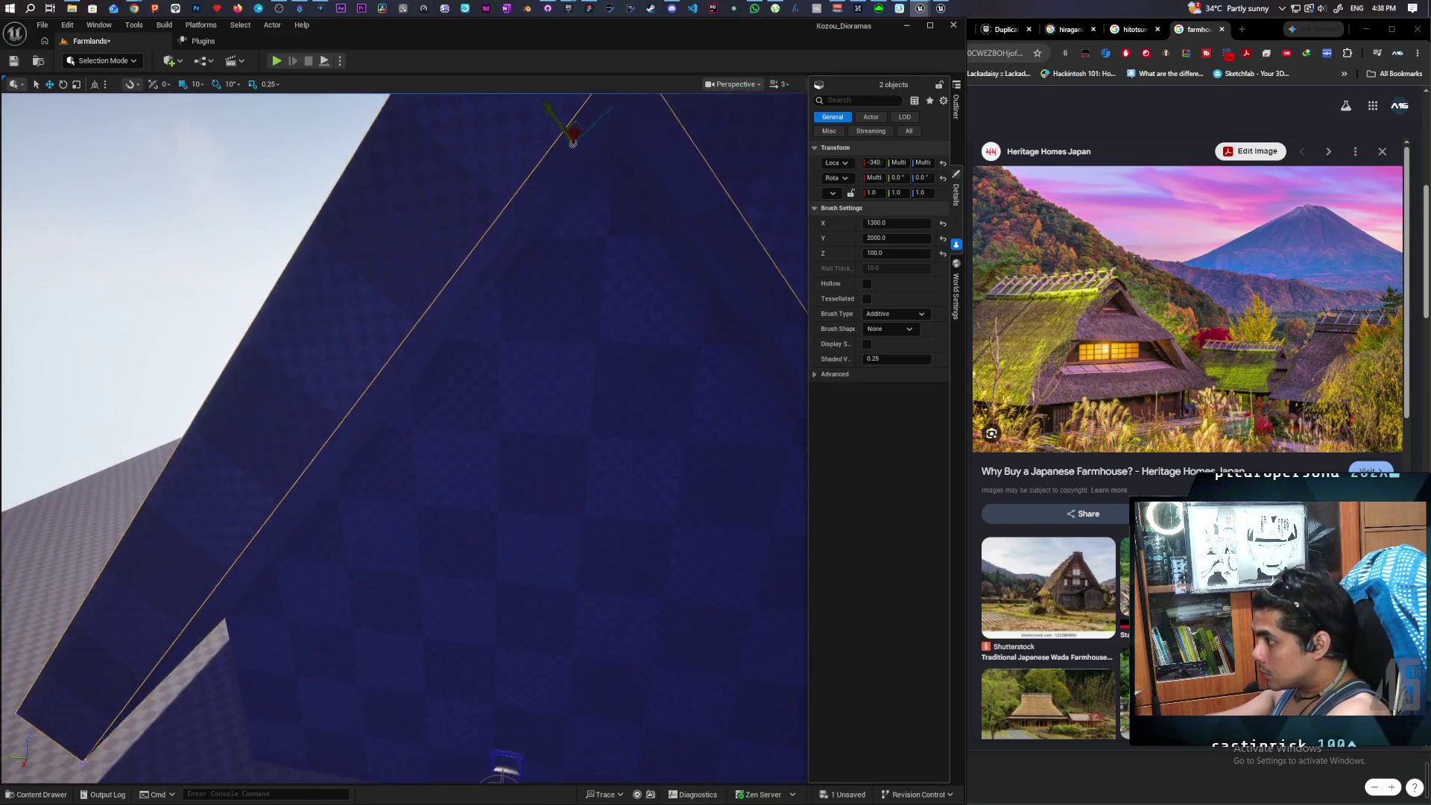
pyautogui.moveTo(474, 324)
pyautogui.mouseDown()
pyautogui.moveTo(455, 382)
pyautogui.moveTo(445, 373)
pyautogui.moveTo(575, 511)
pyautogui.mouseUp()
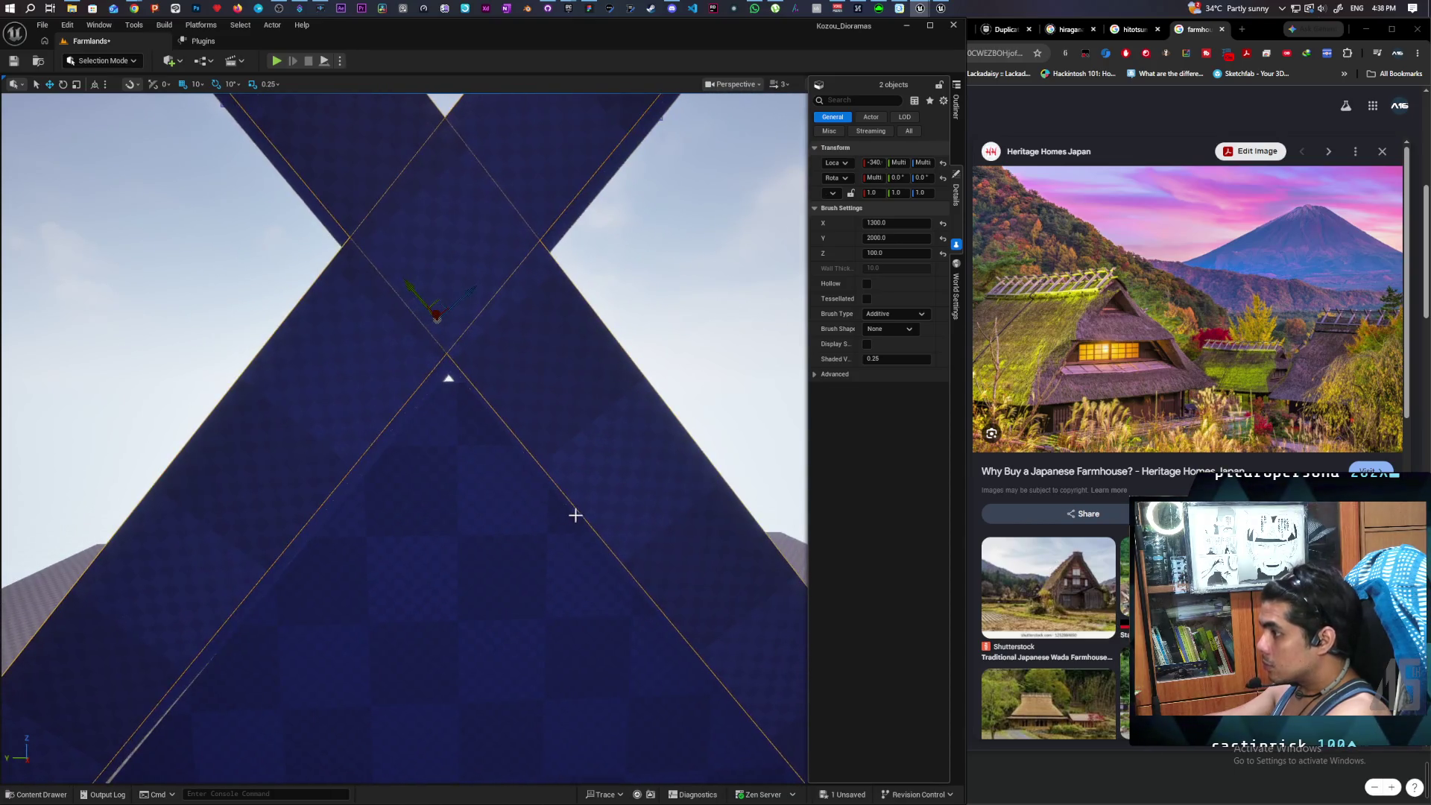
# - Select the triangular house base box and raise it from Z 430 to 480
pyautogui.click(473, 546)
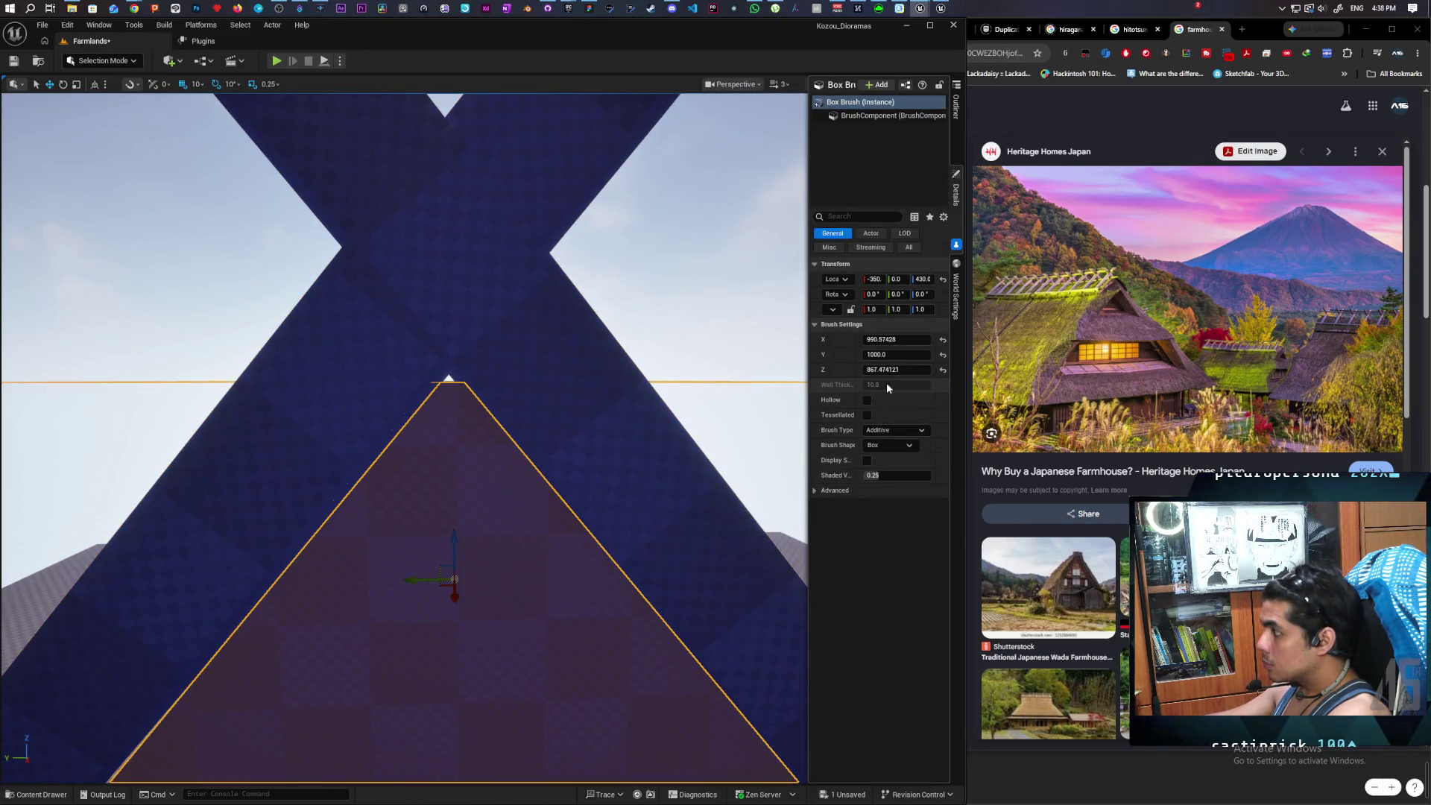
pyautogui.press('f')
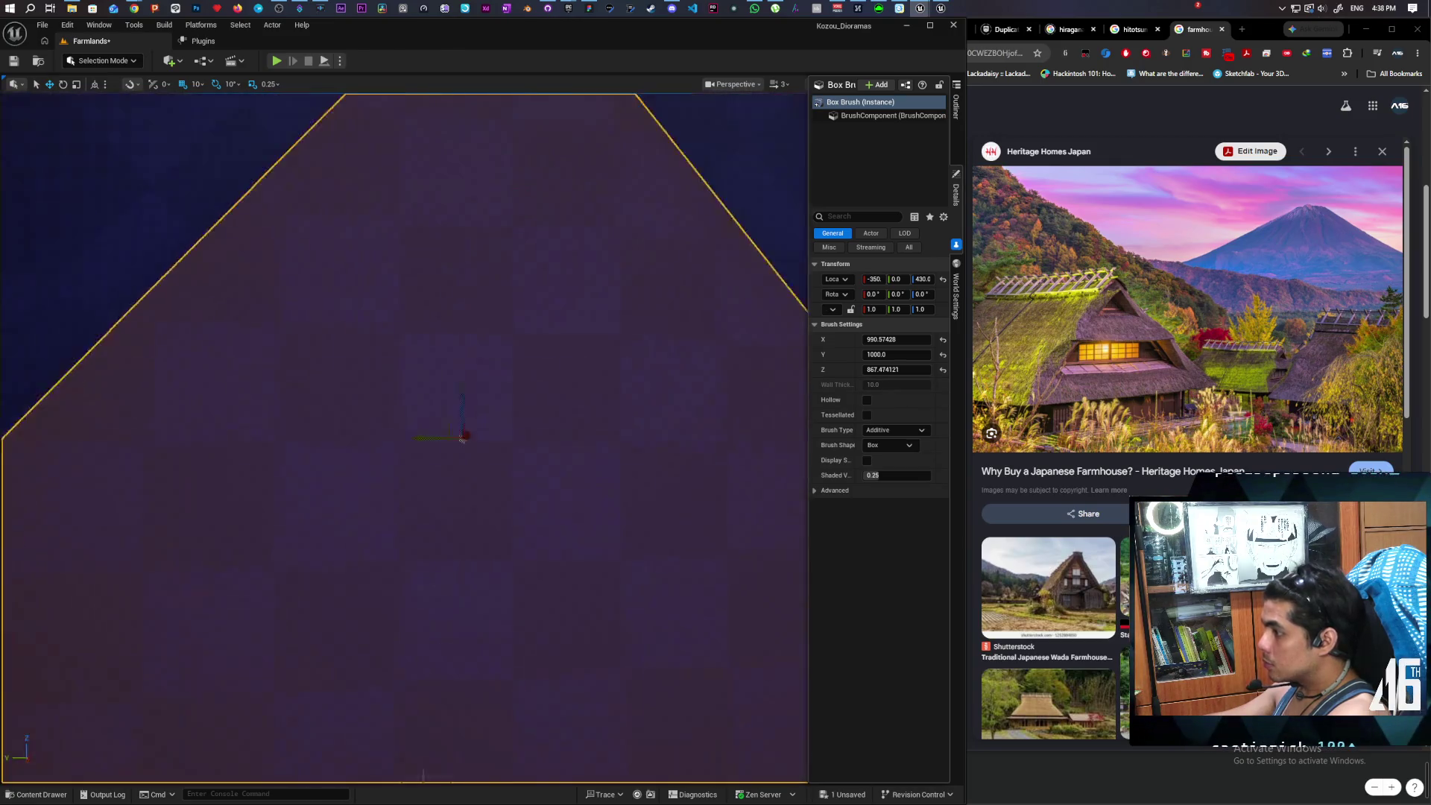
pyautogui.moveTo(462, 438)
pyautogui.mouseDown()
pyautogui.moveTo(462, 522)
pyautogui.moveTo(477, 522)
pyautogui.moveTo(522, 514)
pyautogui.moveTo(522, 417)
pyautogui.moveTo(596, 462)
pyautogui.moveTo(705, 430)
pyautogui.mouseUp()
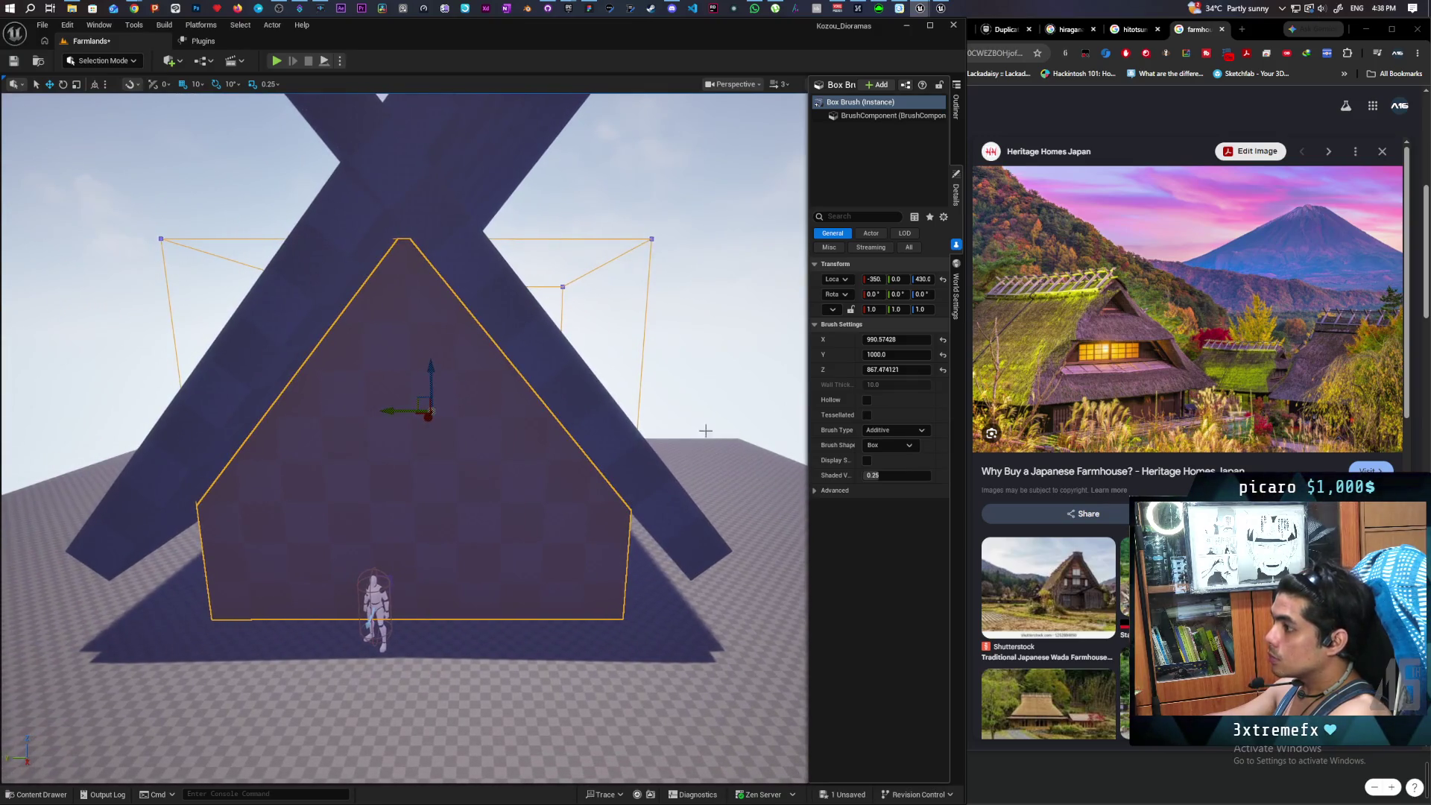
pyautogui.moveTo(428, 369); pyautogui.dragTo(431, 353)
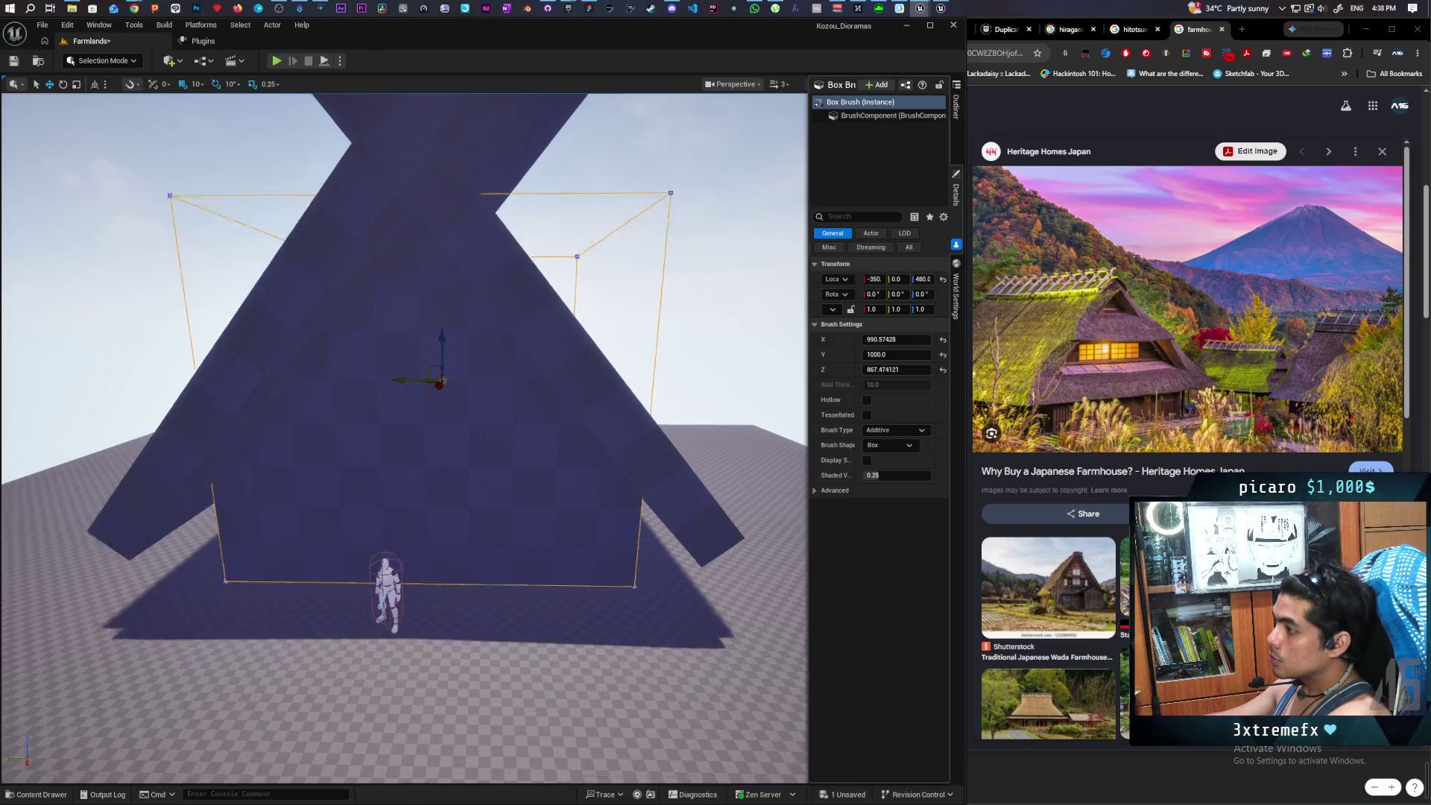
# - Increase the base box's brush Z size from about 867 to about 917
pyautogui.moveTo(659, 393)
pyautogui.mouseDown()
pyautogui.moveTo(658, 462)
pyautogui.moveTo(659, 421)
pyautogui.mouseUp()
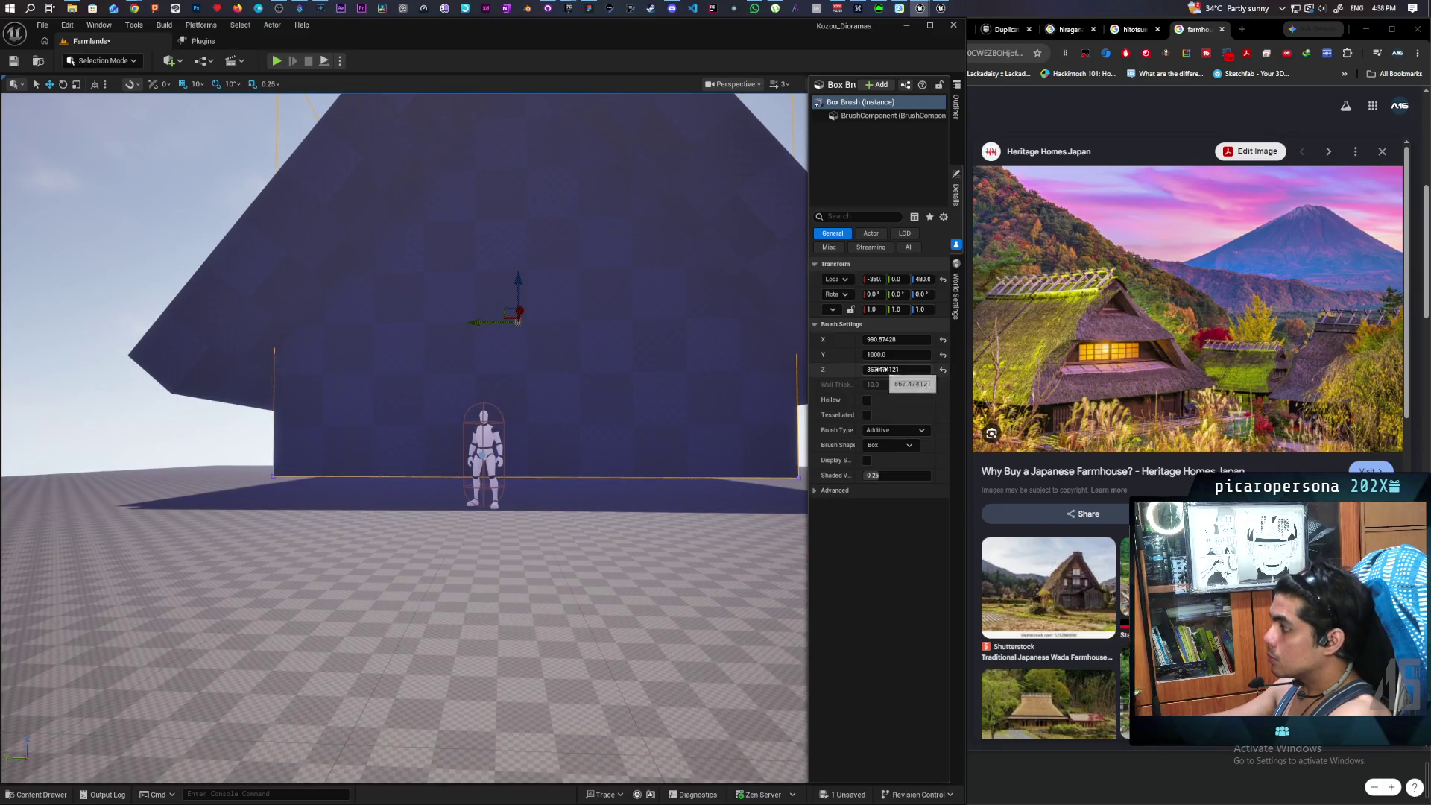
pyautogui.moveTo(877, 369); pyautogui.dragTo(903, 369)
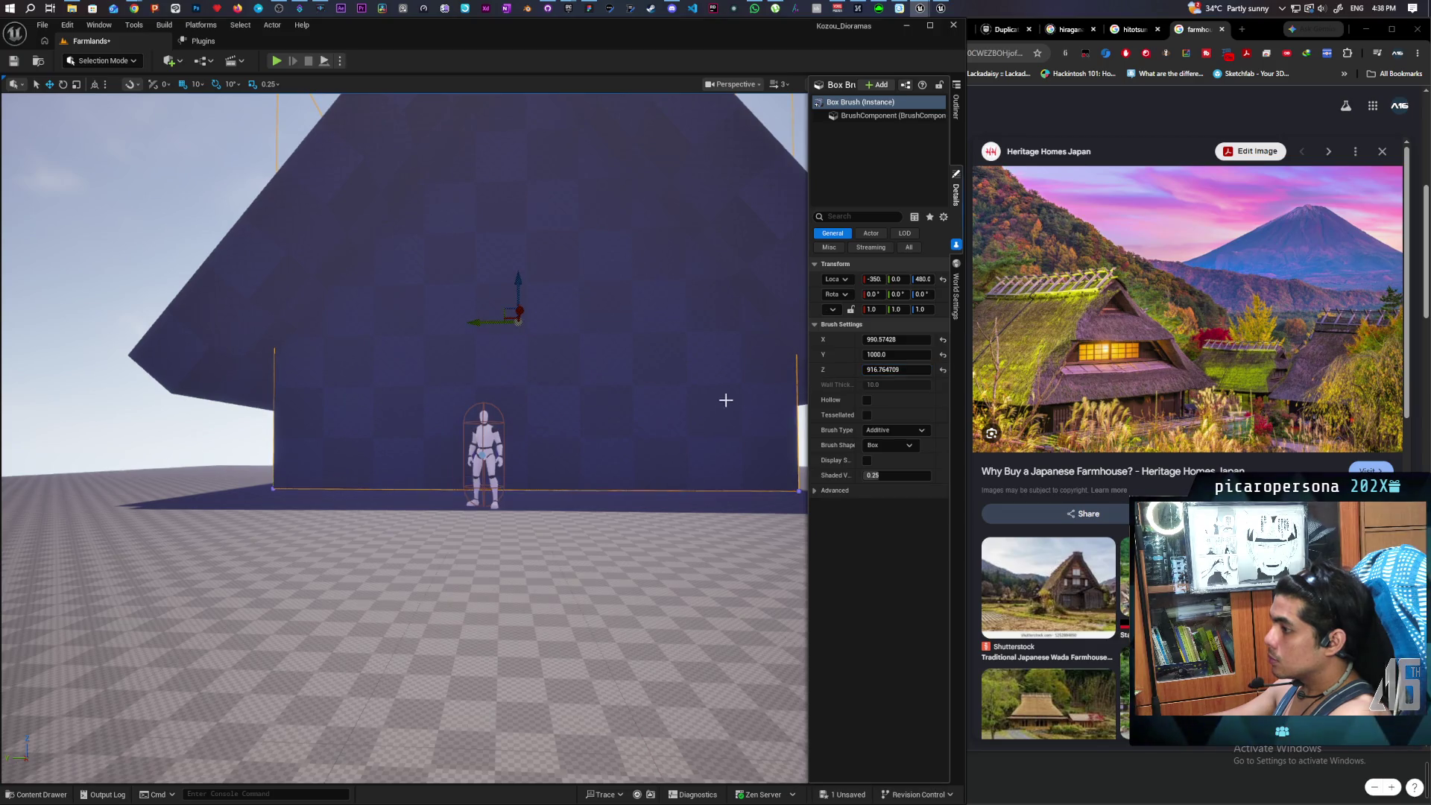
pyautogui.moveTo(725, 400); pyautogui.dragTo(725, 455)
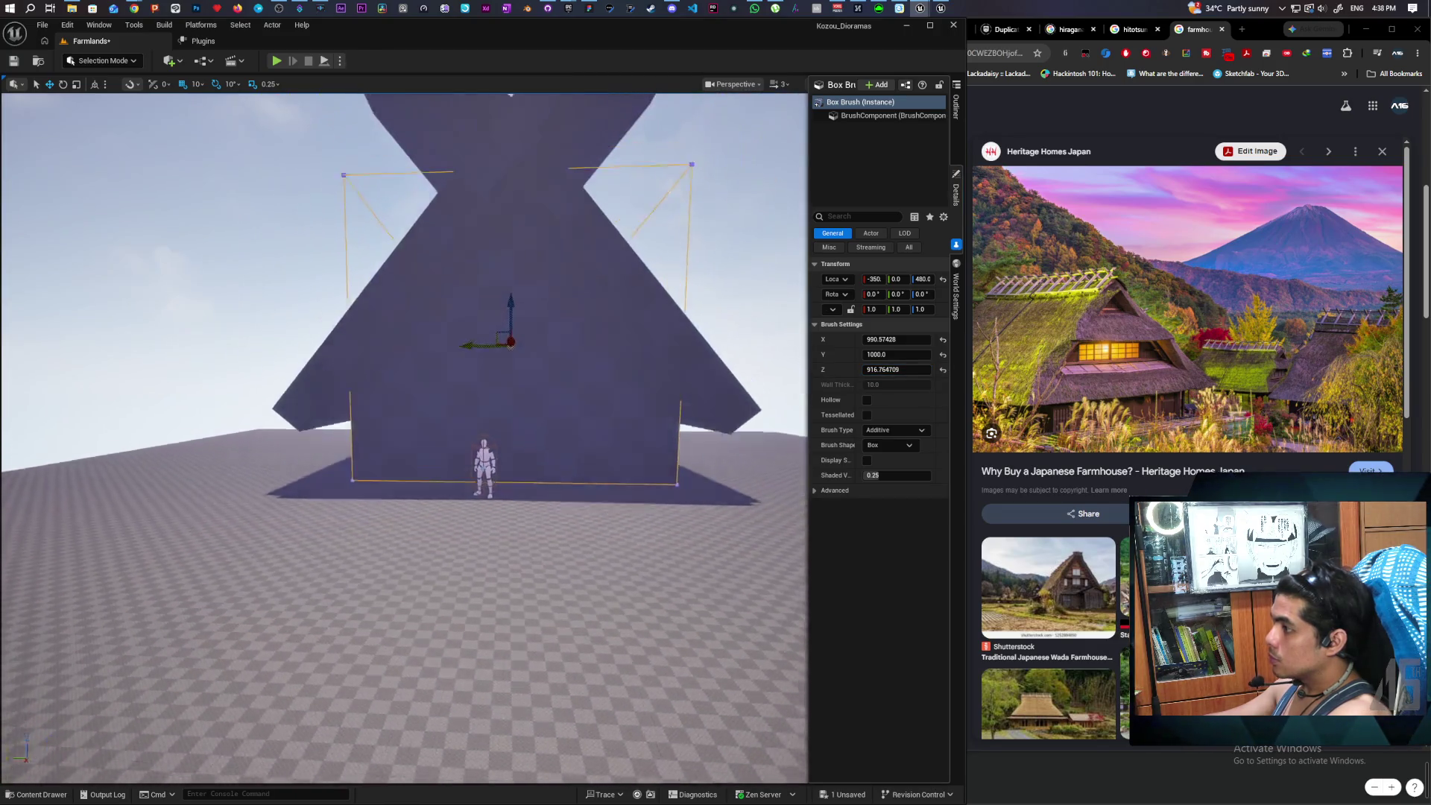
pyautogui.moveTo(560, 380)
pyautogui.mouseDown()
pyautogui.moveTo(561, 346)
pyautogui.moveTo(508, 369)
pyautogui.moveTo(451, 546)
pyautogui.moveTo(489, 485)
pyautogui.moveTo(463, 400)
pyautogui.moveTo(310, 320)
pyautogui.moveTo(322, 477)
pyautogui.moveTo(629, 410)
pyautogui.moveTo(463, 351)
pyautogui.moveTo(405, 361)
pyautogui.moveTo(522, 410)
pyautogui.moveTo(454, 389)
pyautogui.mouseUp()
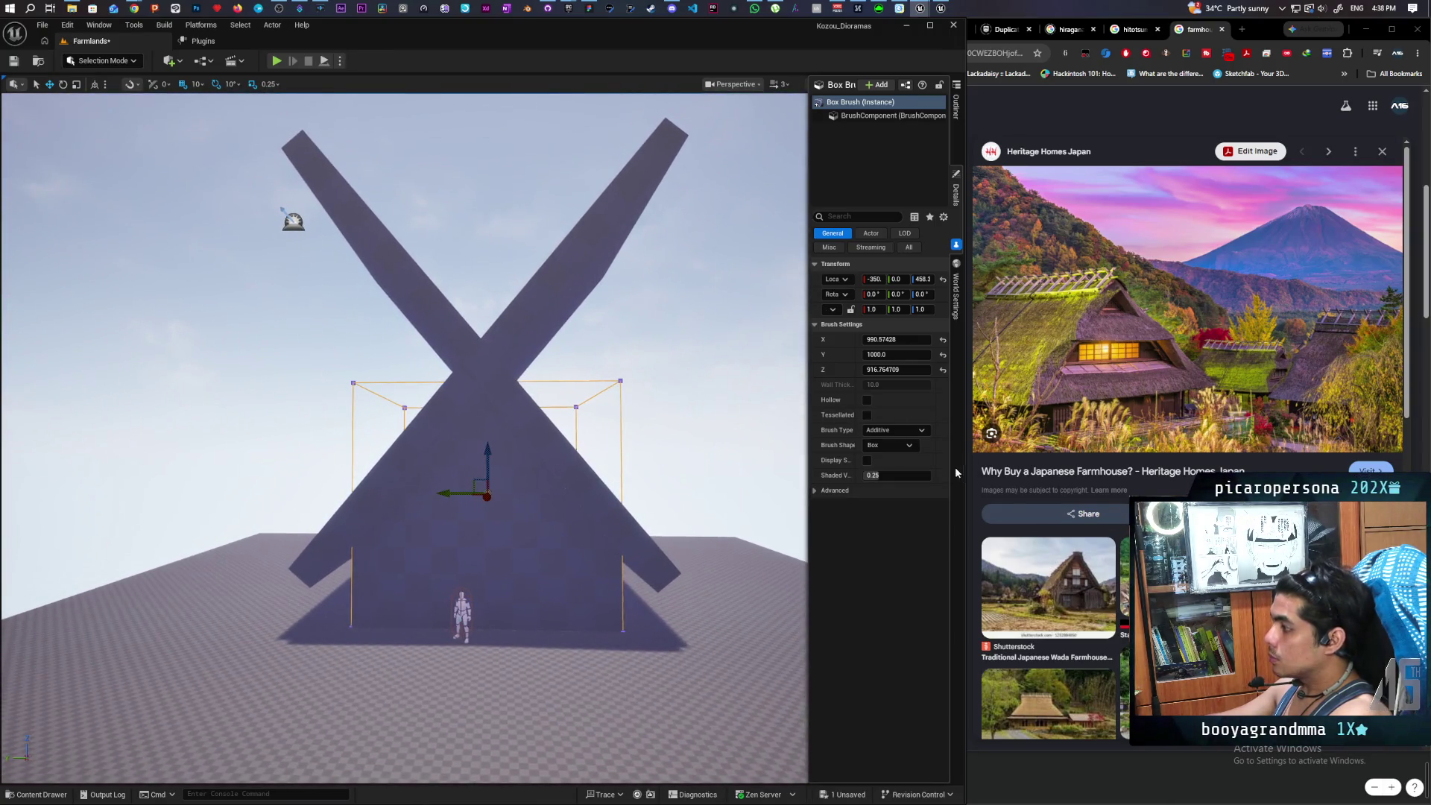
# - Make the base box hollow and inspect its walls from inside
pyautogui.click(866, 399)
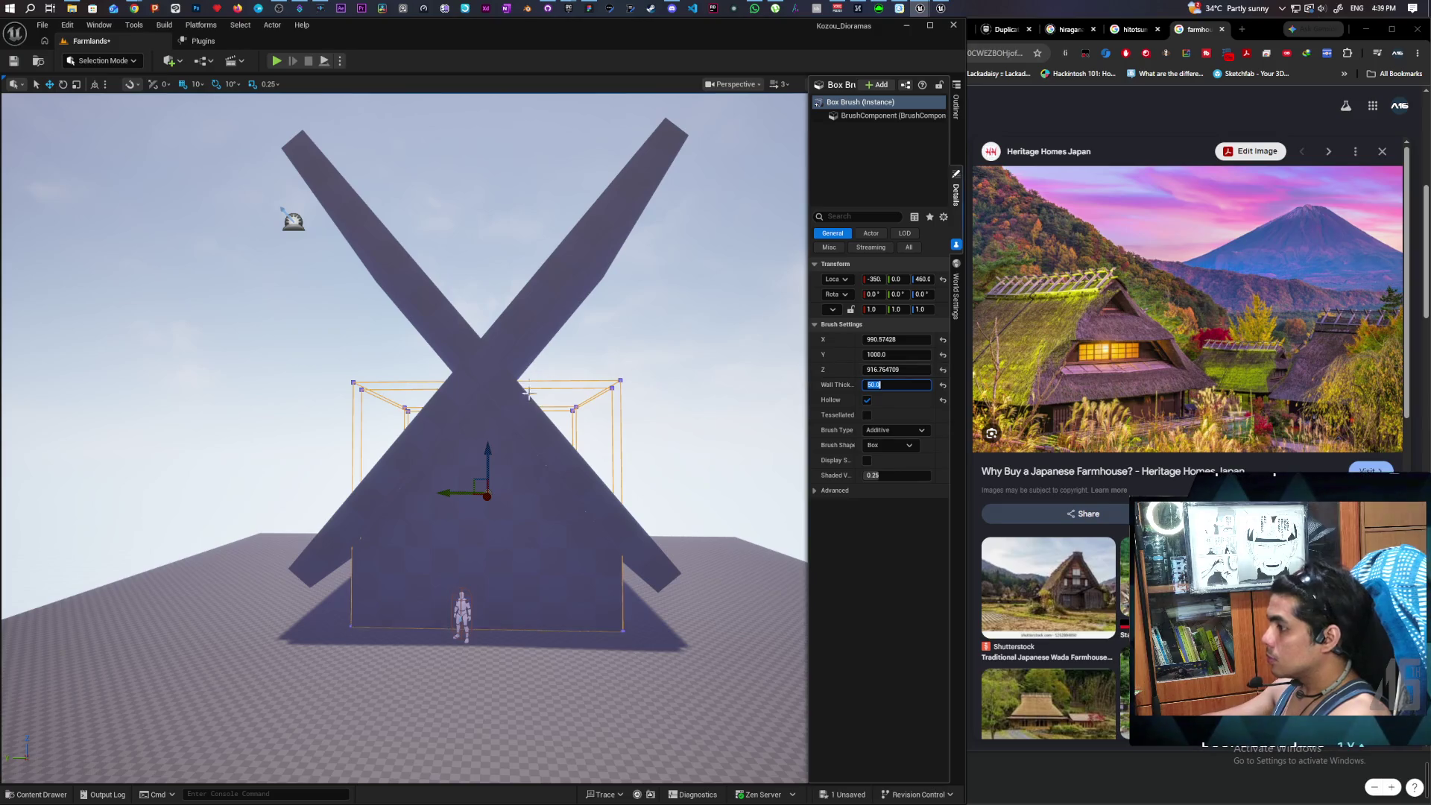
pyautogui.moveTo(477, 372)
pyautogui.mouseDown()
pyautogui.moveTo(417, 312)
pyautogui.moveTo(462, 387)
pyautogui.moveTo(432, 358)
pyautogui.moveTo(433, 328)
pyautogui.mouseUp()
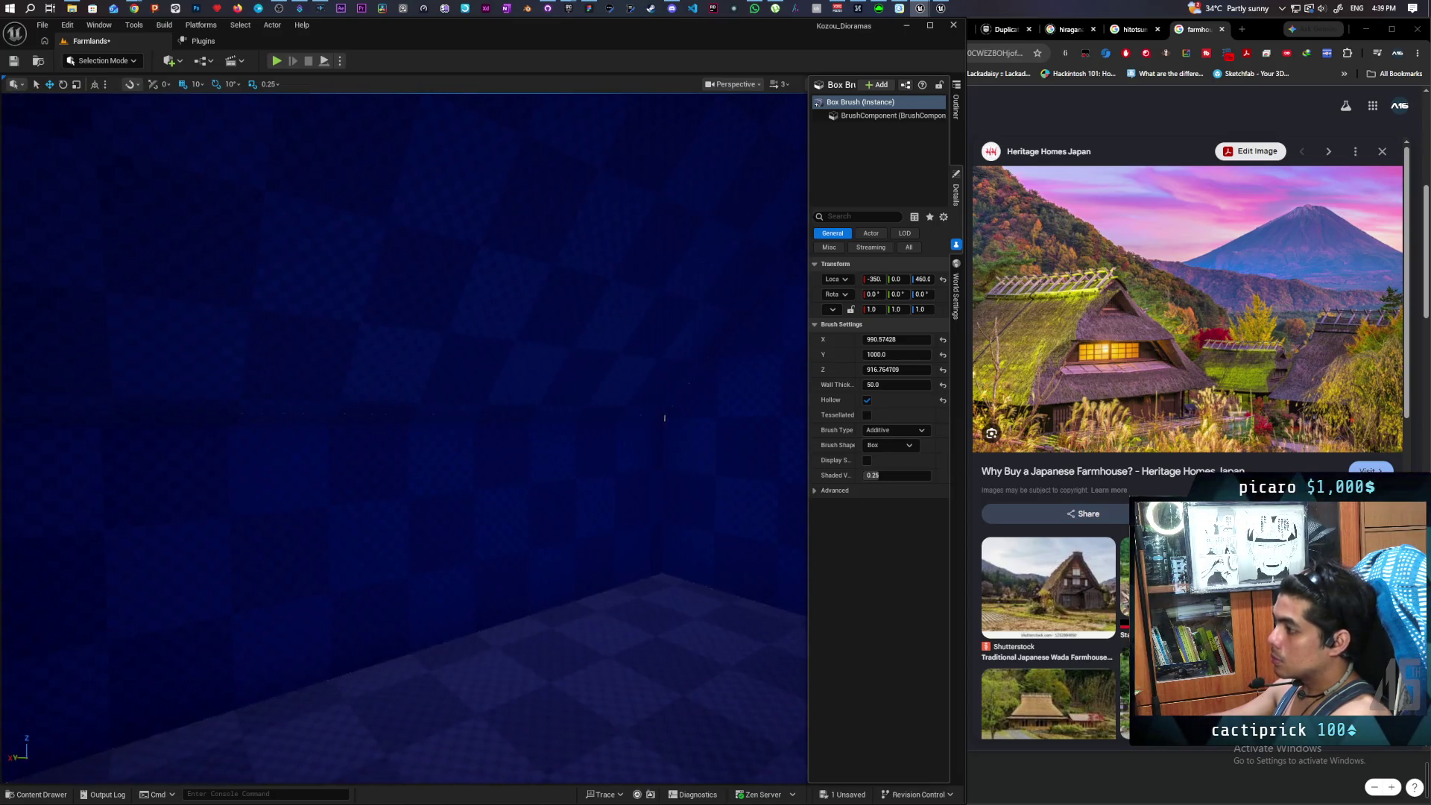
pyautogui.moveTo(432, 328)
pyautogui.mouseDown()
pyautogui.moveTo(417, 343)
pyautogui.moveTo(462, 320)
pyautogui.moveTo(451, 339)
pyautogui.mouseUp()
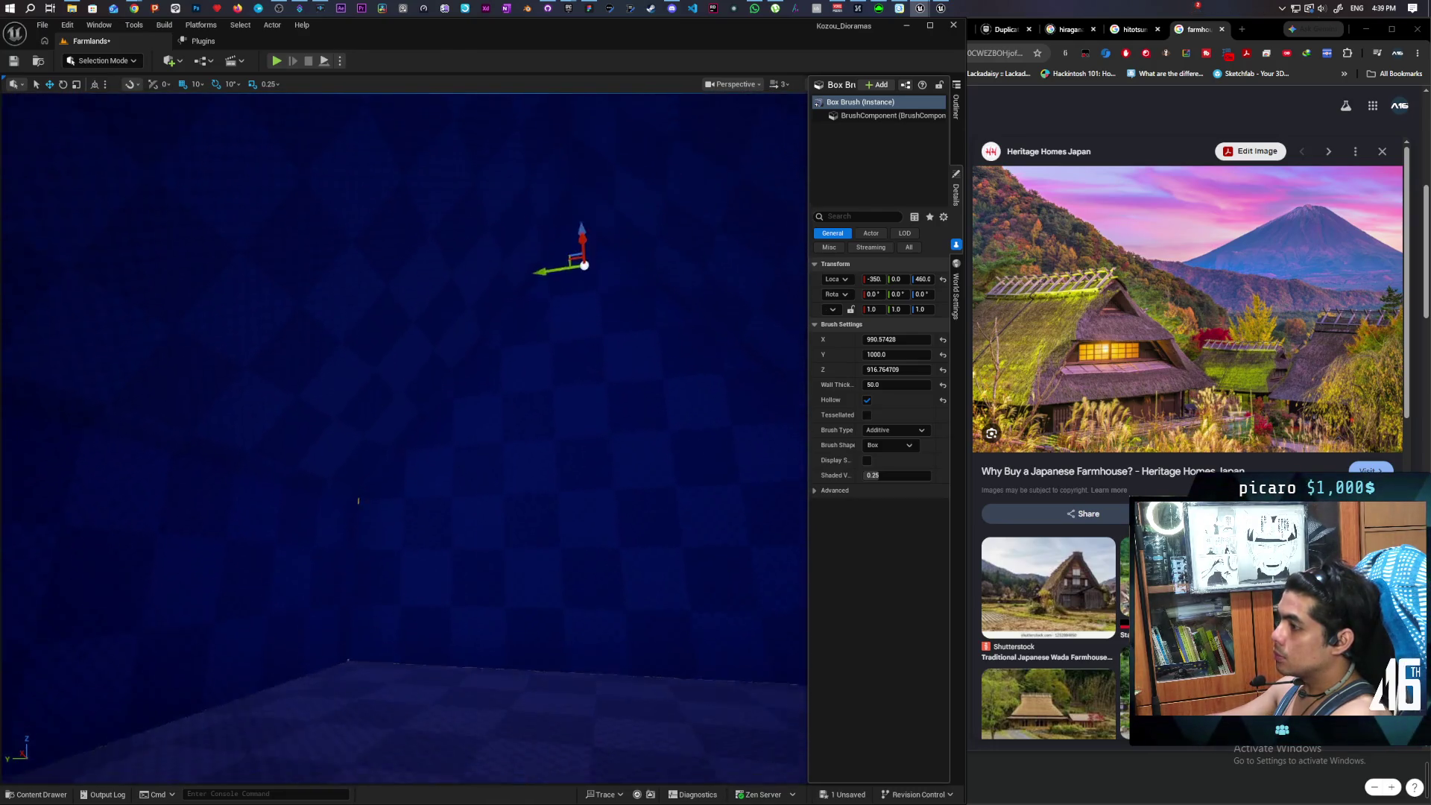
pyautogui.moveTo(526, 430)
pyautogui.mouseDown()
pyautogui.moveTo(457, 405)
pyautogui.moveTo(259, 413)
pyautogui.moveTo(484, 108)
pyautogui.mouseUp()
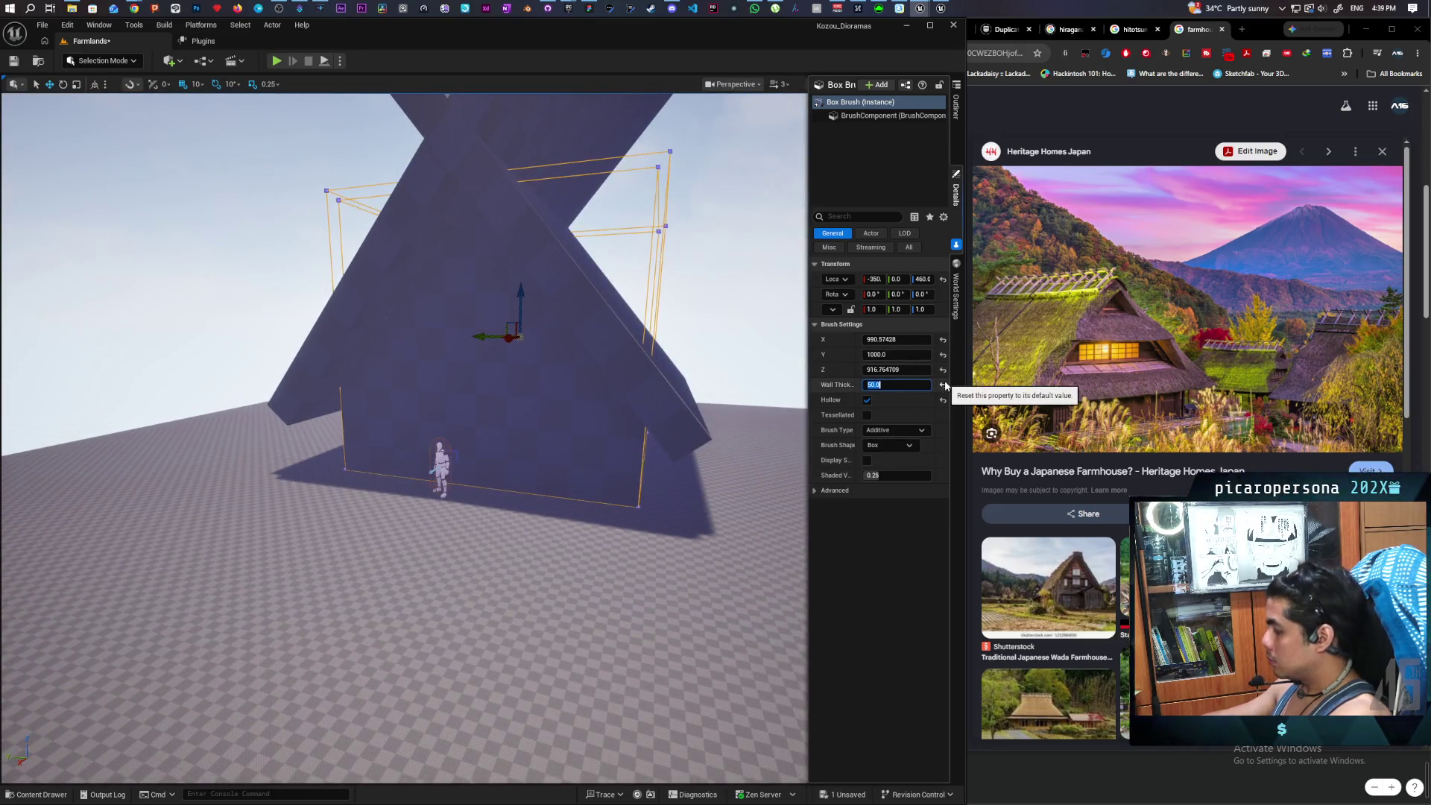
pyautogui.moveTo(669, 323); pyautogui.dragTo(670, 323)
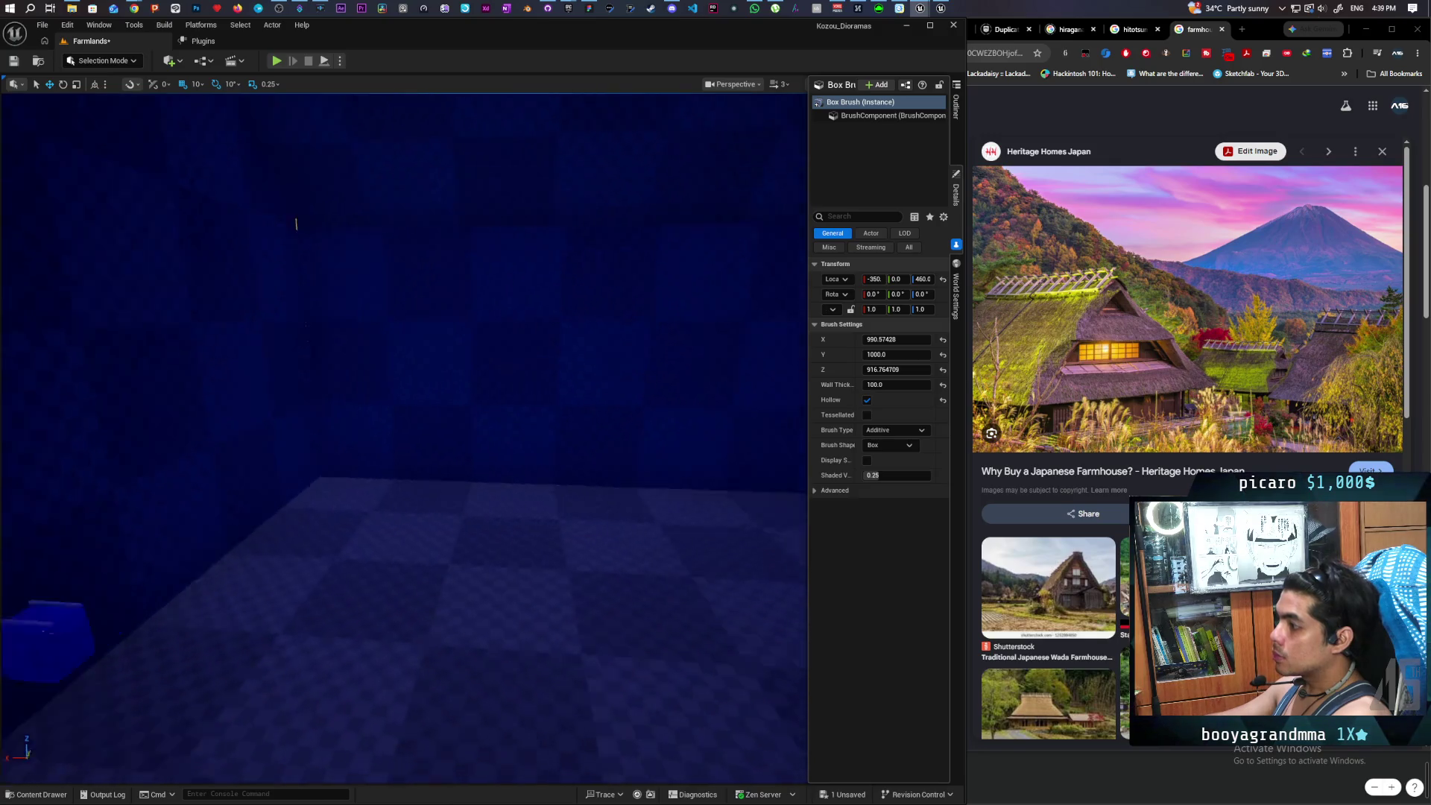
pyautogui.moveTo(505, 417); pyautogui.dragTo(505, 462)
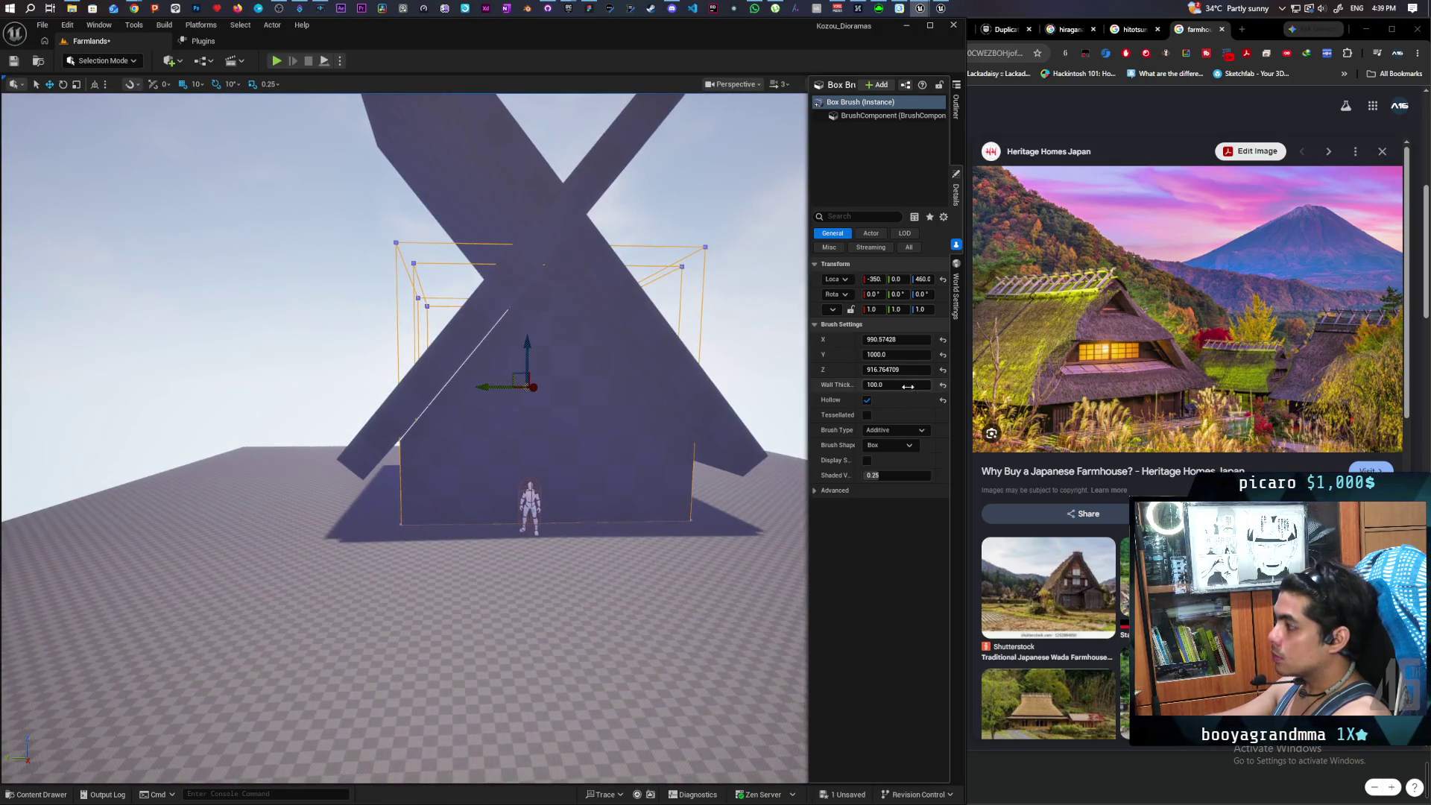
# - Set the hollow wall thickness to 50 and select a diagonal roof slab
pyautogui.write('50')
pyautogui.press('Return')
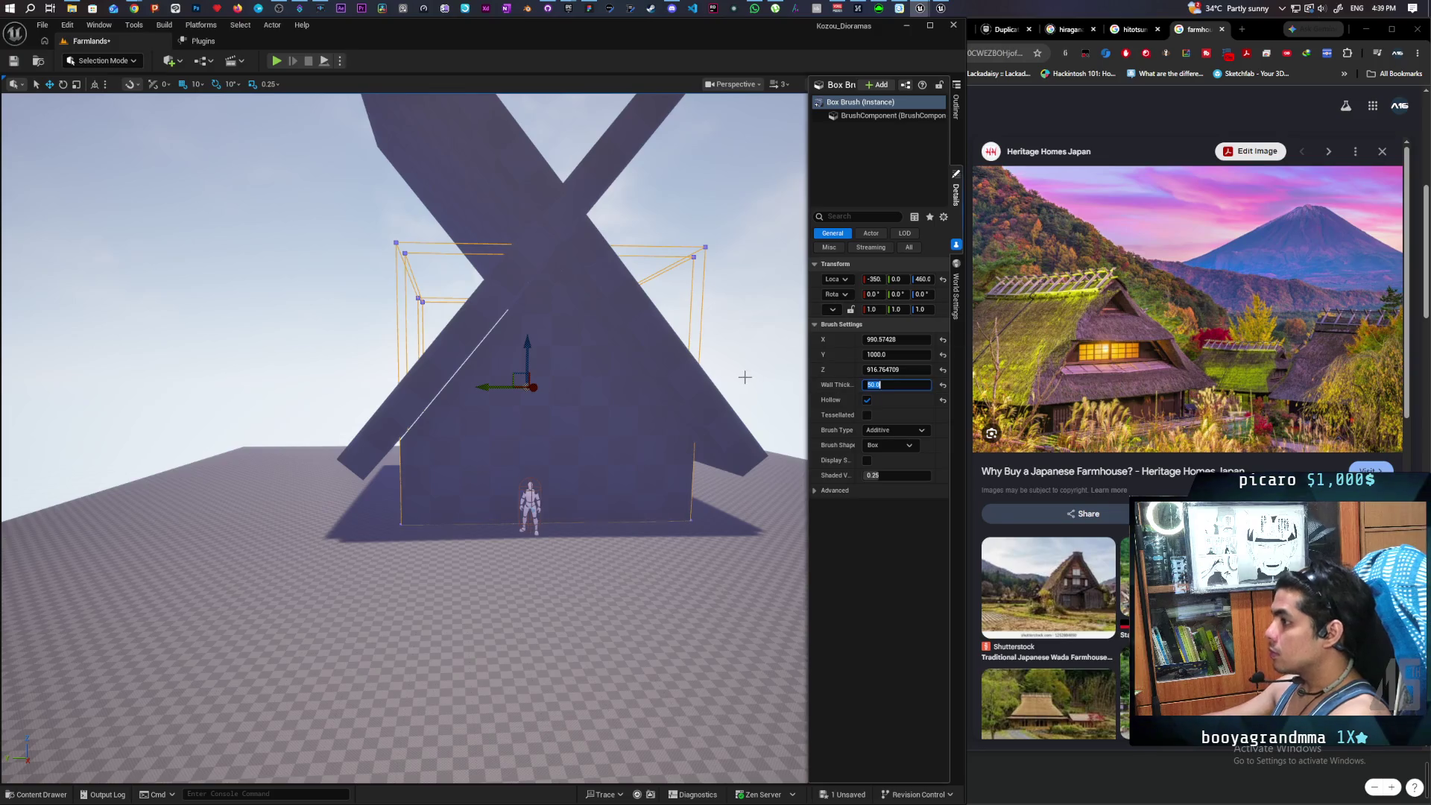
pyautogui.moveTo(521, 447); pyautogui.dragTo(522, 417)
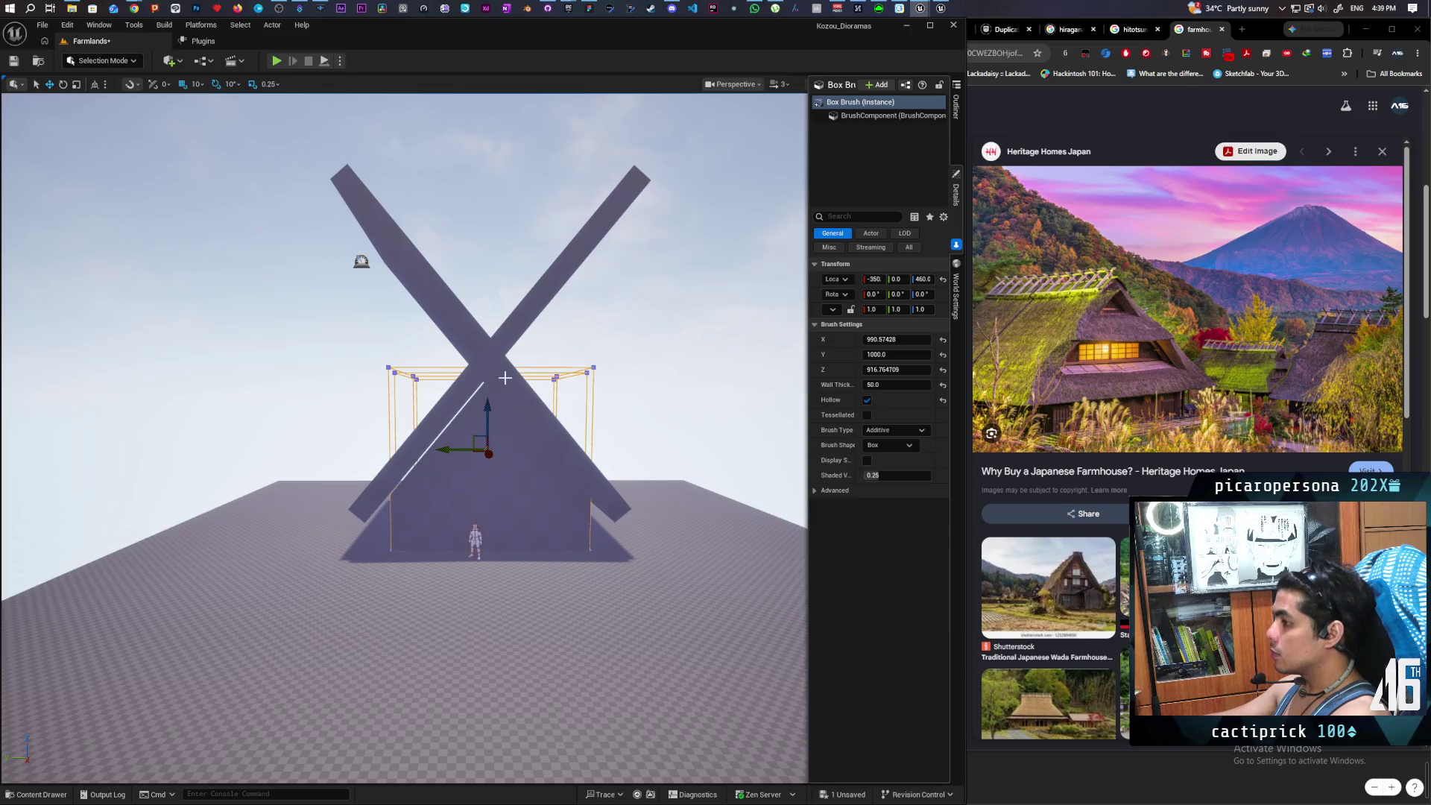
pyautogui.click(542, 409)
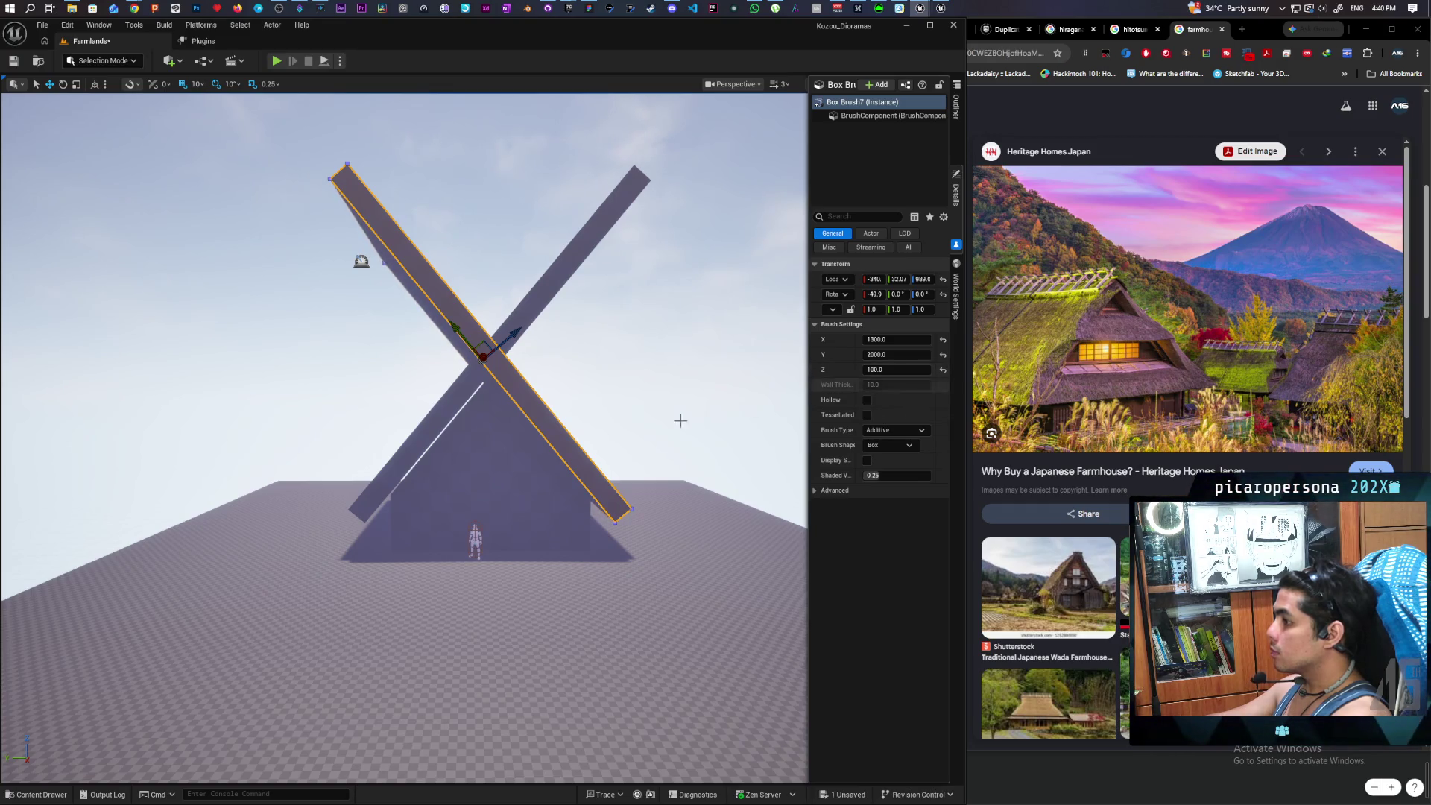
# - Select the other diagonal roof slab, undoing an accidental snap to the floor
pyautogui.moveTo(681, 421)
pyautogui.mouseDown()
pyautogui.moveTo(712, 440)
pyautogui.moveTo(715, 394)
pyautogui.moveTo(629, 346)
pyautogui.moveTo(475, 511)
pyautogui.mouseUp()
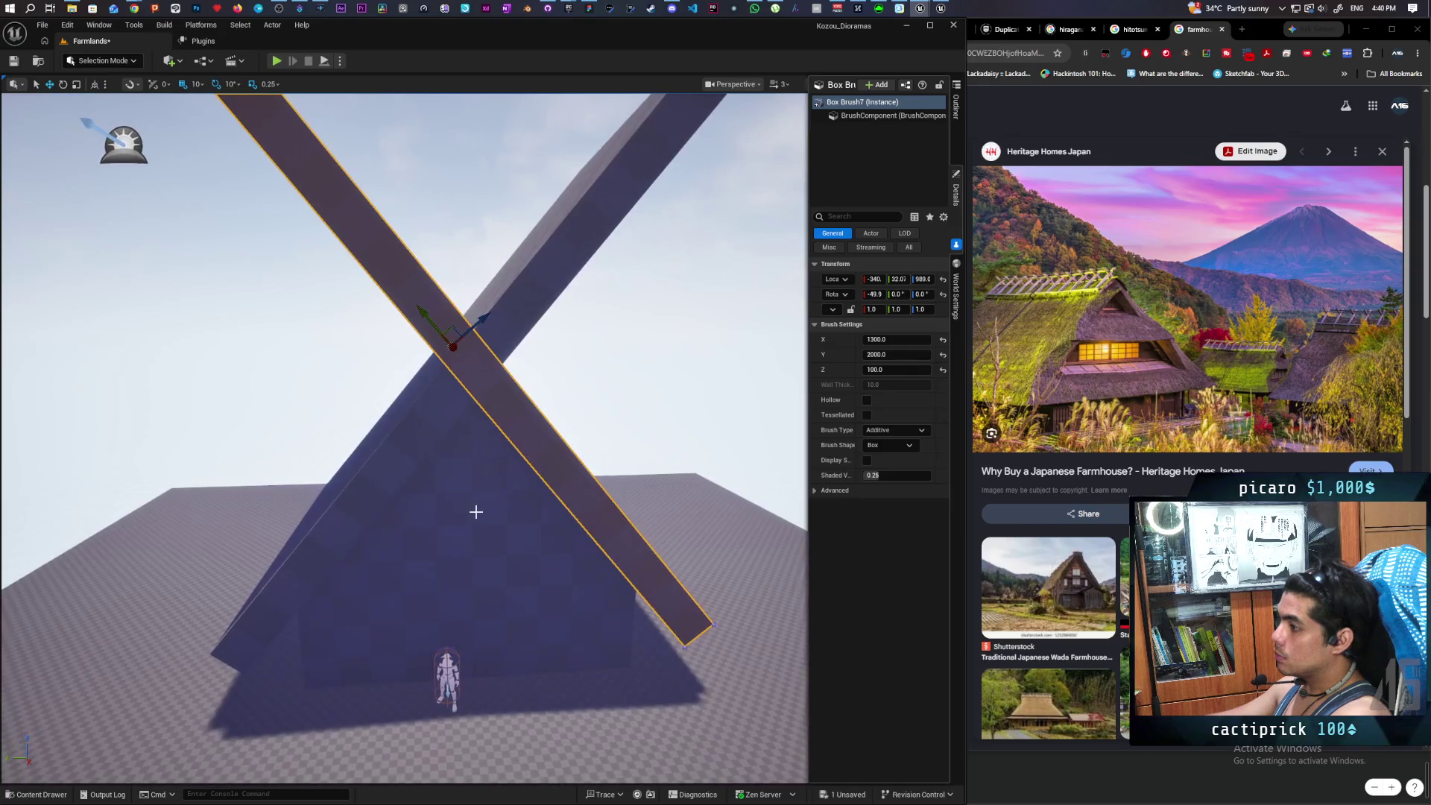
pyautogui.click(475, 511)
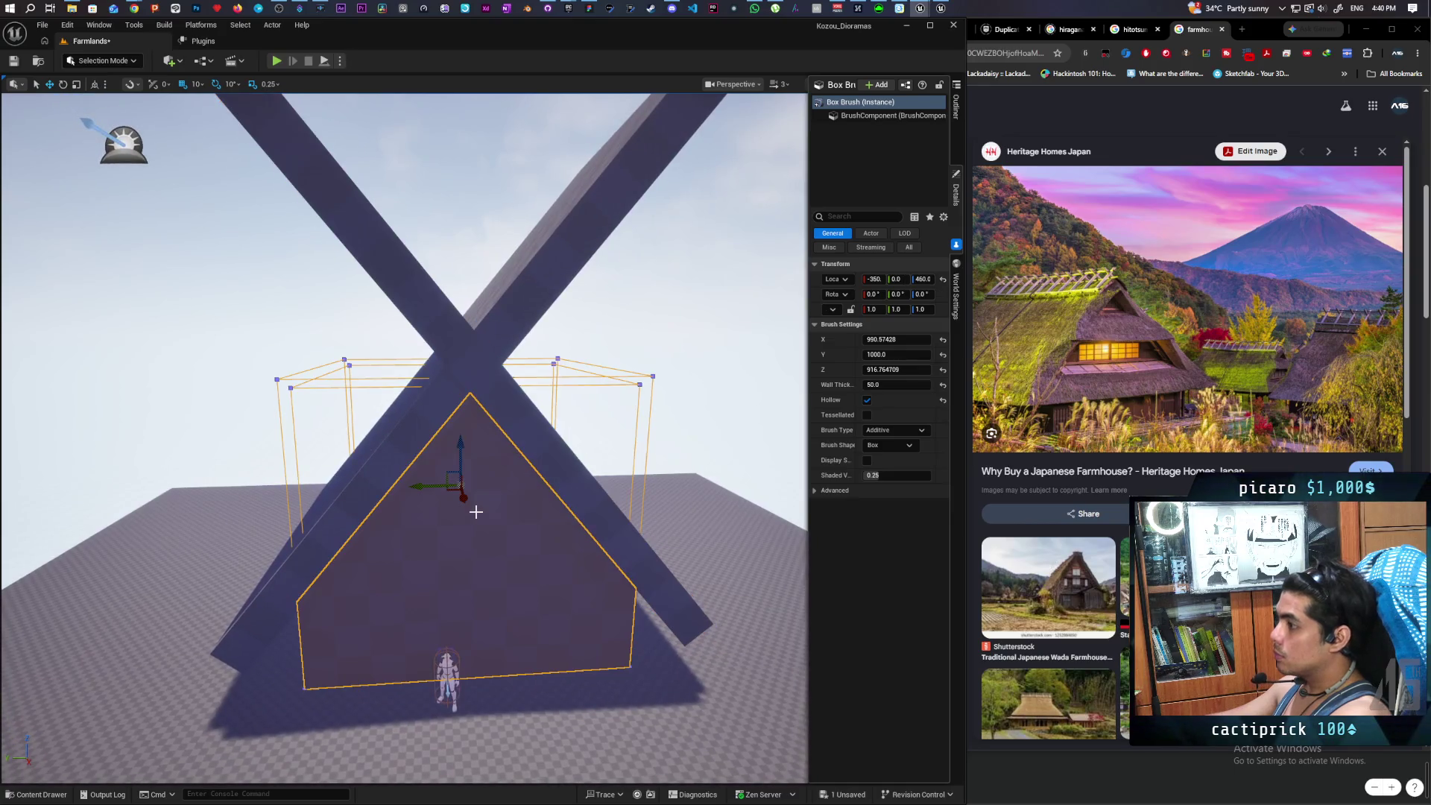
pyautogui.click(444, 382)
pyautogui.moveTo(486, 467)
pyautogui.mouseDown()
pyautogui.moveTo(477, 544)
pyautogui.moveTo(491, 452)
pyautogui.moveTo(451, 534)
pyautogui.moveTo(456, 493)
pyautogui.mouseUp()
pyautogui.press('End')
pyautogui.hotkey('ctrl', 'z')
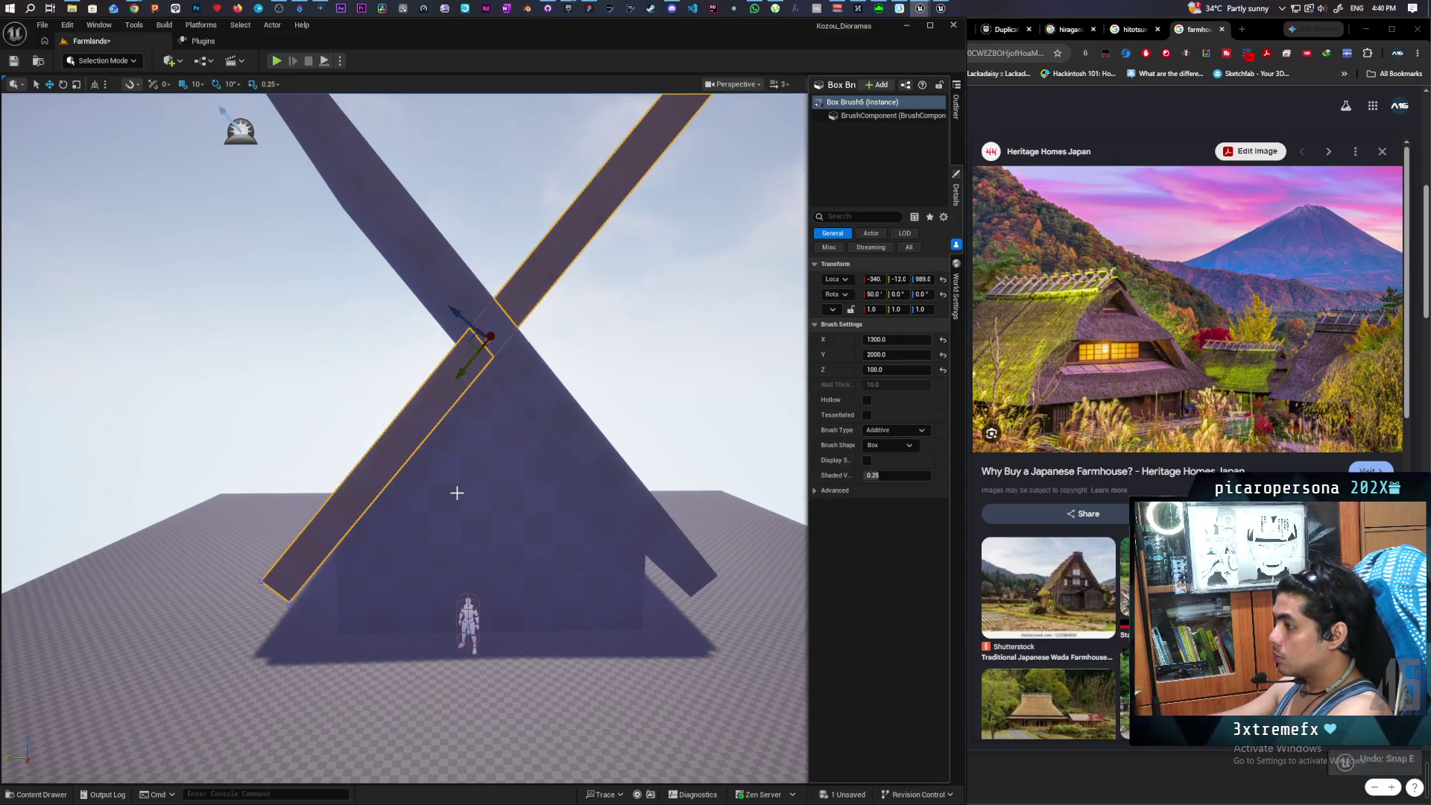
# - Shorten both crossed roof slabs, Box Brush5 and Box Brush7, to Y 1000
pyautogui.moveTo(615, 467); pyautogui.dragTo(611, 388)
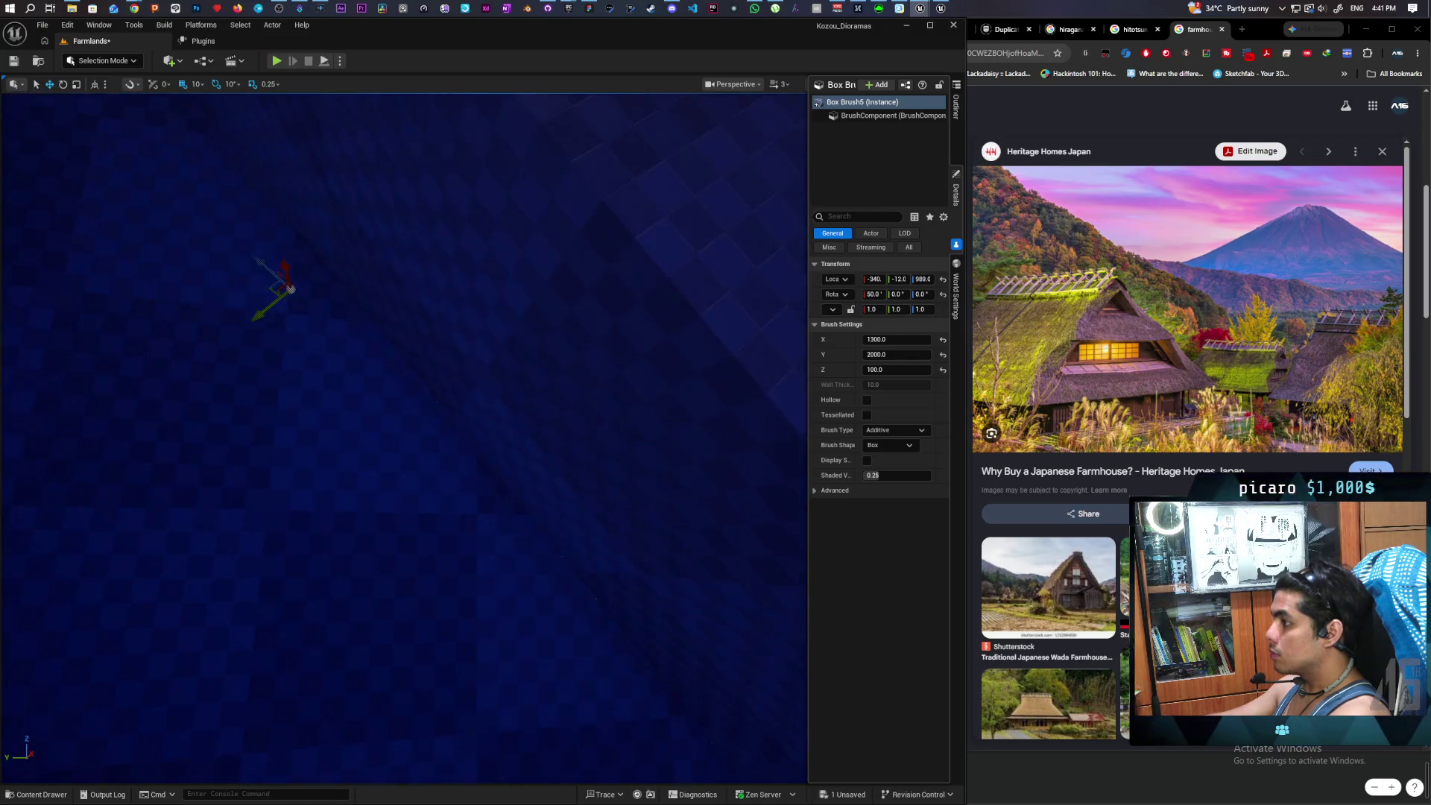
pyautogui.press('f')
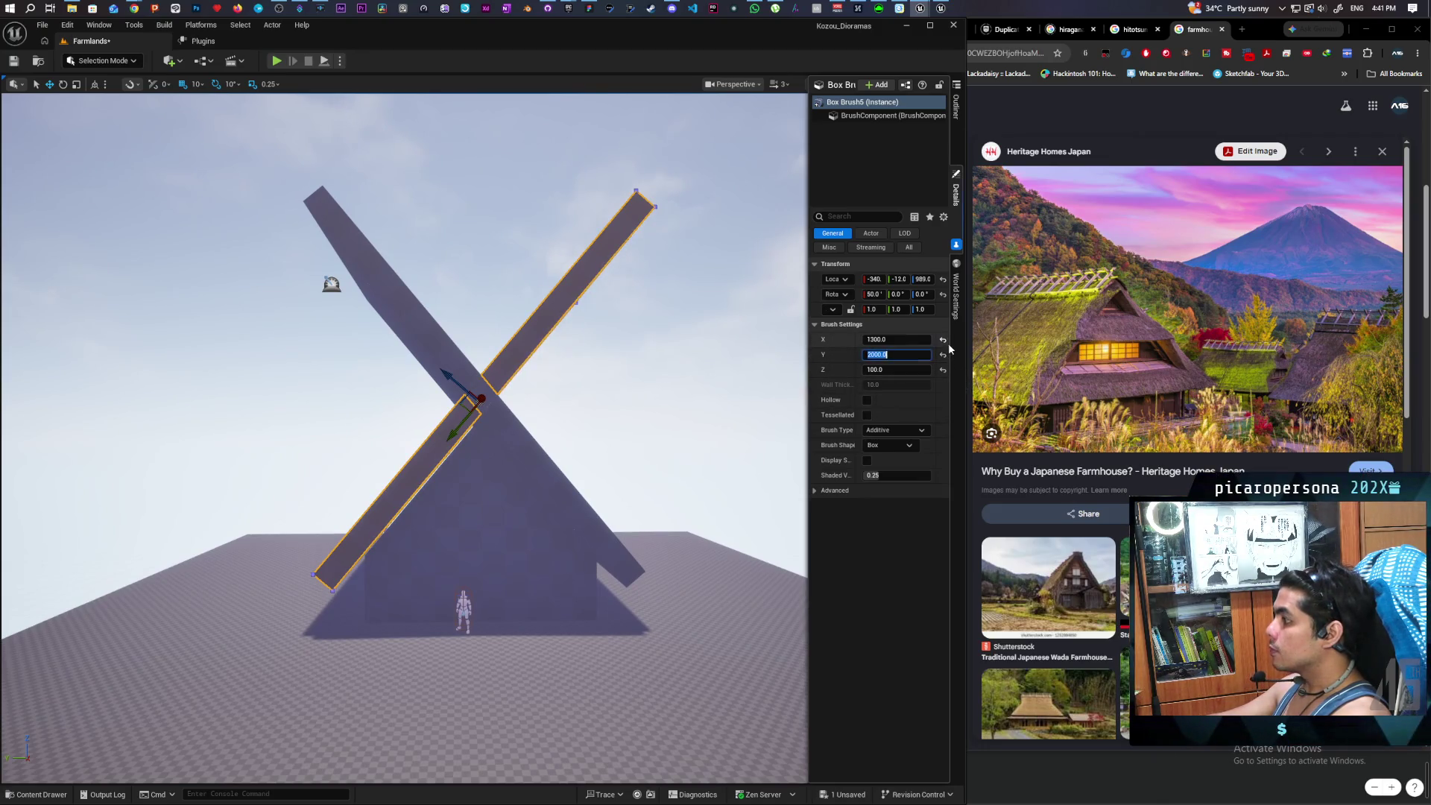
pyautogui.write('1000')
pyautogui.press('Return')
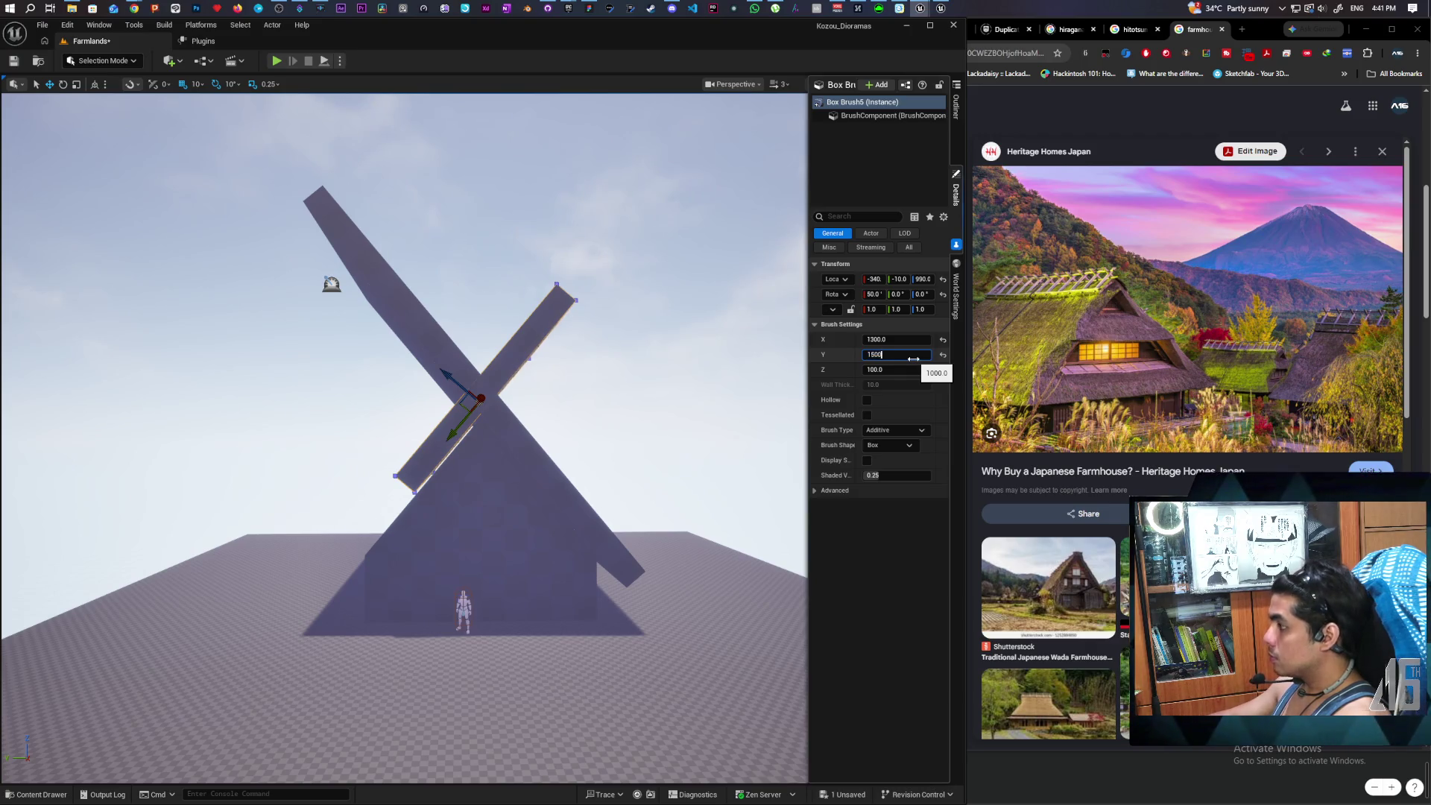
pyautogui.press('Return')
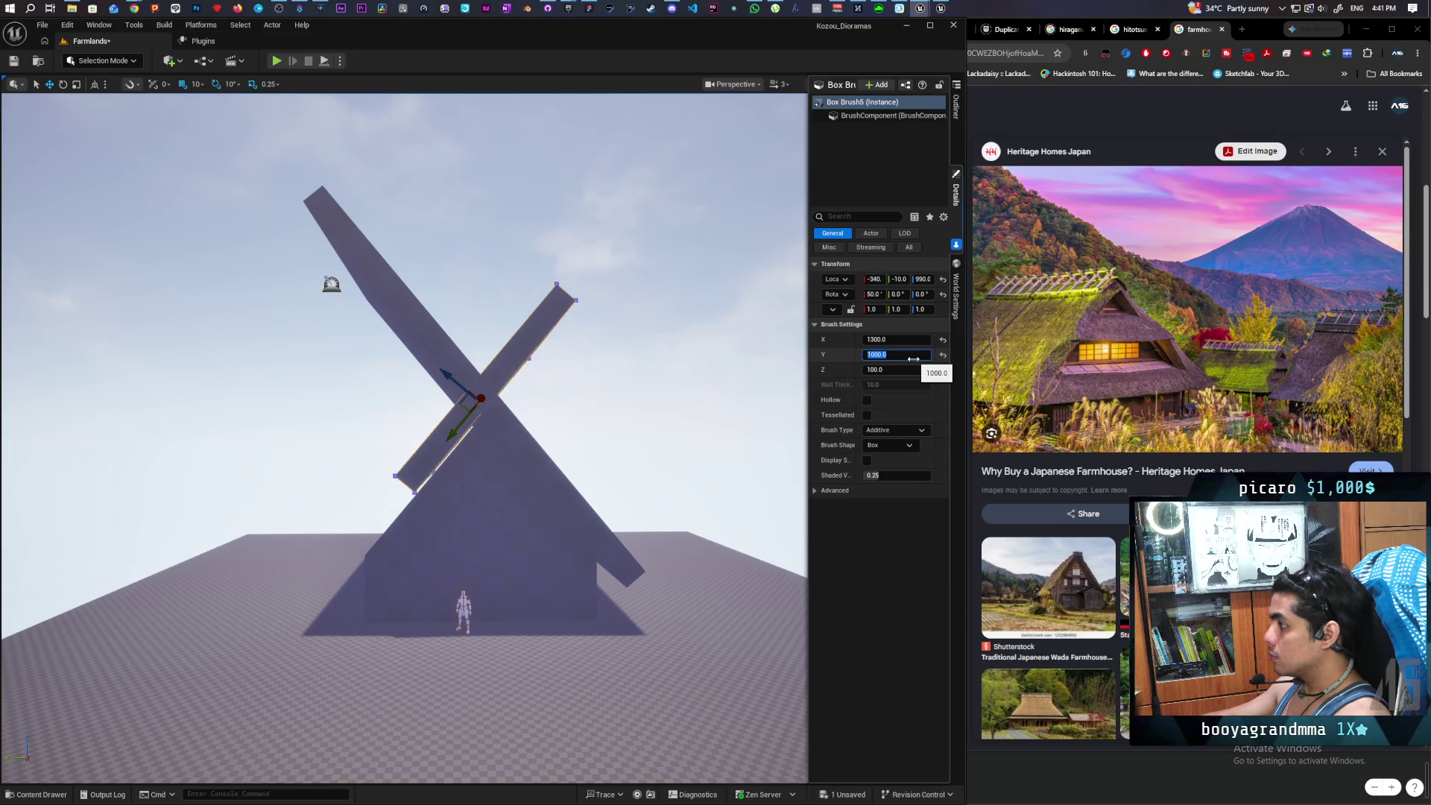
pyautogui.click(430, 334)
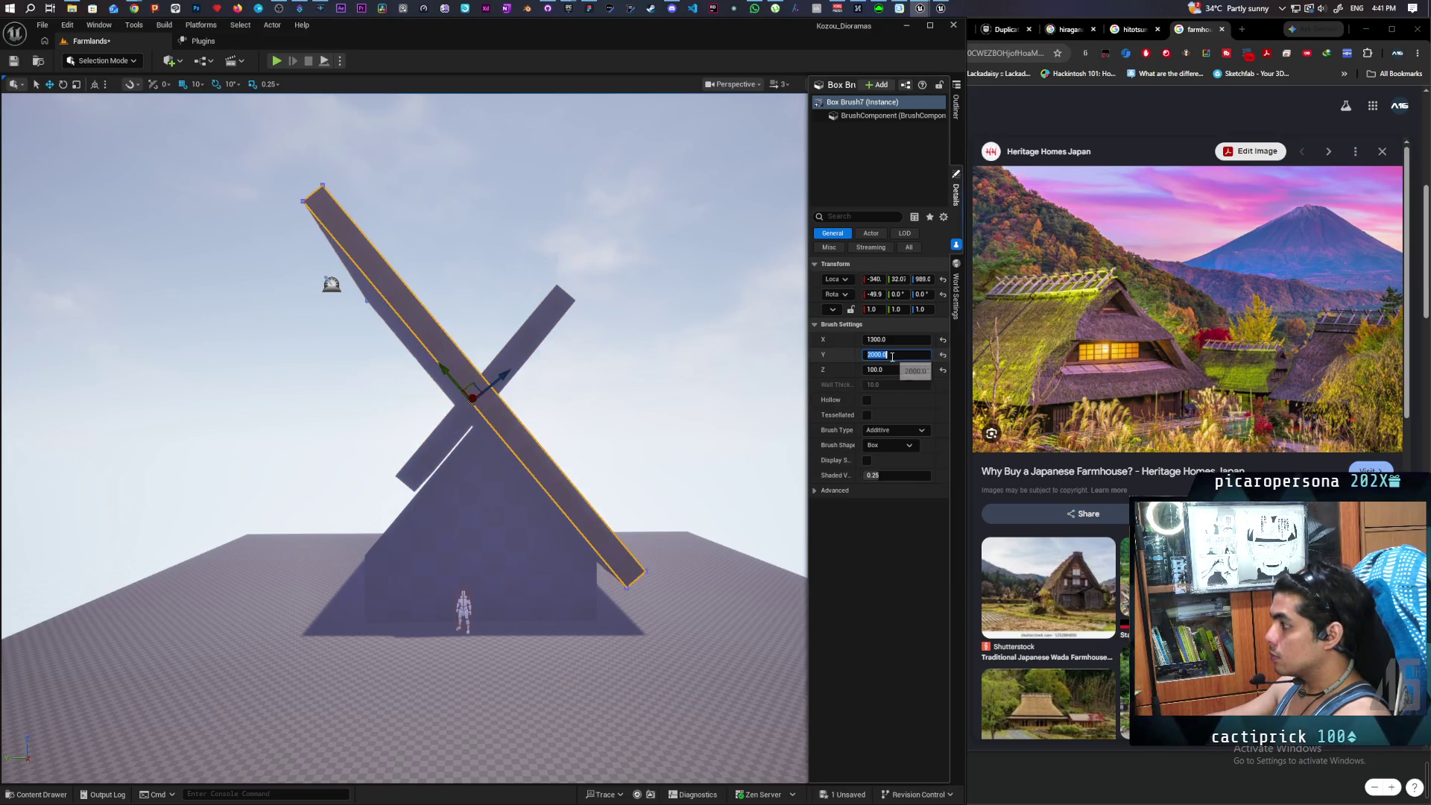
pyautogui.press('Return')
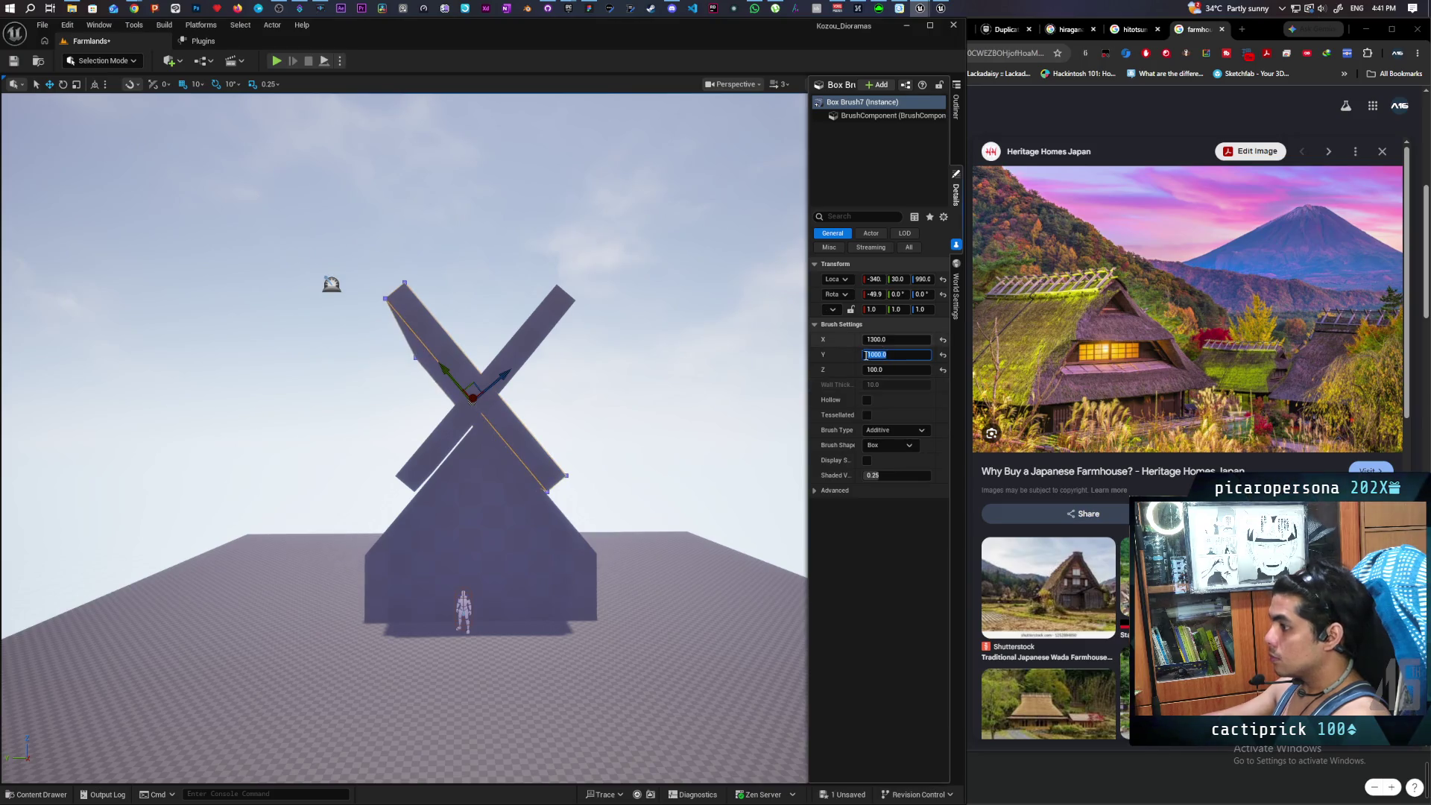
# - Slide Box Brush5 down its slope to about Z 414.6, forming a peaked gable
pyautogui.moveTo(514, 397); pyautogui.dragTo(582, 370)
pyautogui.moveTo(537, 385)
pyautogui.mouseDown()
pyautogui.moveTo(514, 417)
pyautogui.moveTo(551, 410)
pyautogui.moveTo(537, 385)
pyautogui.mouseUp()
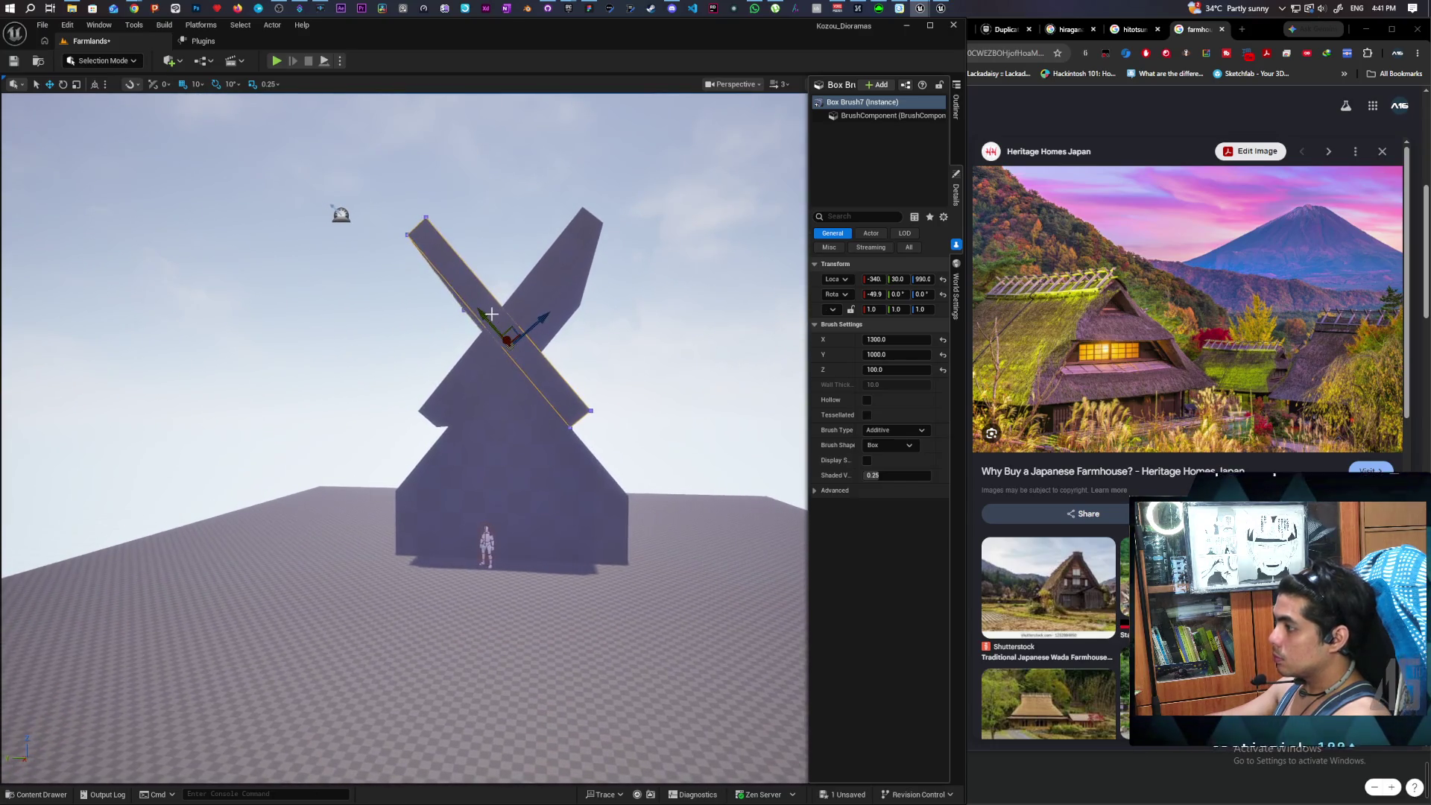
pyautogui.moveTo(498, 338); pyautogui.dragTo(526, 421)
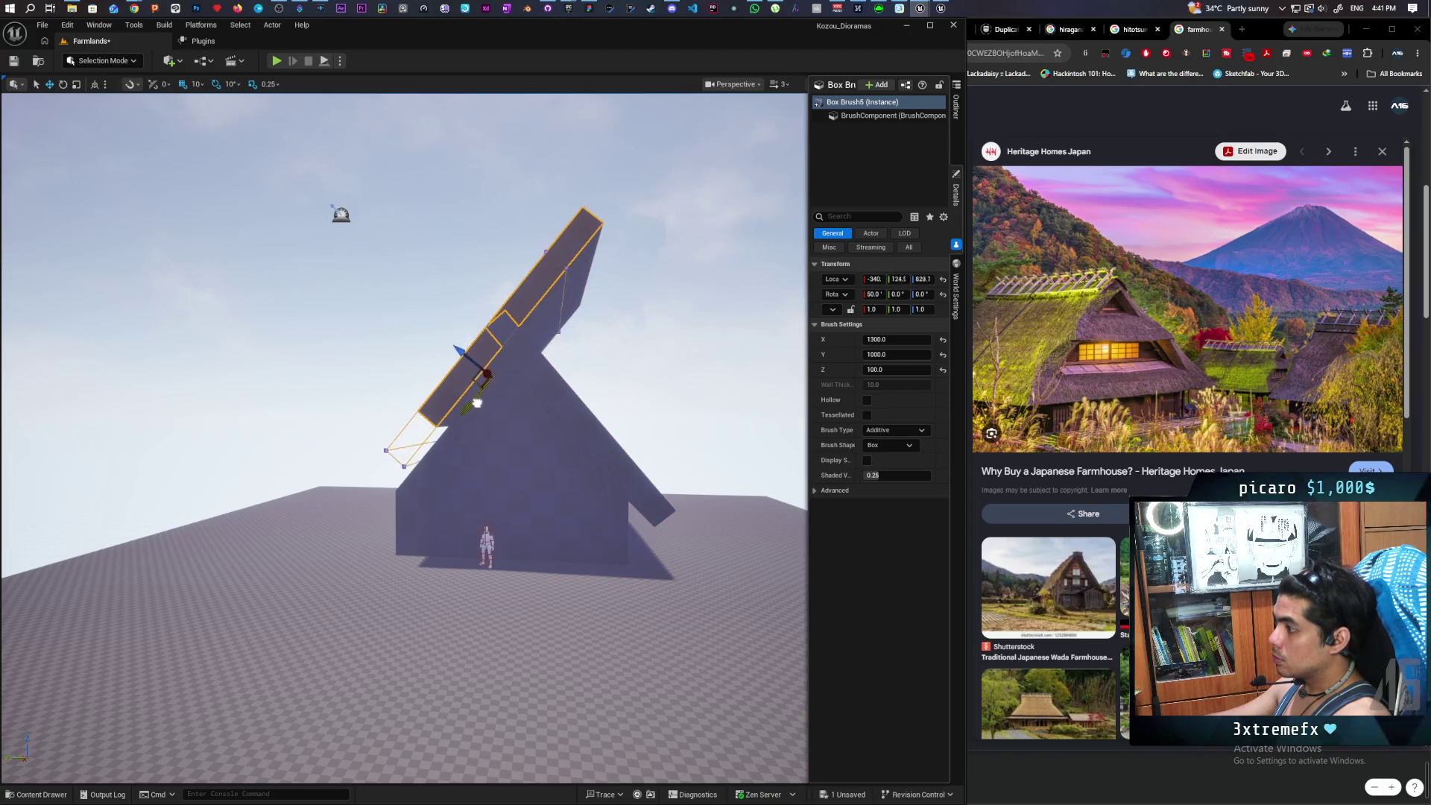
pyautogui.moveTo(449, 438)
pyautogui.mouseDown()
pyautogui.moveTo(417, 387)
pyautogui.moveTo(425, 417)
pyautogui.moveTo(402, 440)
pyautogui.moveTo(465, 463)
pyautogui.mouseUp()
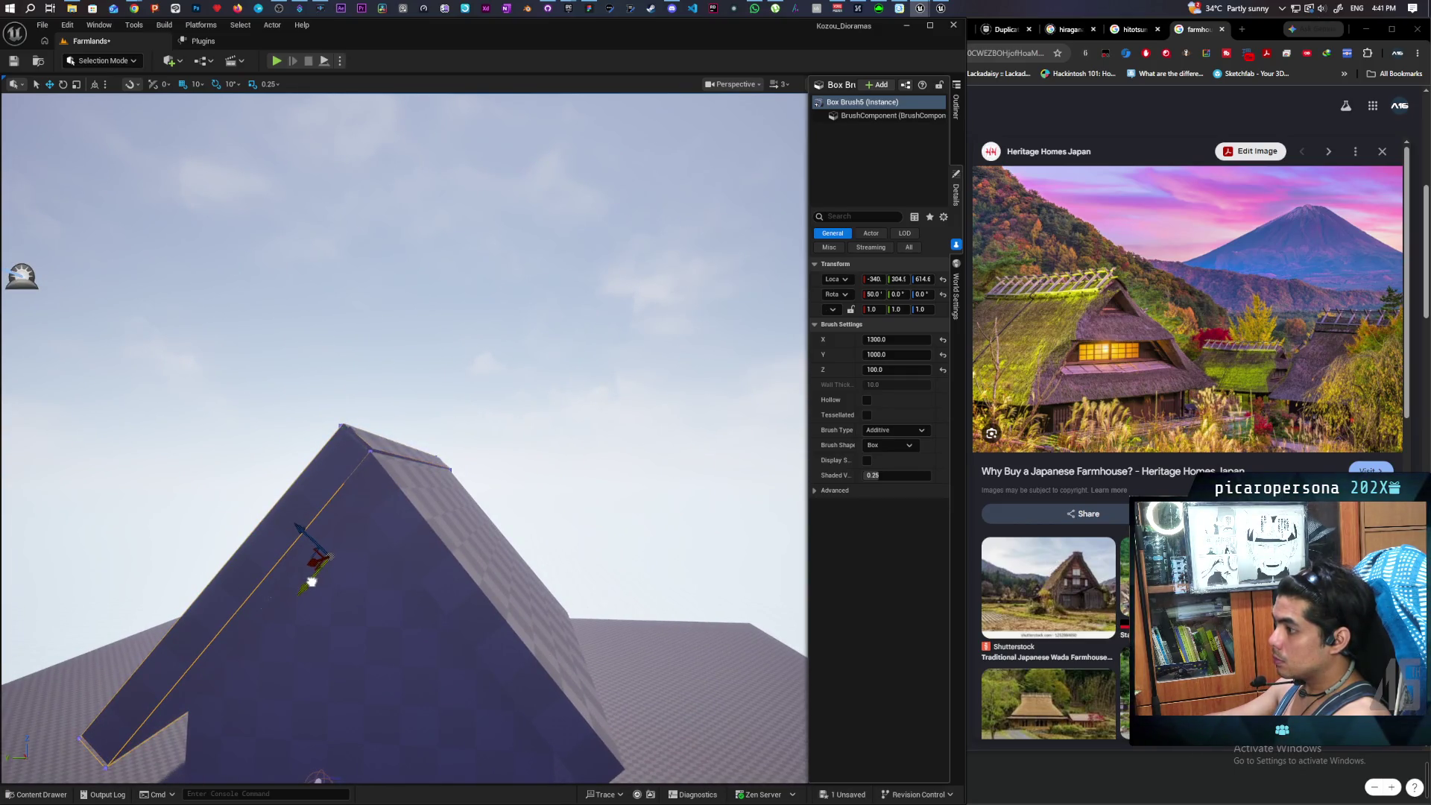
pyautogui.moveTo(311, 581)
pyautogui.mouseDown()
pyautogui.moveTo(373, 578)
pyautogui.moveTo(272, 609)
pyautogui.mouseUp()
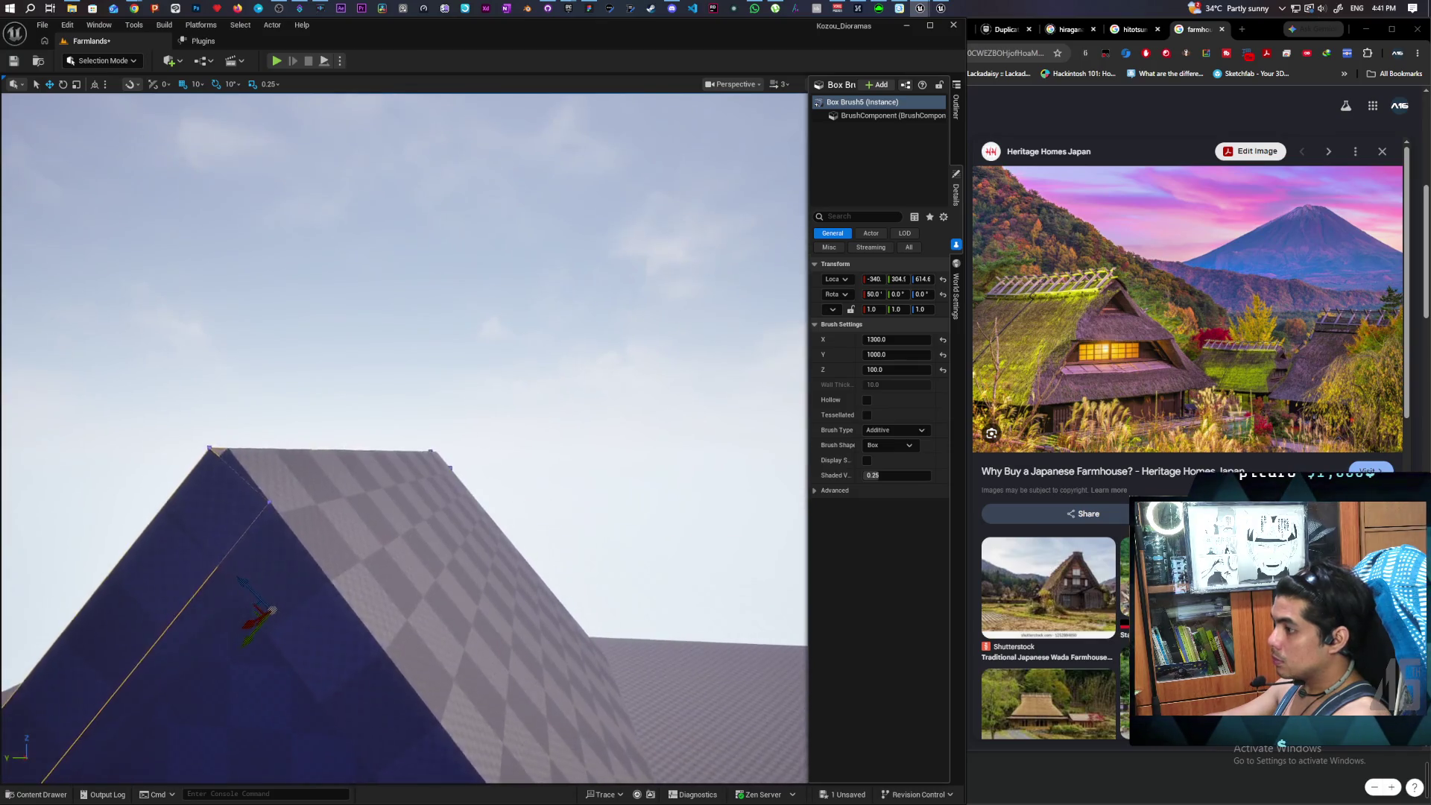
pyautogui.moveTo(402, 447); pyautogui.dragTo(354, 481)
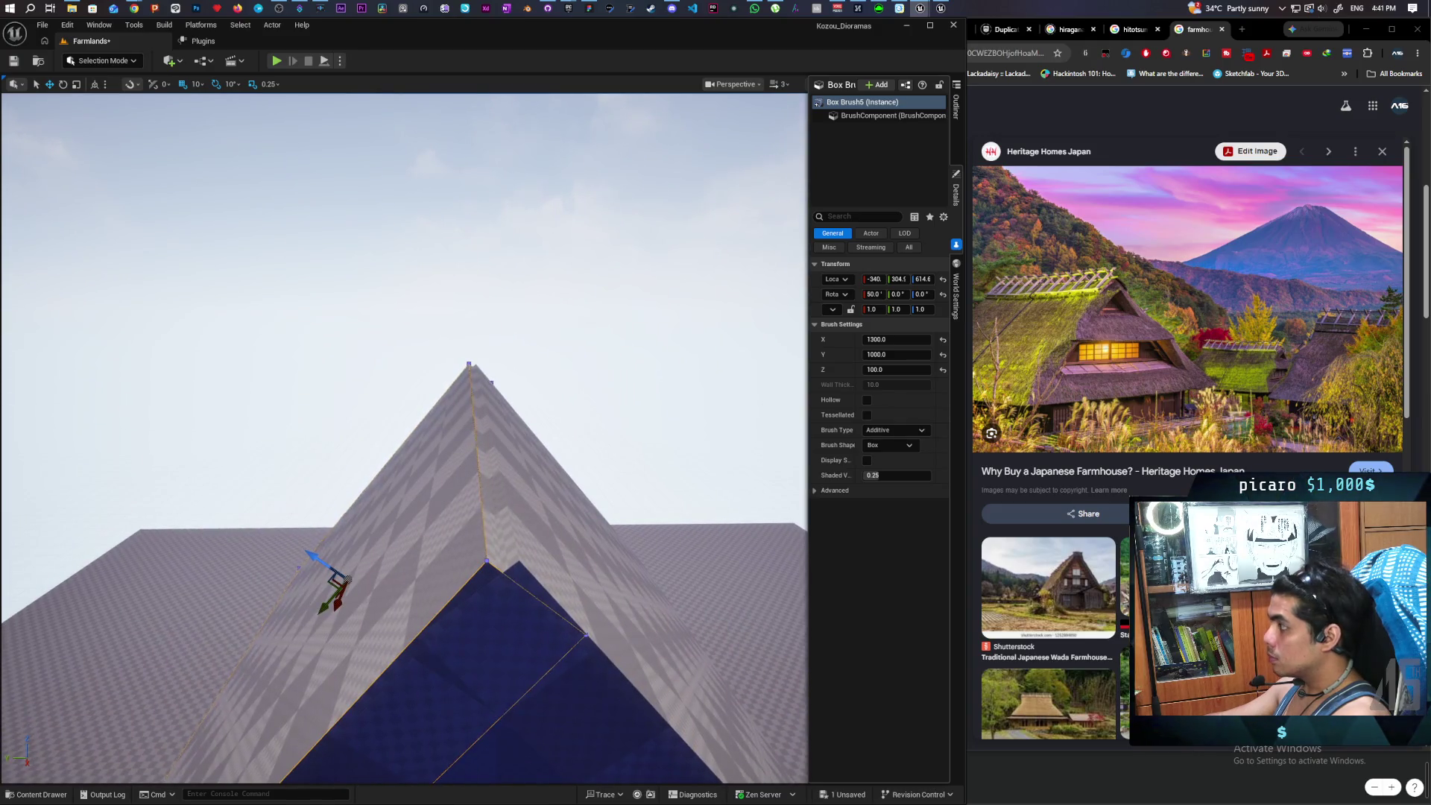
pyautogui.moveTo(425, 526)
pyautogui.mouseDown()
pyautogui.moveTo(440, 521)
pyautogui.moveTo(424, 526)
pyautogui.mouseUp()
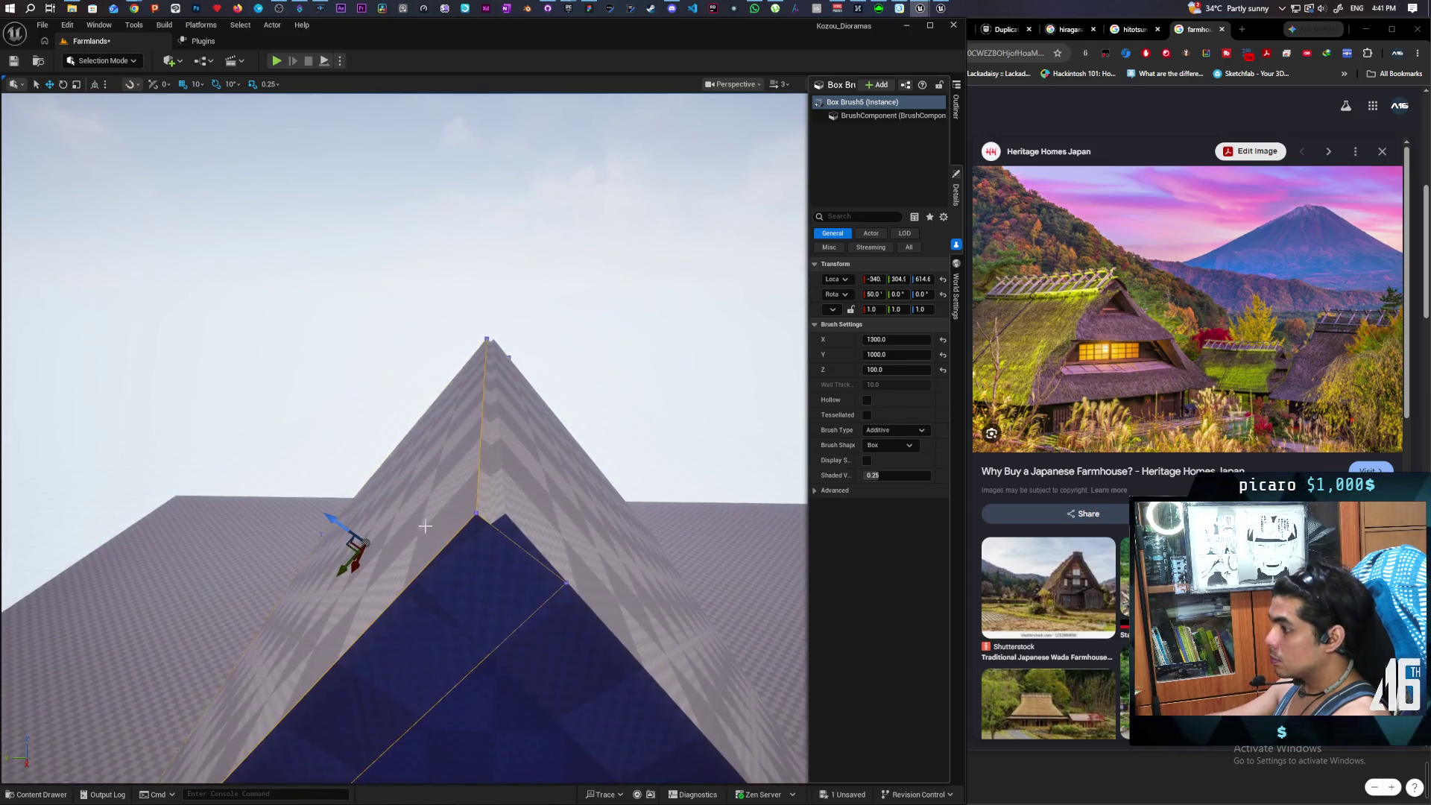
pyautogui.click(563, 302)
# - Select the box brush around the house base and widen it to about 1319.4 in X
pyautogui.press('f')
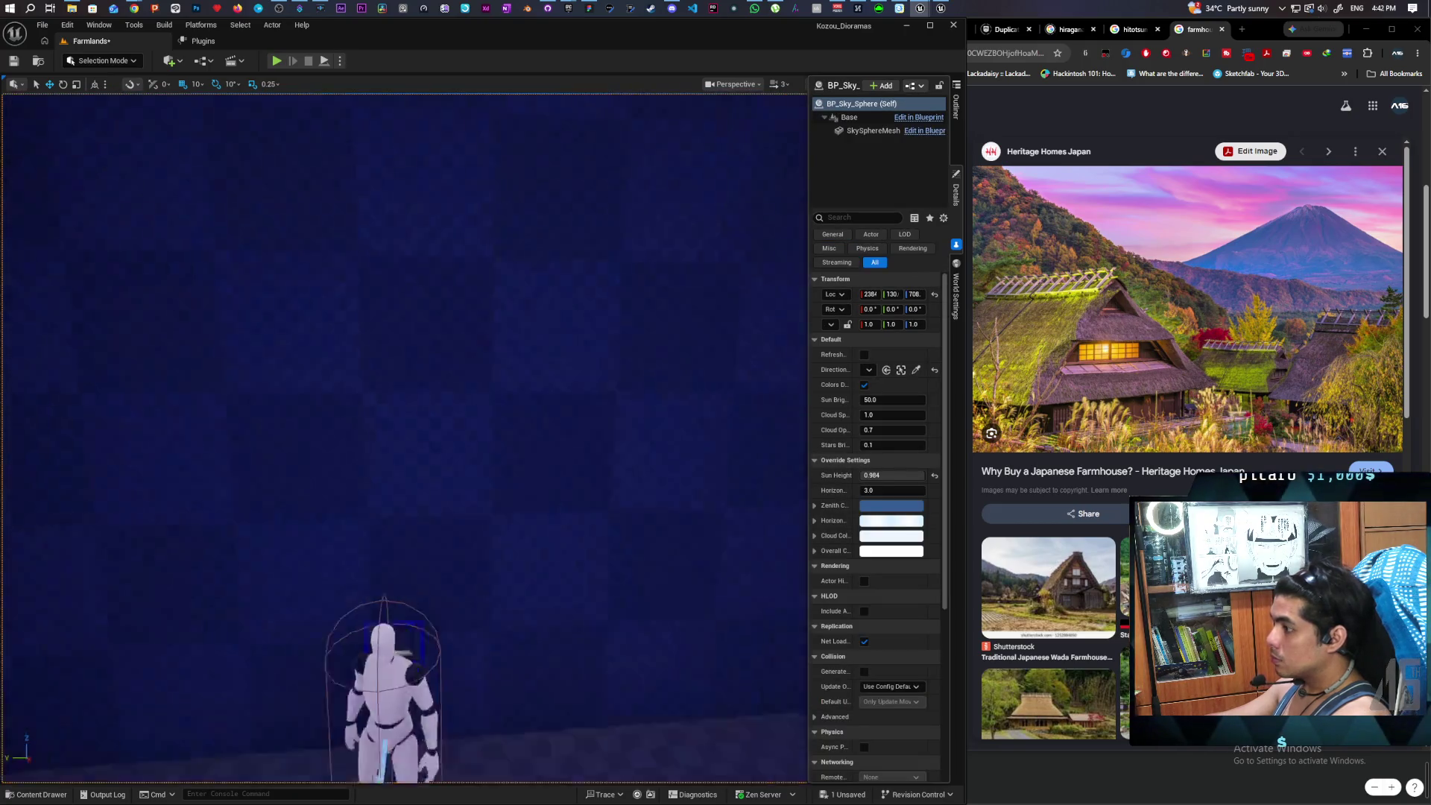
pyautogui.moveTo(402, 447)
pyautogui.mouseDown()
pyautogui.moveTo(406, 425)
pyautogui.moveTo(394, 451)
pyautogui.moveTo(387, 425)
pyautogui.mouseUp()
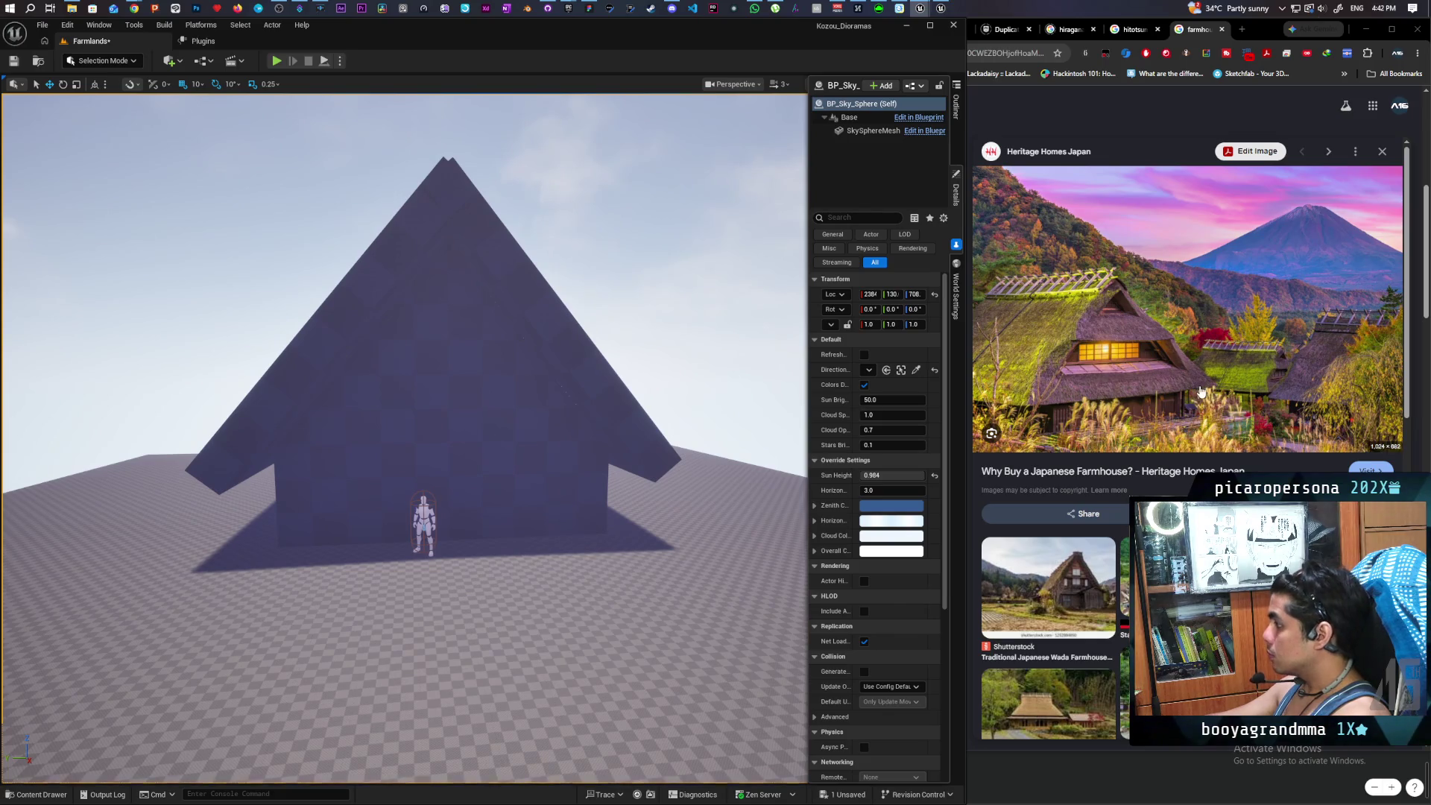
pyautogui.scroll(-1, 1000, 447)
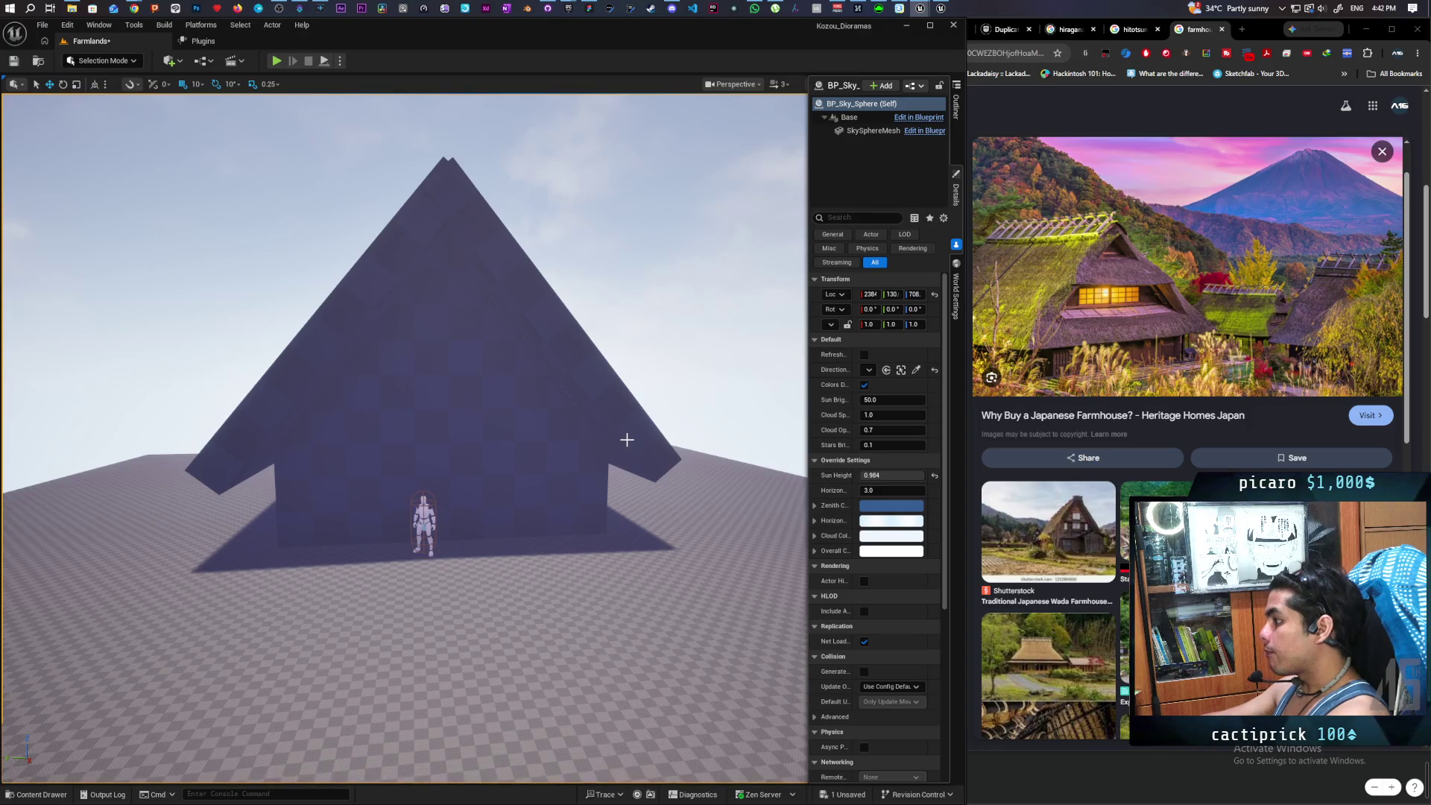
pyautogui.moveTo(539, 396); pyautogui.dragTo(539, 396)
pyautogui.moveTo(521, 451); pyautogui.dragTo(521, 451)
pyautogui.click(521, 451)
pyautogui.moveTo(894, 339)
pyautogui.mouseDown()
pyautogui.moveTo(924, 339)
pyautogui.moveTo(884, 339)
pyautogui.mouseUp()
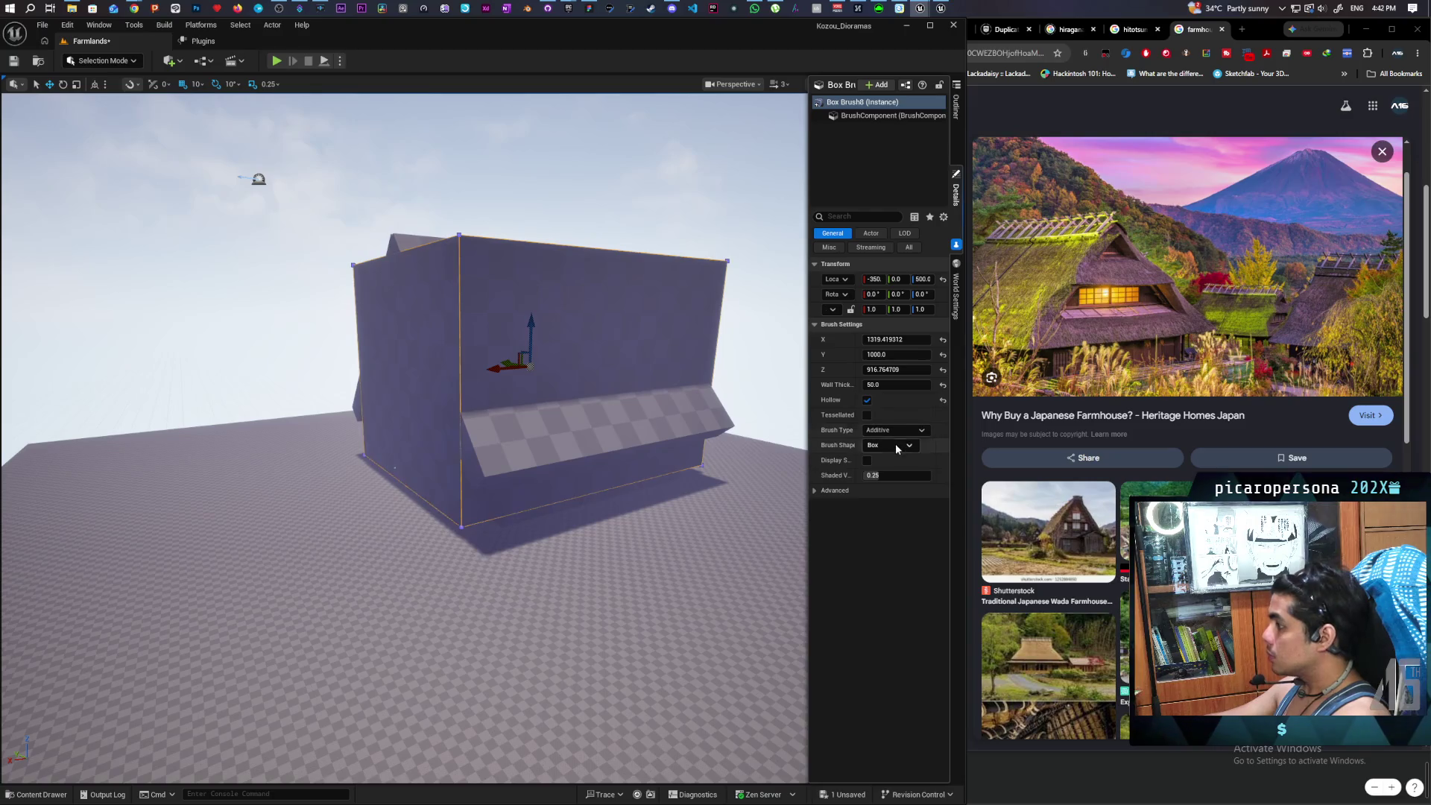
# - Make the box brush solid and set its Z thickness to 100, forming an eave slab
pyautogui.click(867, 401)
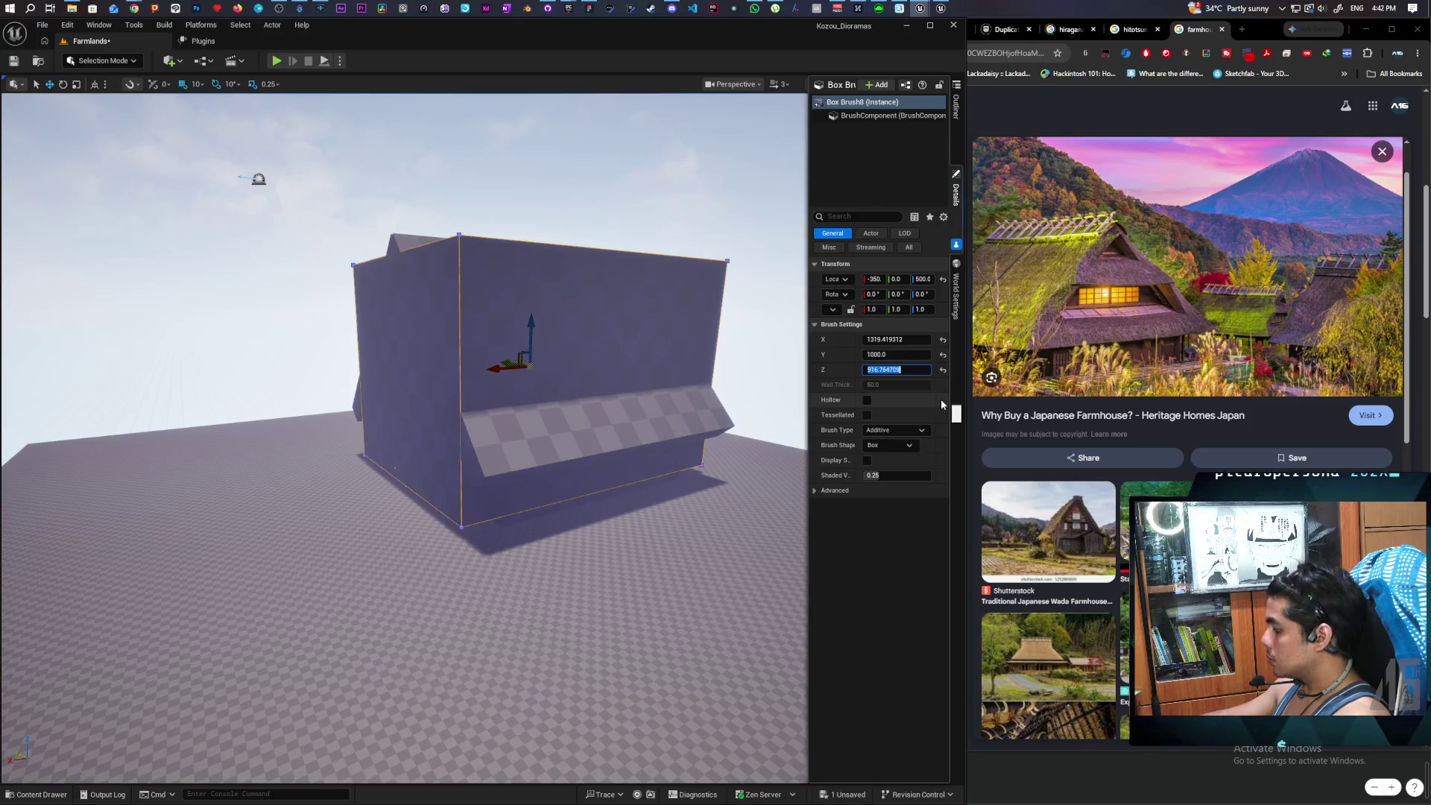
pyautogui.write('50')
pyautogui.press('Return')
pyautogui.moveTo(757, 425); pyautogui.dragTo(751, 328)
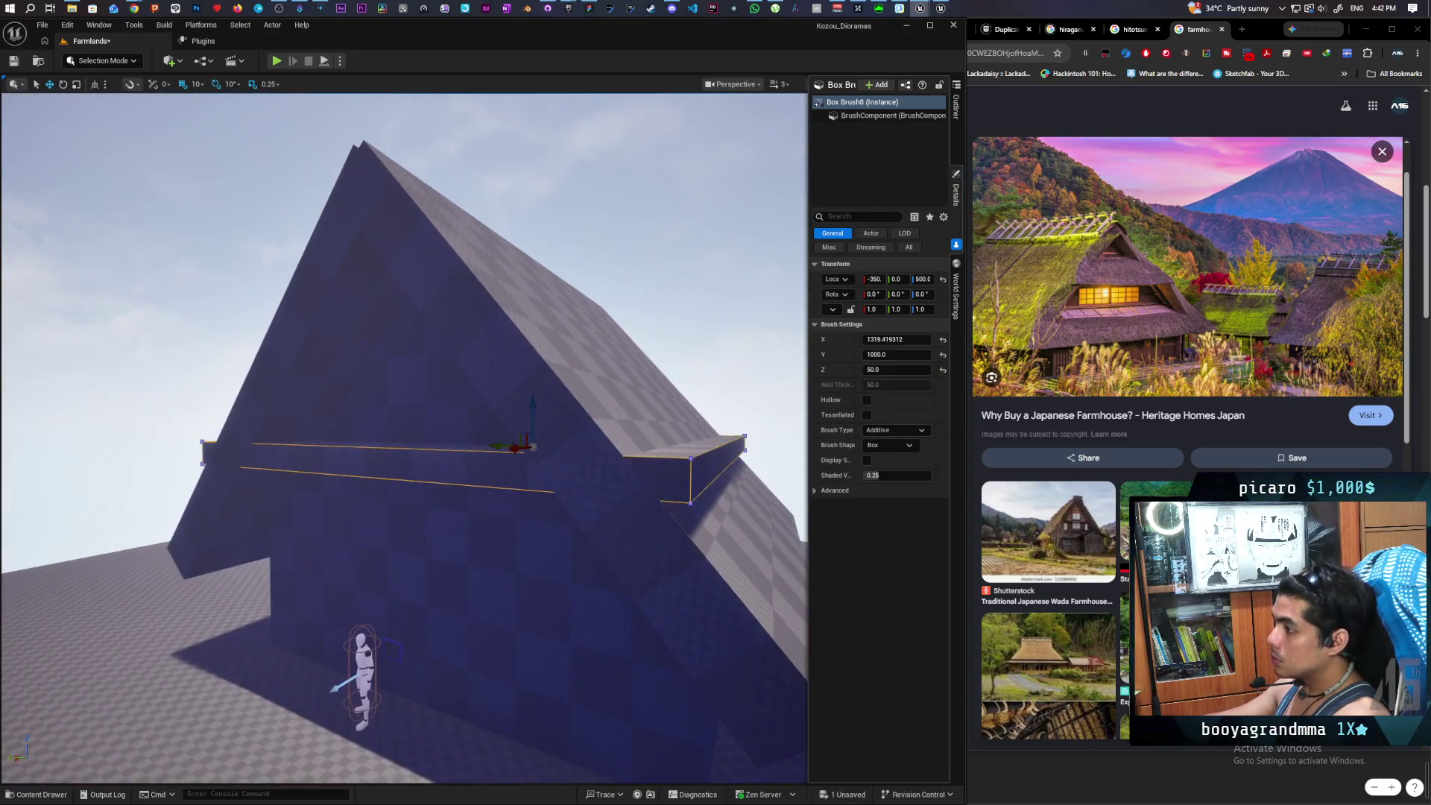
pyautogui.click(504, 319)
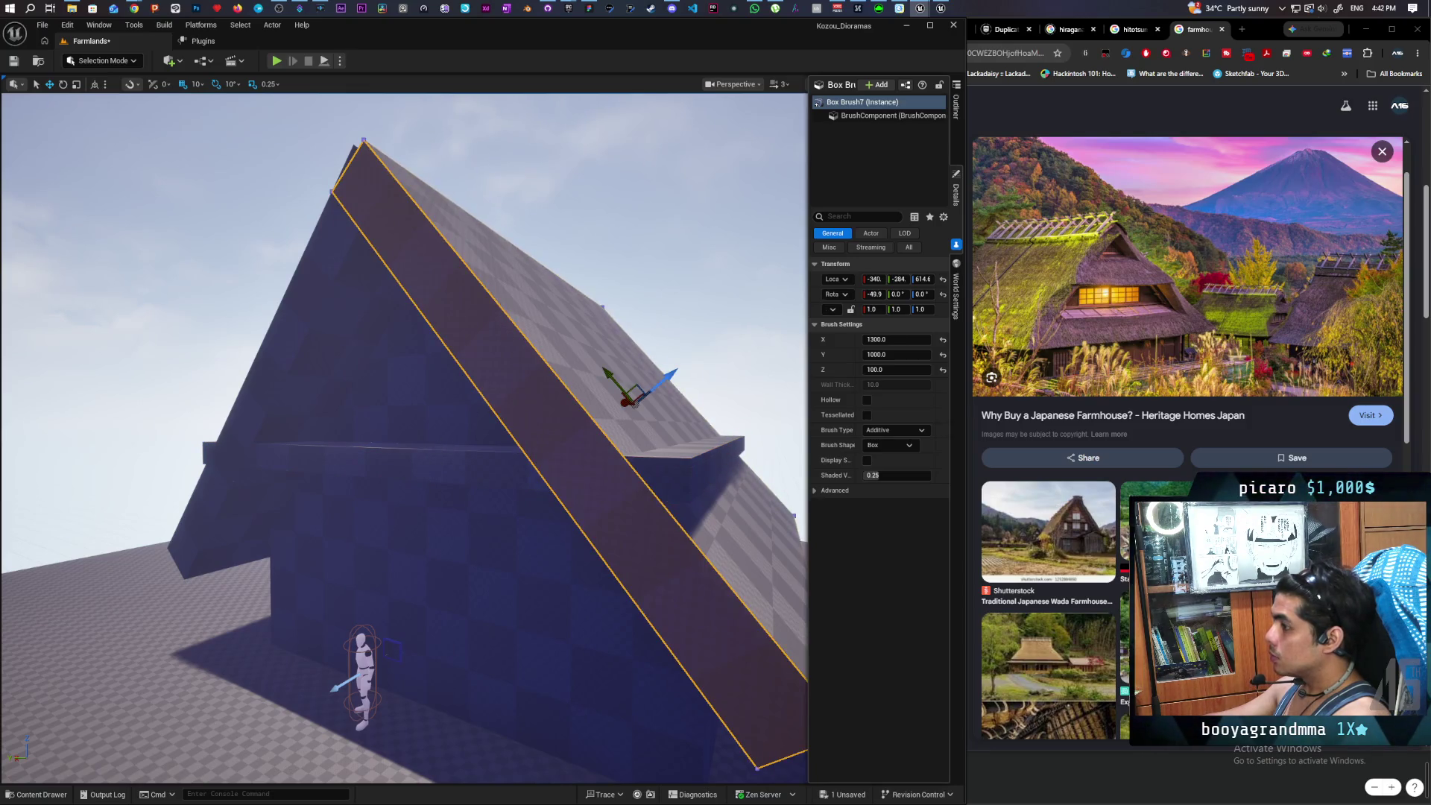
pyautogui.hotkey('ctrl', 'z')
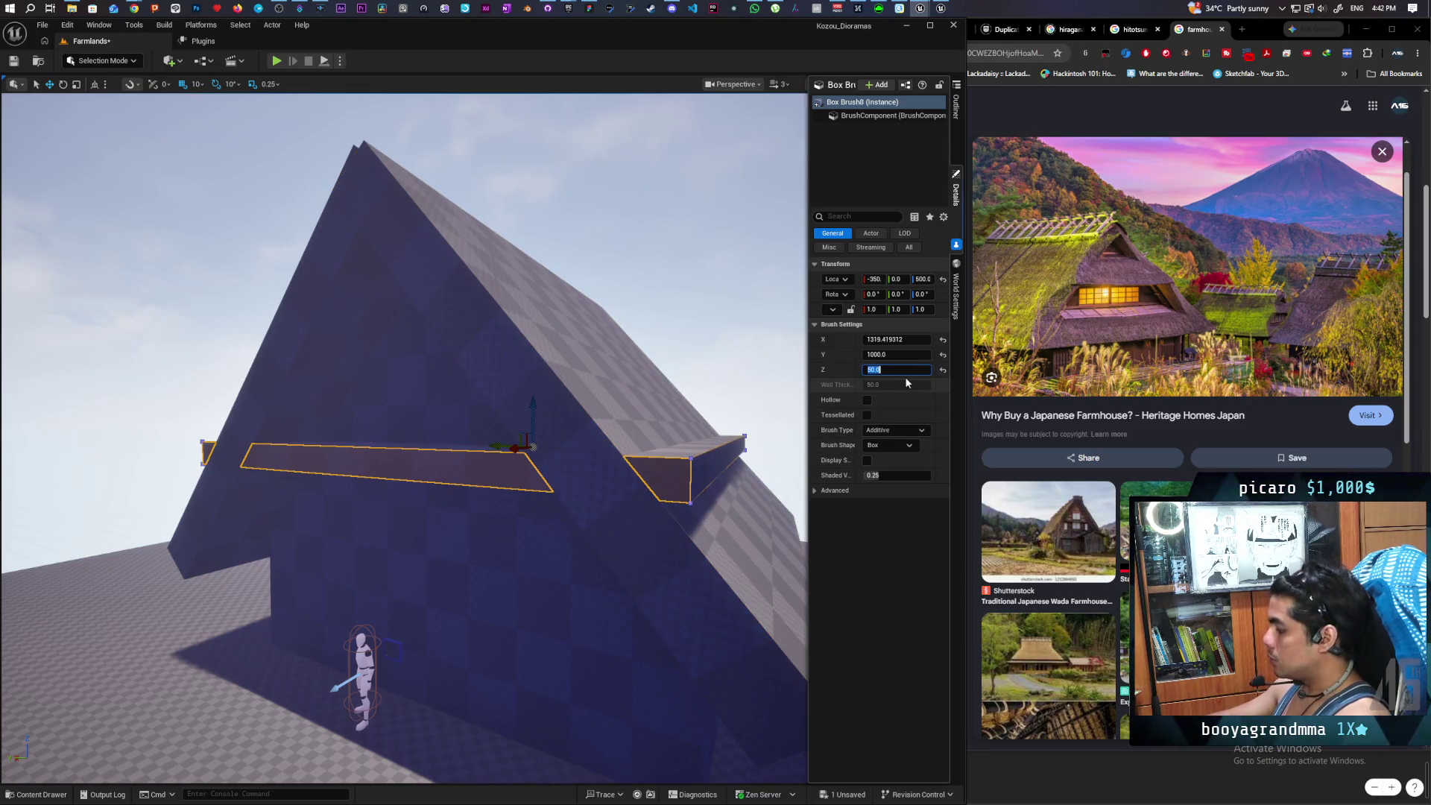
pyautogui.write('100')
pyautogui.press('Return')
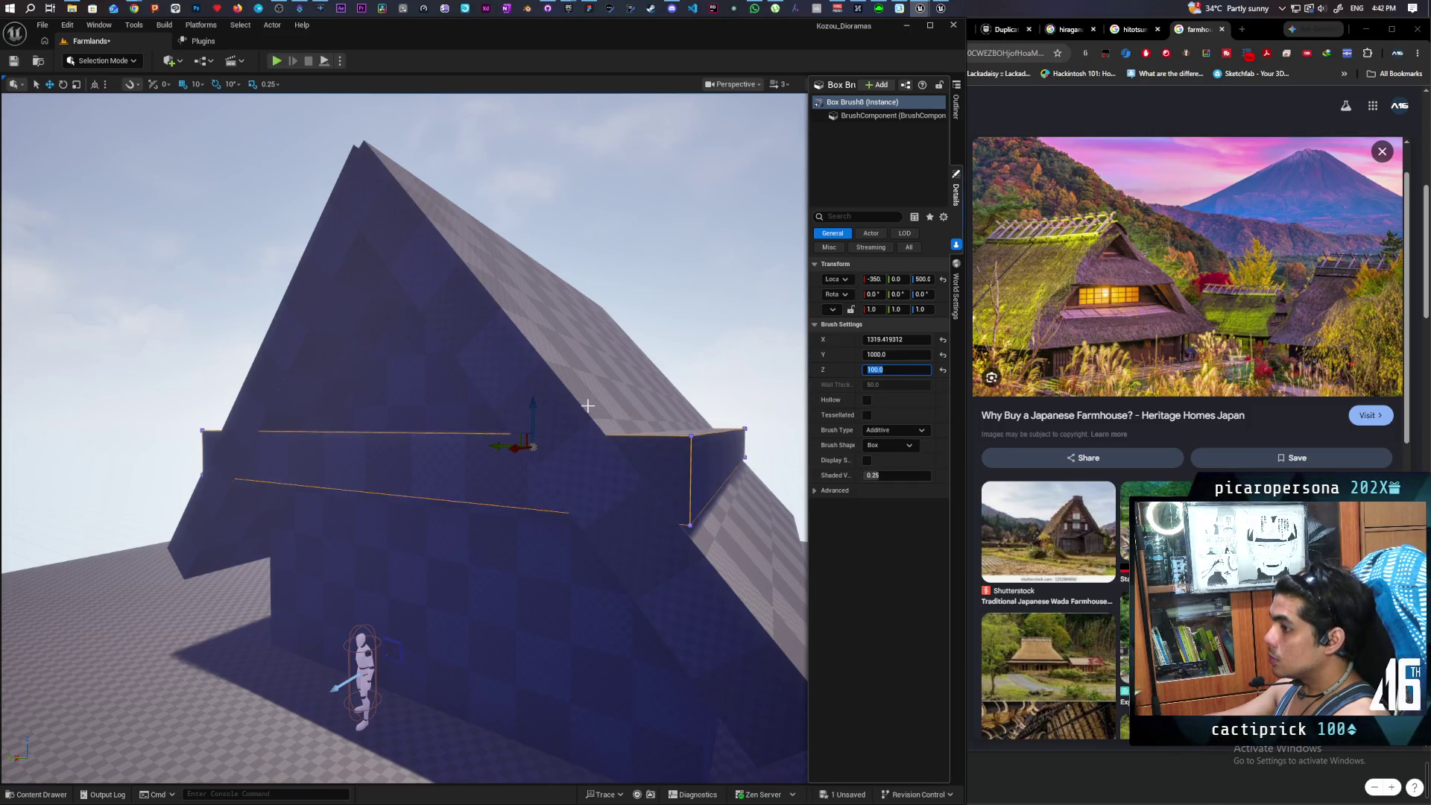
pyautogui.moveTo(632, 415)
pyautogui.mouseDown()
pyautogui.moveTo(714, 320)
pyautogui.moveTo(715, 366)
pyautogui.moveTo(718, 328)
pyautogui.mouseUp()
pyautogui.press('Left')
pyautogui.moveTo(712, 412)
pyautogui.mouseDown()
pyautogui.moveTo(803, 400)
pyautogui.moveTo(741, 384)
pyautogui.mouseUp()
pyautogui.moveTo(522, 362); pyautogui.dragTo(522, 362)
# - Alt-drag a lower copy of the eave slab to Z 430 and switch to Brush Editing mode
pyautogui.moveTo(507, 314)
pyautogui.keyDown('alt'); pyautogui.mouseDown()
pyautogui.moveTo(508, 387)
pyautogui.moveTo(518, 370)
pyautogui.mouseUp(); pyautogui.keyUp('alt')
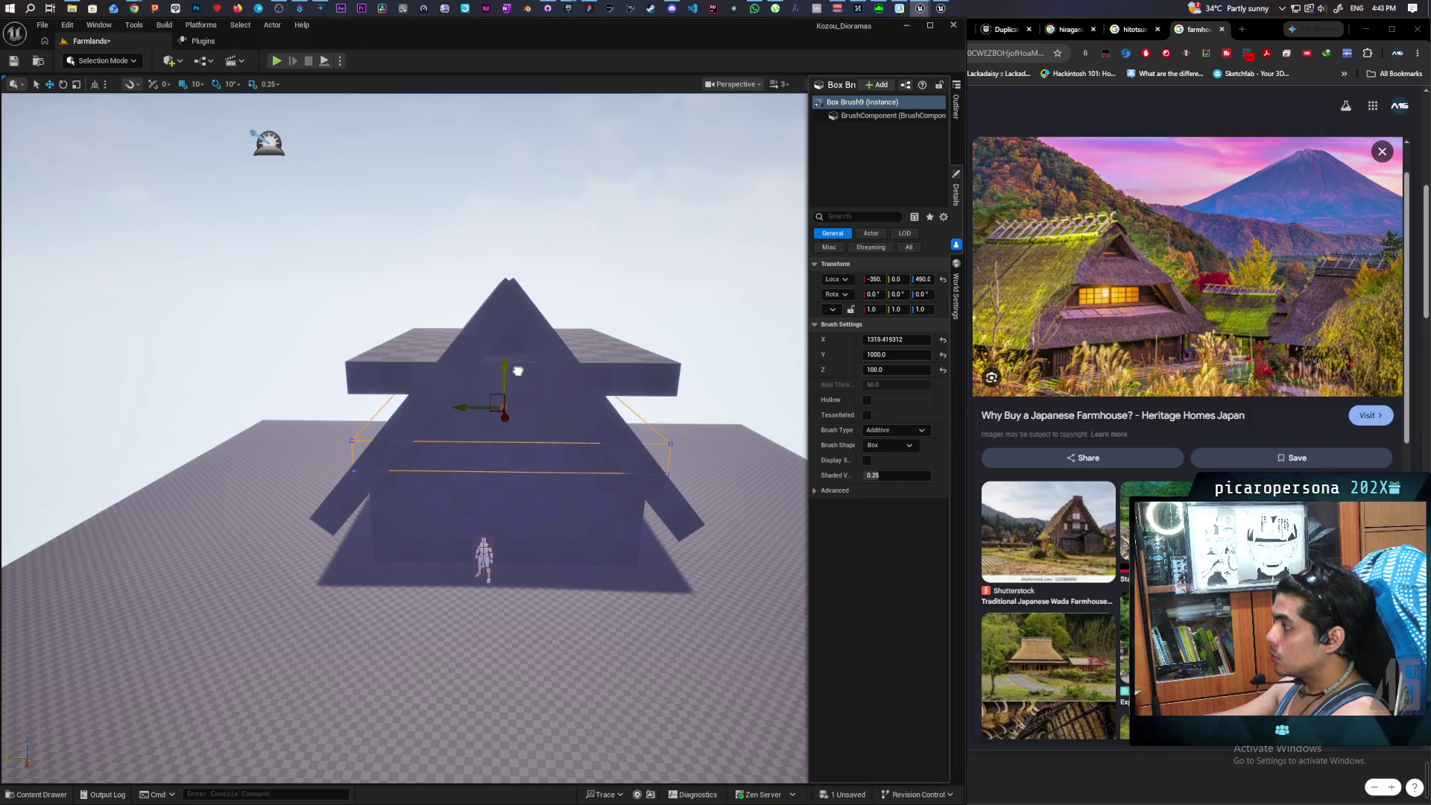
pyautogui.moveTo(518, 370); pyautogui.dragTo(518, 368)
pyautogui.moveTo(586, 473)
pyautogui.mouseDown()
pyautogui.moveTo(514, 406)
pyautogui.moveTo(336, 346)
pyautogui.mouseUp()
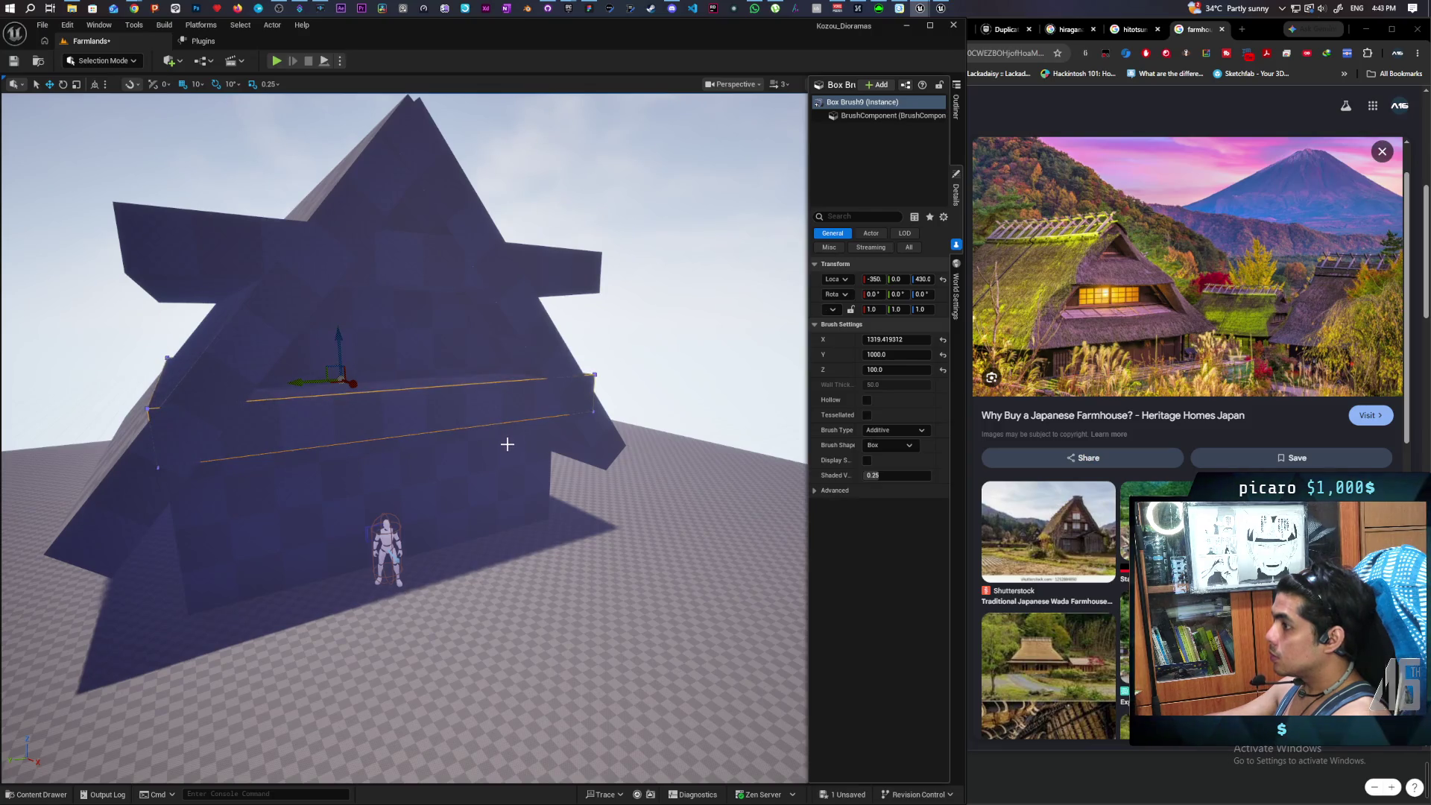
pyautogui.moveTo(524, 448)
pyautogui.mouseDown()
pyautogui.moveTo(477, 436)
pyautogui.moveTo(514, 443)
pyautogui.moveTo(502, 406)
pyautogui.moveTo(514, 492)
pyautogui.moveTo(514, 458)
pyautogui.mouseUp()
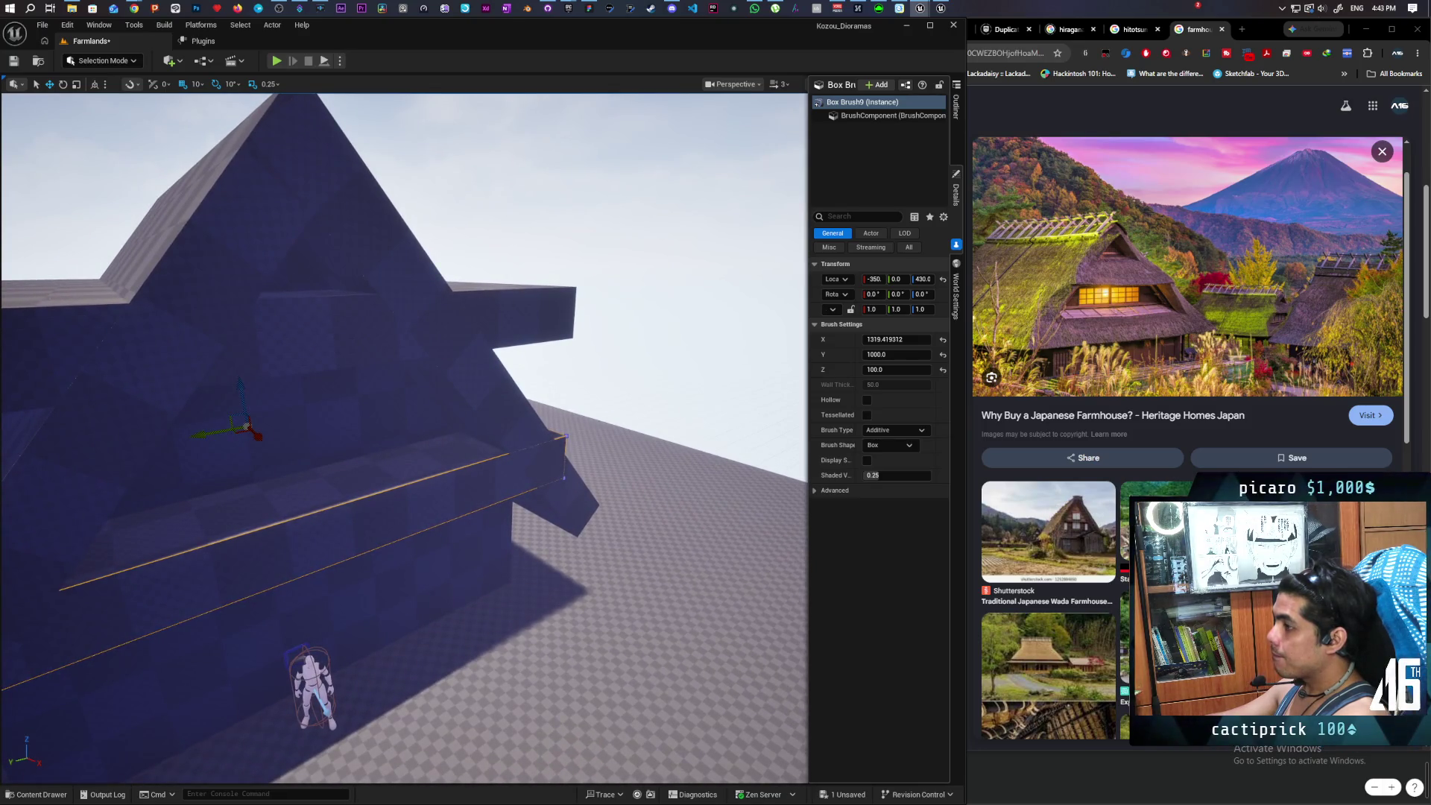
pyautogui.moveTo(514, 458); pyautogui.dragTo(514, 536)
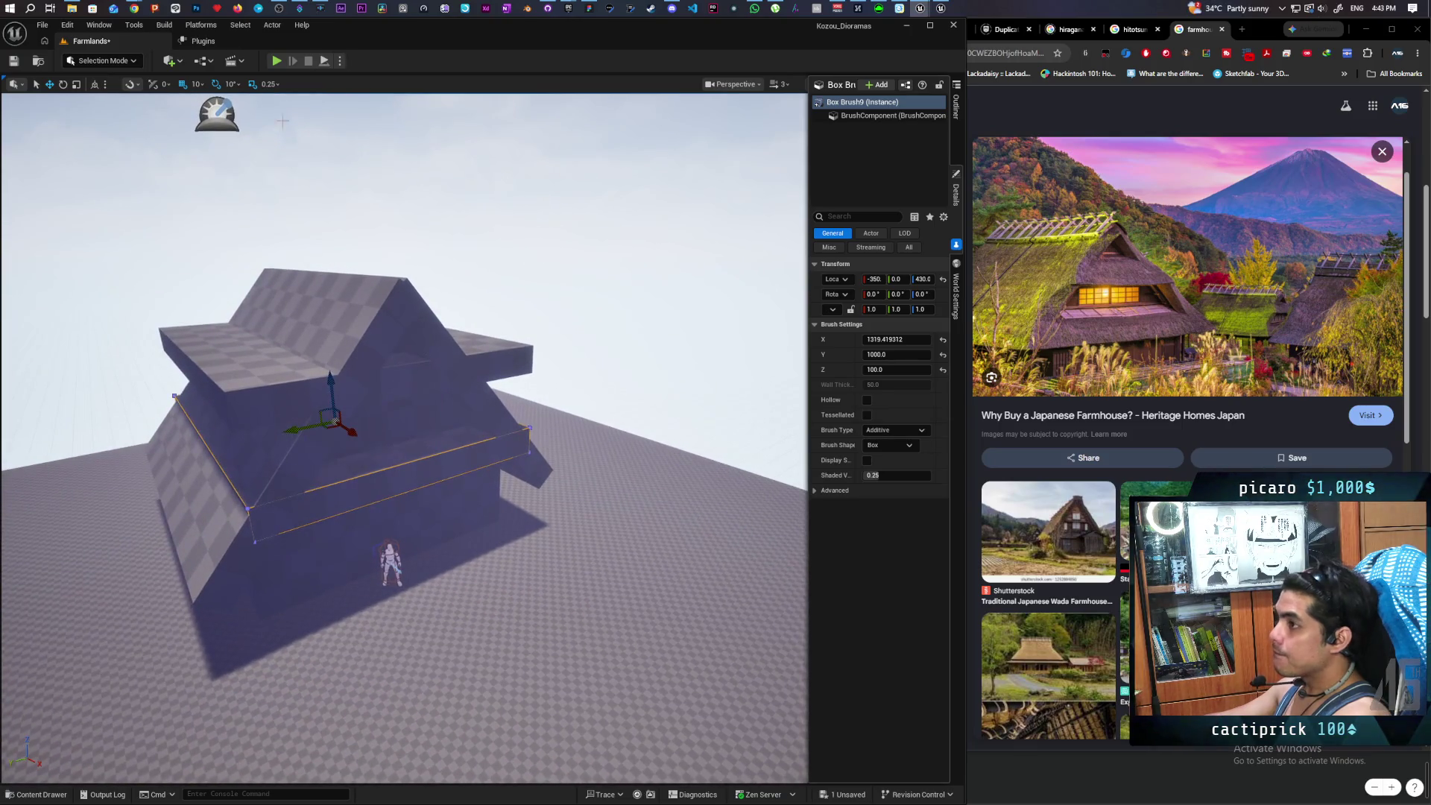
pyautogui.click(99, 61)
pyautogui.click(131, 151)
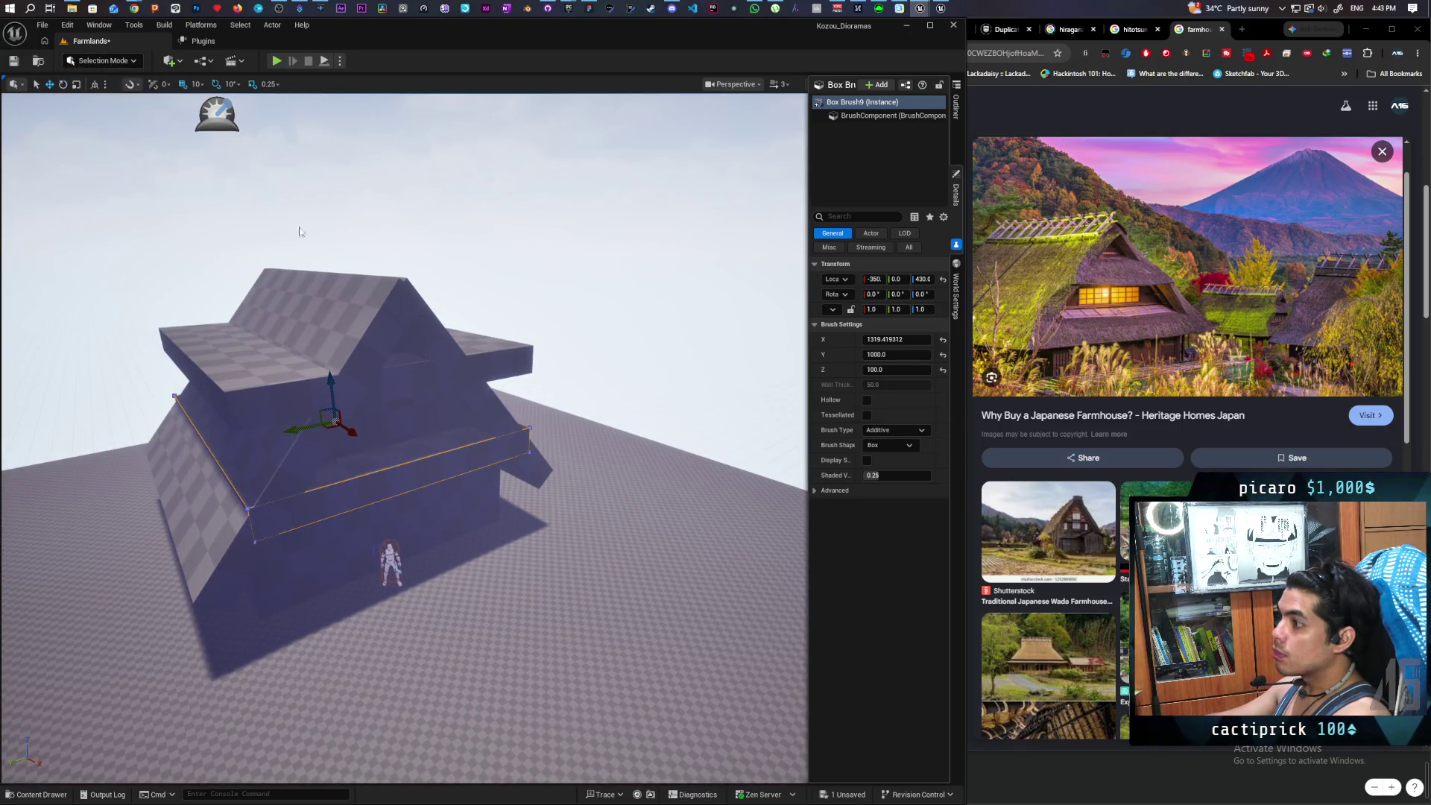
pyautogui.moveTo(533, 438); pyautogui.dragTo(417, 438)
# - Select an edge of upper eave Box Brush8 and move it using world-aligned handles
pyautogui.scroll(-5, 606, 312)
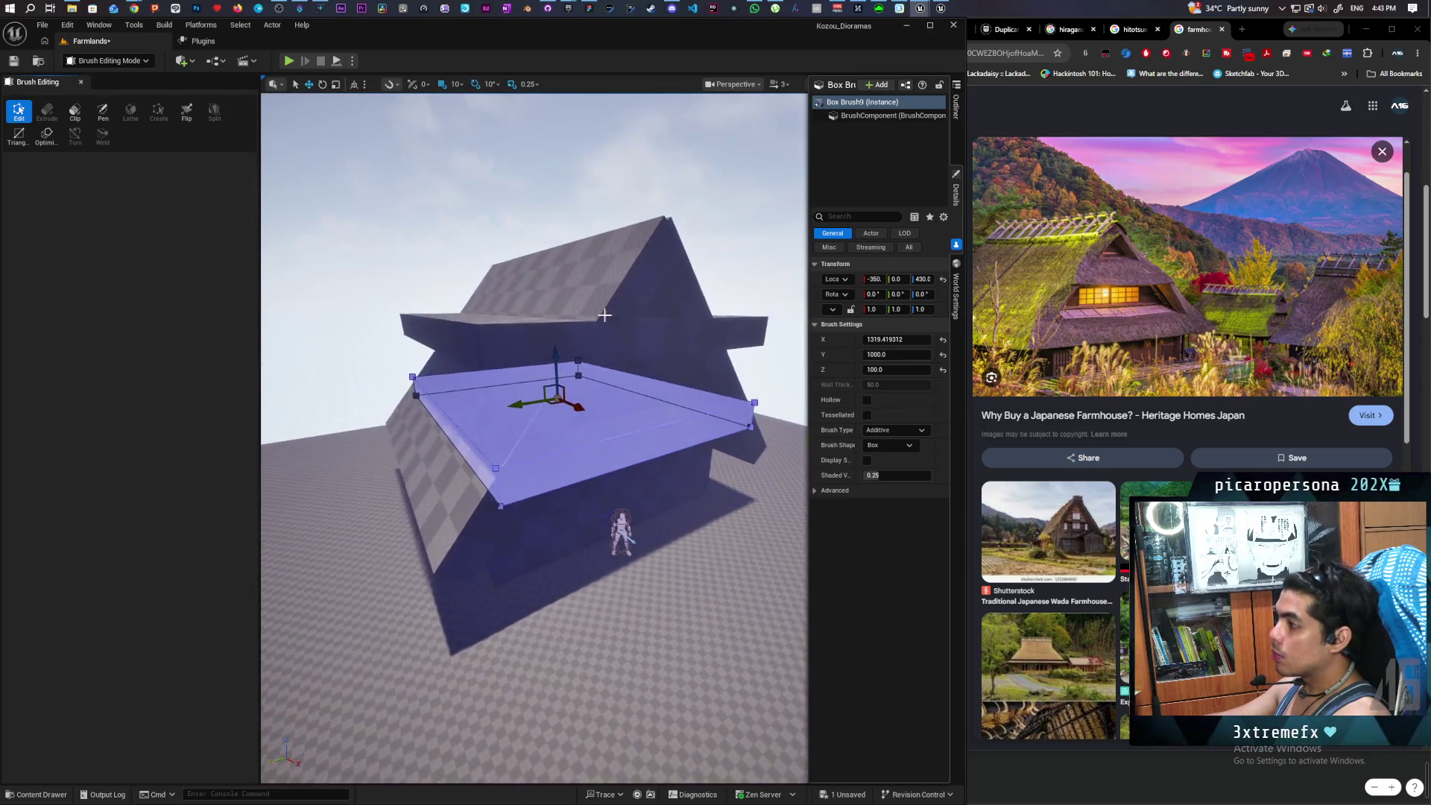
pyautogui.click(709, 365)
pyautogui.scroll(5, 709, 370)
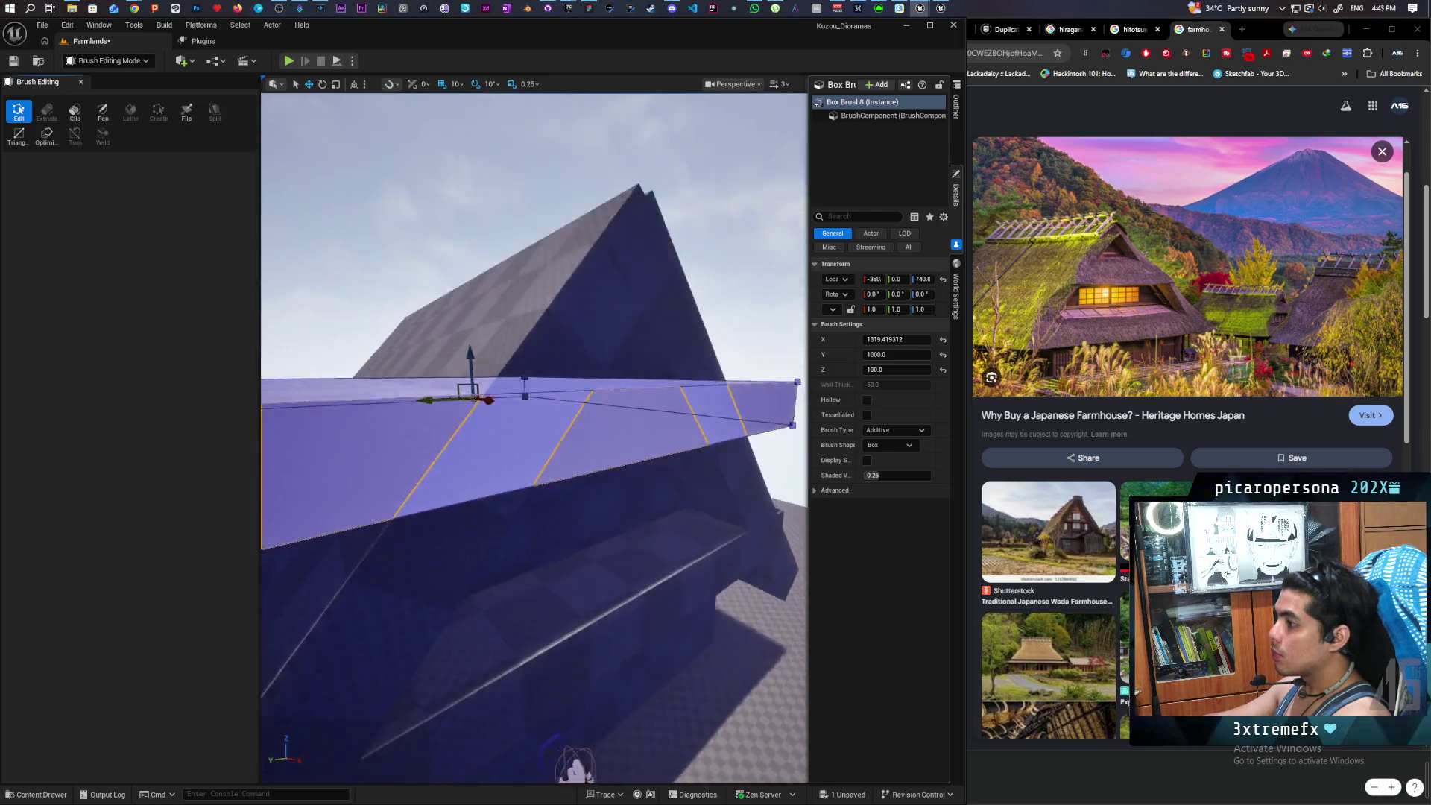
pyautogui.moveTo(534, 439); pyautogui.dragTo(533, 321)
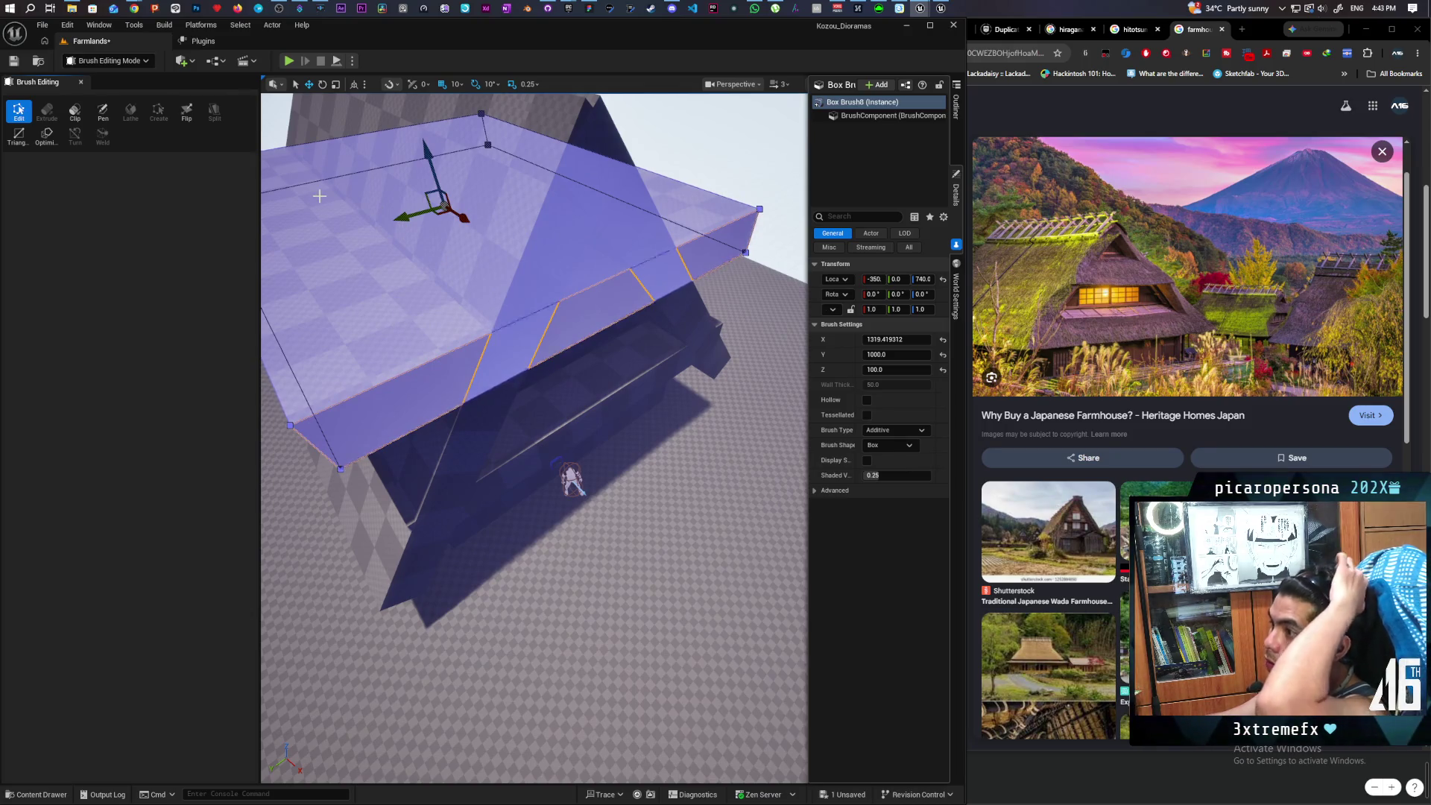
pyautogui.click(611, 277)
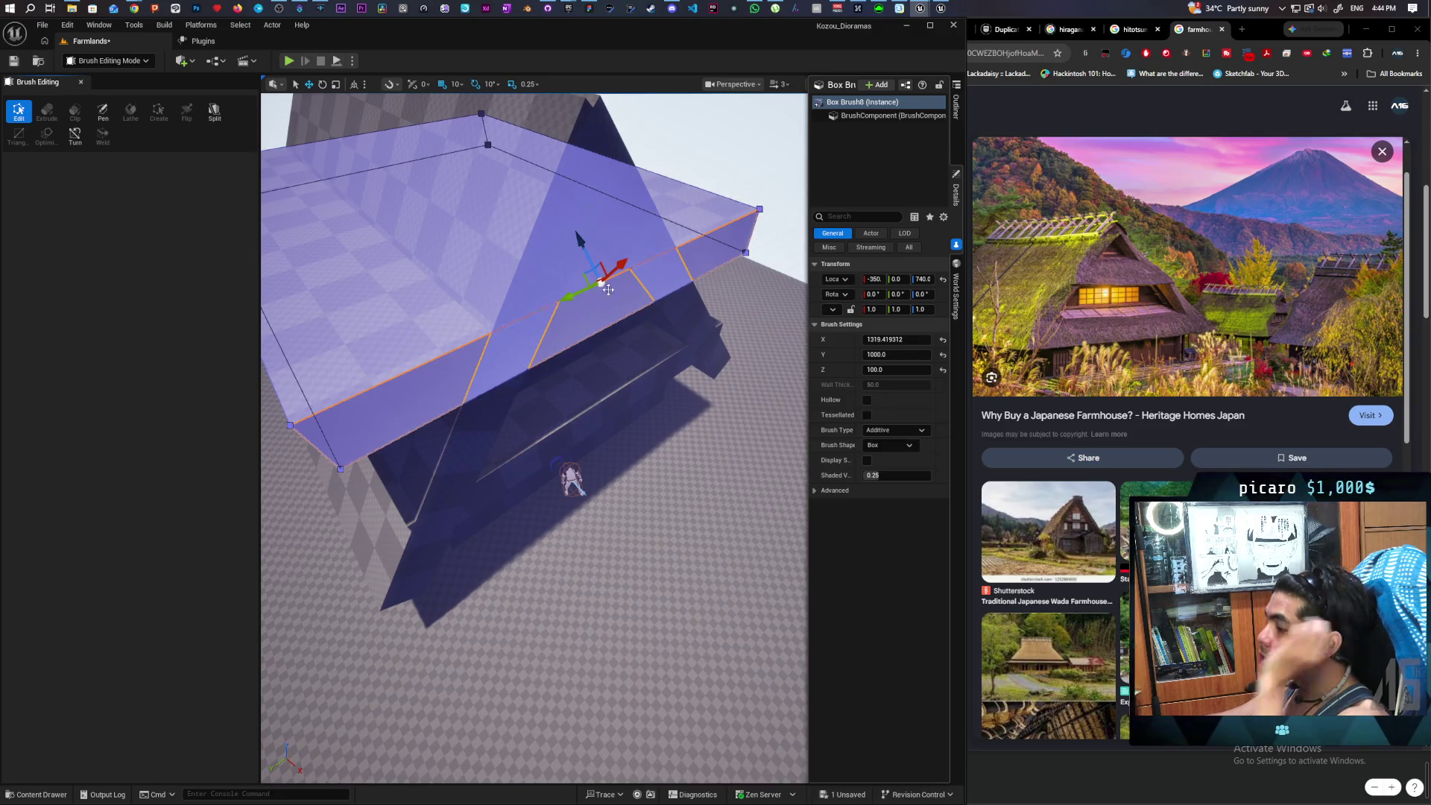
pyautogui.click(353, 88)
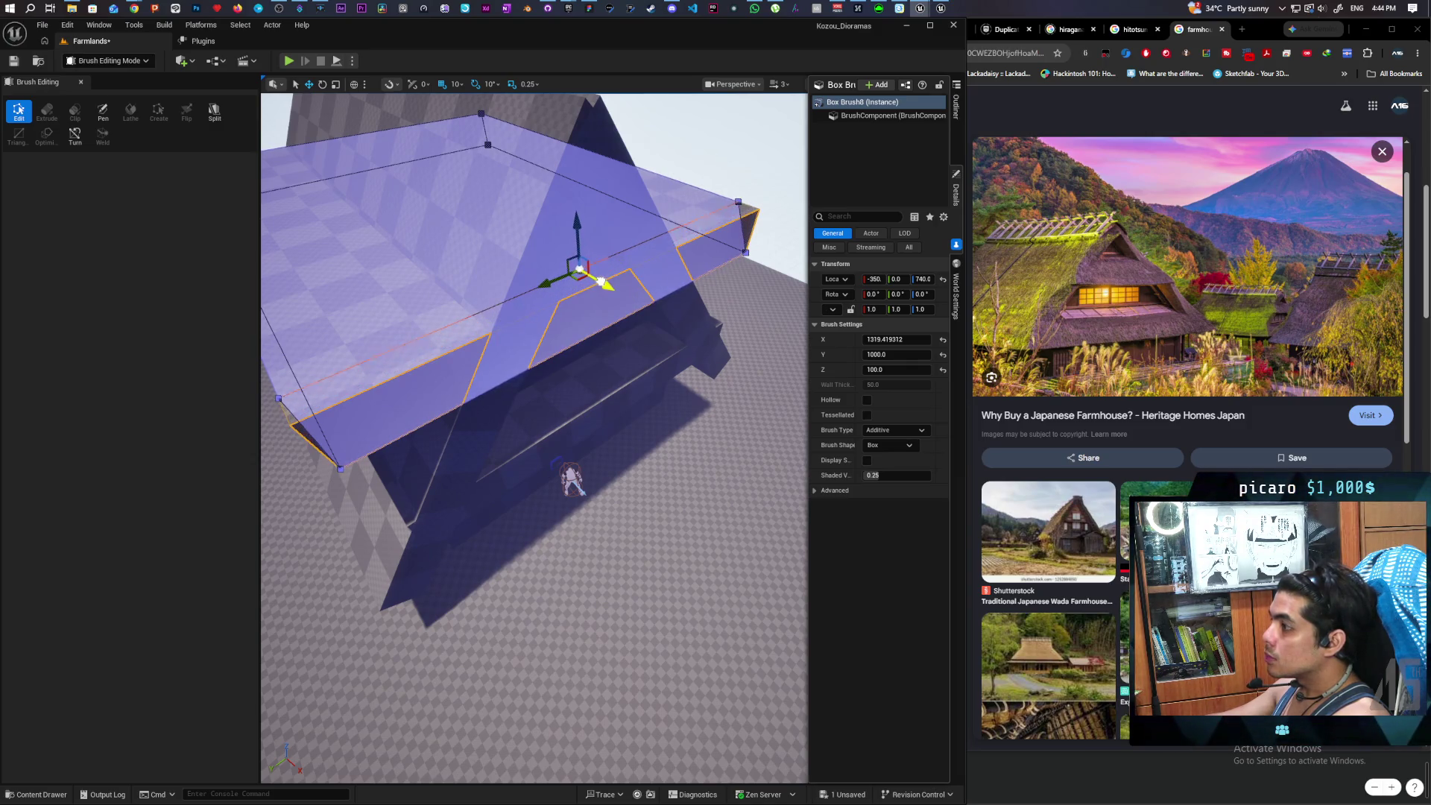
pyautogui.moveTo(598, 279); pyautogui.dragTo(596, 278)
pyautogui.moveTo(688, 325)
pyautogui.mouseDown()
pyautogui.moveTo(629, 216)
pyautogui.moveTo(623, 283)
pyautogui.moveTo(678, 302)
pyautogui.moveTo(752, 376)
pyautogui.mouseUp()
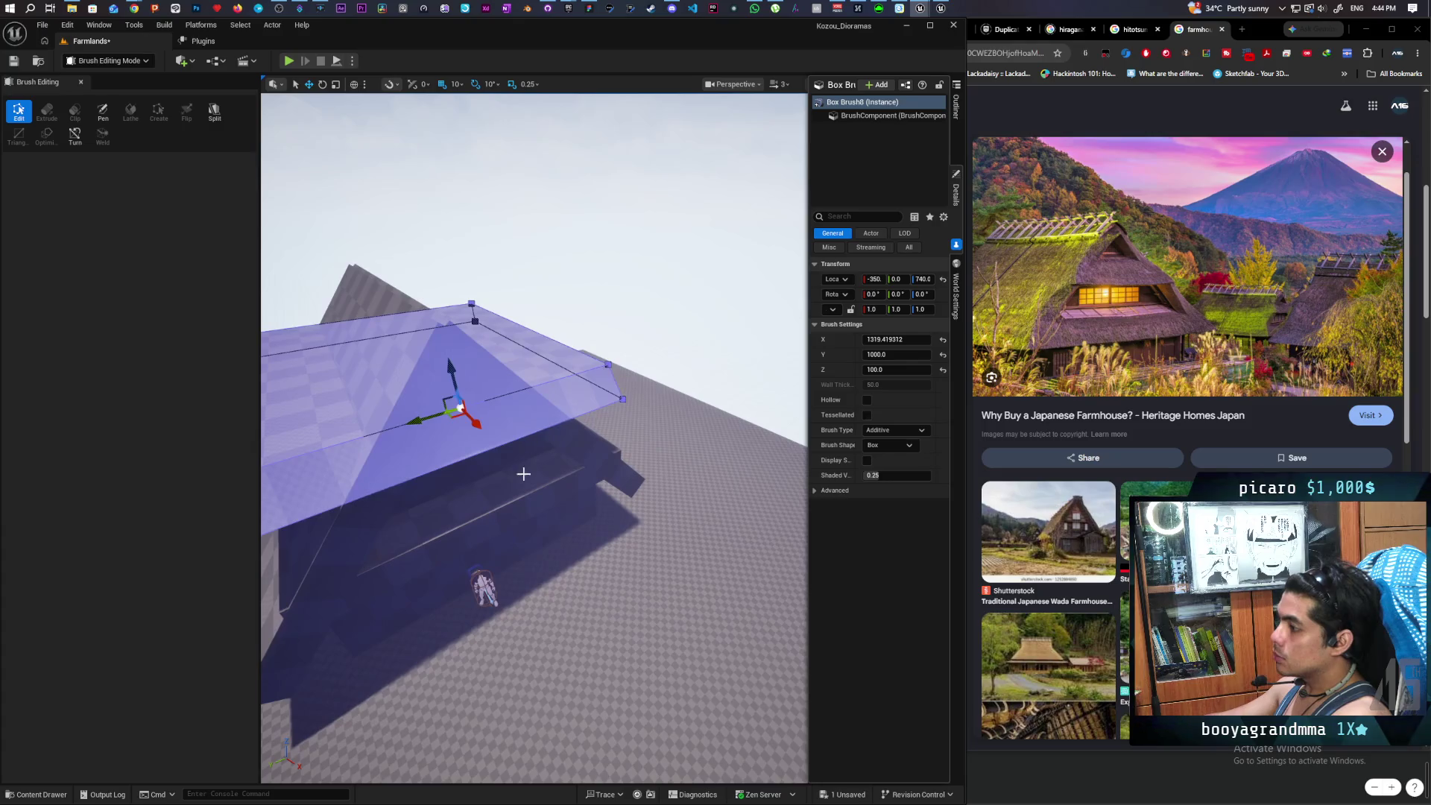
# - Reselect the upper eave brush and bring the camera in toward the roof
pyautogui.hotkey('ctrl', 'd')
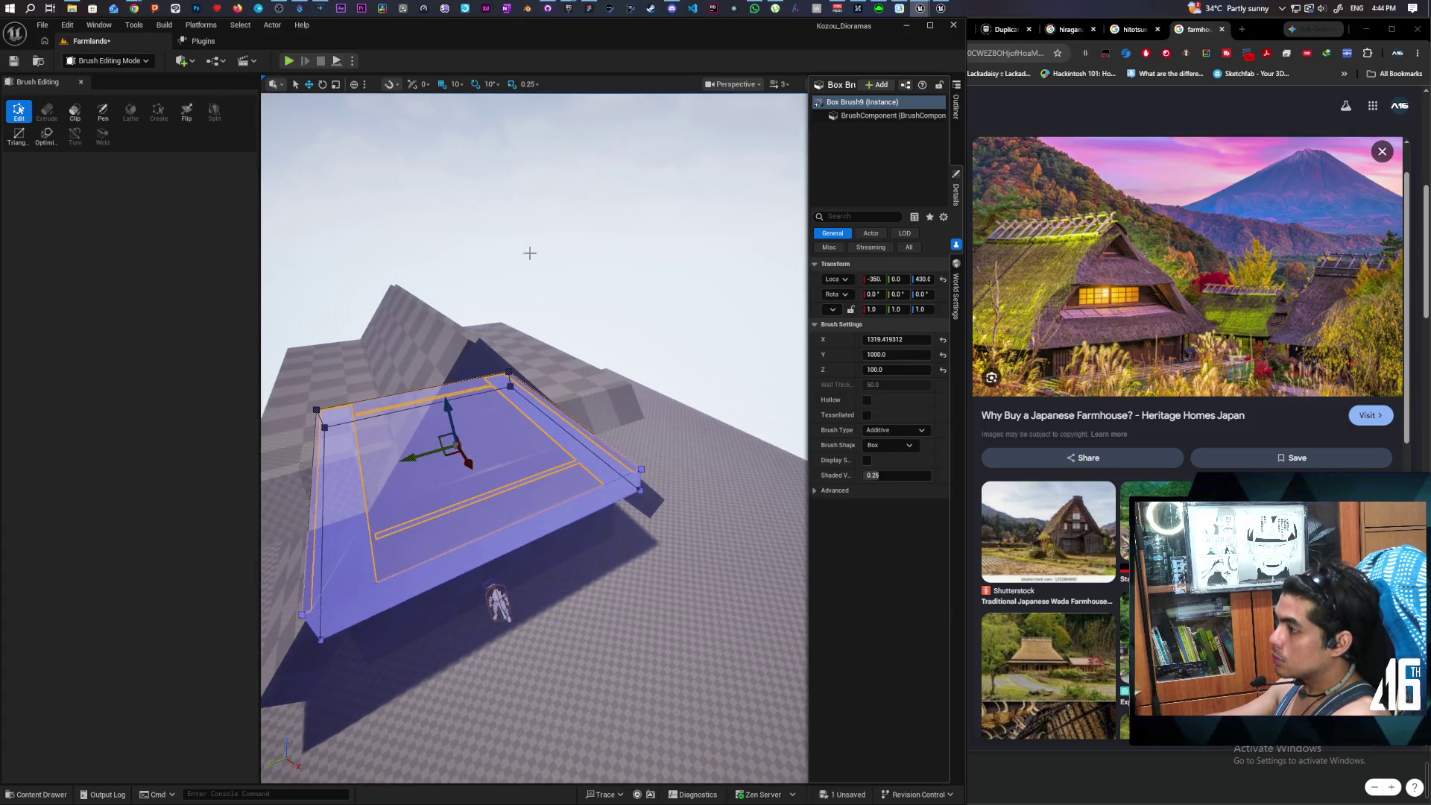
pyautogui.click(529, 253)
pyautogui.moveTo(529, 254); pyautogui.dragTo(541, 242)
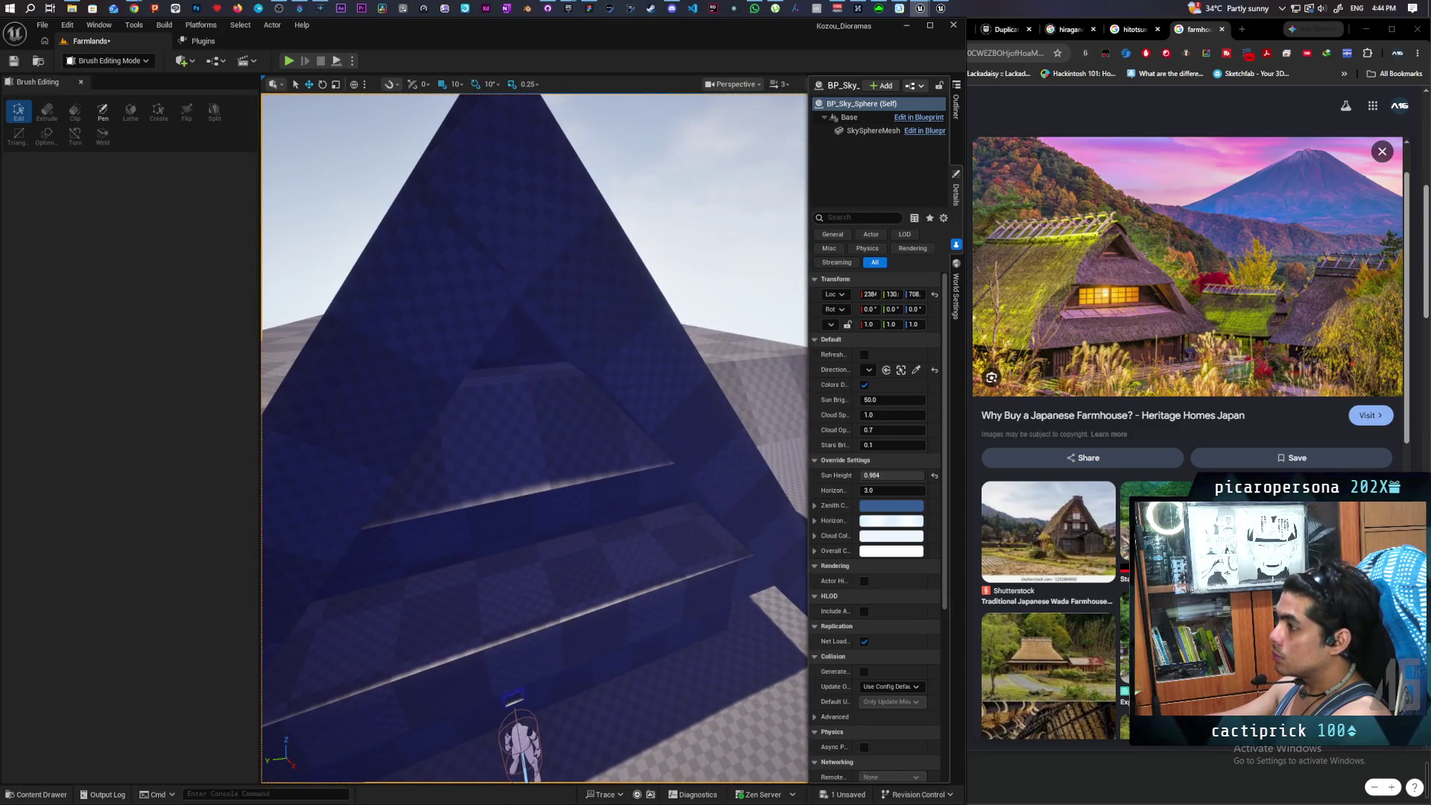
pyautogui.click(537, 383)
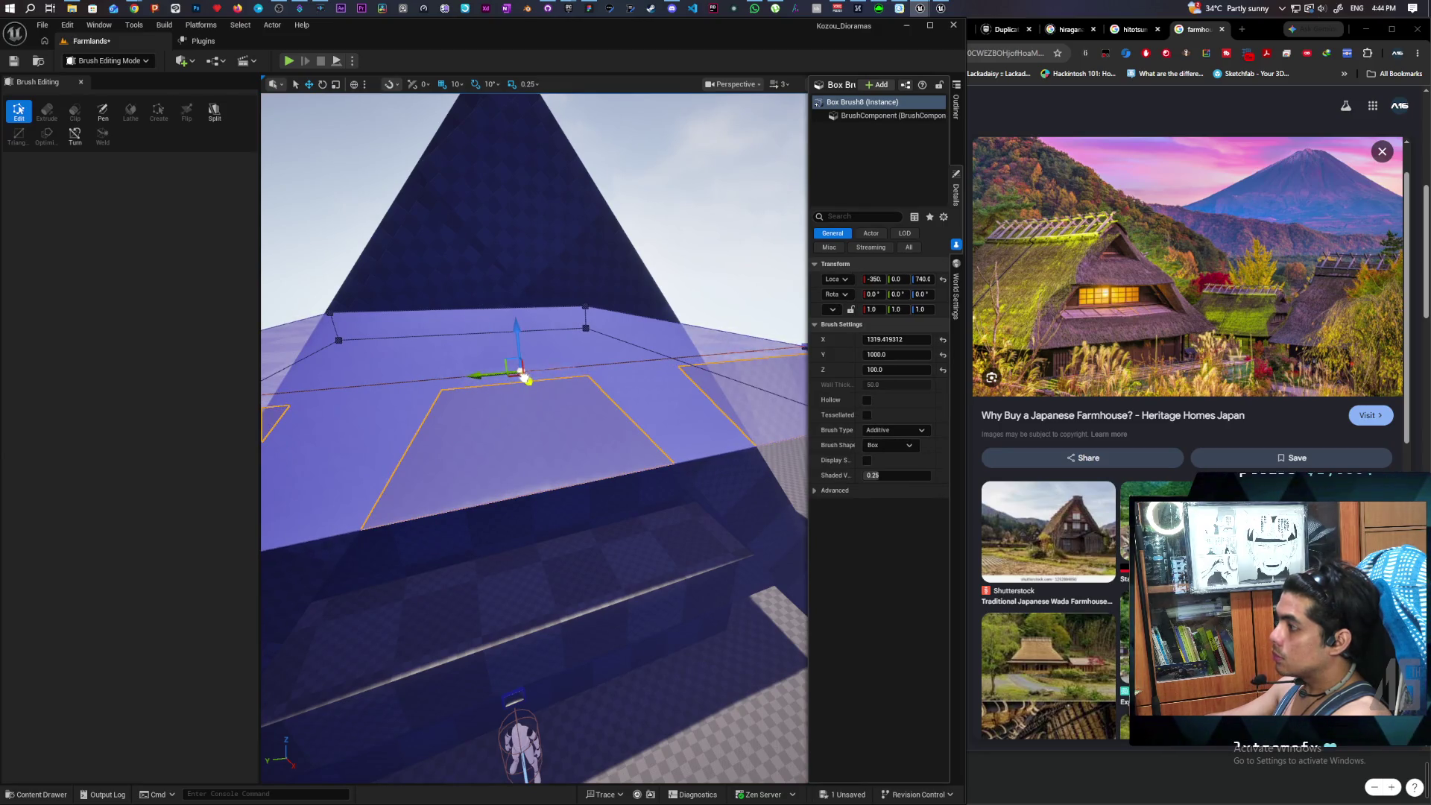
pyautogui.moveTo(526, 380); pyautogui.dragTo(614, 468)
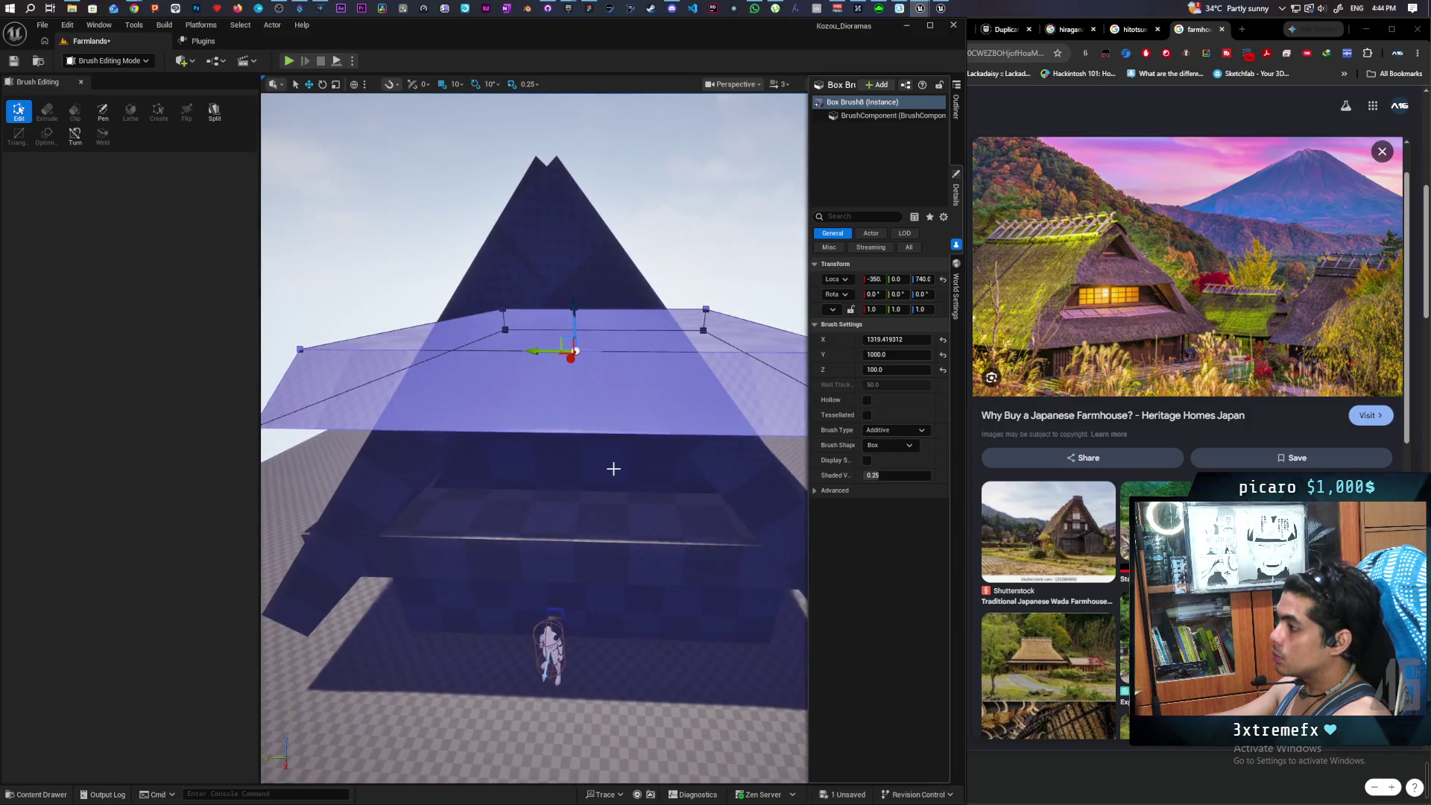
pyautogui.click(710, 275)
pyautogui.moveTo(710, 275)
pyautogui.mouseDown()
pyautogui.moveTo(701, 202)
pyautogui.moveTo(693, 260)
pyautogui.moveTo(648, 306)
pyautogui.moveTo(428, 456)
pyautogui.mouseUp()
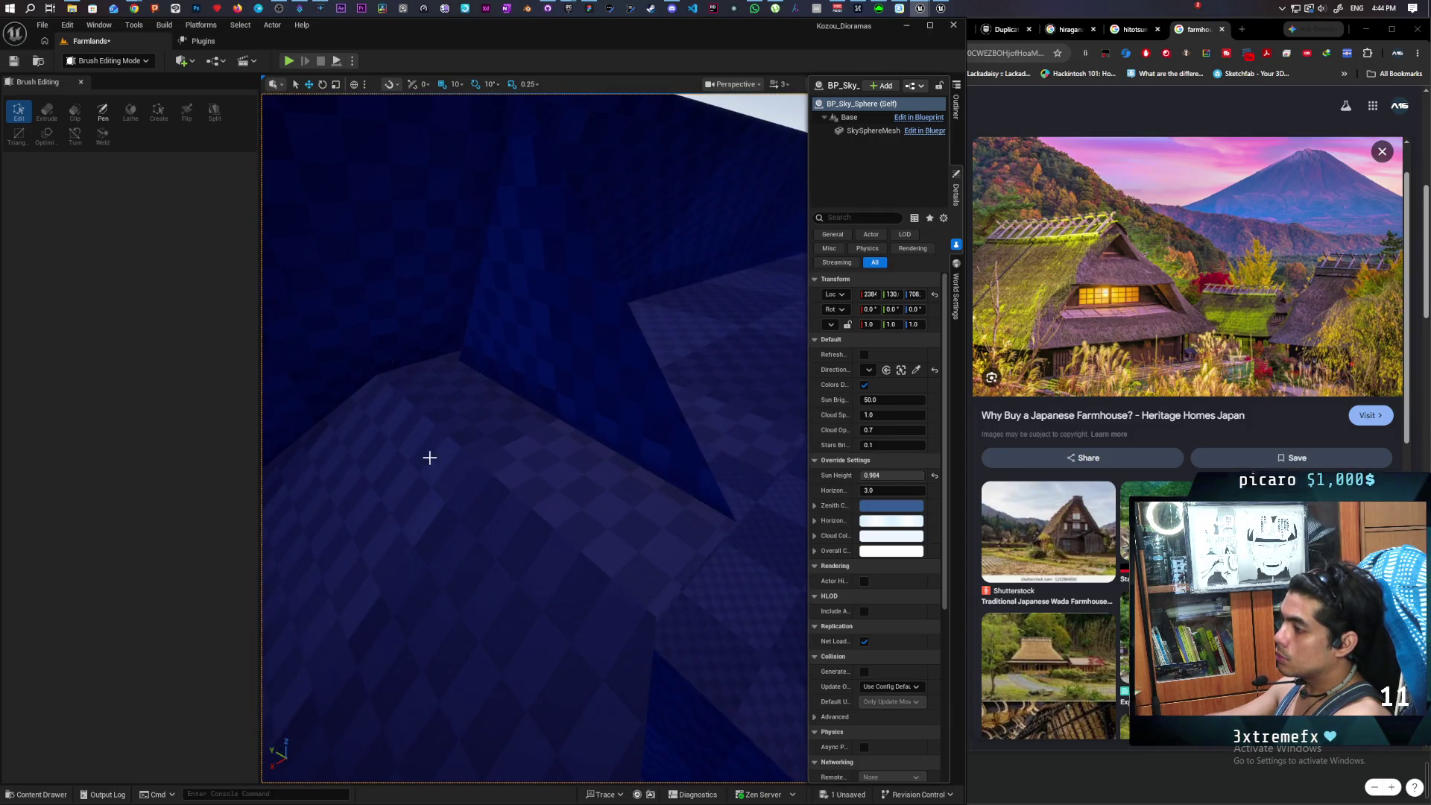
# - Shift the eave face outward along the Y axis toward the roof slope, then clear the selection
pyautogui.click(388, 485)
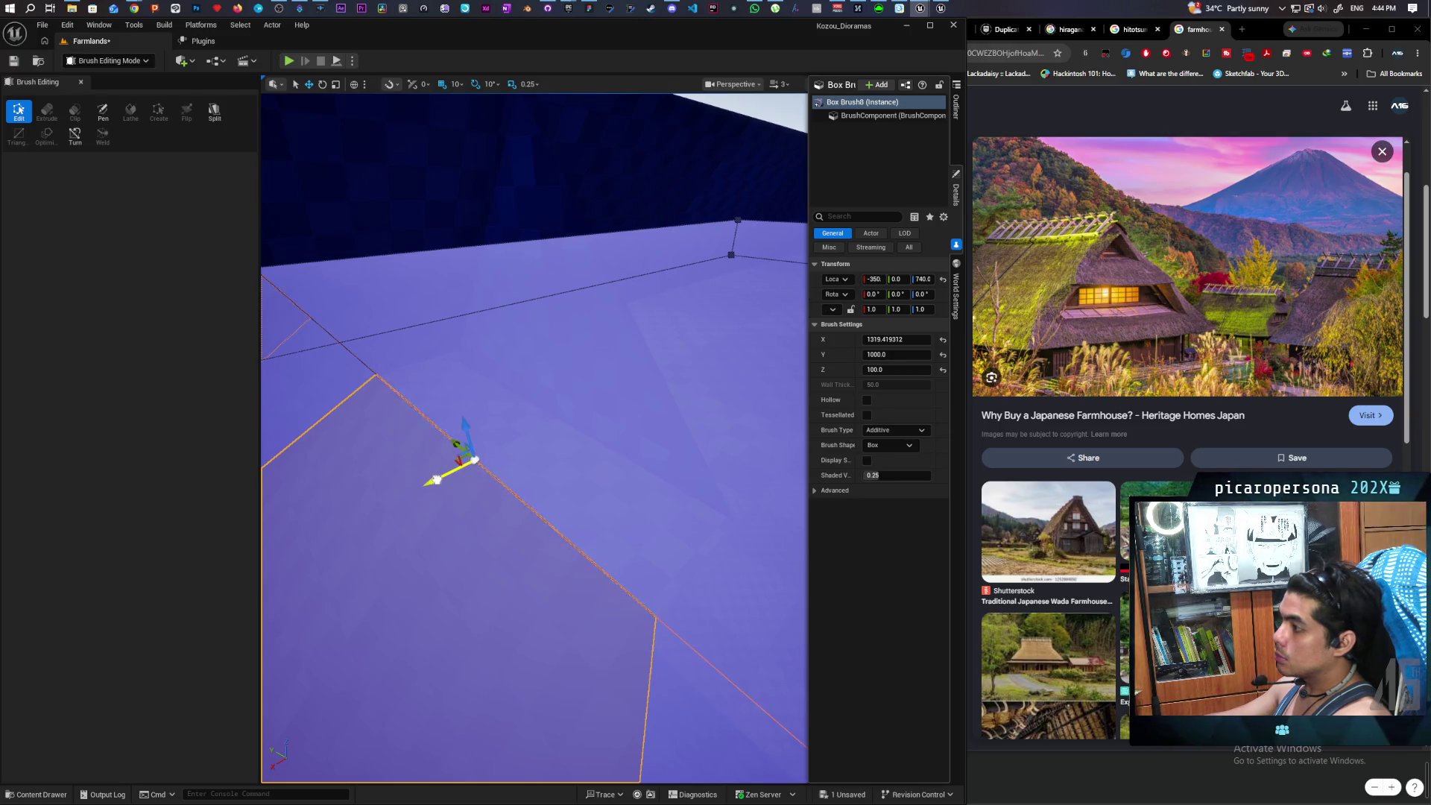
pyautogui.moveTo(437, 479); pyautogui.dragTo(488, 462)
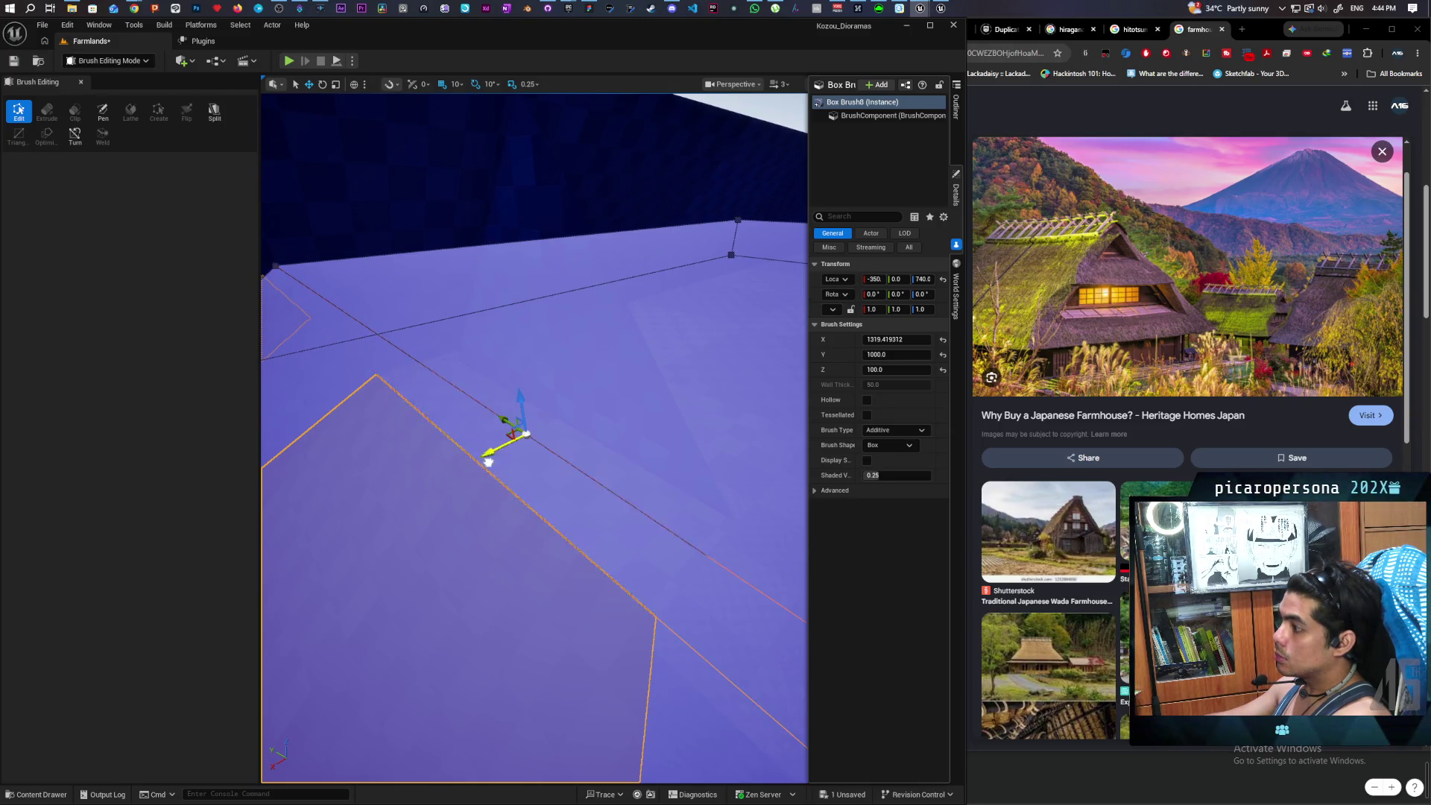
pyautogui.click(541, 441)
pyautogui.scroll(-5, 548, 423)
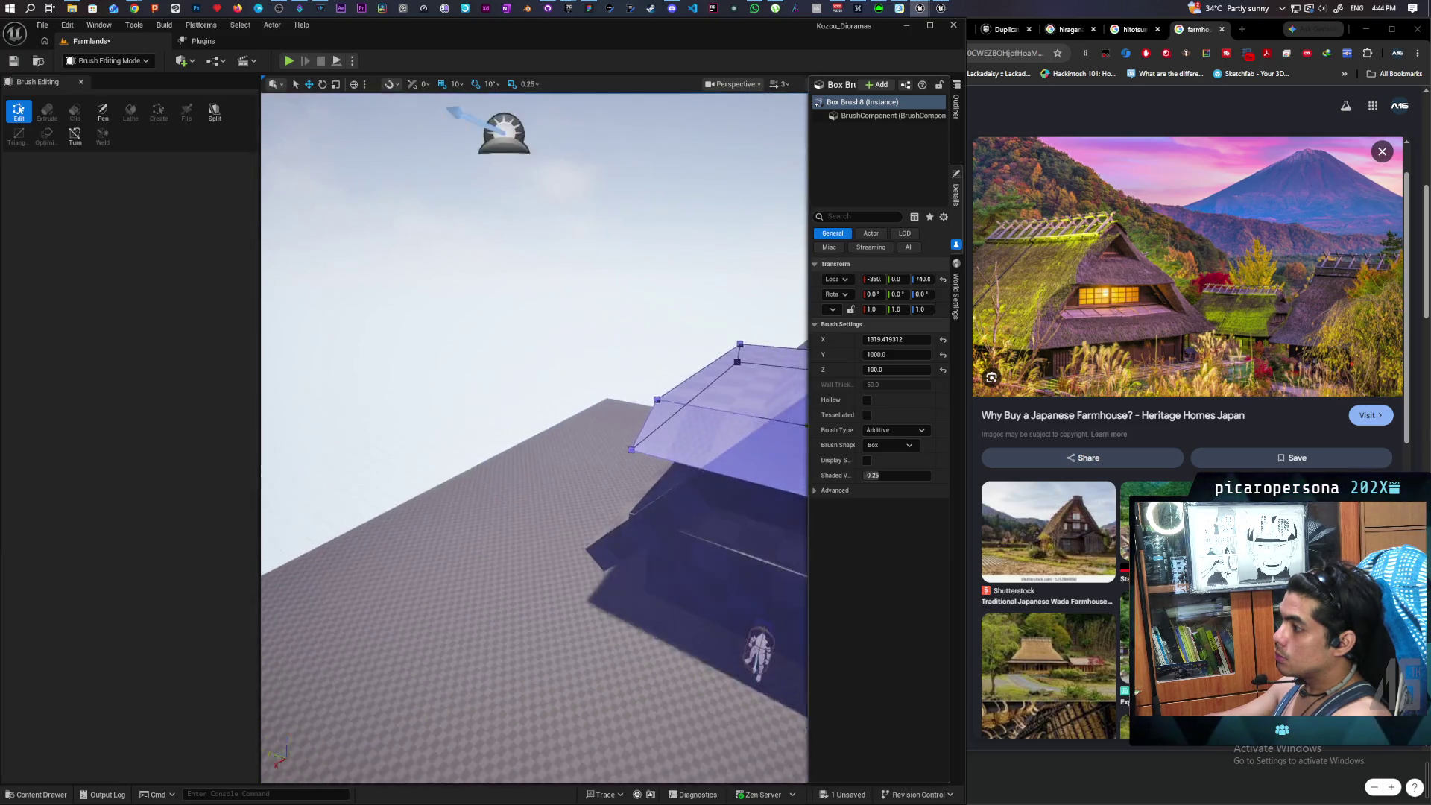
pyautogui.click(728, 288)
pyautogui.moveTo(533, 438)
pyautogui.mouseDown()
pyautogui.moveTo(534, 462)
pyautogui.moveTo(566, 418)
pyautogui.mouseUp()
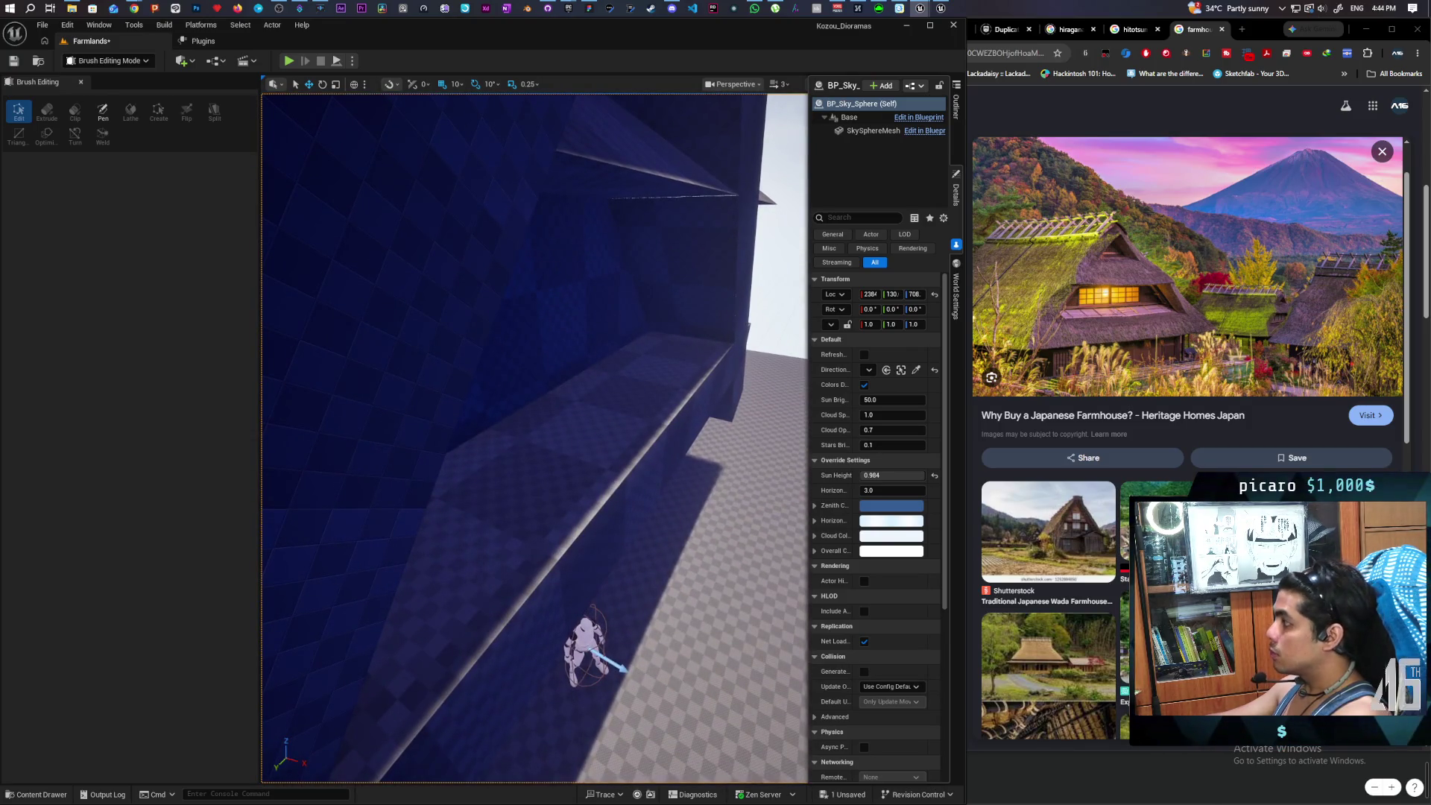
# - Move Box Brush8's left and right side edges inward so the top narrows to the roof slope
pyautogui.moveTo(533, 438)
pyautogui.mouseDown()
pyautogui.moveTo(492, 441)
pyautogui.moveTo(491, 459)
pyautogui.moveTo(383, 378)
pyautogui.moveTo(541, 352)
pyautogui.mouseUp()
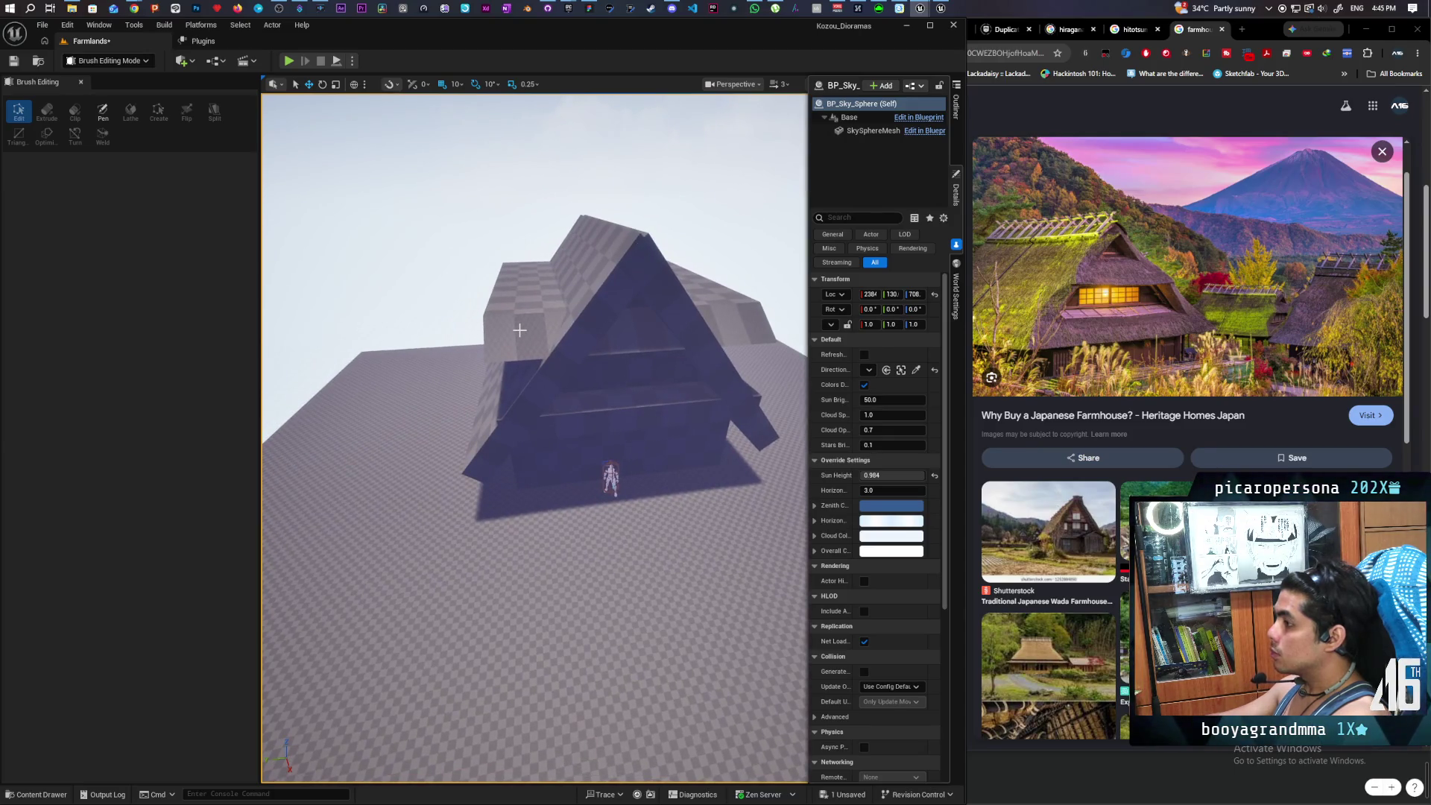
pyautogui.click(522, 331)
pyautogui.click(492, 292)
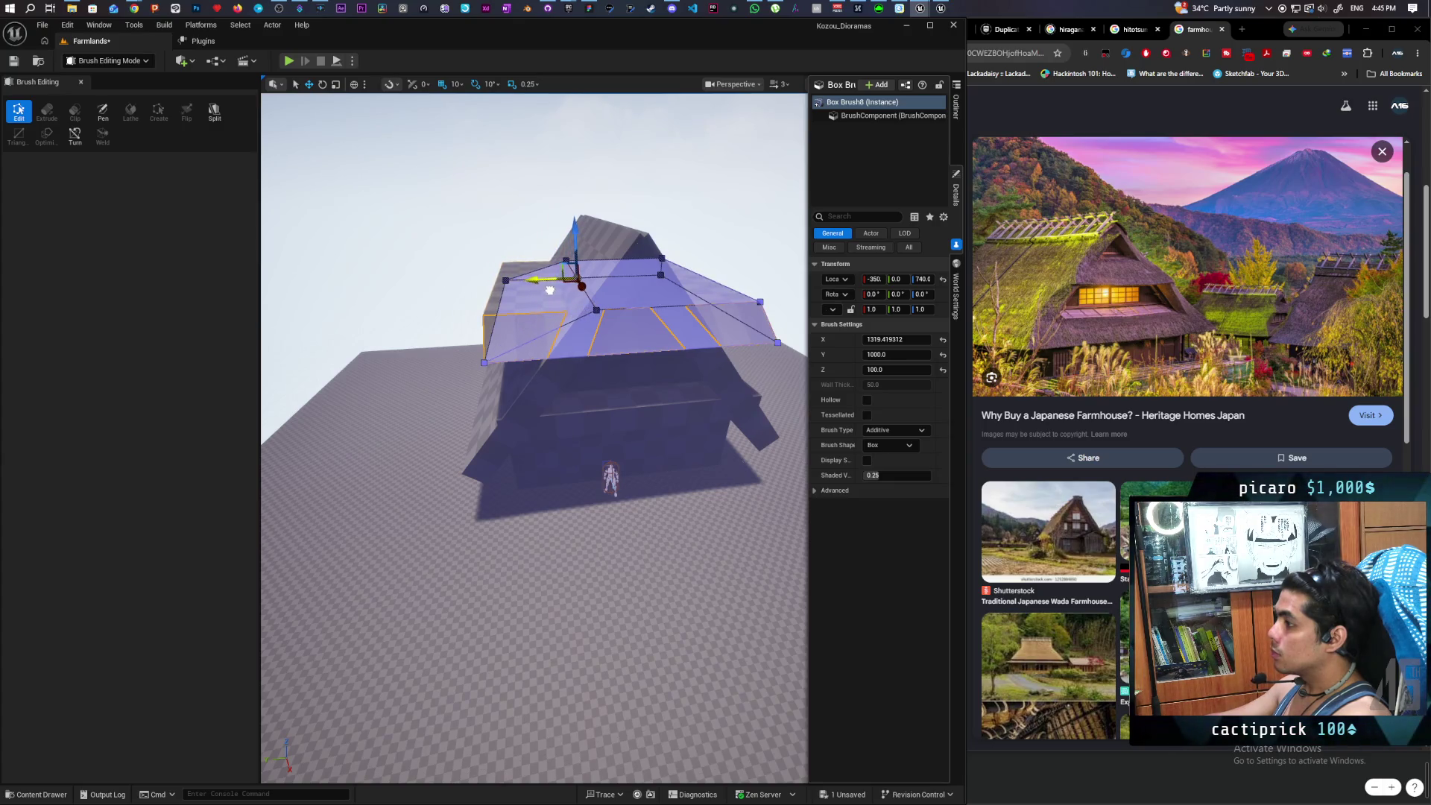
pyautogui.click(488, 340)
pyautogui.moveTo(470, 311)
pyautogui.mouseDown()
pyautogui.moveTo(526, 312)
pyautogui.moveTo(665, 354)
pyautogui.moveTo(572, 313)
pyautogui.mouseUp()
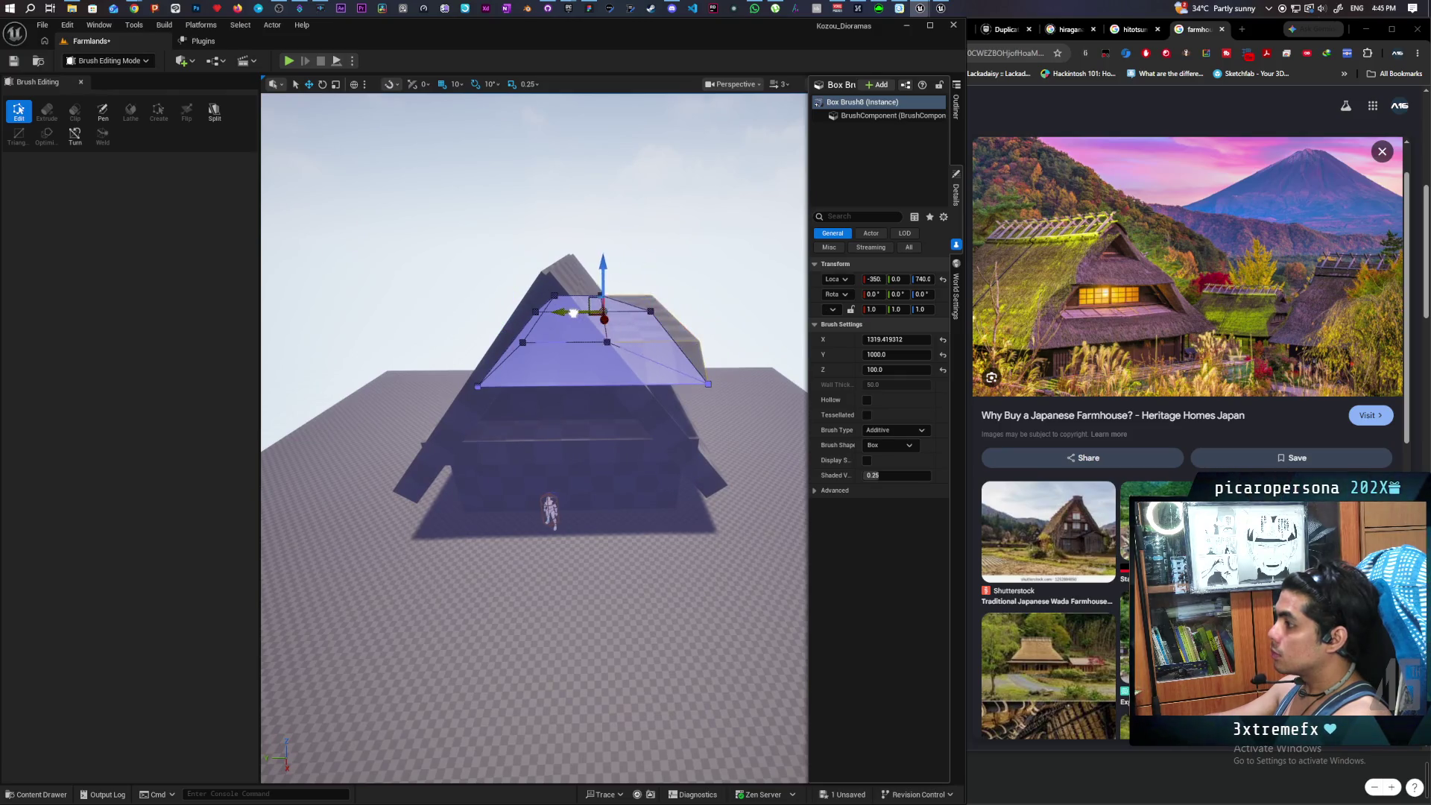
pyautogui.click(676, 350)
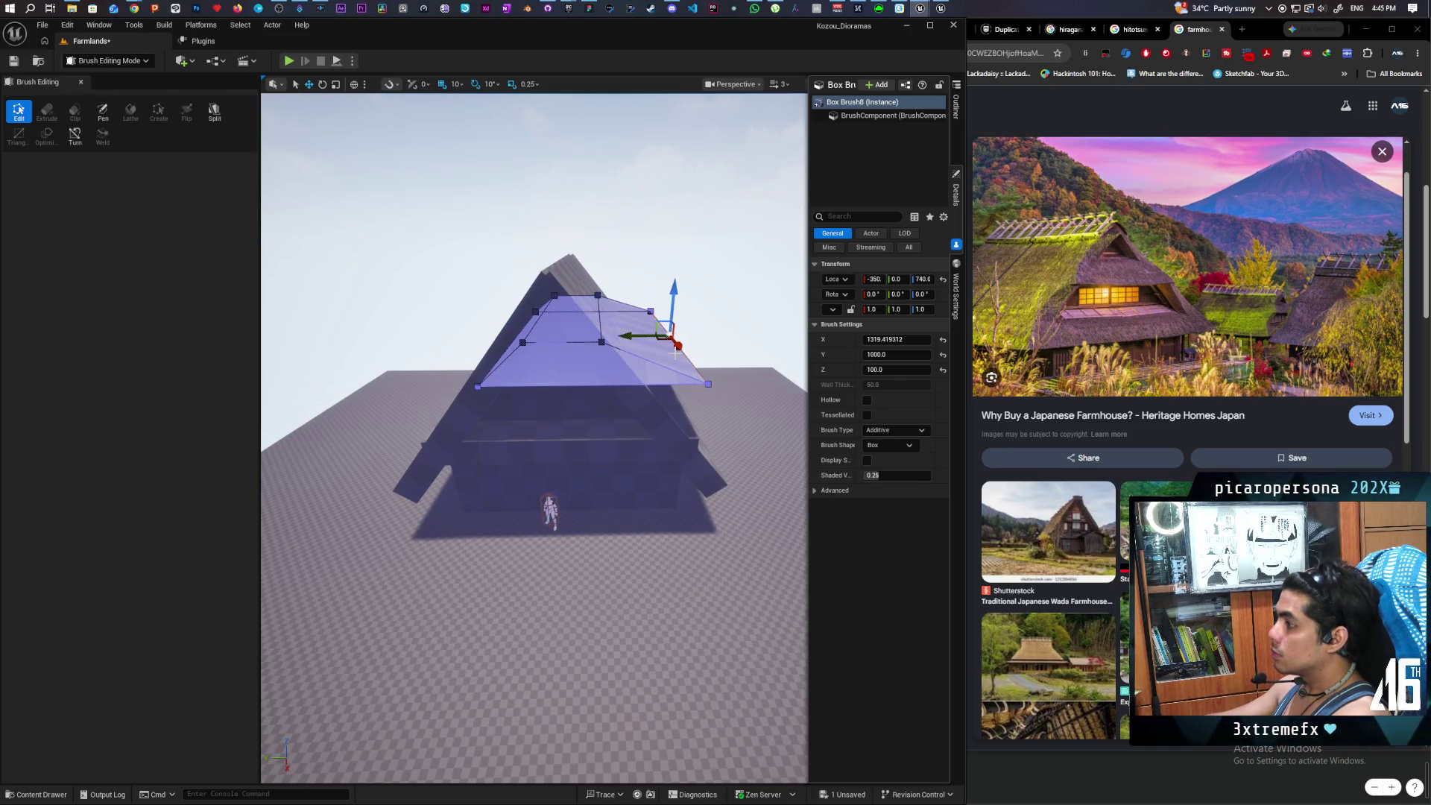
pyautogui.moveTo(651, 337); pyautogui.dragTo(601, 341)
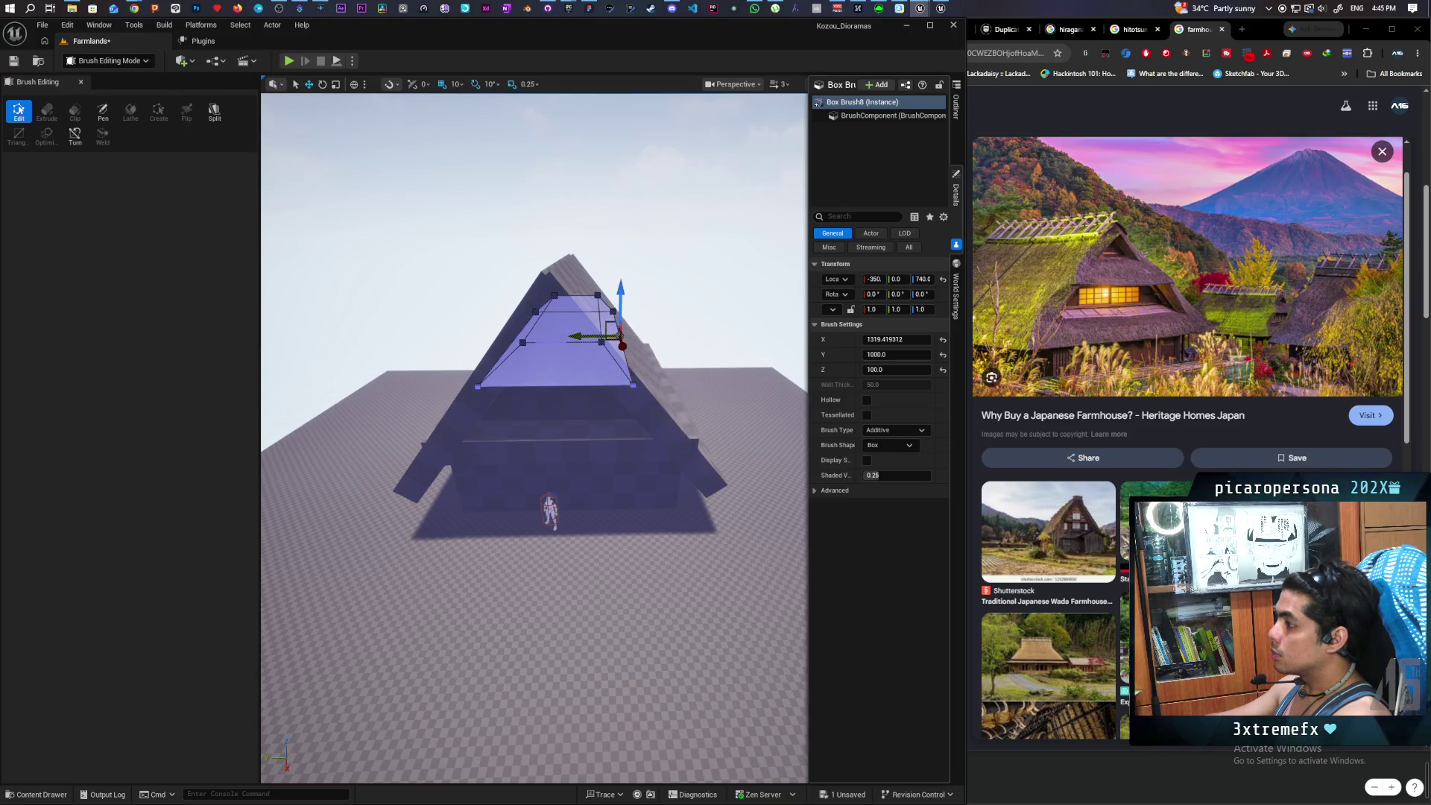
pyautogui.scroll(5, 600, 340)
pyautogui.moveTo(601, 340); pyautogui.dragTo(578, 377)
# - Alt-drag a copy of the eave down to a lower tier at Z 430
pyautogui.moveTo(609, 179); pyautogui.dragTo(654, 360)
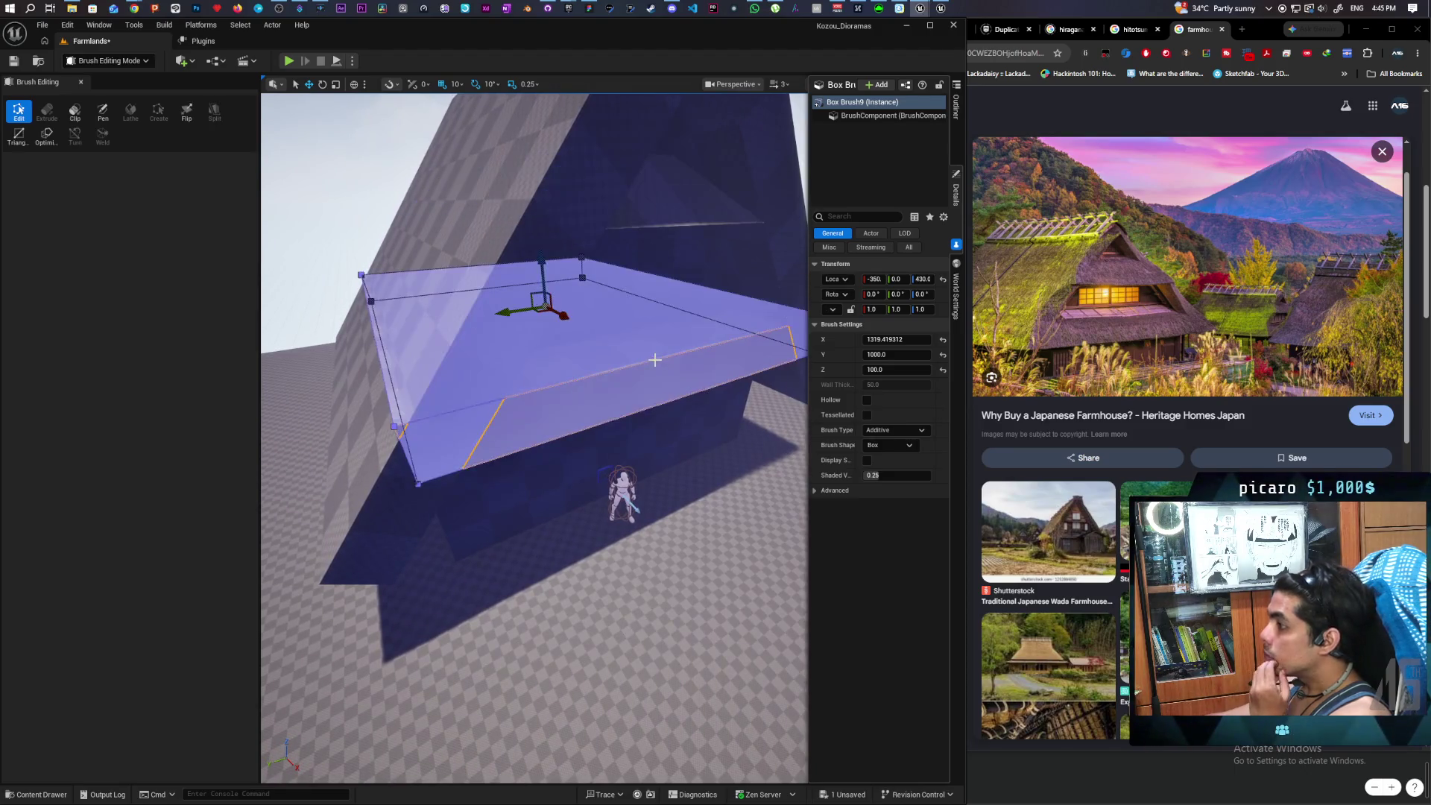
pyautogui.click(656, 361)
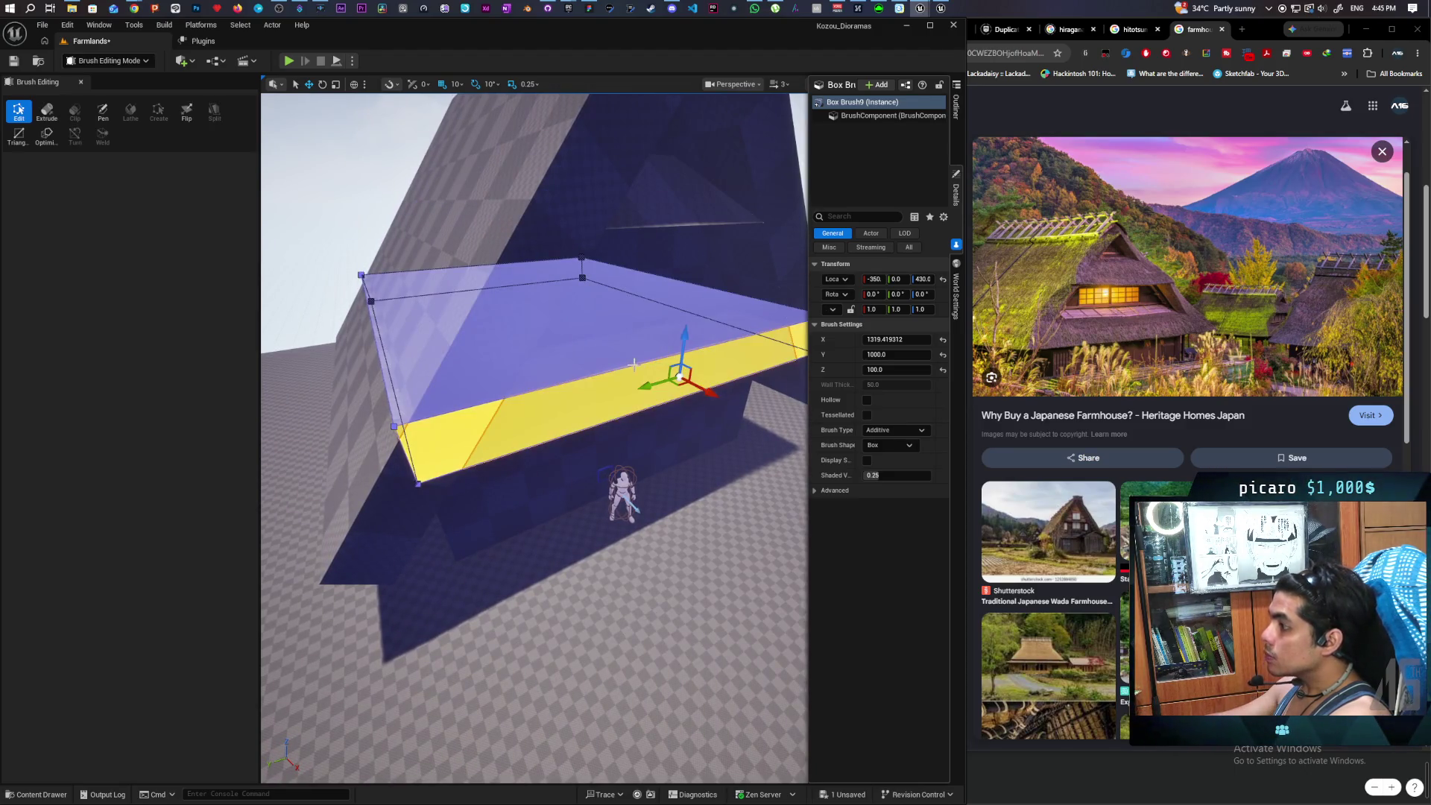
pyautogui.click(635, 363)
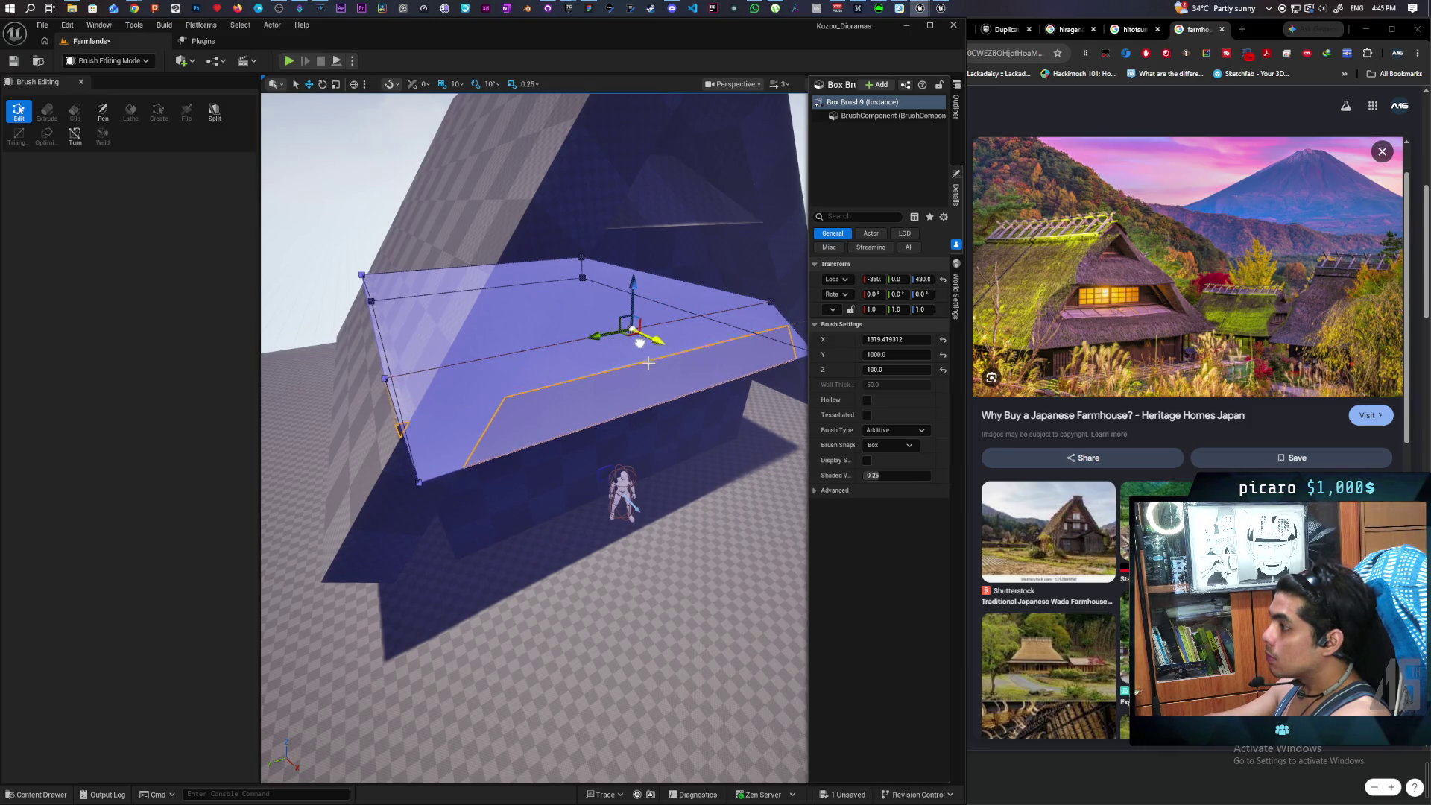
pyautogui.press('Escape')
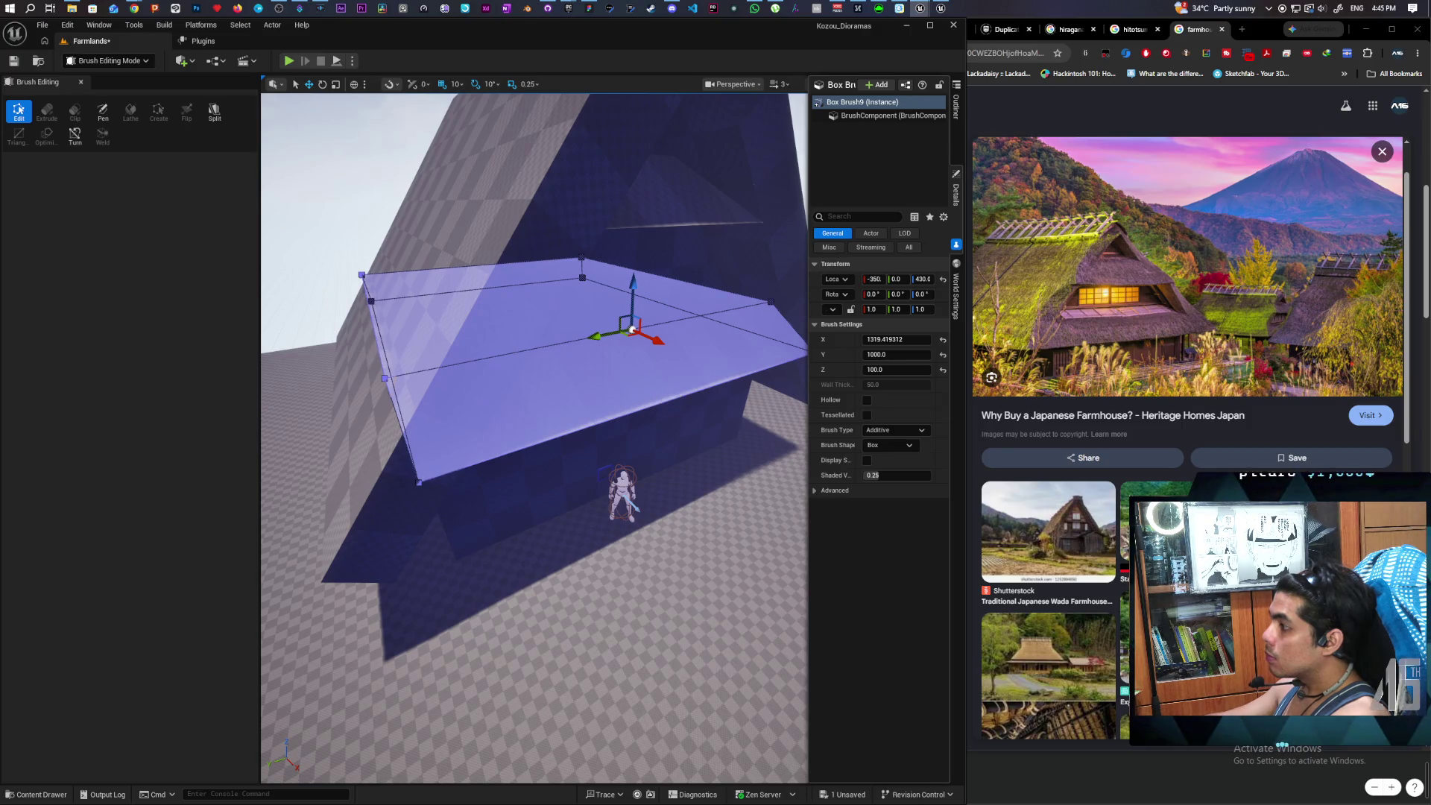
pyautogui.click(672, 406)
pyautogui.moveTo(613, 423); pyautogui.dragTo(707, 423)
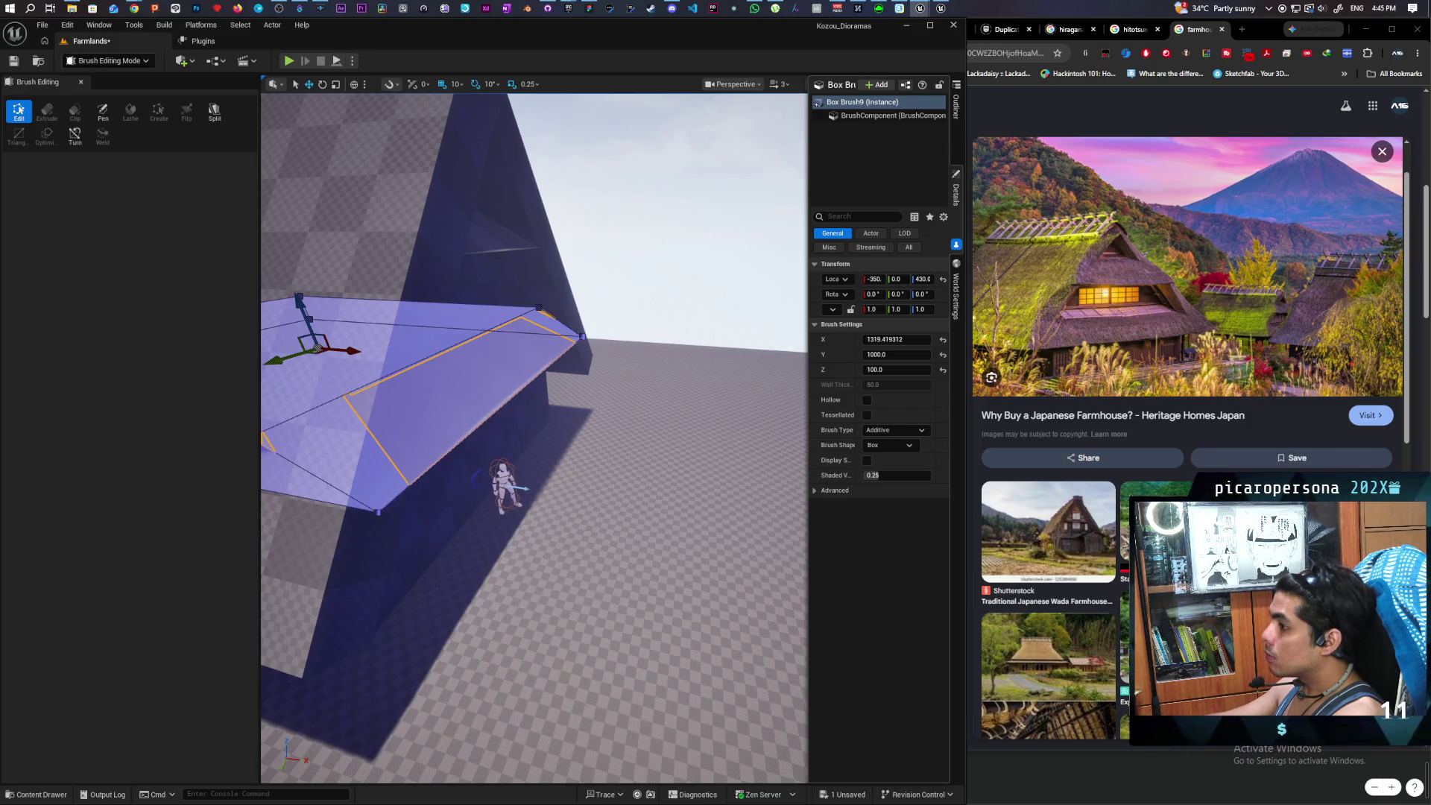
pyautogui.moveTo(708, 422)
pyautogui.mouseDown()
pyautogui.moveTo(665, 422)
pyautogui.moveTo(665, 403)
pyautogui.moveTo(659, 422)
pyautogui.mouseUp()
# - Lower the bottom face of the lower eave, Box Brush9
pyautogui.click(775, 187)
pyautogui.moveTo(774, 186)
pyautogui.mouseDown()
pyautogui.moveTo(708, 201)
pyautogui.moveTo(745, 202)
pyautogui.moveTo(712, 202)
pyautogui.moveTo(671, 374)
pyautogui.mouseUp()
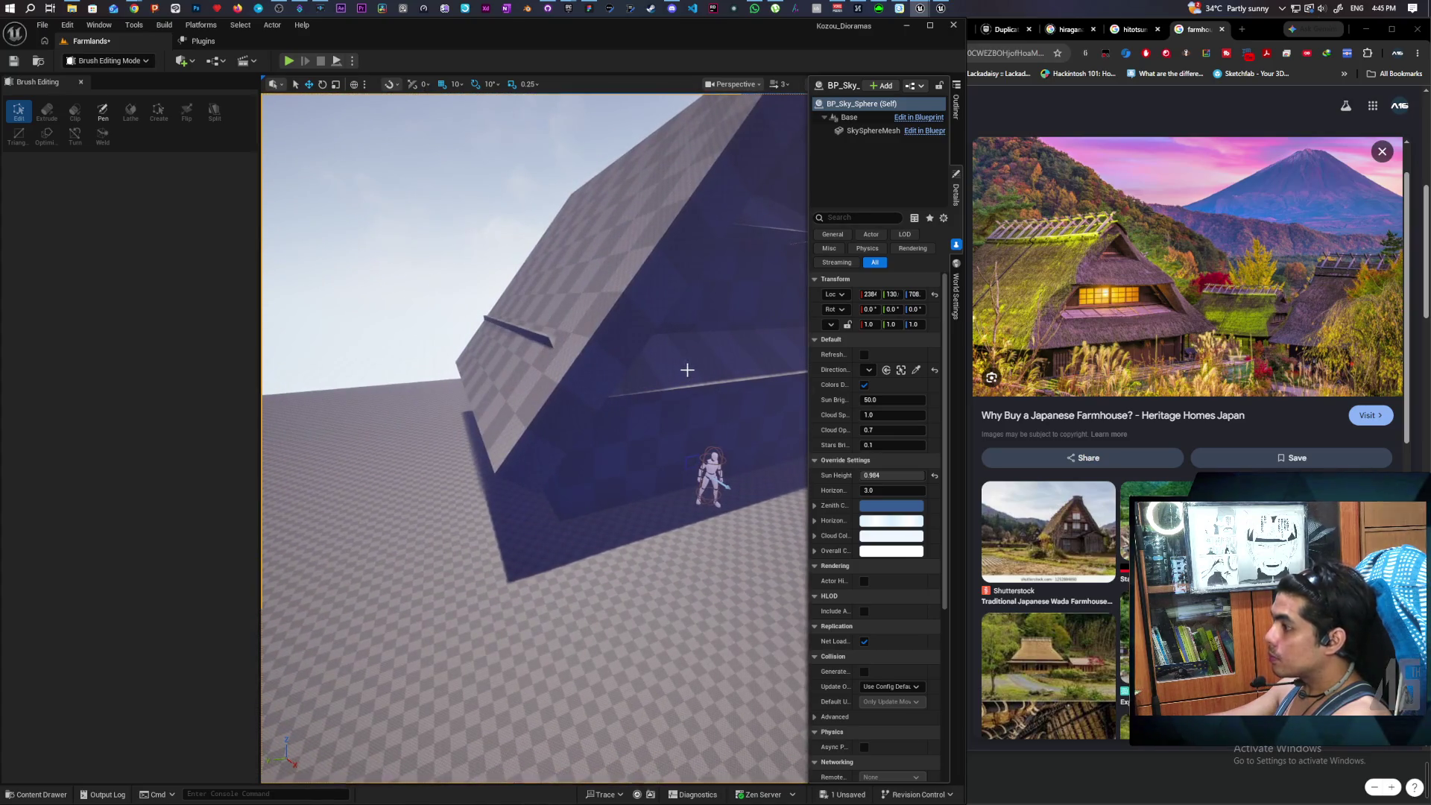
pyautogui.click(687, 369)
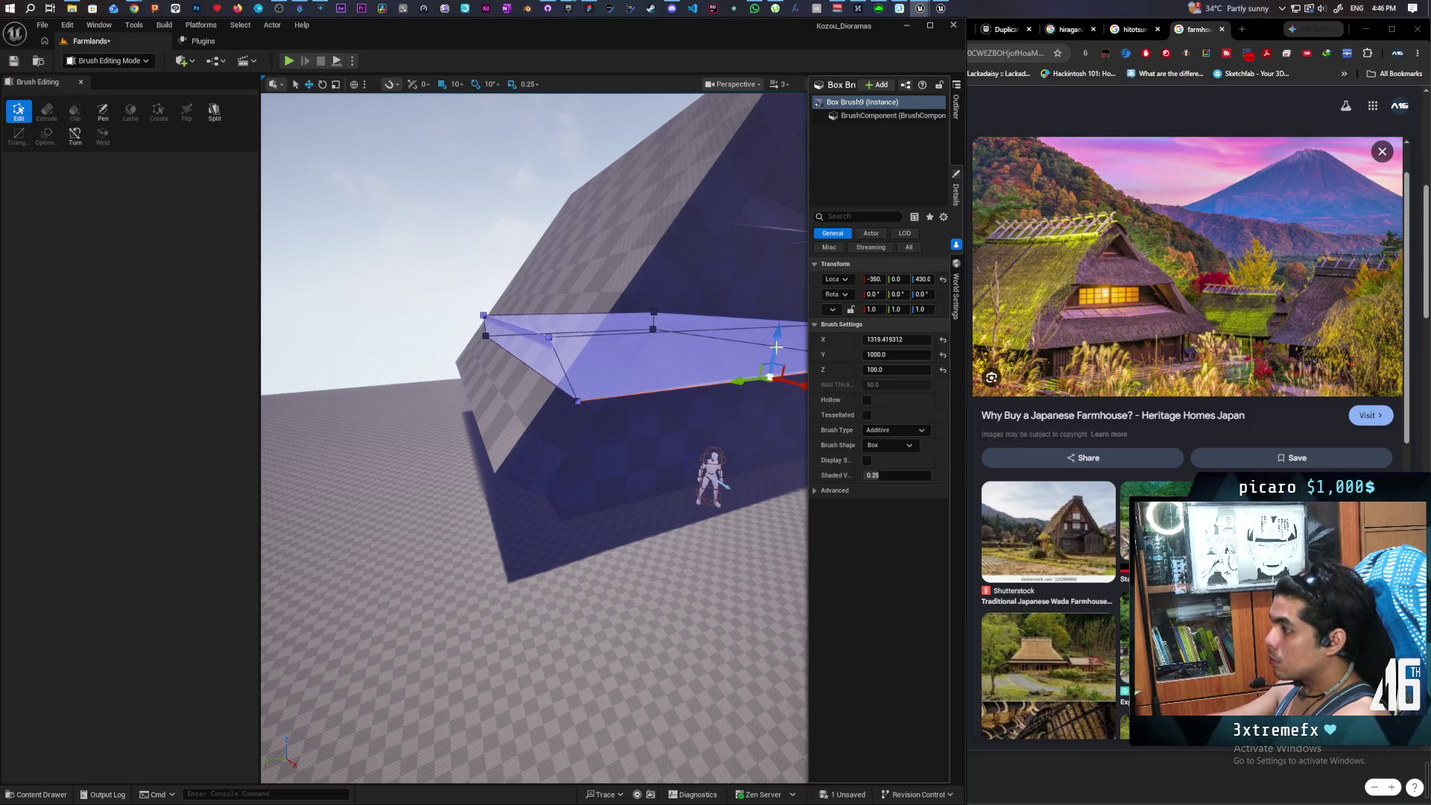
pyautogui.scroll(-2, 776, 346)
pyautogui.moveTo(767, 331); pyautogui.dragTo(760, 369)
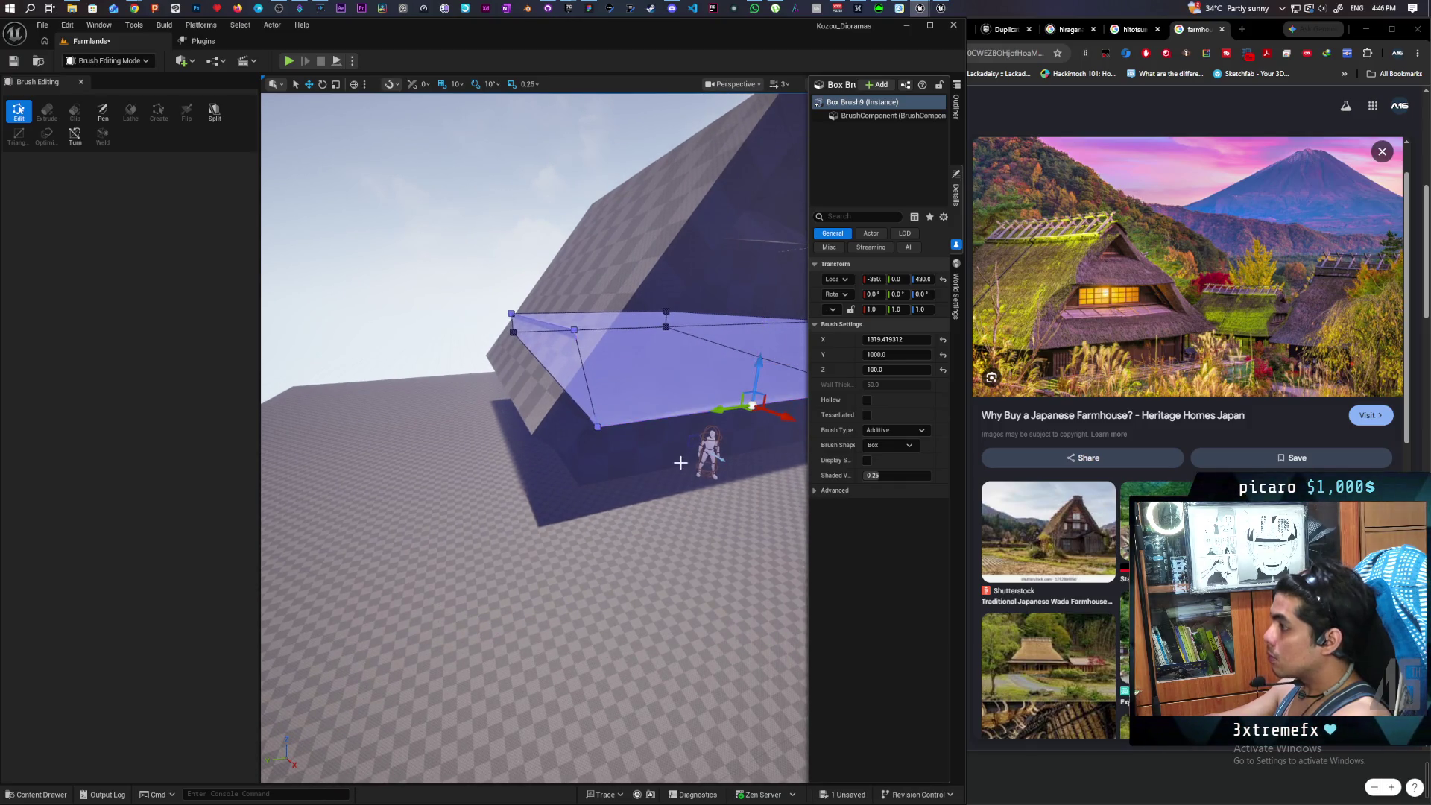
# - Move the lower eave's left corner outward to match the roof, giving slanted sides
pyautogui.click(745, 310)
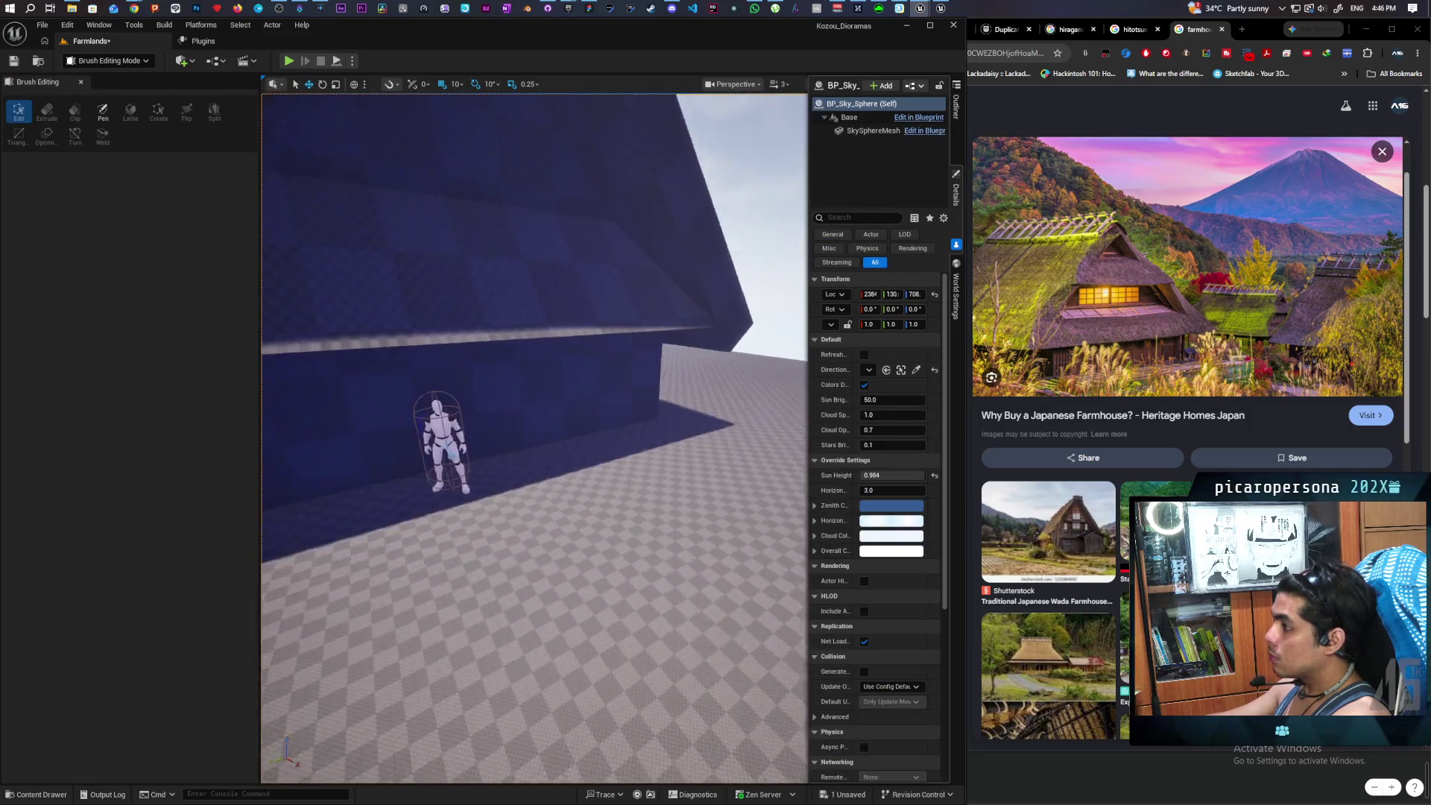
pyautogui.moveTo(744, 310)
pyautogui.mouseDown()
pyautogui.moveTo(744, 387)
pyautogui.moveTo(775, 387)
pyautogui.moveTo(775, 298)
pyautogui.moveTo(487, 370)
pyautogui.mouseUp()
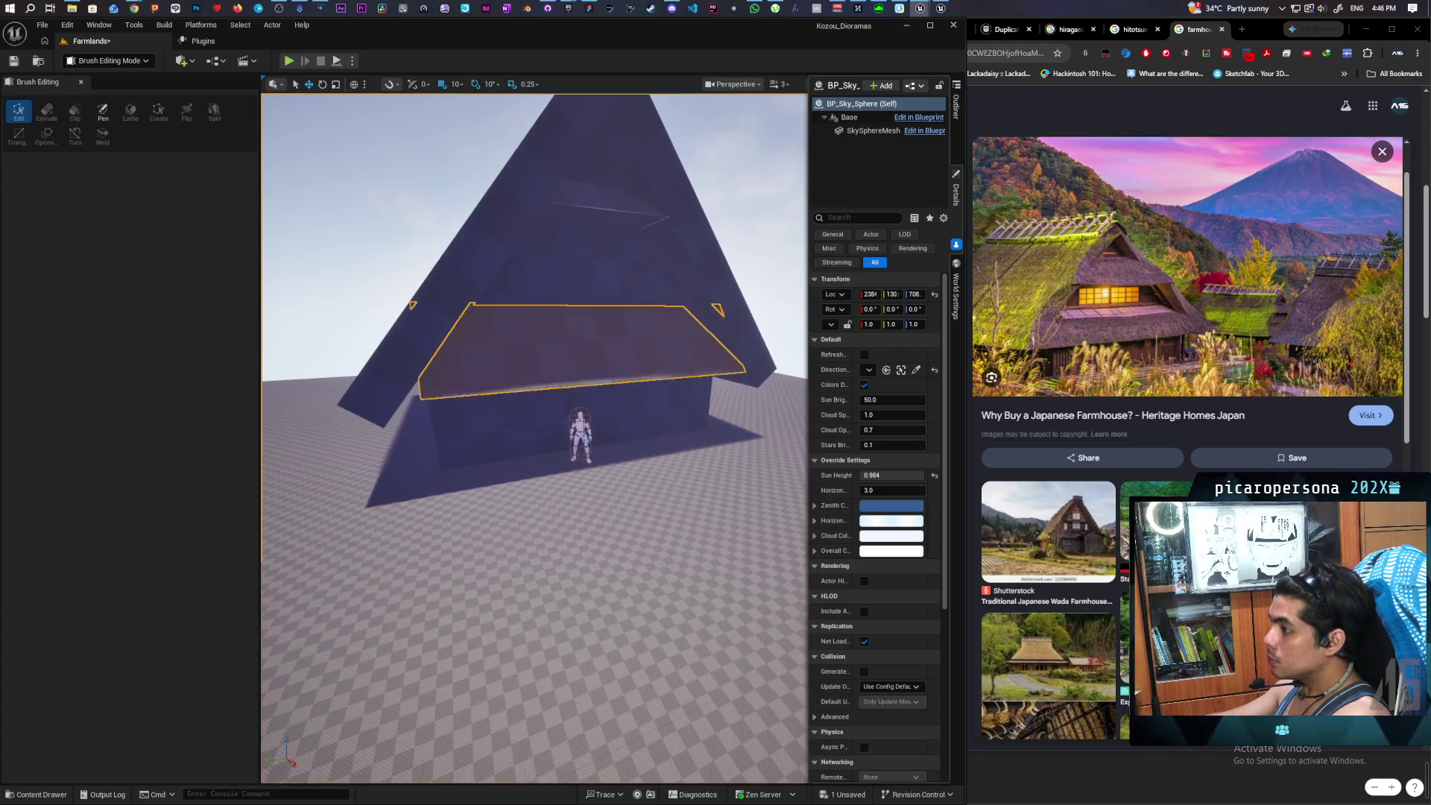
pyautogui.click(430, 400)
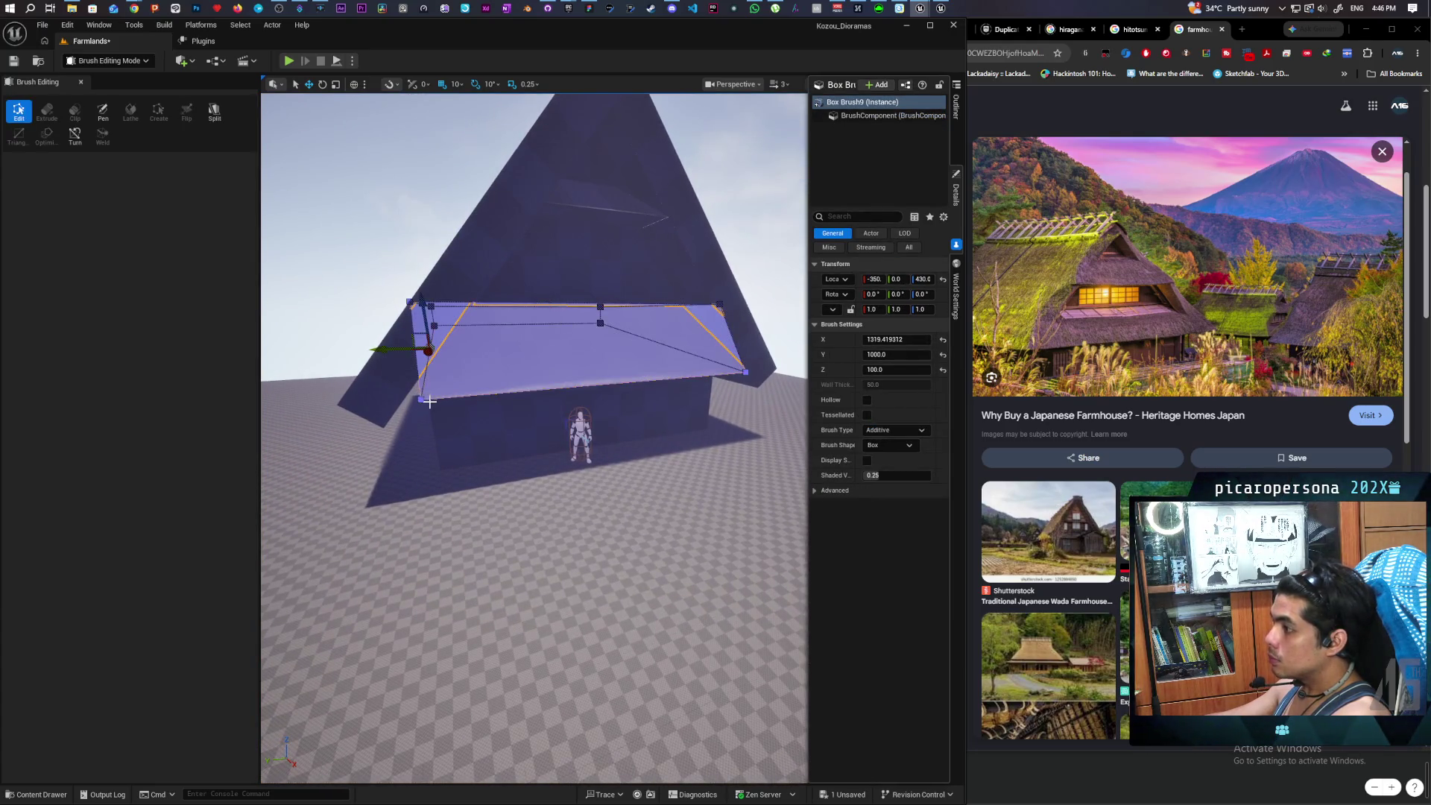
pyautogui.moveTo(389, 352); pyautogui.dragTo(365, 351)
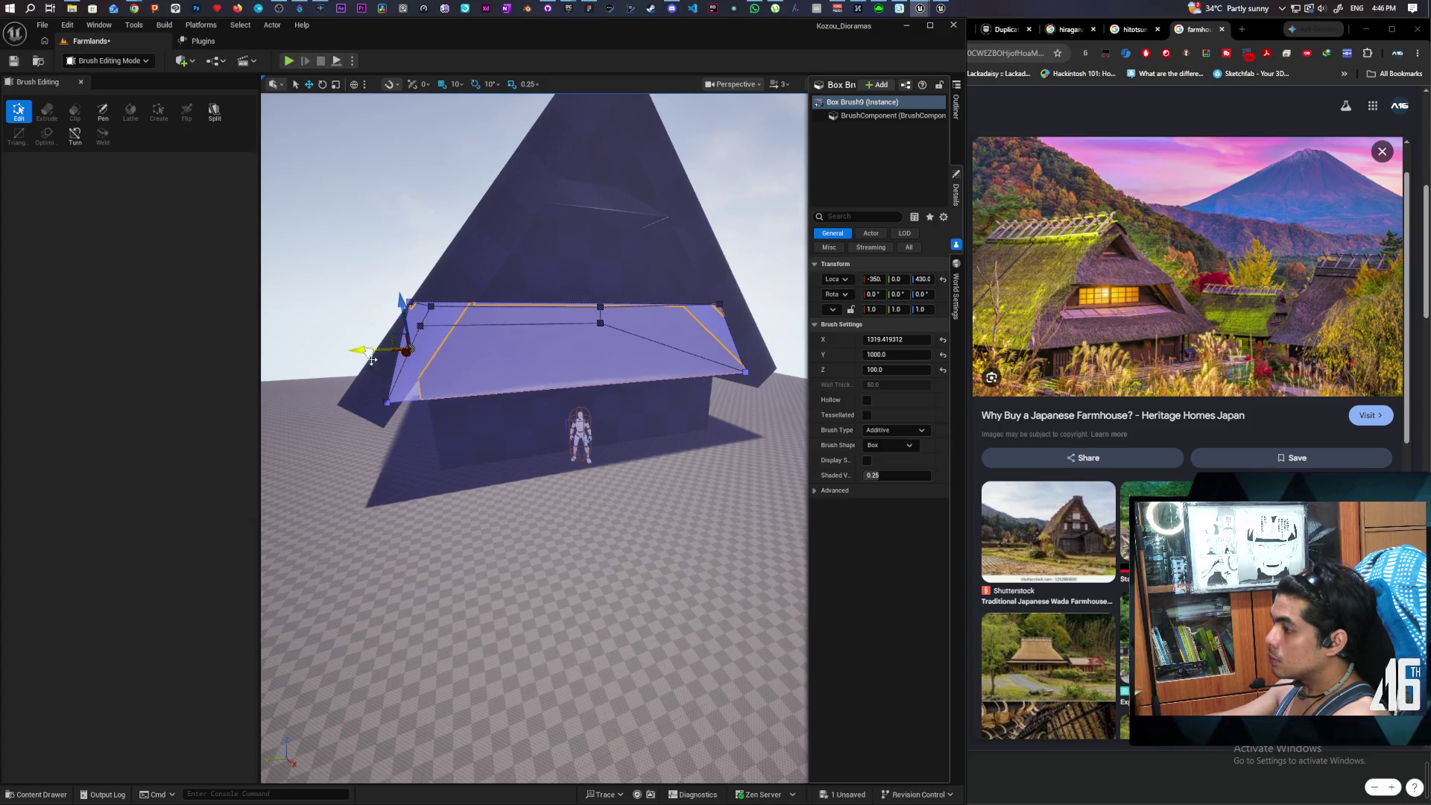
pyautogui.moveTo(506, 440); pyautogui.dragTo(518, 390)
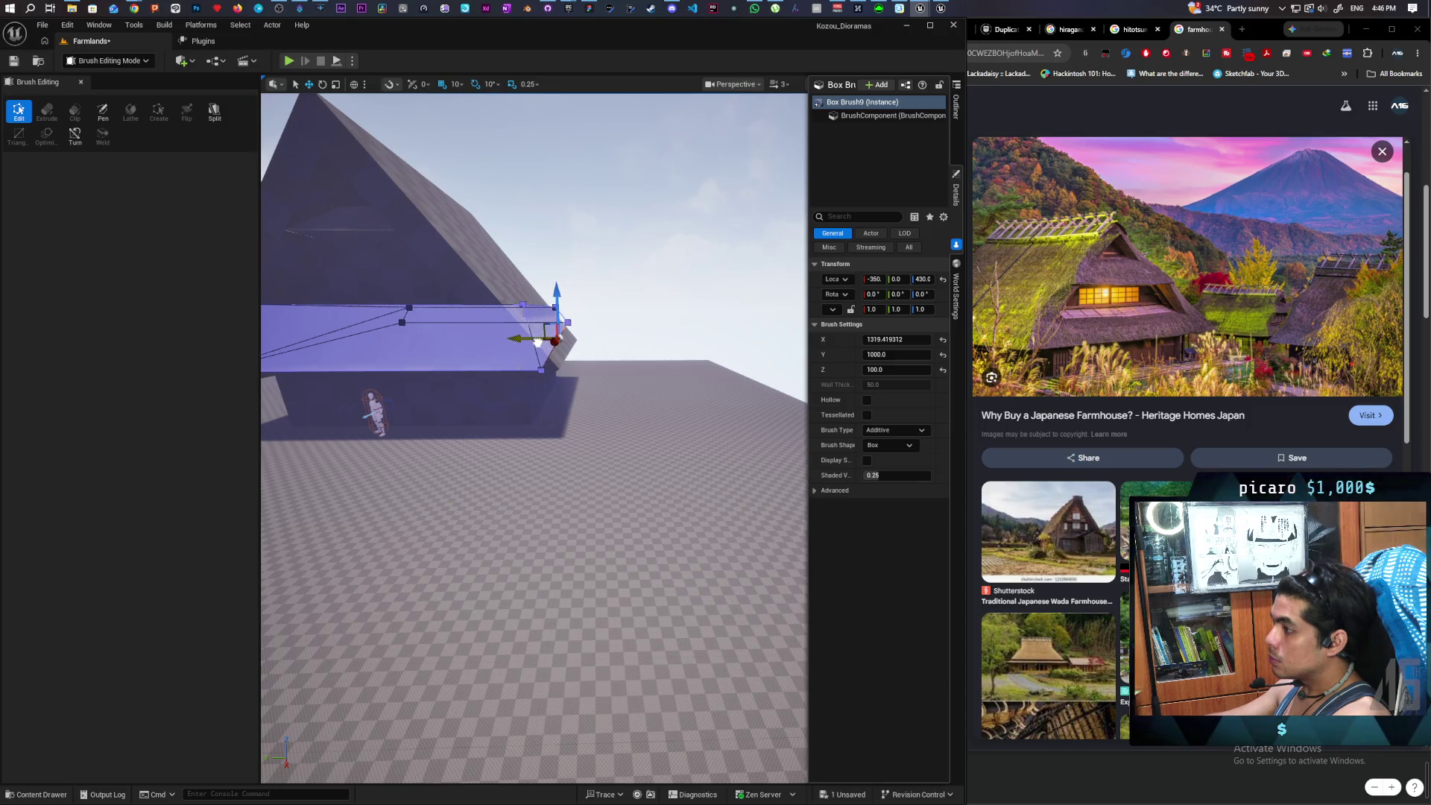
pyautogui.moveTo(538, 342)
pyautogui.mouseDown()
pyautogui.moveTo(466, 319)
pyautogui.moveTo(543, 383)
pyautogui.moveTo(594, 320)
pyautogui.moveTo(450, 313)
pyautogui.moveTo(513, 310)
pyautogui.moveTo(511, 288)
pyautogui.moveTo(447, 281)
pyautogui.moveTo(399, 303)
pyautogui.moveTo(317, 262)
pyautogui.moveTo(282, 282)
pyautogui.mouseUp()
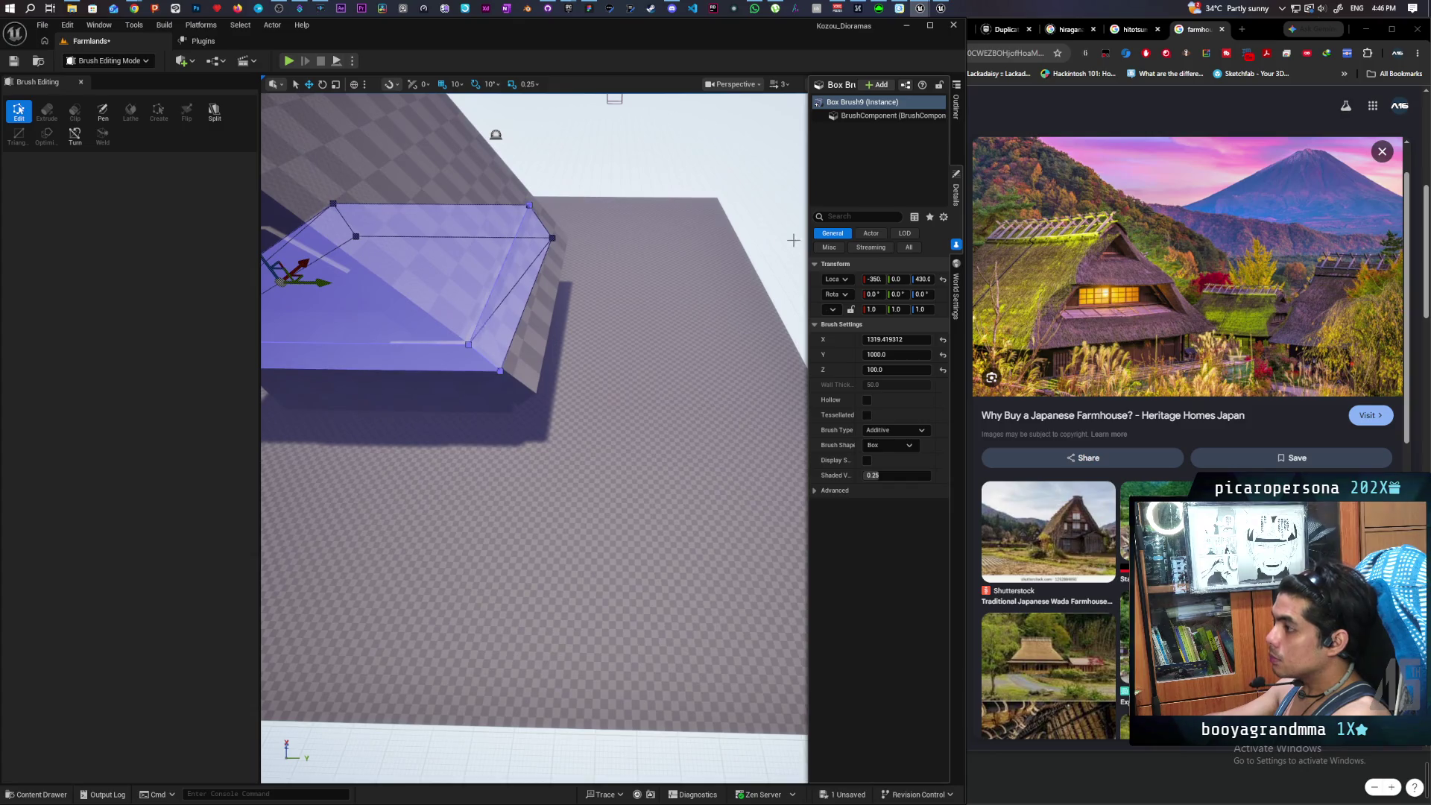
pyautogui.moveTo(793, 240)
pyautogui.mouseDown()
pyautogui.moveTo(611, 149)
pyautogui.moveTo(575, 102)
pyautogui.moveTo(728, 134)
pyautogui.moveTo(656, 175)
pyautogui.moveTo(466, 165)
pyautogui.moveTo(617, 318)
pyautogui.mouseUp()
# - Select the lower eave brush Box Brush9 and view it closely from above
pyautogui.click(713, 106)
pyautogui.click(522, 427)
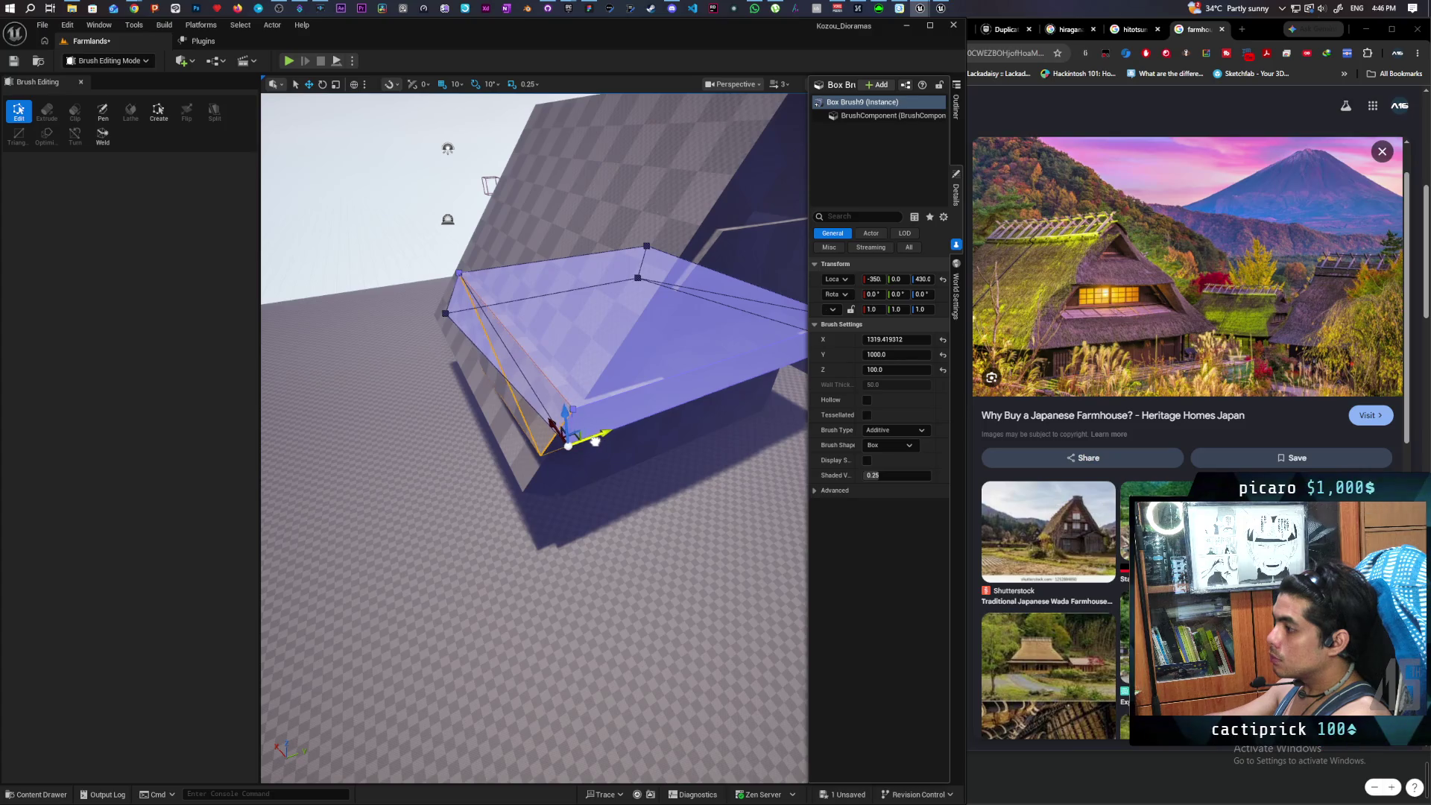
pyautogui.click(420, 238)
pyautogui.moveTo(420, 238)
pyautogui.mouseDown()
pyautogui.moveTo(477, 268)
pyautogui.moveTo(447, 298)
pyautogui.mouseUp()
pyautogui.moveTo(525, 431); pyautogui.dragTo(516, 429)
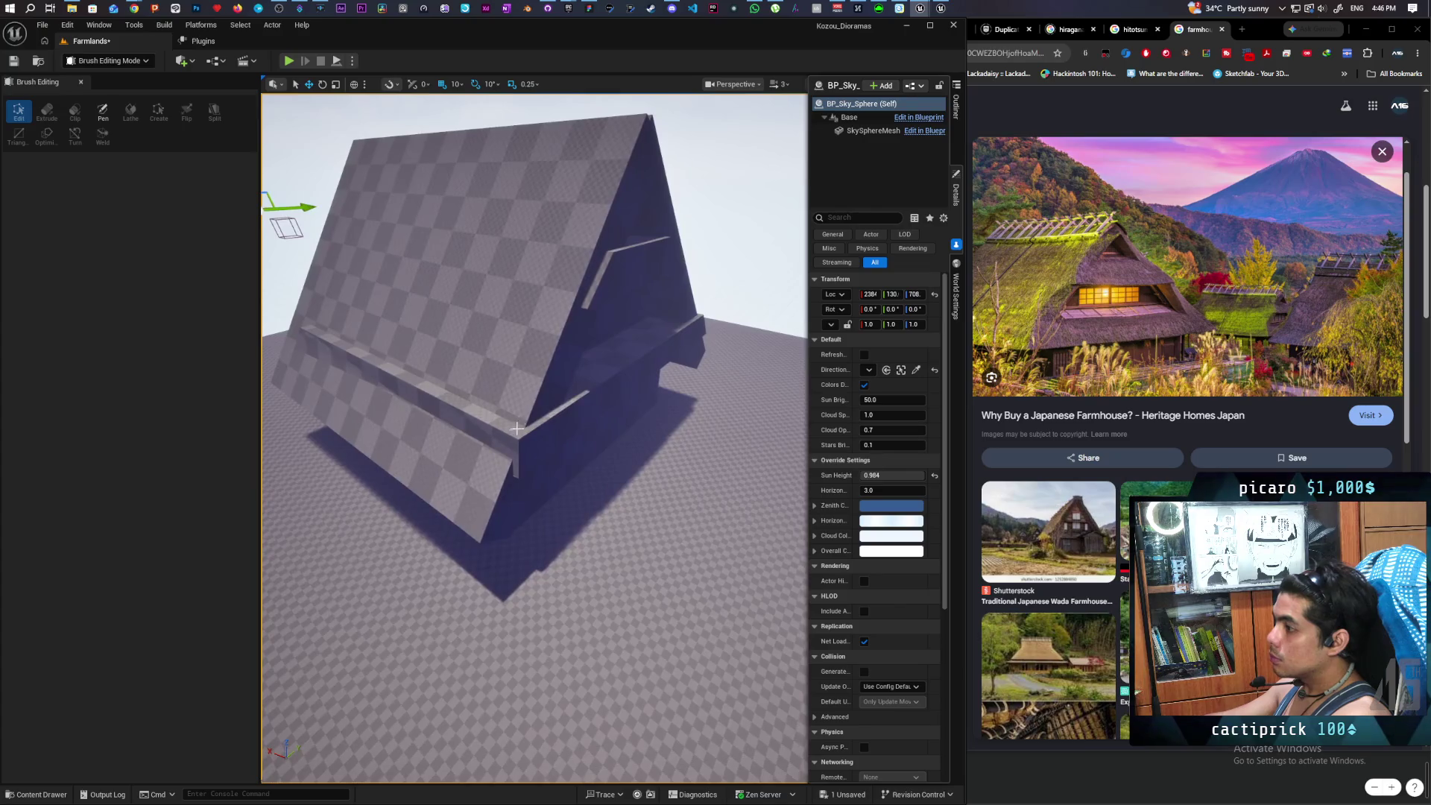
pyautogui.click(503, 433)
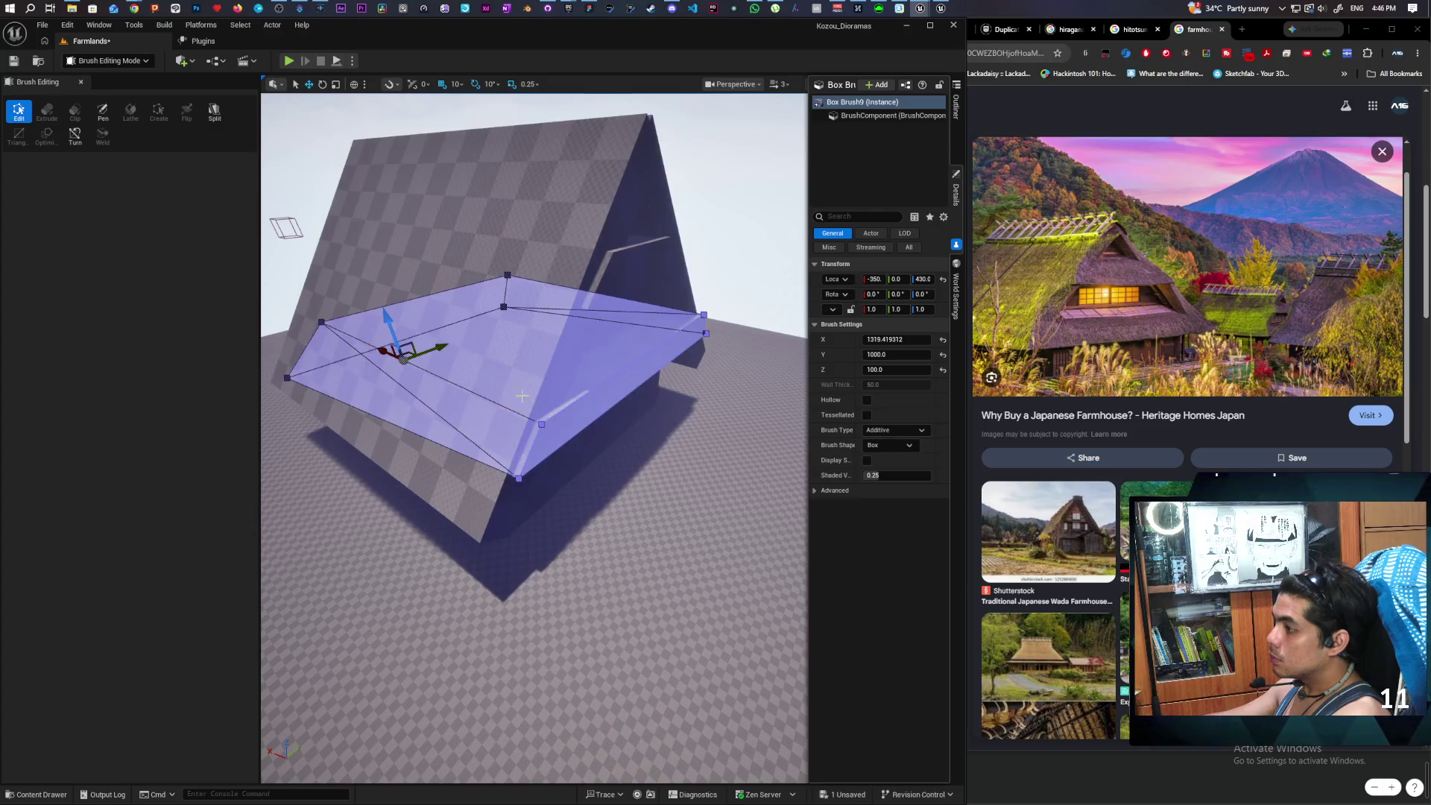
pyautogui.moveTo(416, 358); pyautogui.dragTo(387, 328)
pyautogui.moveTo(612, 344)
pyautogui.mouseDown()
pyautogui.moveTo(596, 336)
pyautogui.moveTo(634, 374)
pyautogui.mouseUp()
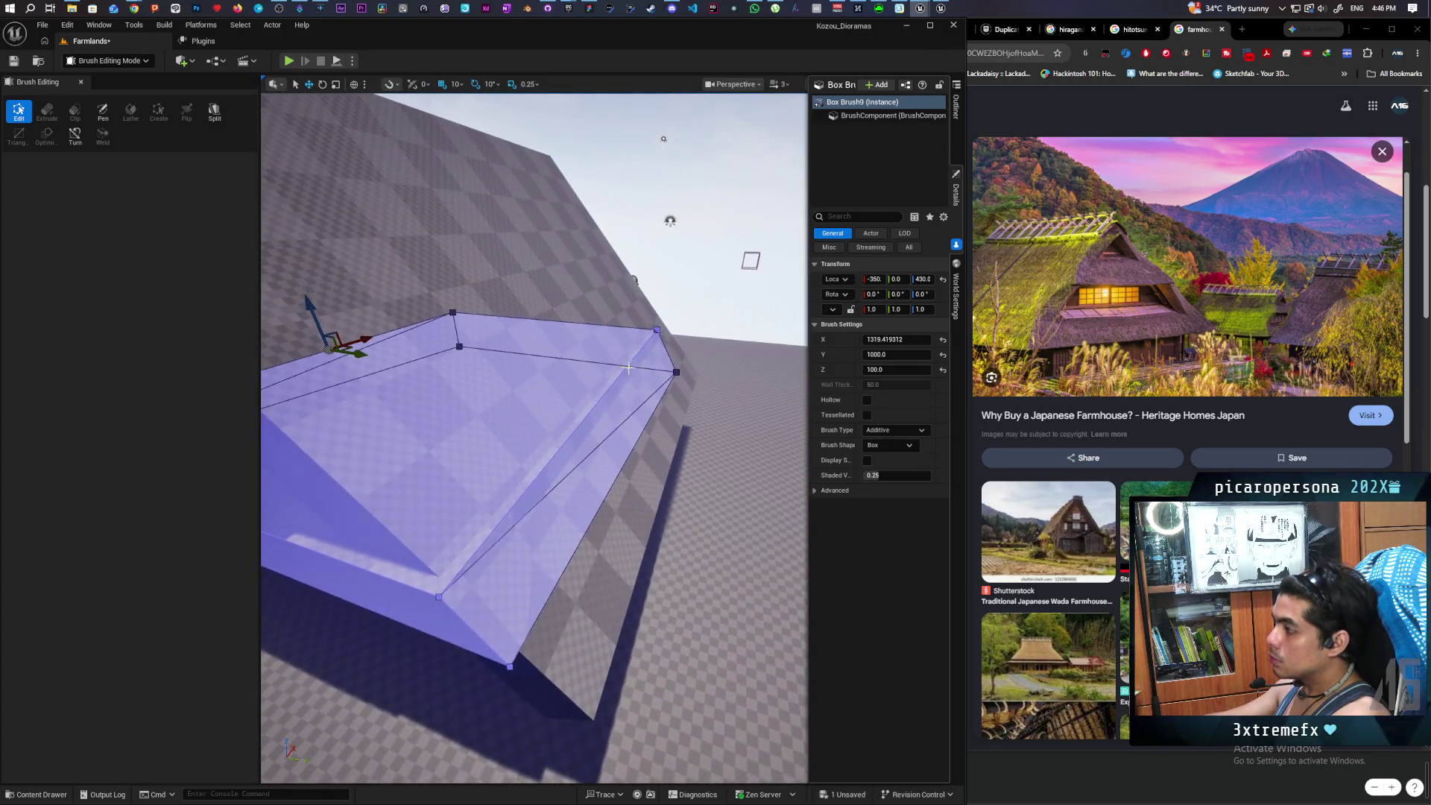
# - Slide the lower eave's outer edge inward so it follows the roof slope
pyautogui.click(640, 380)
pyautogui.click(663, 138)
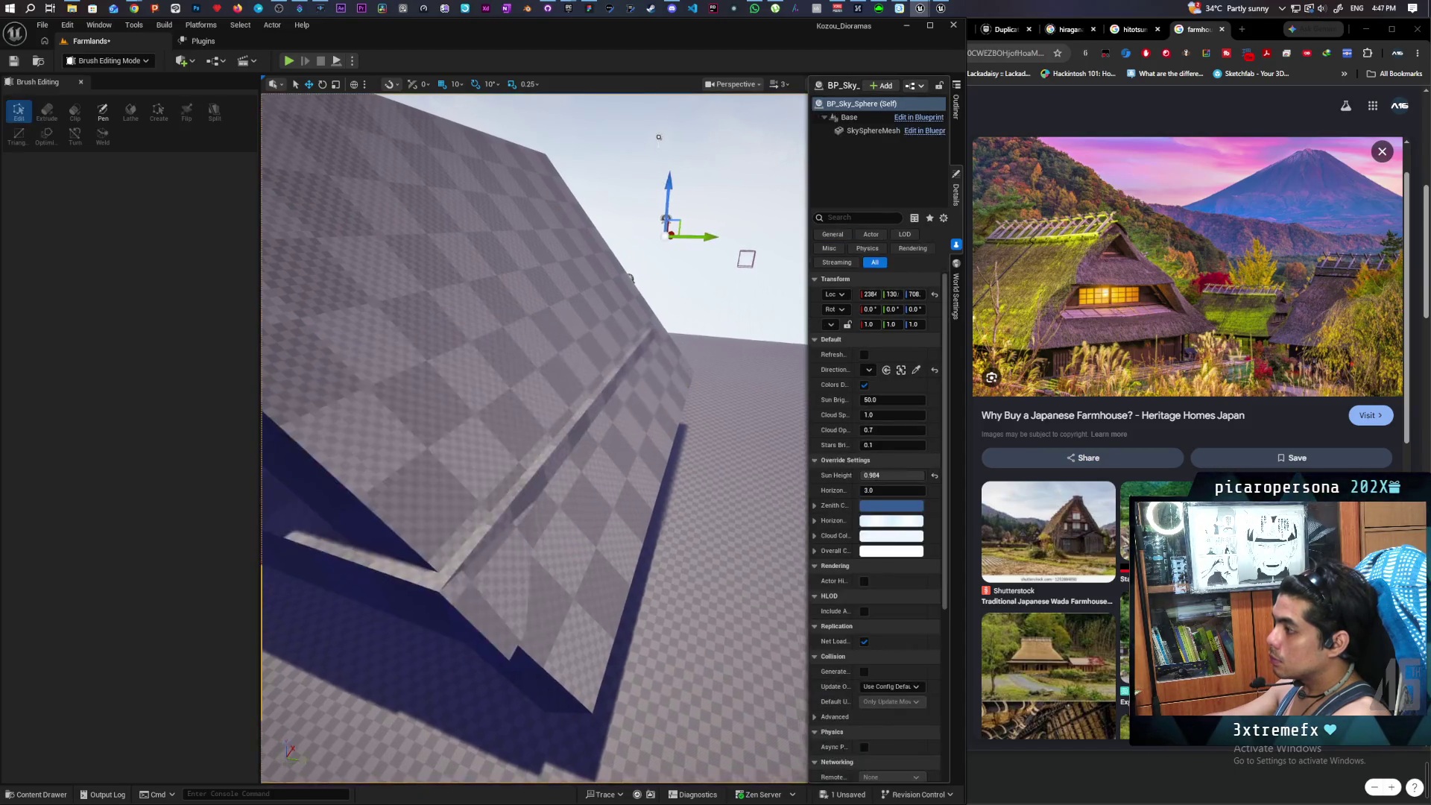
pyautogui.moveTo(663, 139); pyautogui.dragTo(563, 363)
pyautogui.click(578, 350)
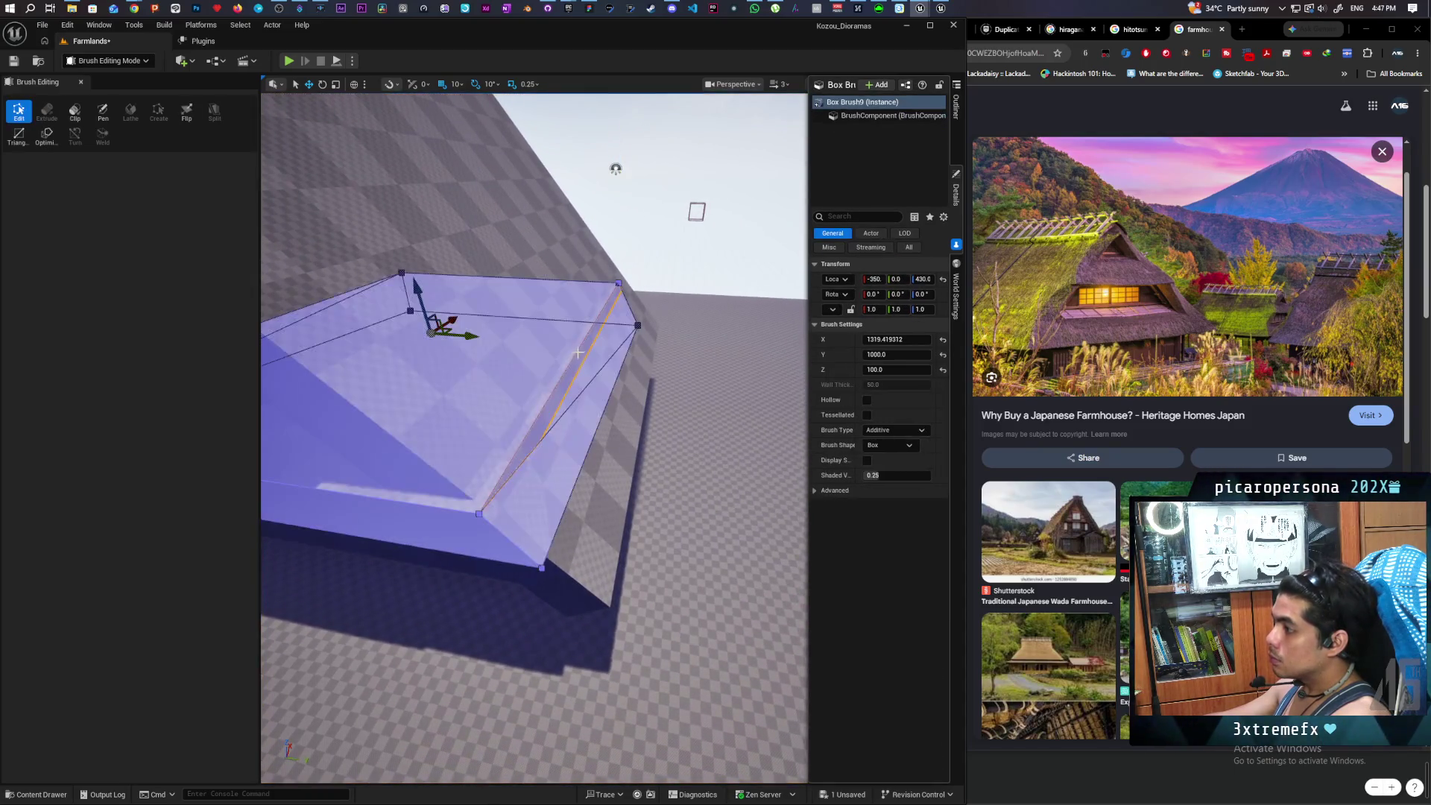
pyautogui.click(578, 351)
pyautogui.click(582, 344)
pyautogui.click(580, 342)
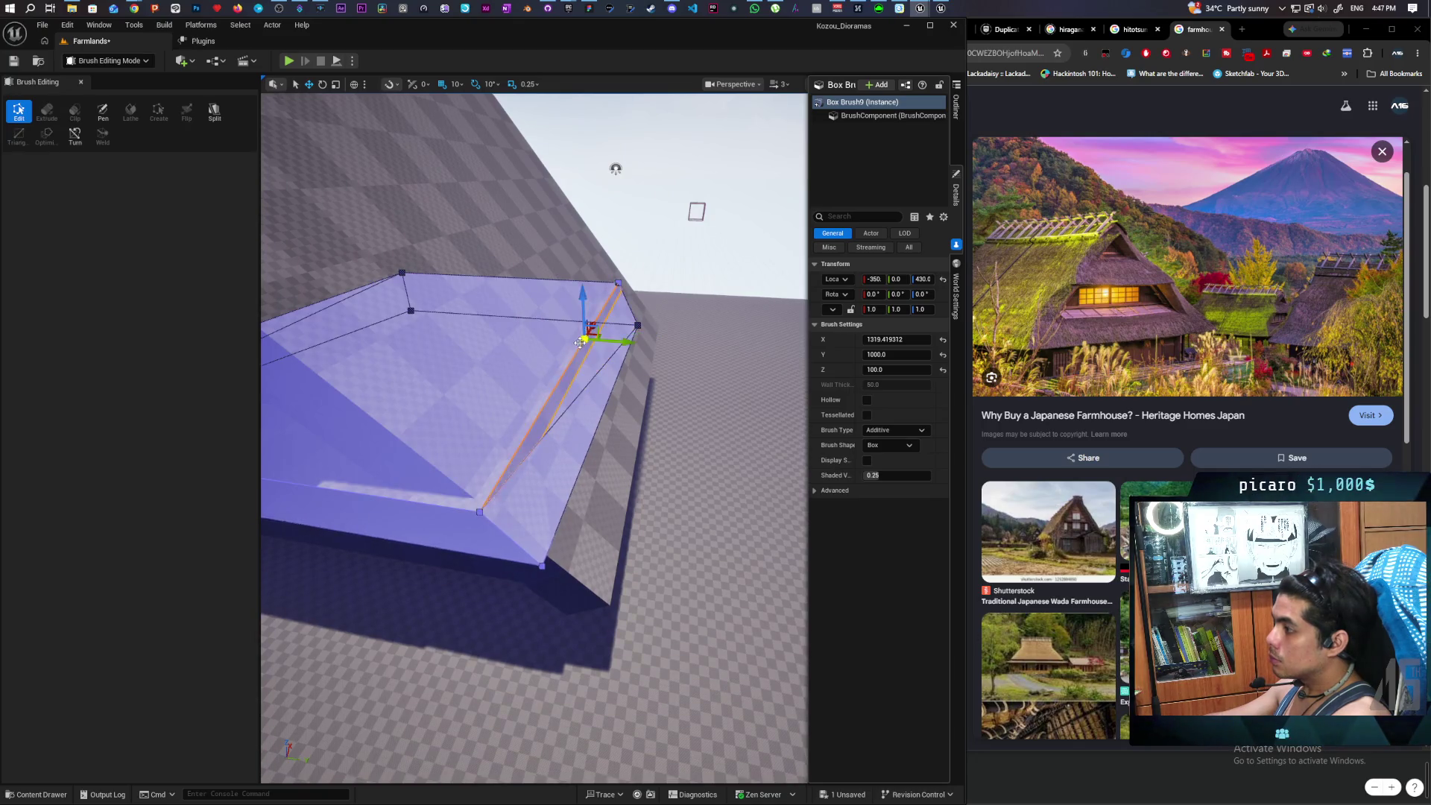
pyautogui.moveTo(617, 341); pyautogui.dragTo(599, 342)
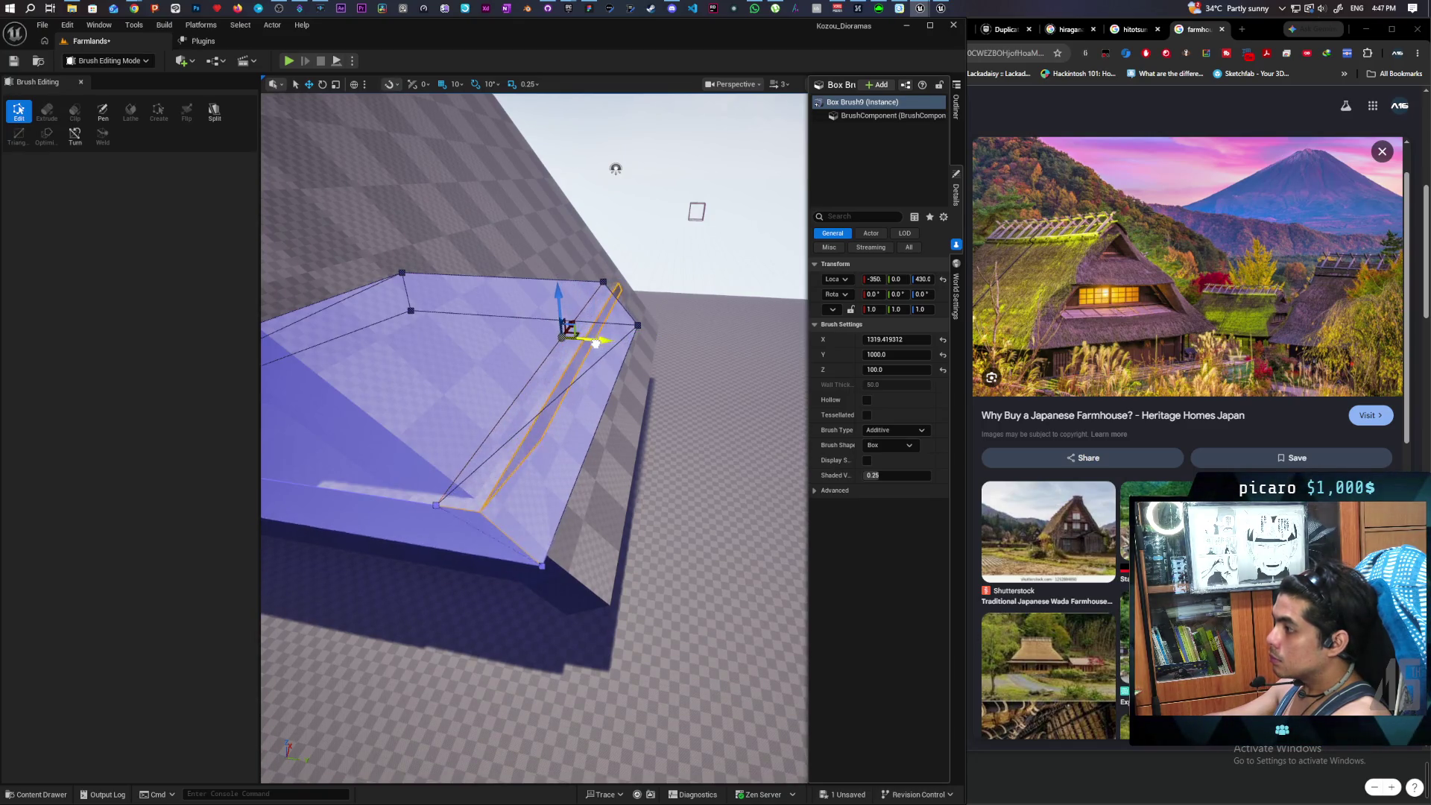
pyautogui.click(656, 246)
pyautogui.moveTo(656, 246)
pyautogui.mouseDown()
pyautogui.moveTo(641, 290)
pyautogui.moveTo(577, 330)
pyautogui.mouseUp()
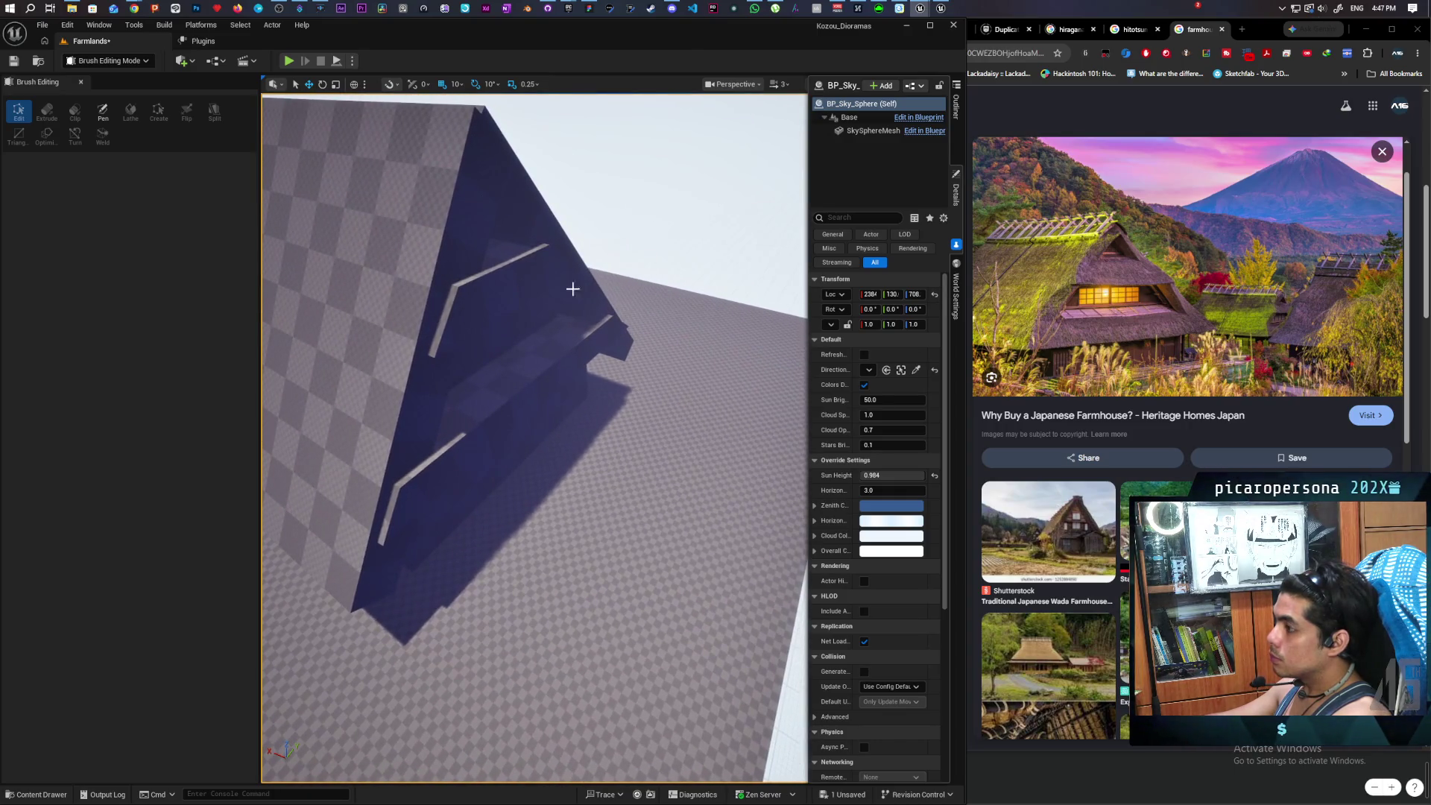
# - Pull Box Brush8's top face toward the roof slope and pick Box Brush9's slanted front face
pyautogui.click(512, 285)
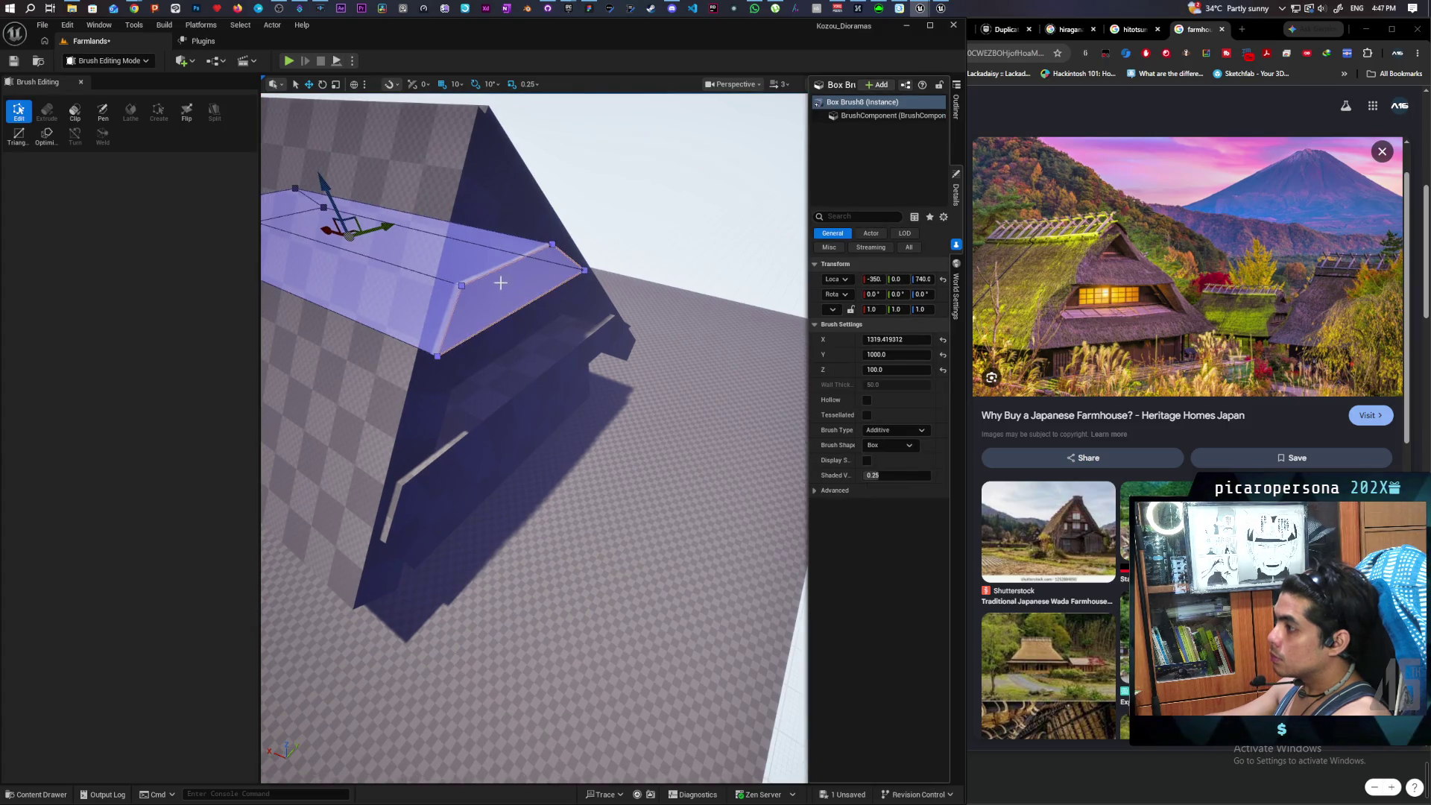
pyautogui.click(499, 287)
pyautogui.moveTo(509, 281); pyautogui.dragTo(491, 278)
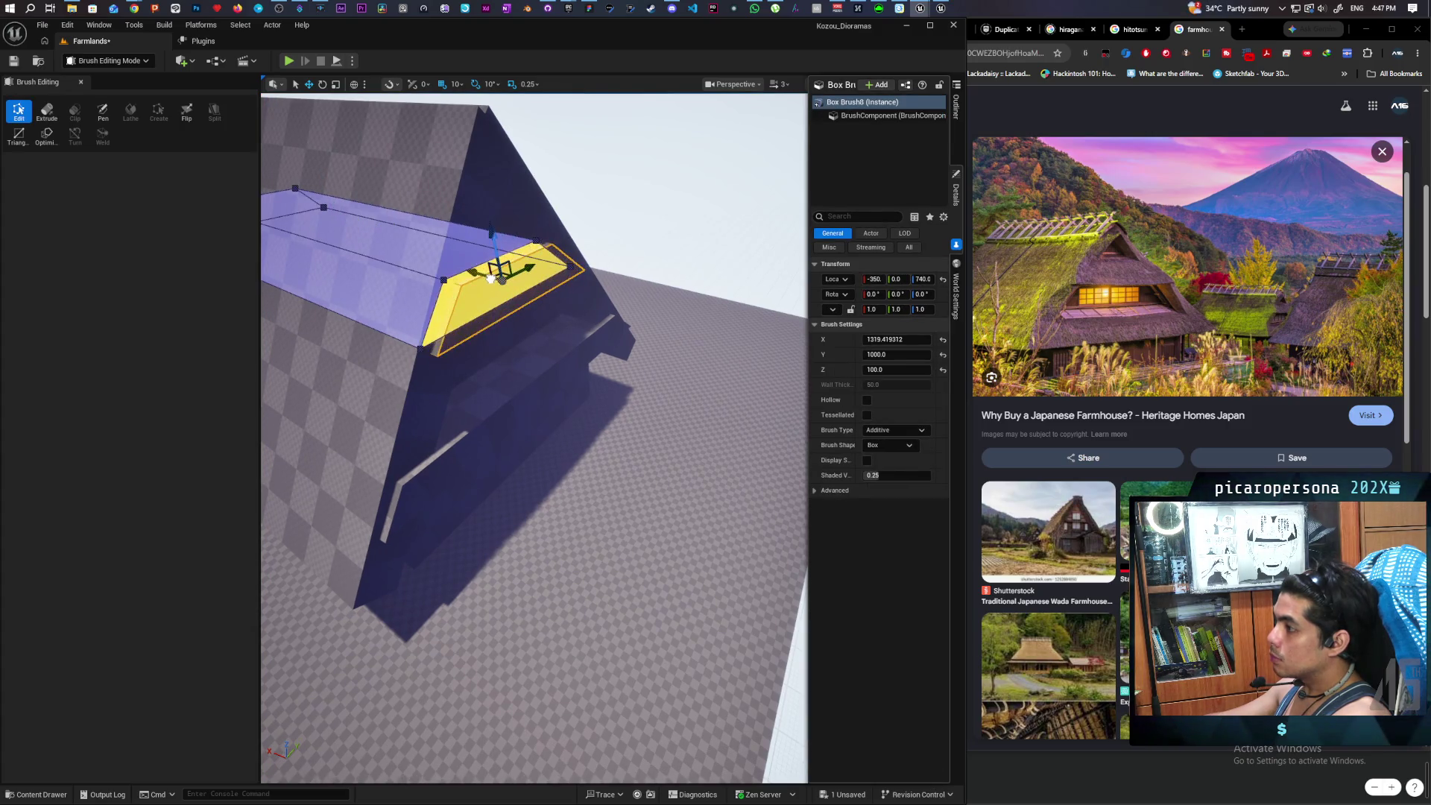
pyautogui.click(532, 410)
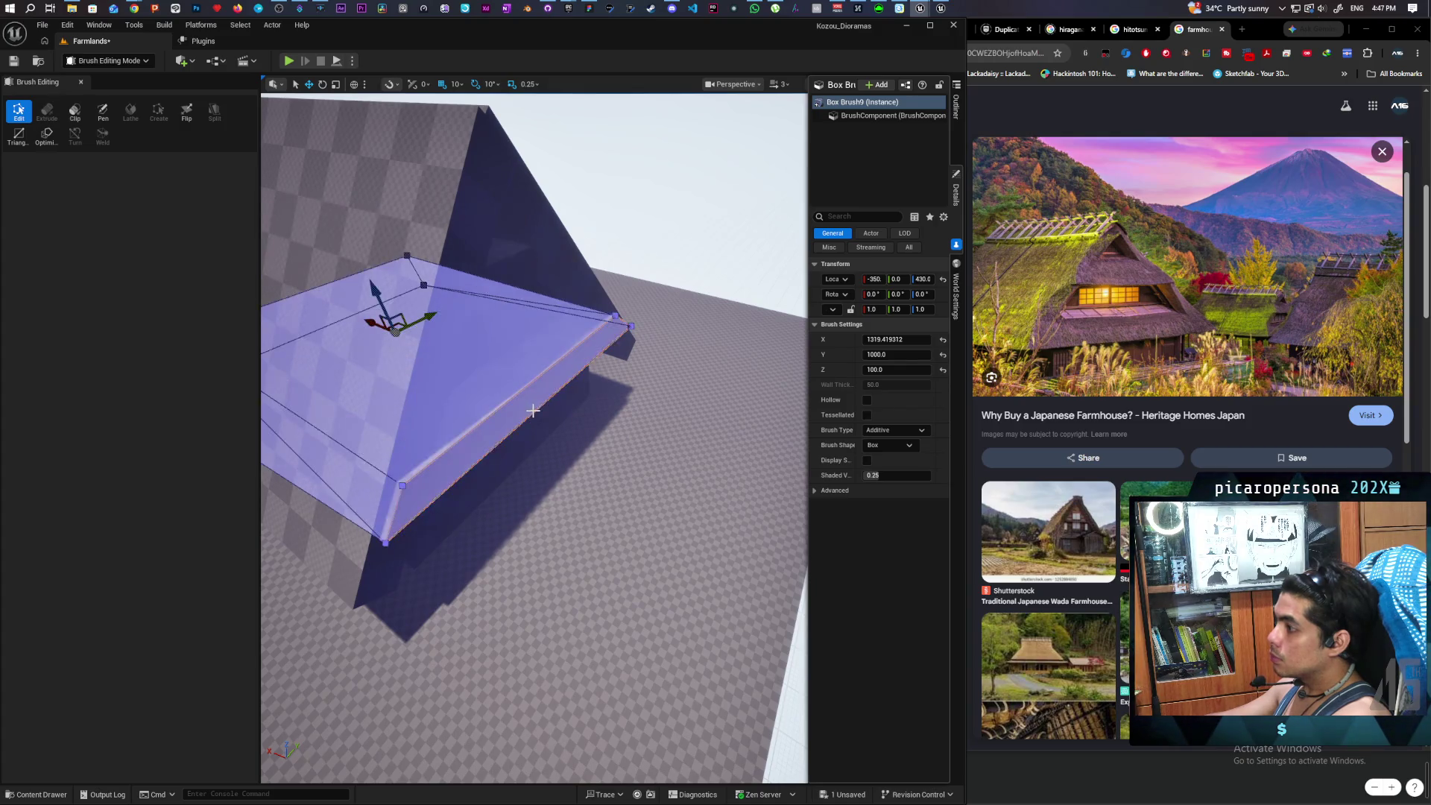
pyautogui.click(522, 407)
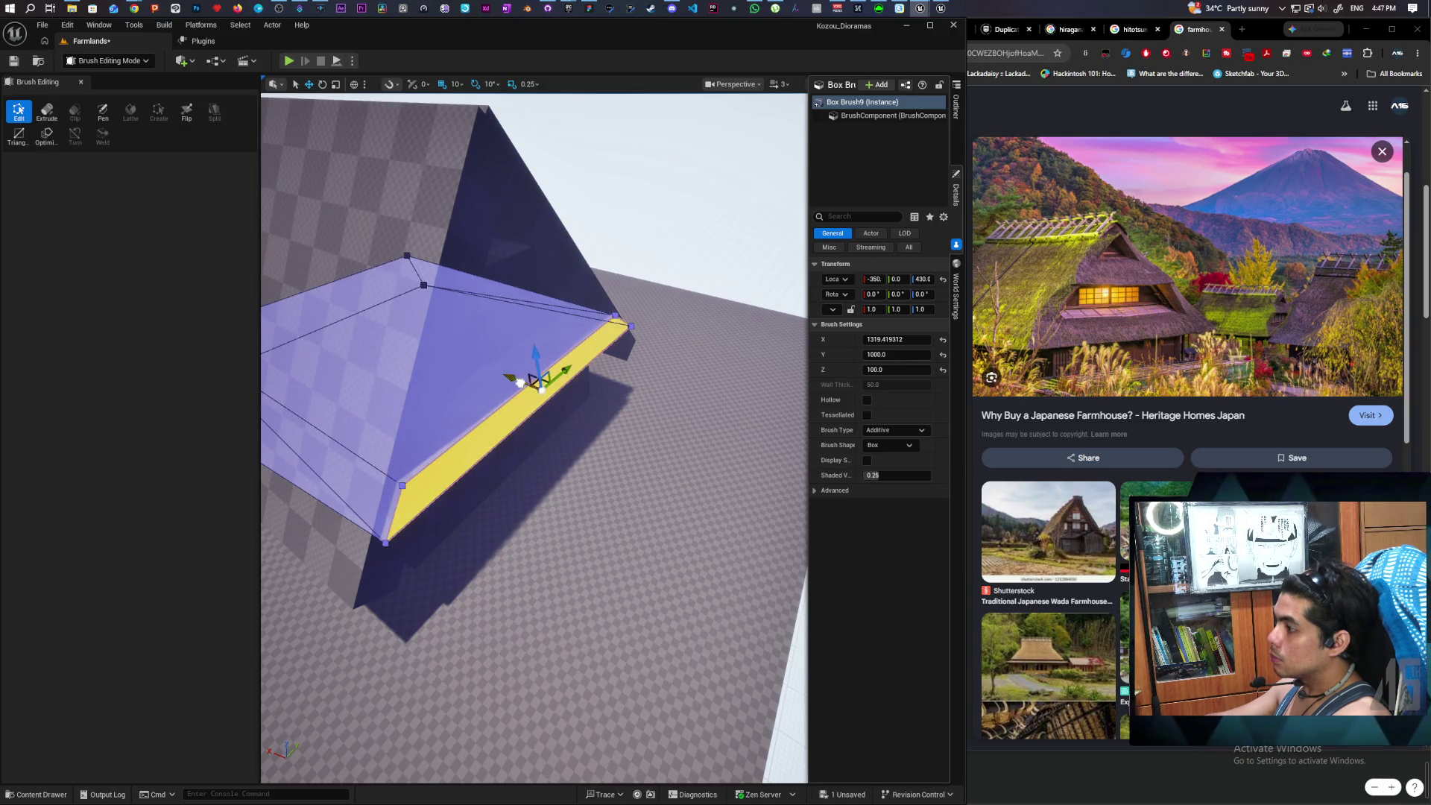
pyautogui.click(636, 214)
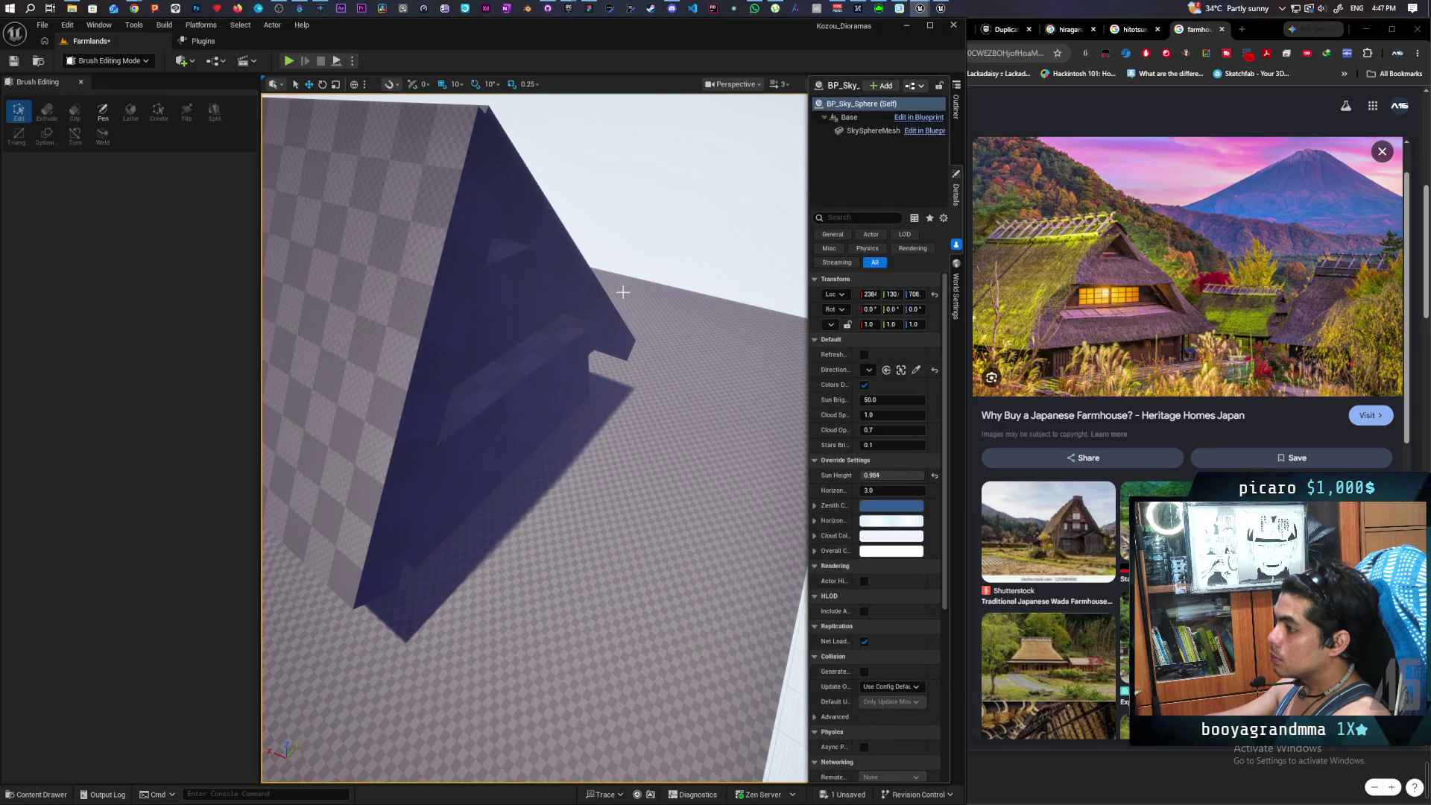
pyautogui.moveTo(624, 310)
pyautogui.mouseDown()
pyautogui.moveTo(400, 131)
pyautogui.moveTo(504, 192)
pyautogui.moveTo(447, 234)
pyautogui.mouseUp()
# - Select the left roof slope brush from the front view of the house
pyautogui.click(464, 472)
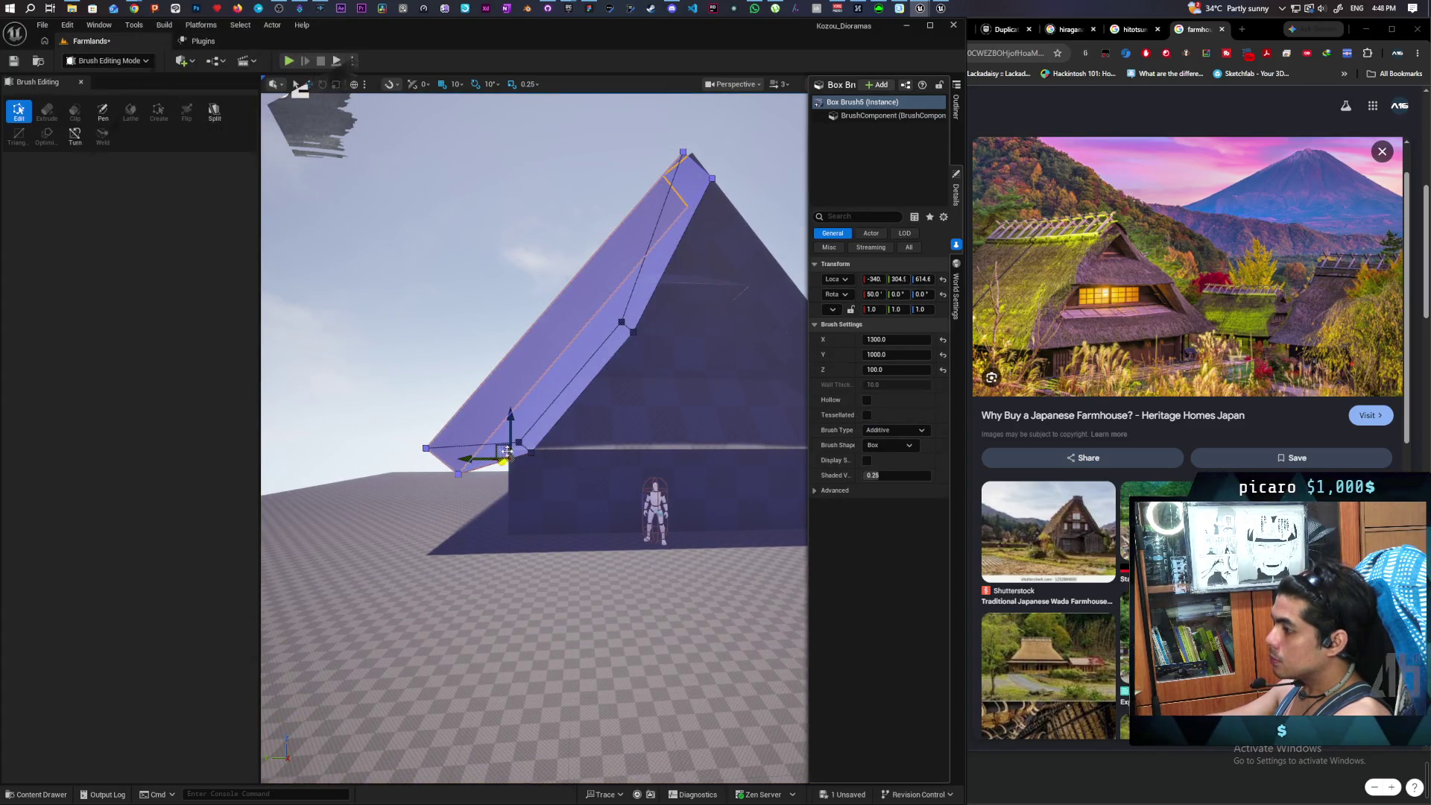
# - Raise a lower corner of the left roof slope, then pick parts of the right roof slope
pyautogui.moveTo(509, 433); pyautogui.dragTo(509, 422)
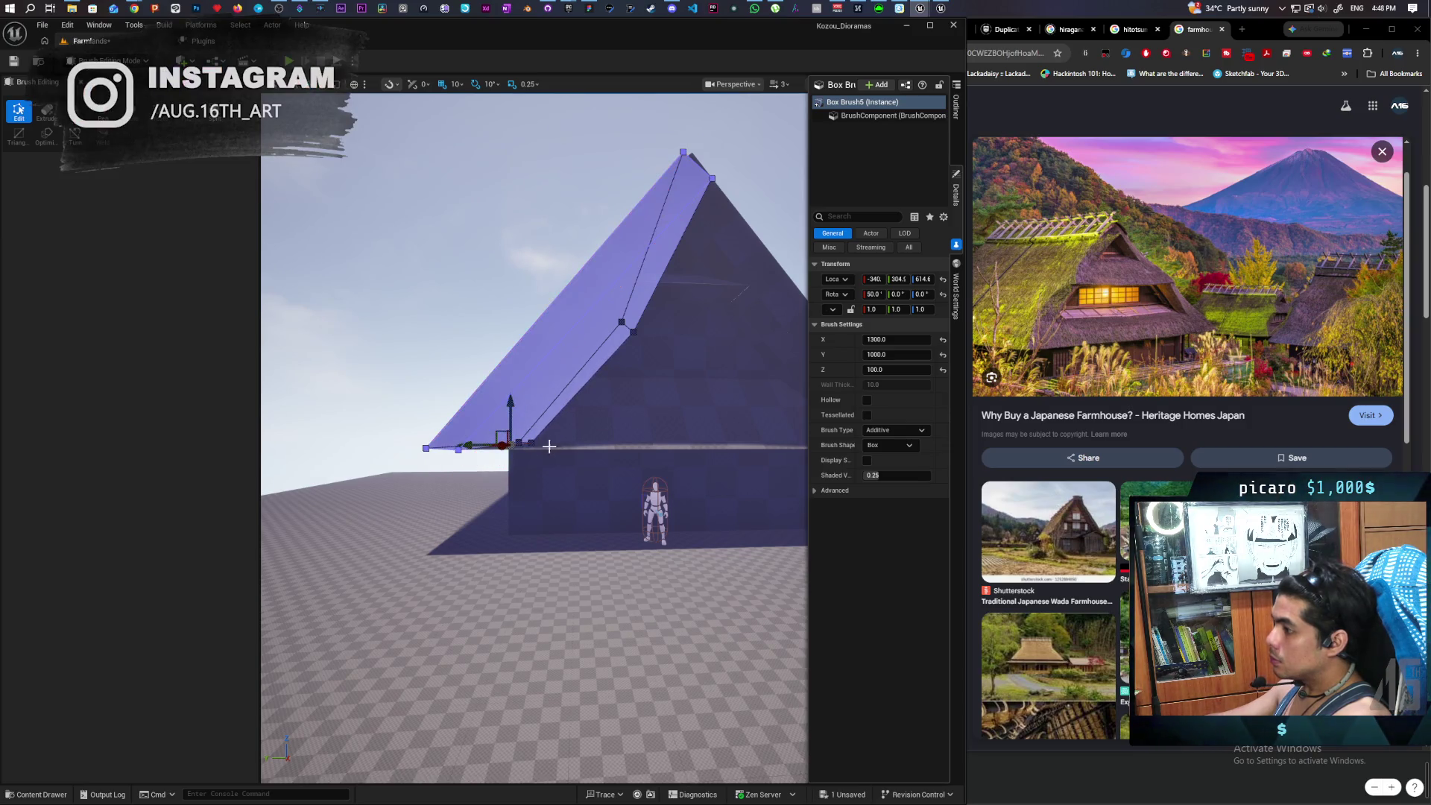
pyautogui.moveTo(682, 466)
pyautogui.mouseDown()
pyautogui.moveTo(715, 466)
pyautogui.moveTo(682, 465)
pyautogui.mouseUp()
pyautogui.click(667, 463)
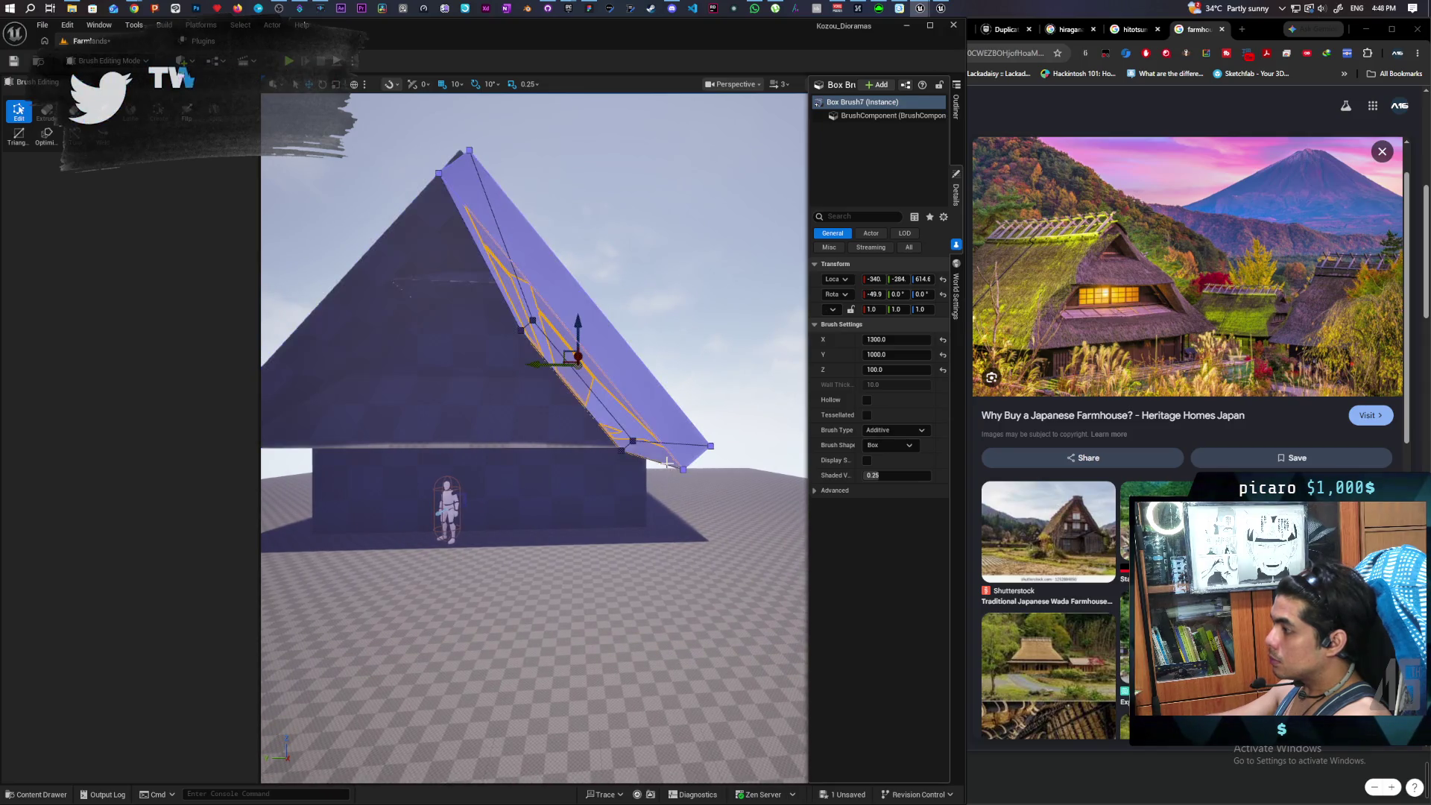
pyautogui.click(673, 463)
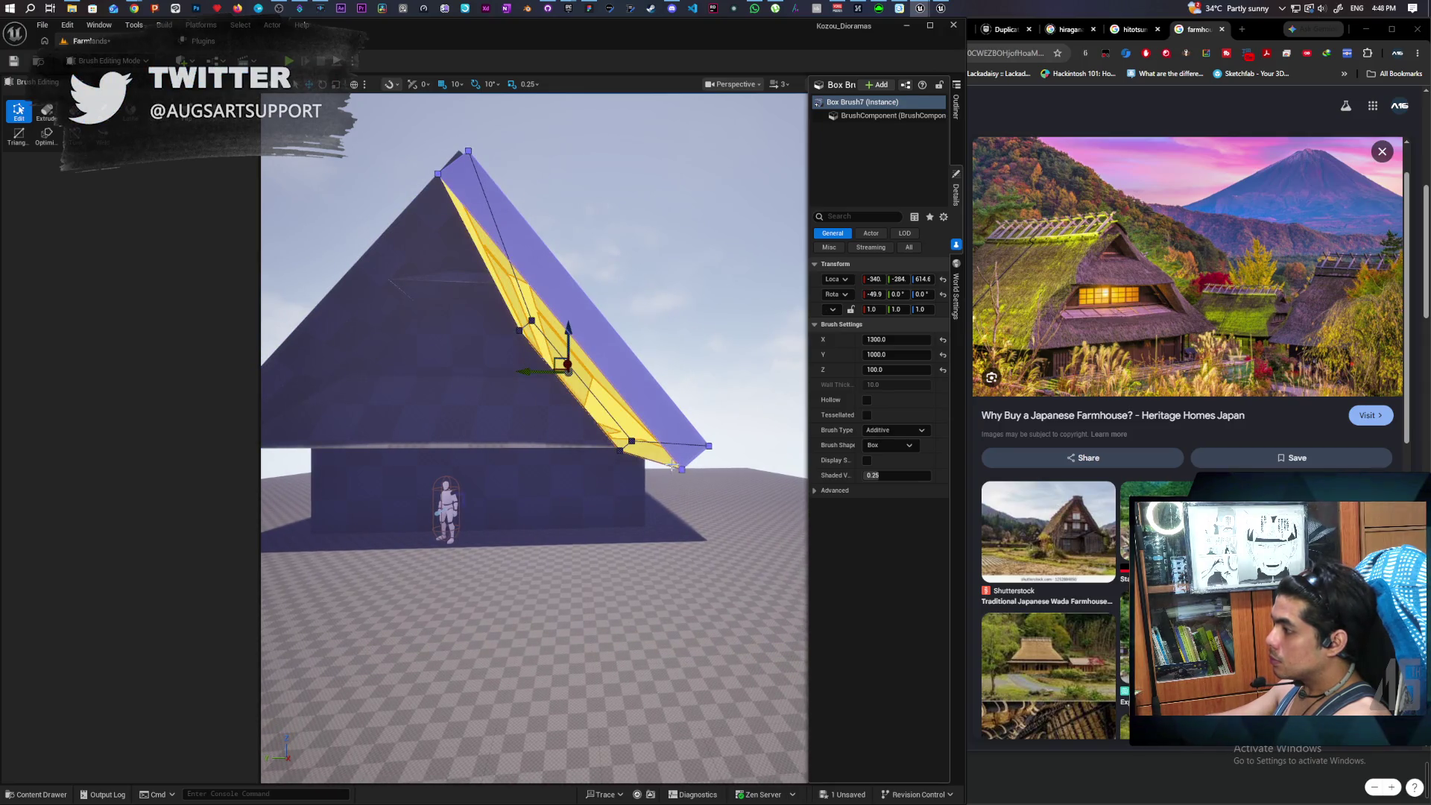
pyautogui.click(661, 463)
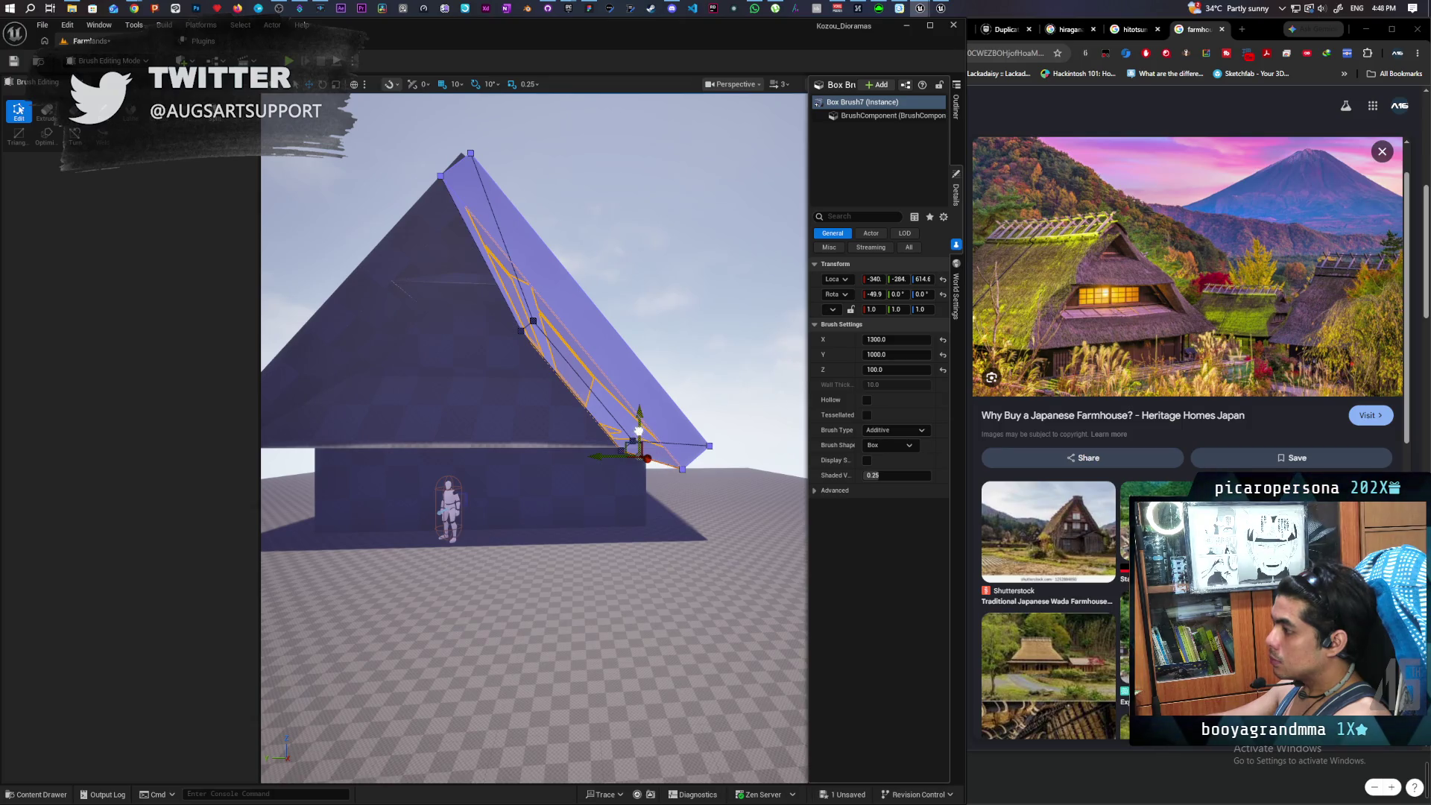
pyautogui.click(702, 361)
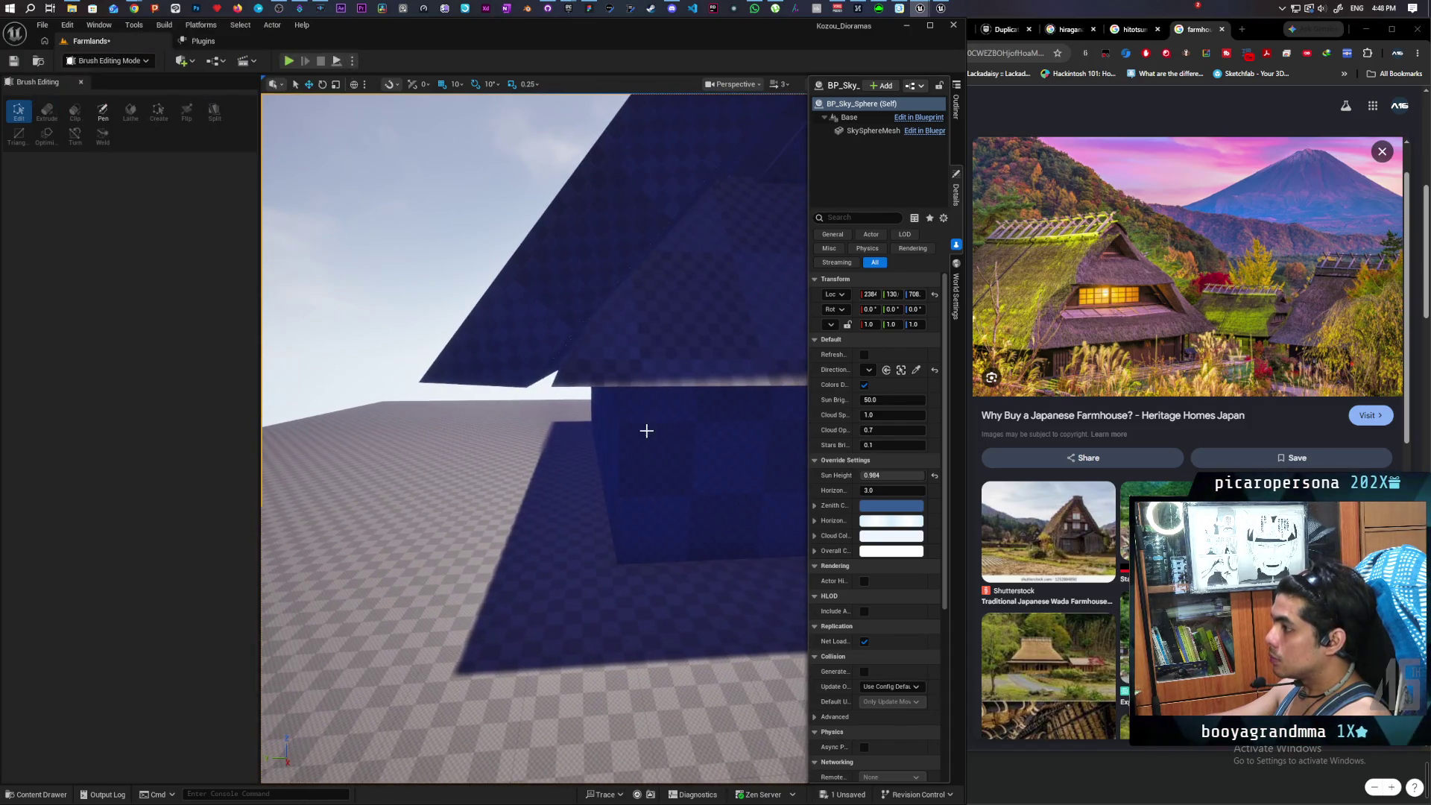
# - Drag Box Brush9's corner vertices outward so the eave reaches under the roof edge
pyautogui.click(552, 387)
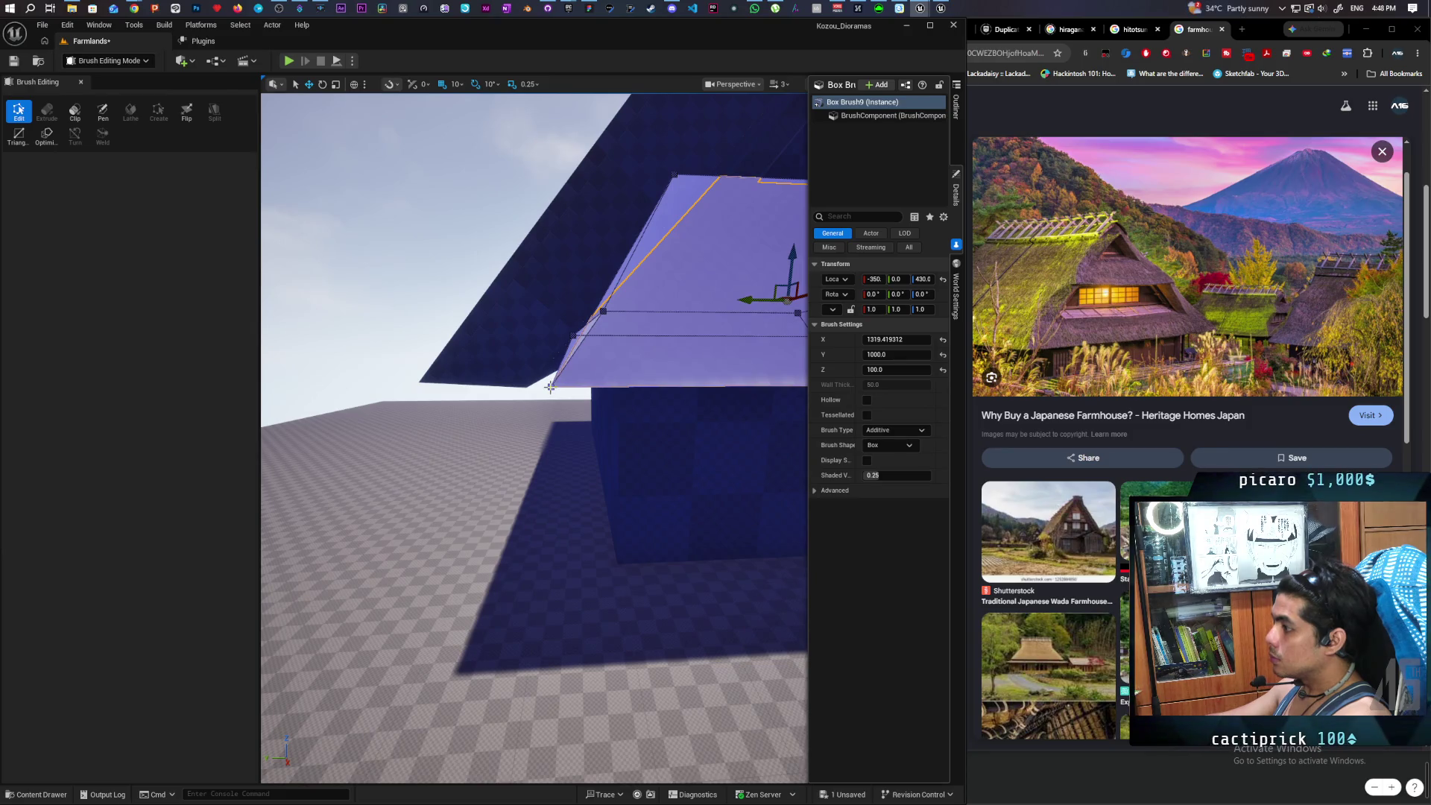
pyautogui.click(551, 386)
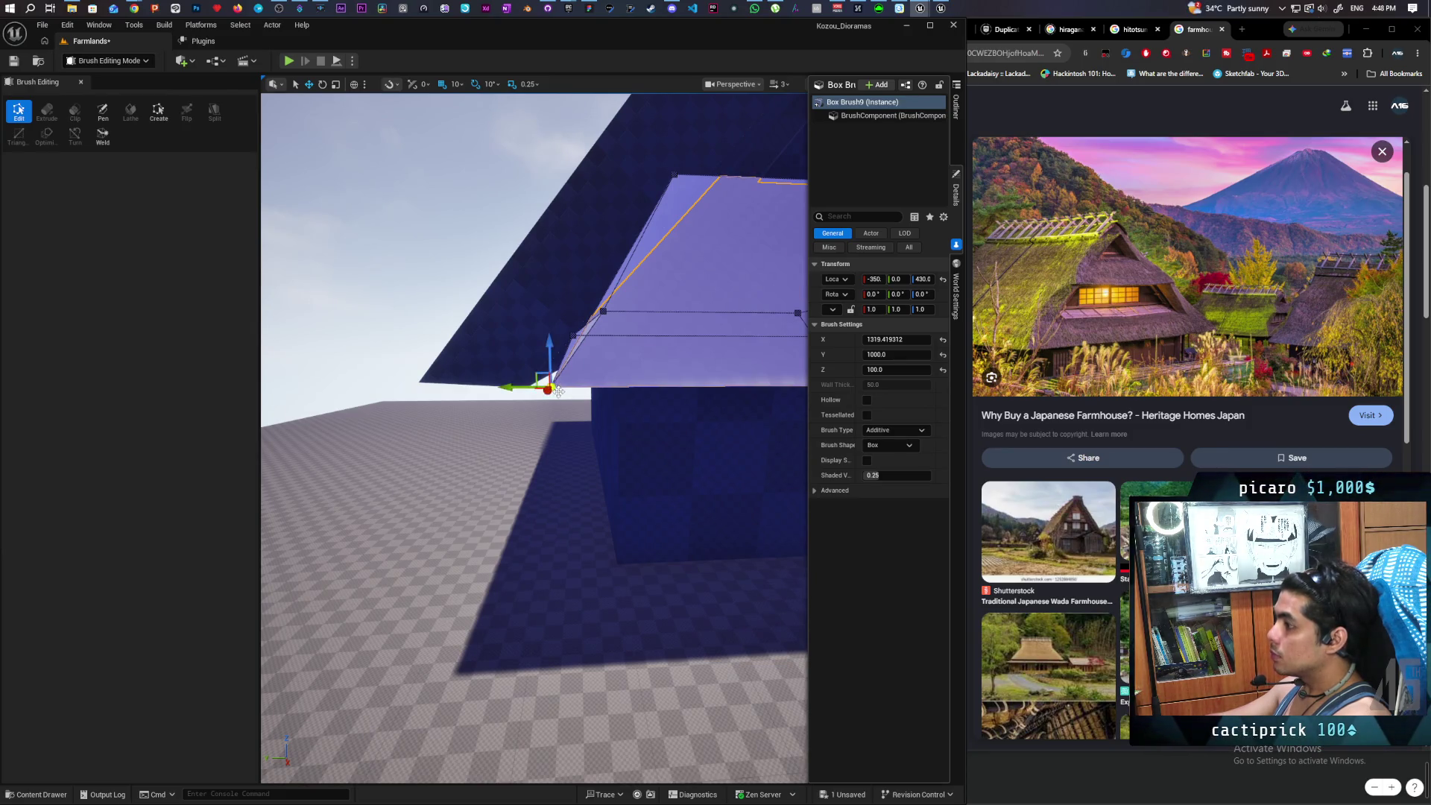
pyautogui.moveTo(548, 387); pyautogui.dragTo(492, 380)
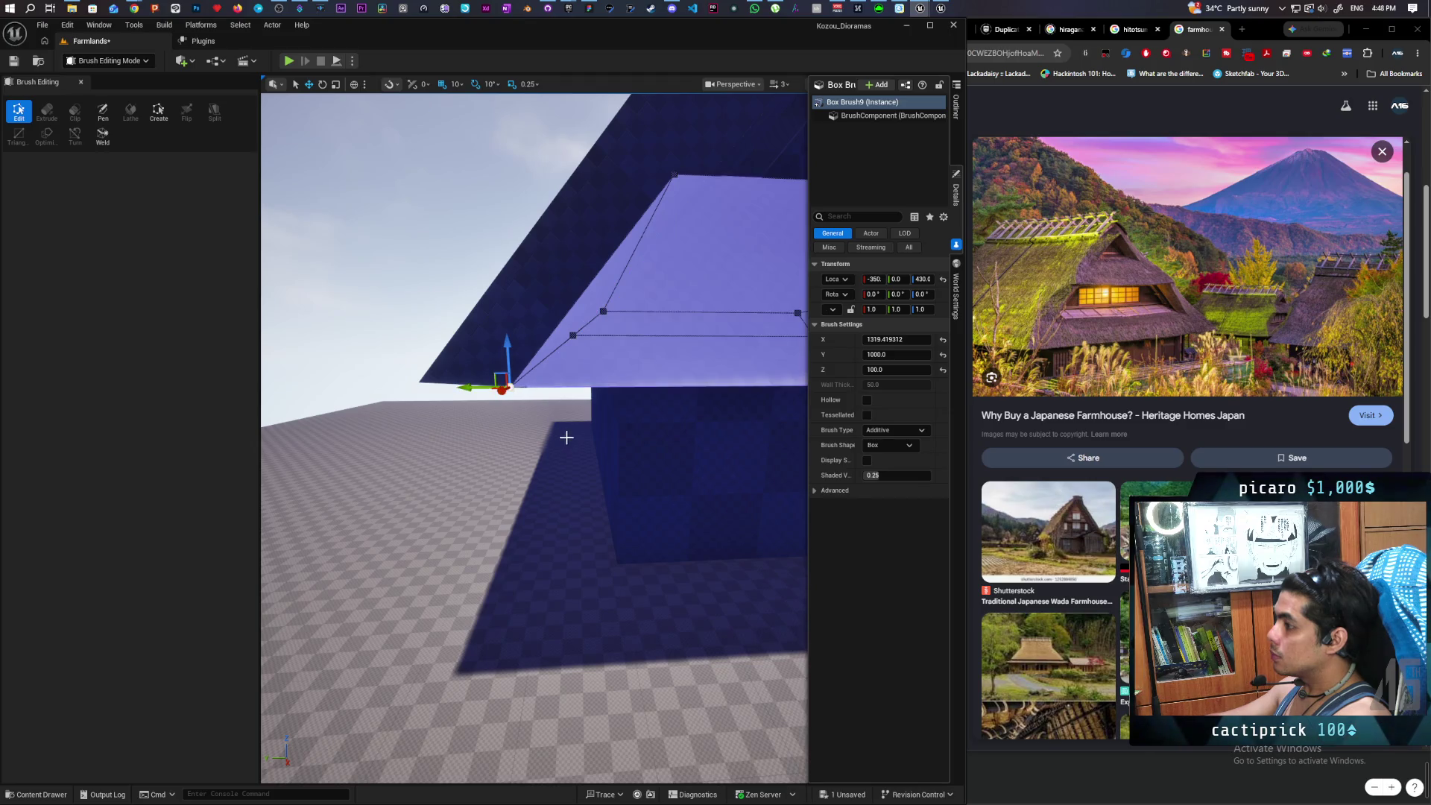
pyautogui.click(477, 313)
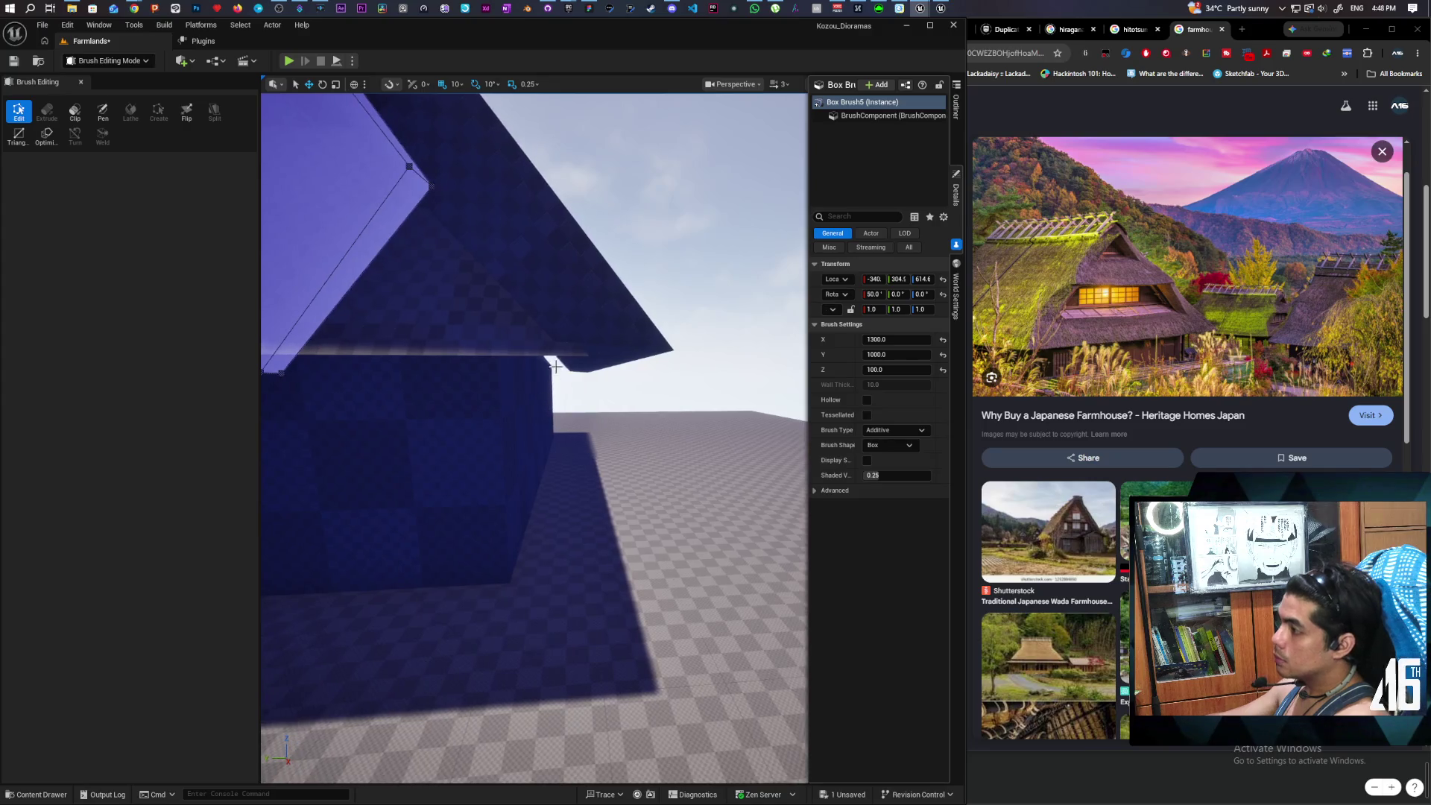
pyautogui.click(589, 354)
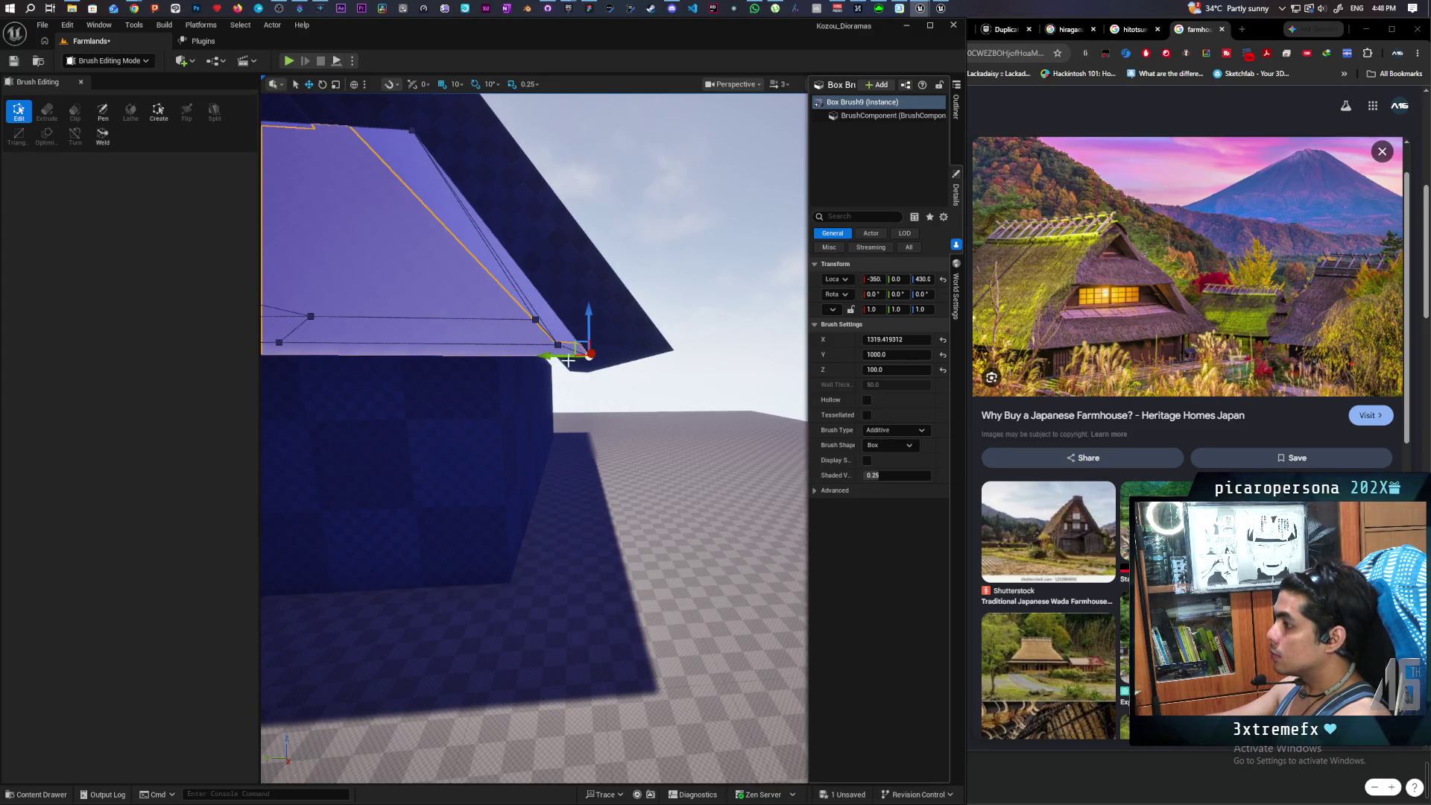
pyautogui.moveTo(560, 356); pyautogui.dragTo(653, 328)
pyautogui.click(670, 328)
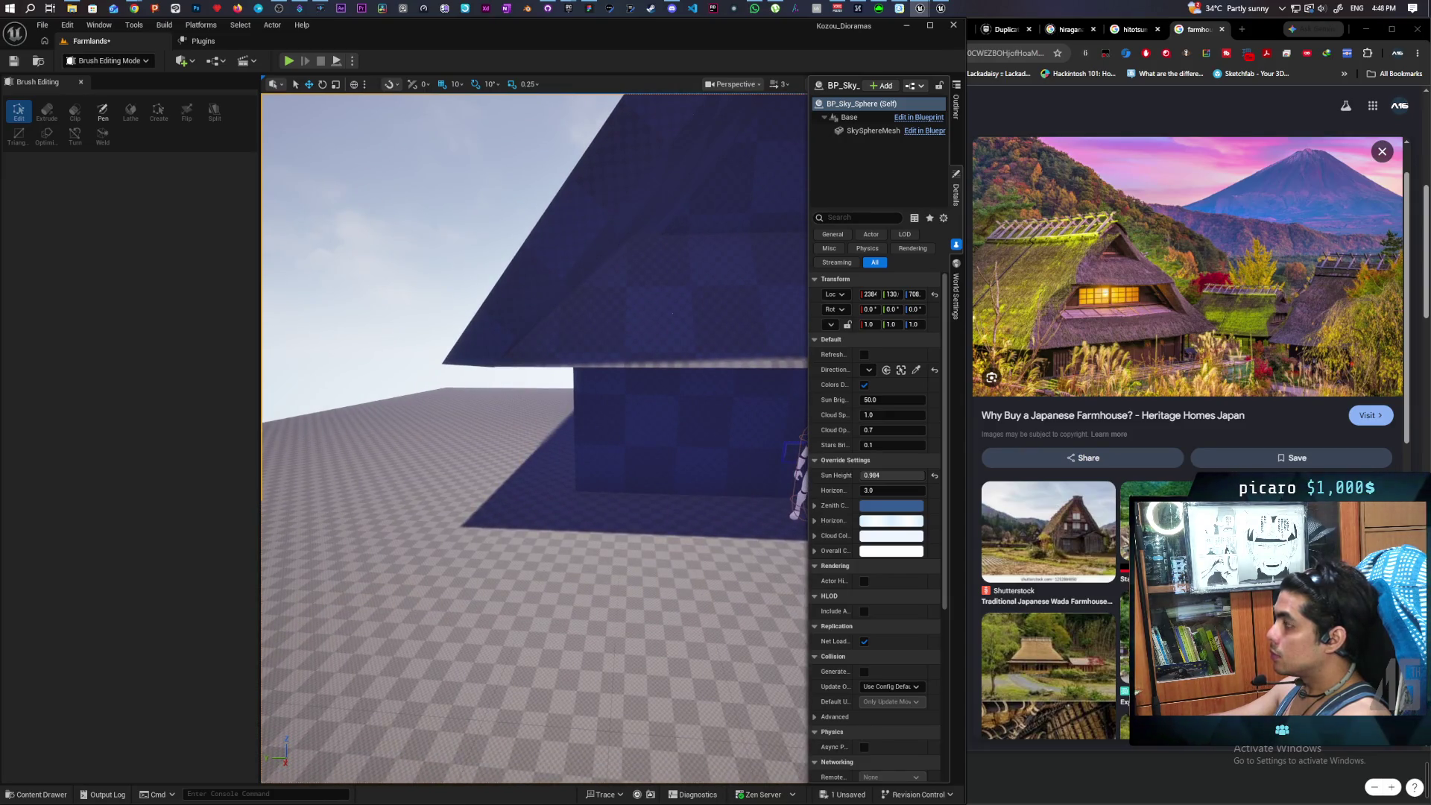
pyautogui.scroll(-2, 533, 438)
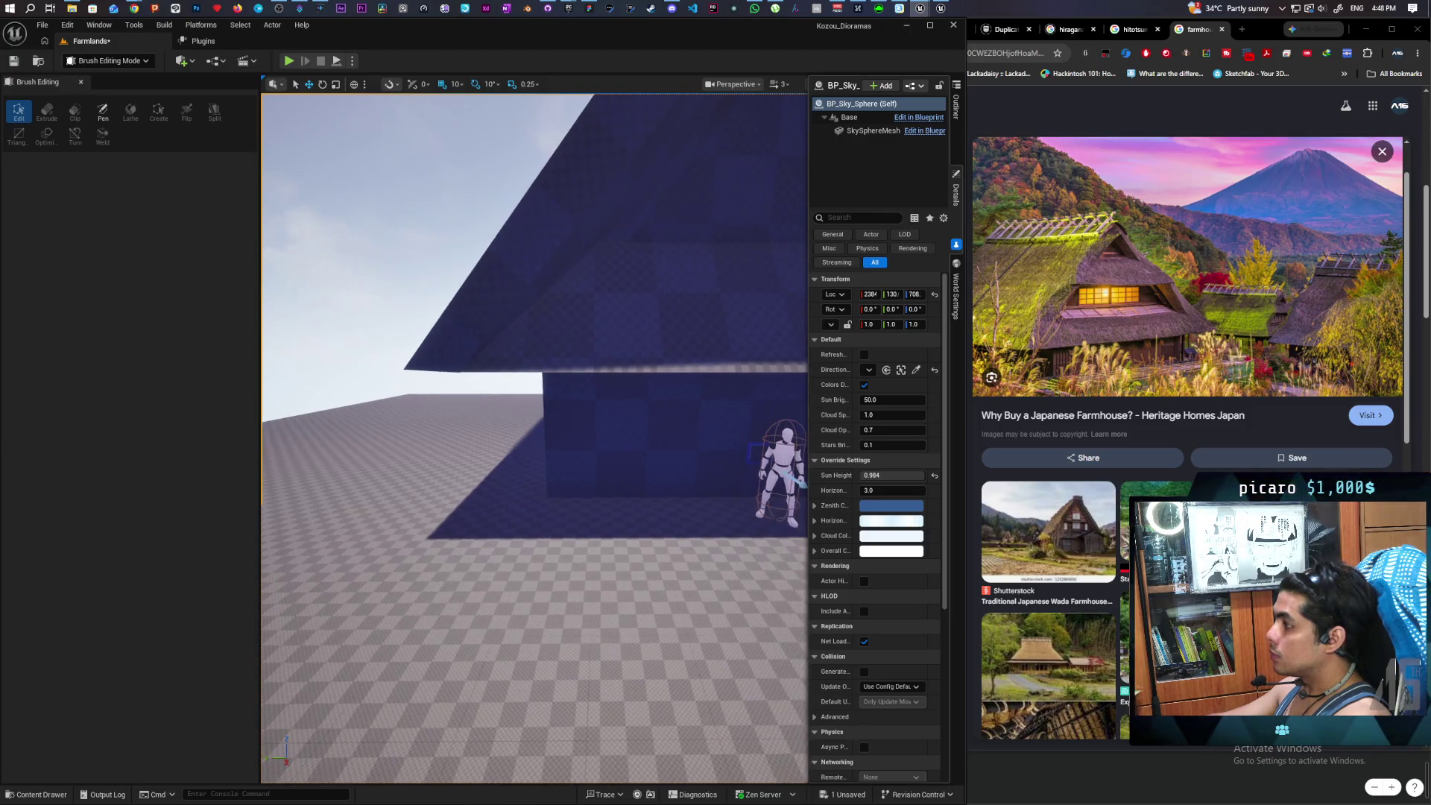
pyautogui.scroll(-1, 533, 438)
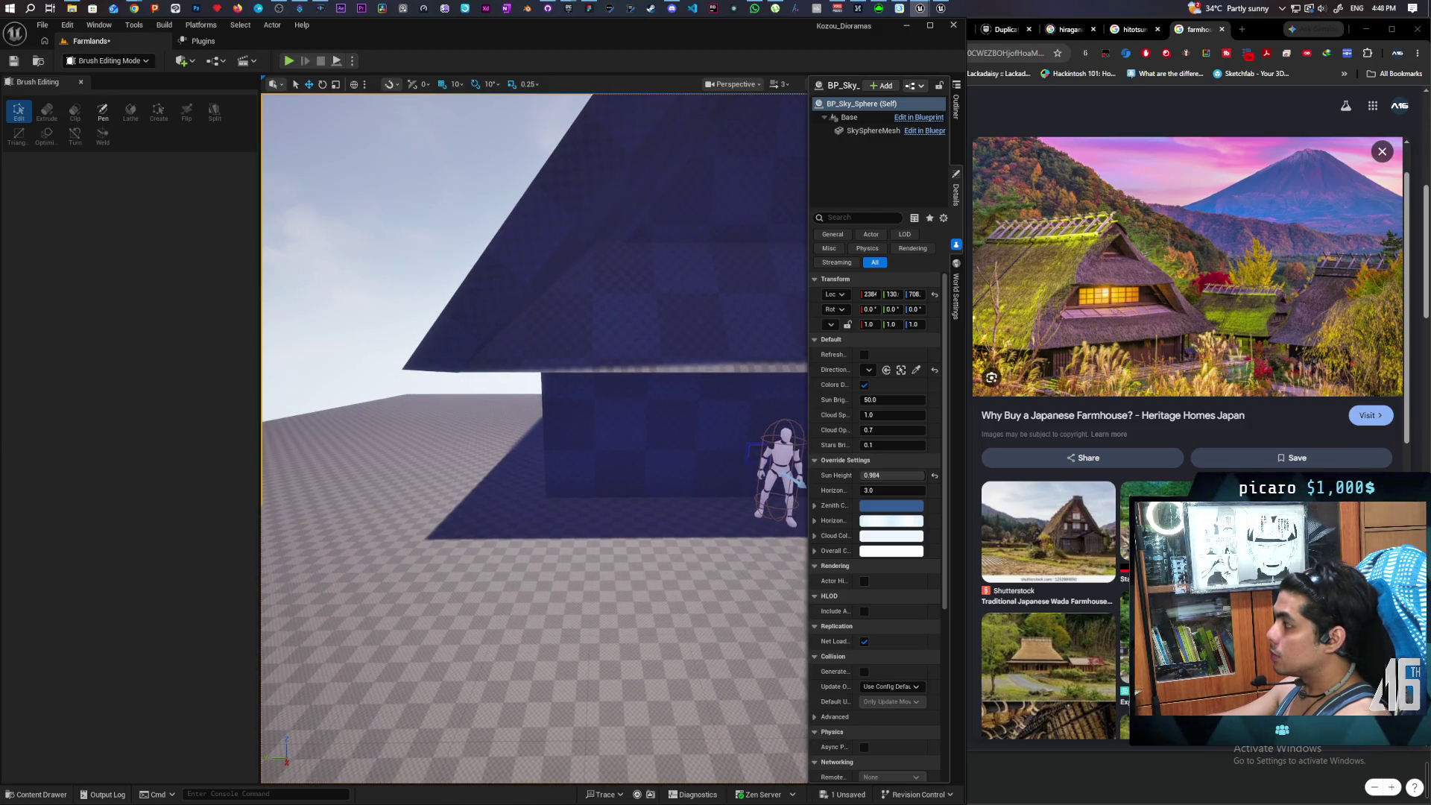
pyautogui.moveTo(533, 438)
pyautogui.mouseDown()
pyautogui.moveTo(589, 425)
pyautogui.moveTo(596, 373)
pyautogui.mouseUp()
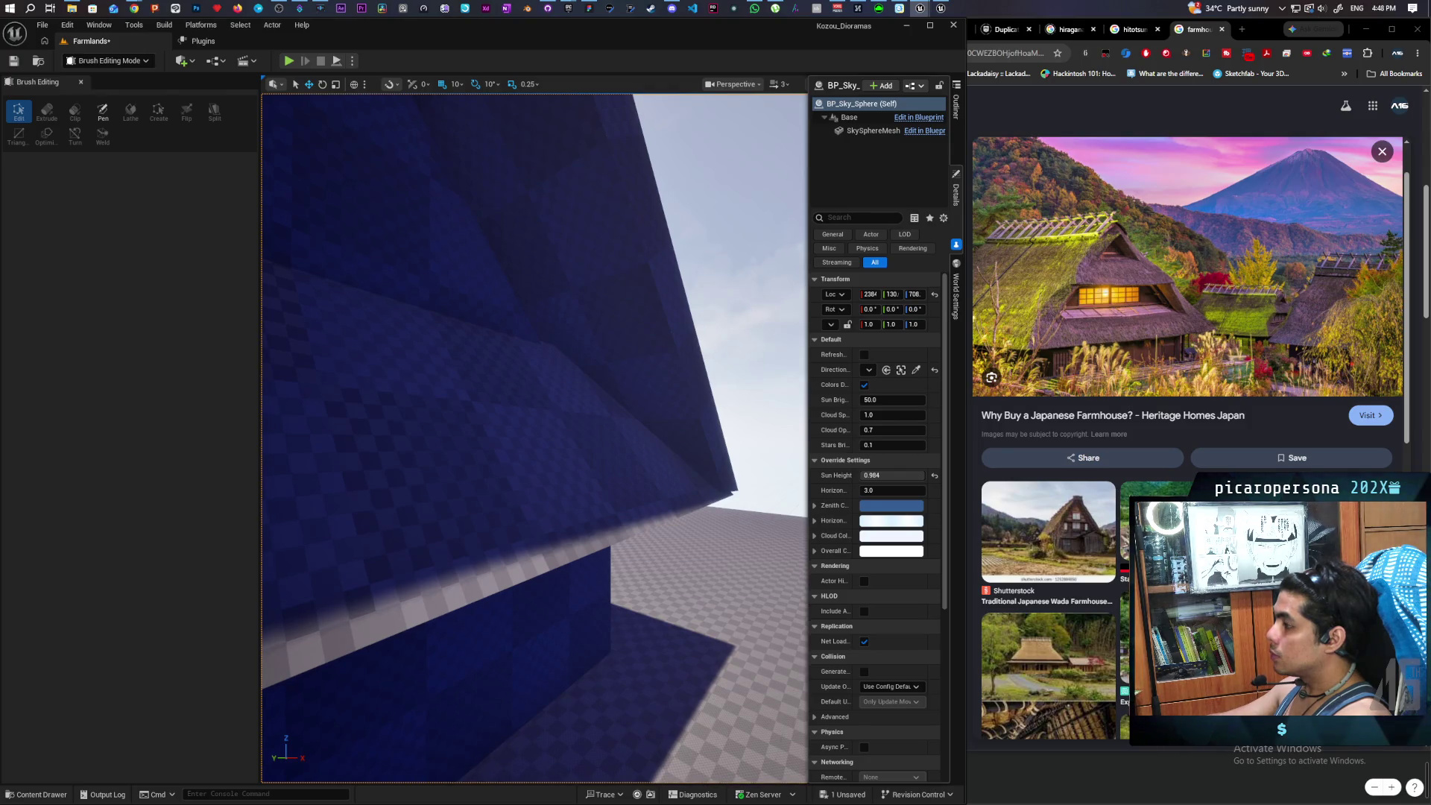
pyautogui.moveTo(596, 372)
pyautogui.mouseDown()
pyautogui.moveTo(665, 362)
pyautogui.moveTo(572, 444)
pyautogui.moveTo(544, 532)
pyautogui.moveTo(585, 485)
pyautogui.moveTo(554, 461)
pyautogui.mouseUp()
pyautogui.click(571, 450)
pyautogui.click(586, 465)
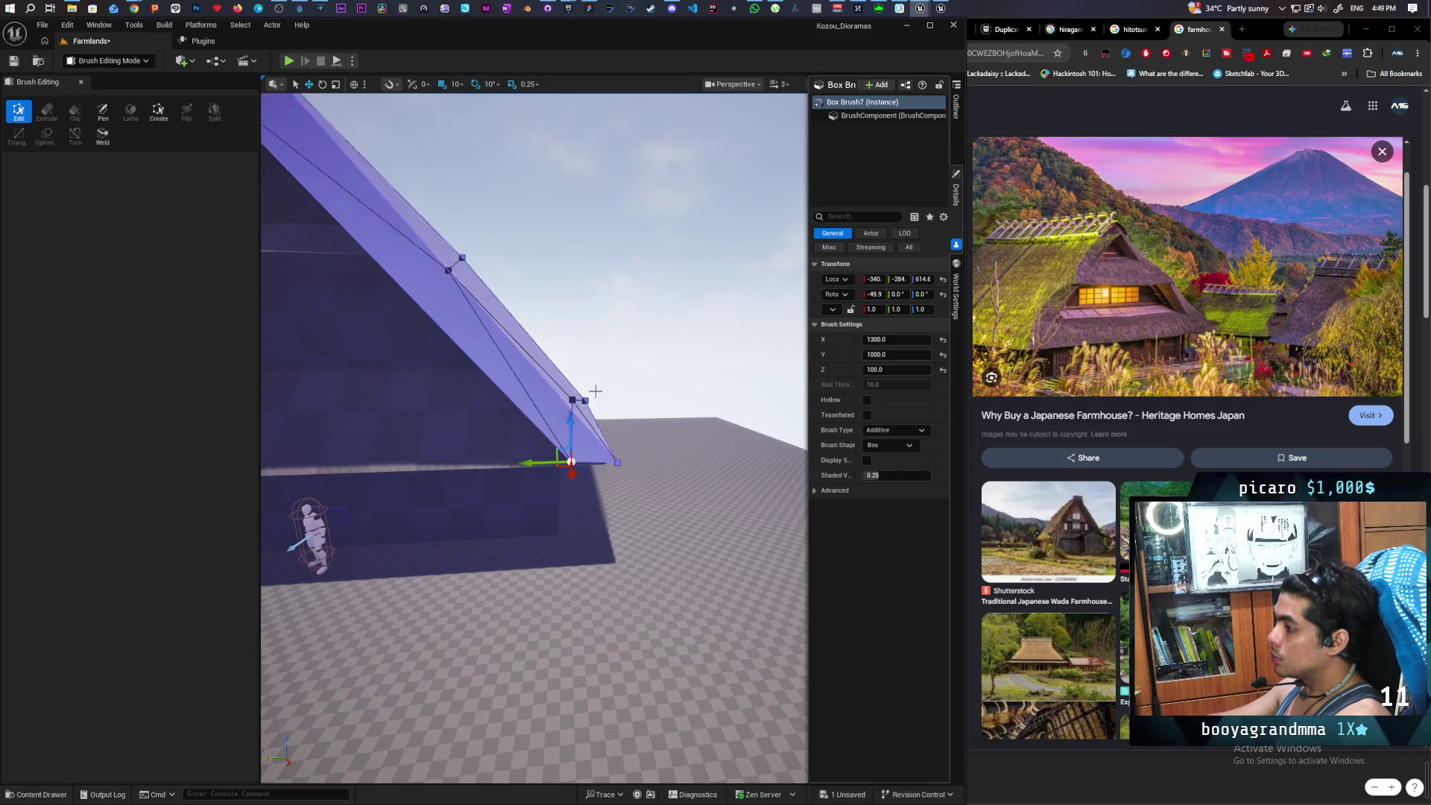
pyautogui.click(616, 367)
pyautogui.moveTo(617, 367)
pyautogui.mouseDown()
pyautogui.moveTo(566, 377)
pyautogui.moveTo(604, 372)
pyautogui.moveTo(588, 377)
pyautogui.mouseUp()
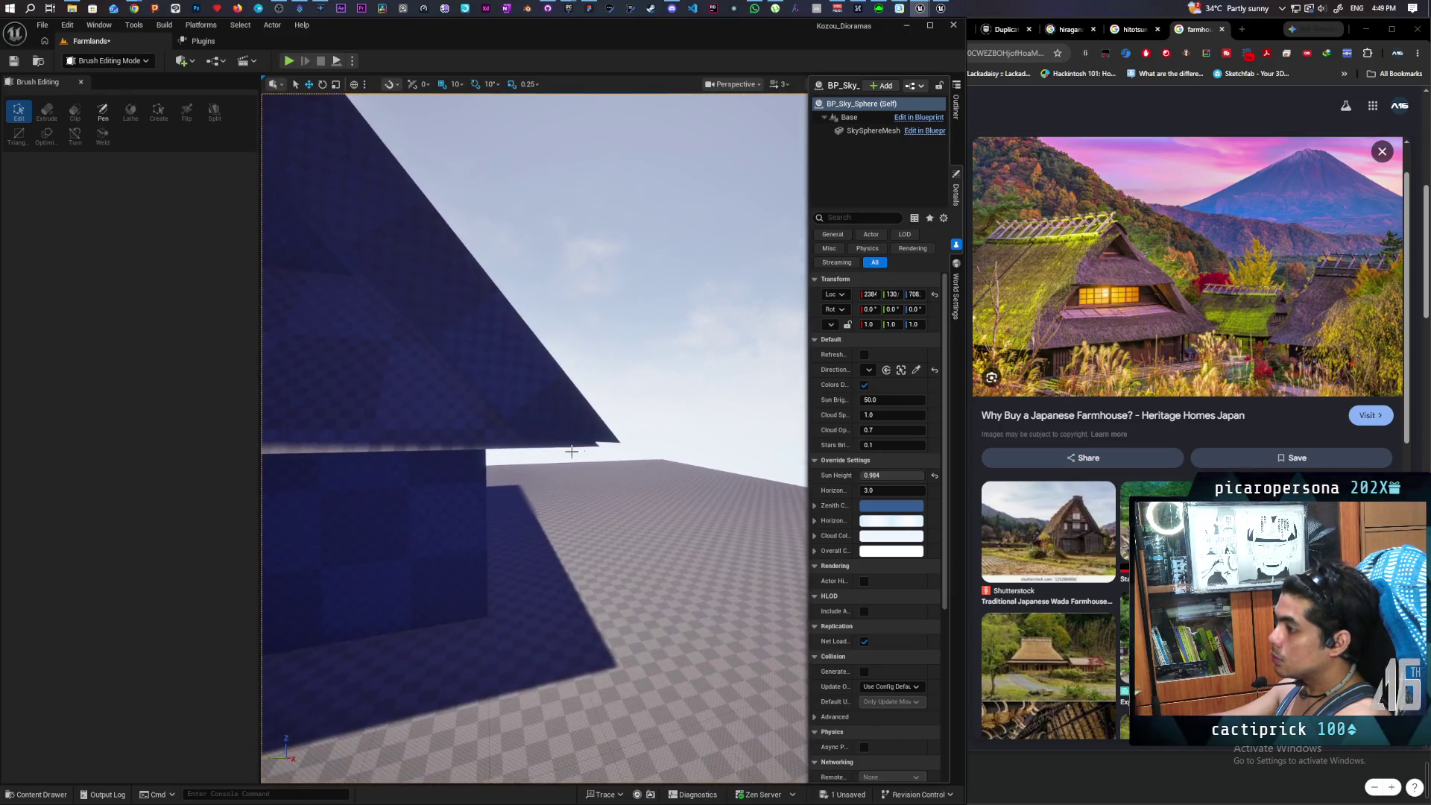
pyautogui.click(605, 446)
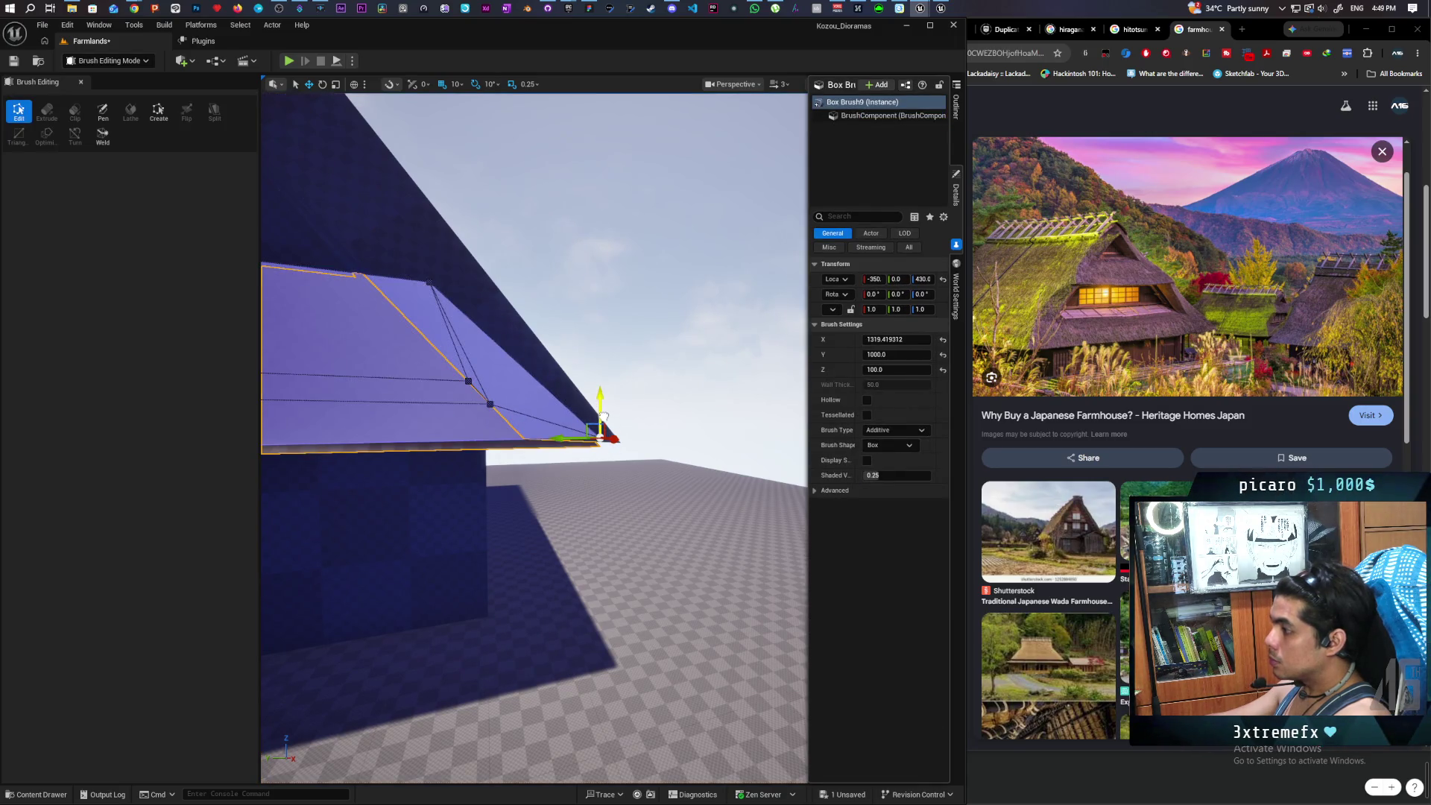
pyautogui.click(652, 393)
pyautogui.moveTo(652, 394)
pyautogui.mouseDown()
pyautogui.moveTo(652, 447)
pyautogui.moveTo(670, 439)
pyautogui.moveTo(655, 373)
pyautogui.moveTo(693, 336)
pyautogui.moveTo(648, 387)
pyautogui.moveTo(675, 395)
pyautogui.moveTo(675, 380)
pyautogui.moveTo(675, 403)
pyautogui.mouseUp()
pyautogui.scroll(-5, 534, 438)
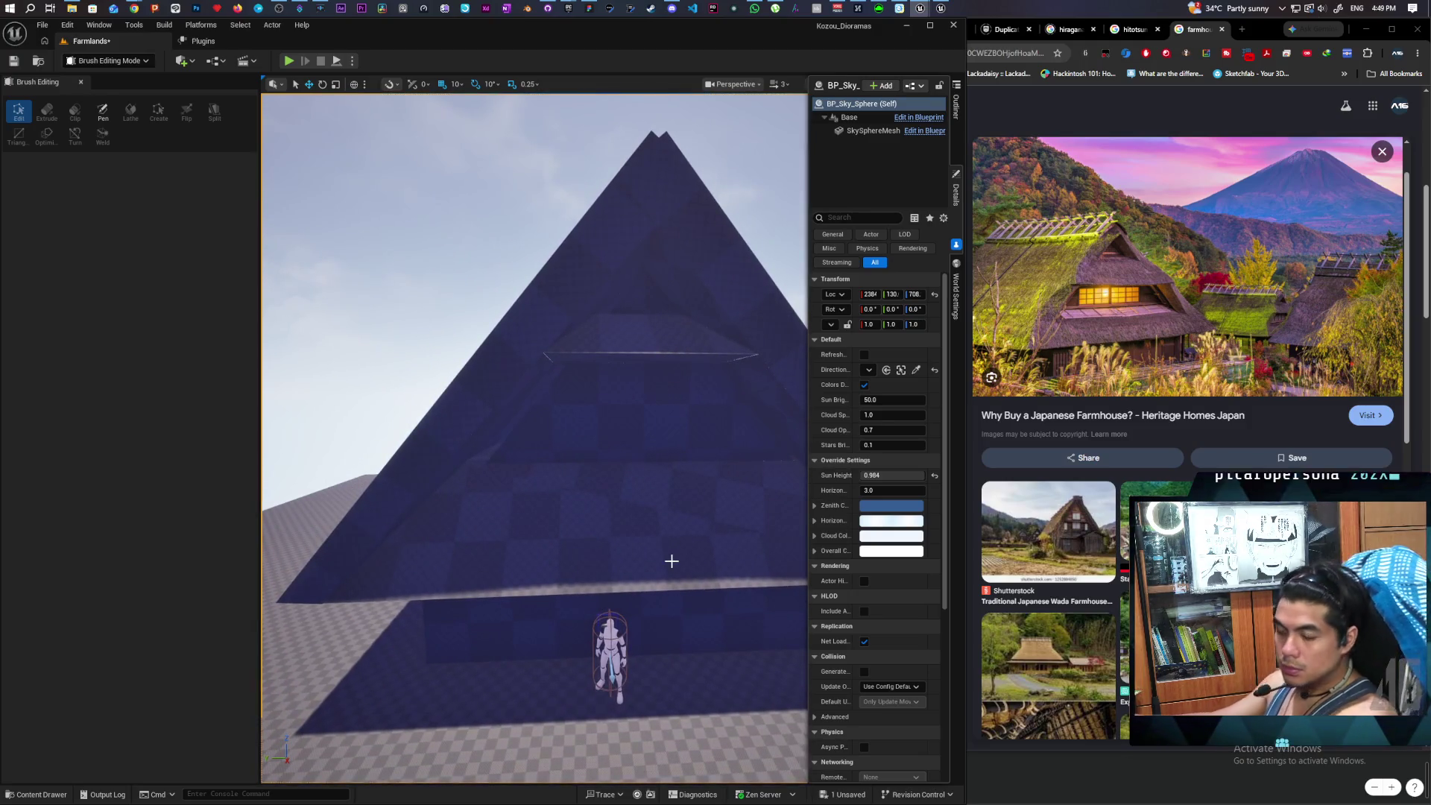
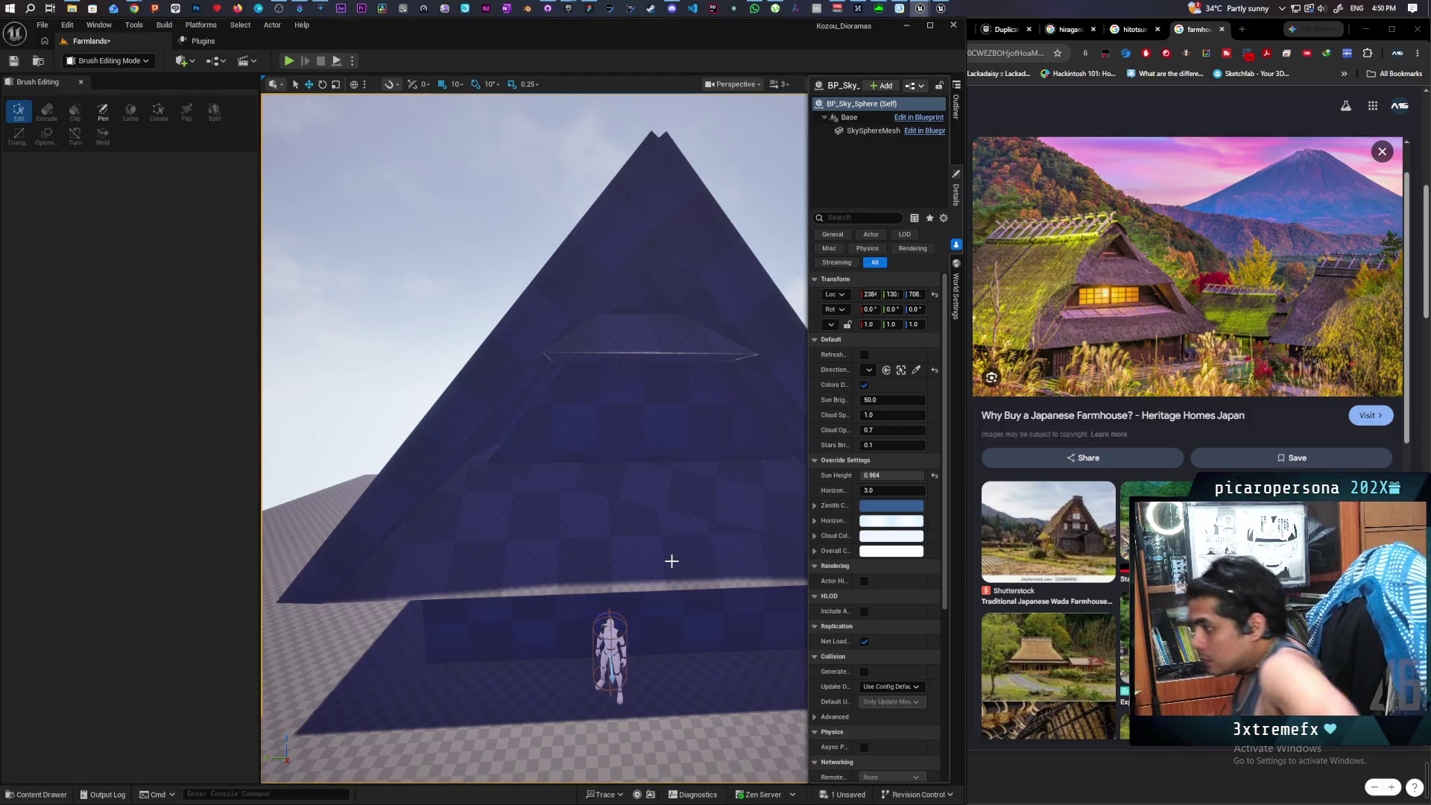
# - Orbit to the pyramid's left slope and open the Outliner listing the Farm House box brushes
pyautogui.scroll(6, 495, 312)
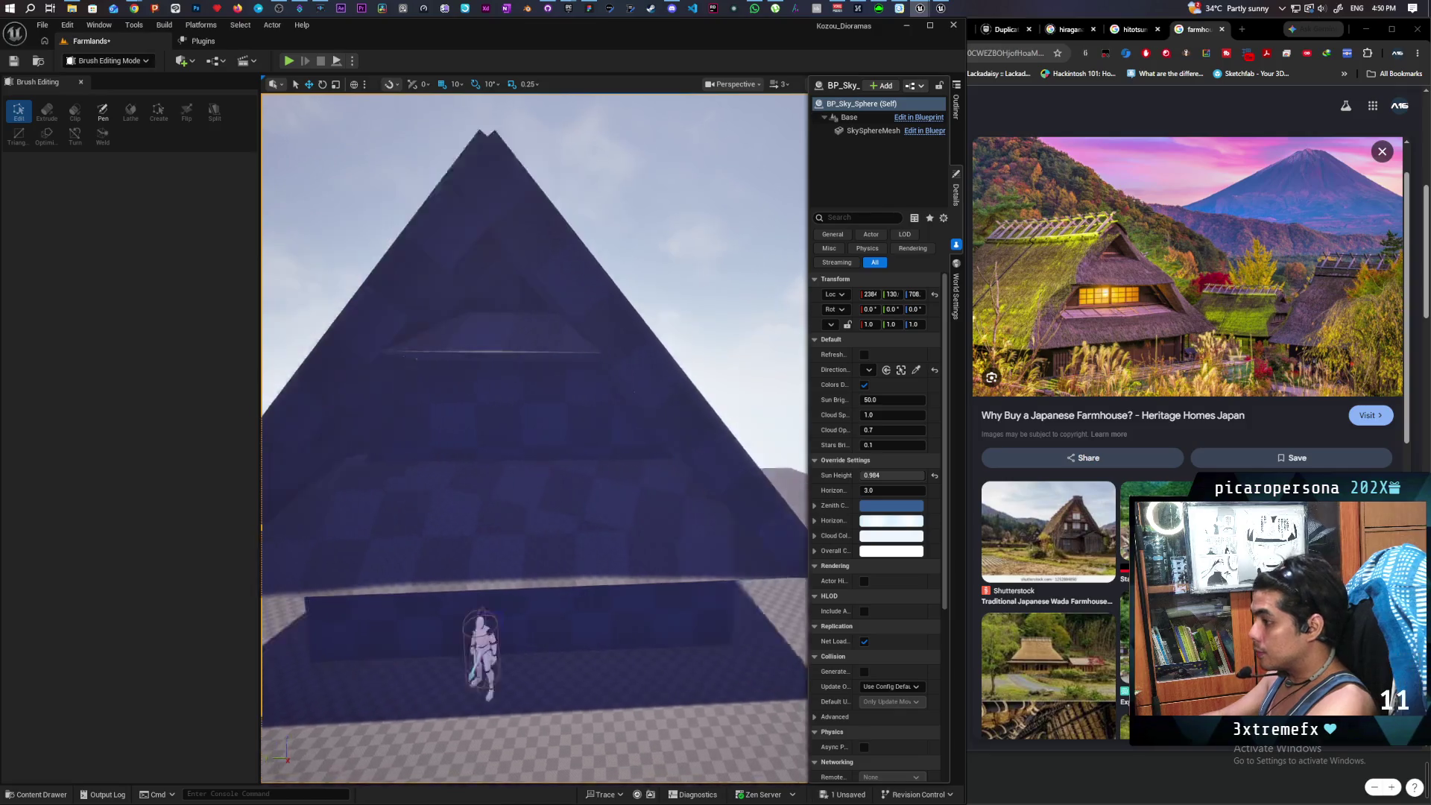
pyautogui.scroll(-2, 495, 312)
pyautogui.scroll(-3, 495, 312)
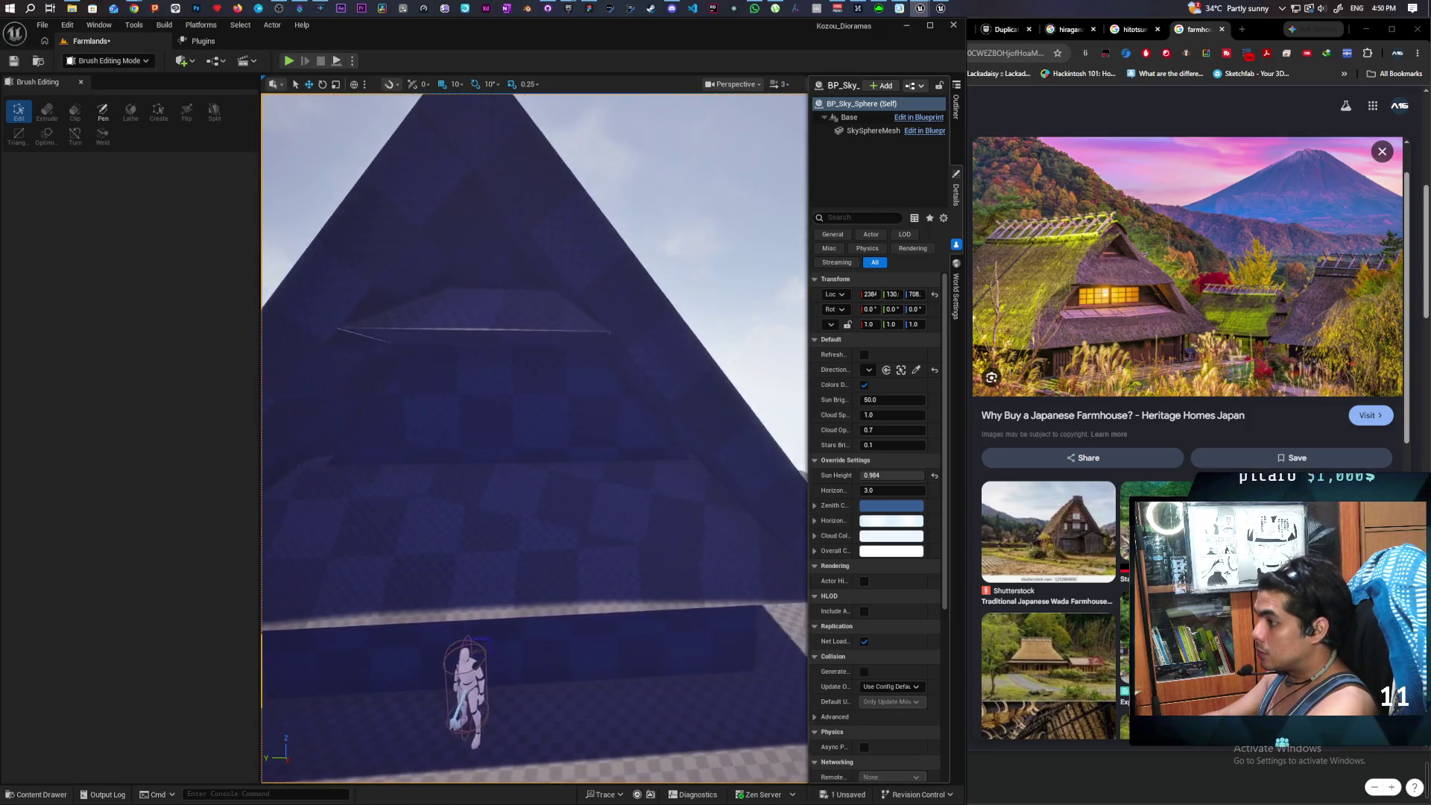
pyautogui.moveTo(533, 432)
pyautogui.mouseDown()
pyautogui.moveTo(454, 421)
pyautogui.moveTo(538, 414)
pyautogui.moveTo(520, 414)
pyautogui.mouseUp()
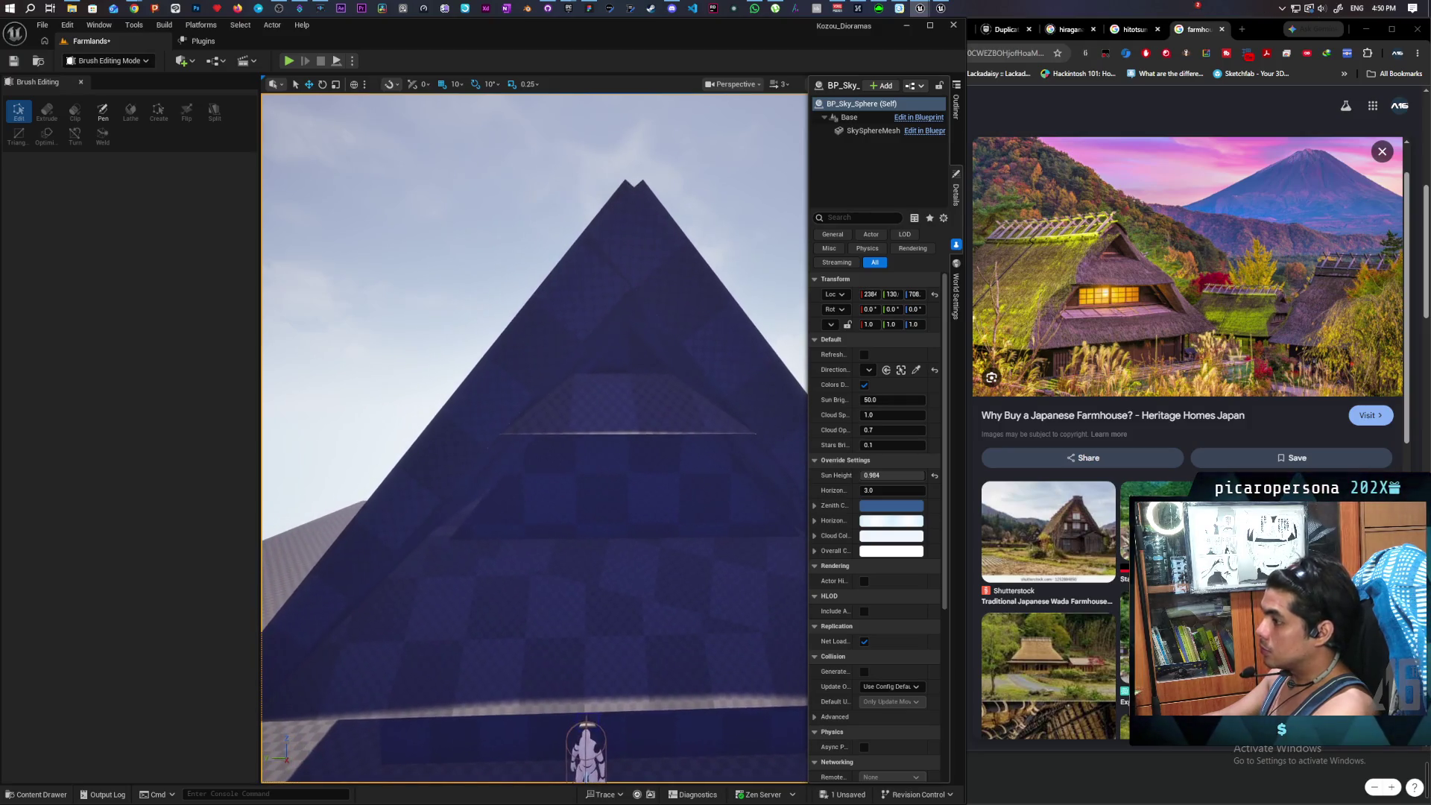
pyautogui.click(956, 105)
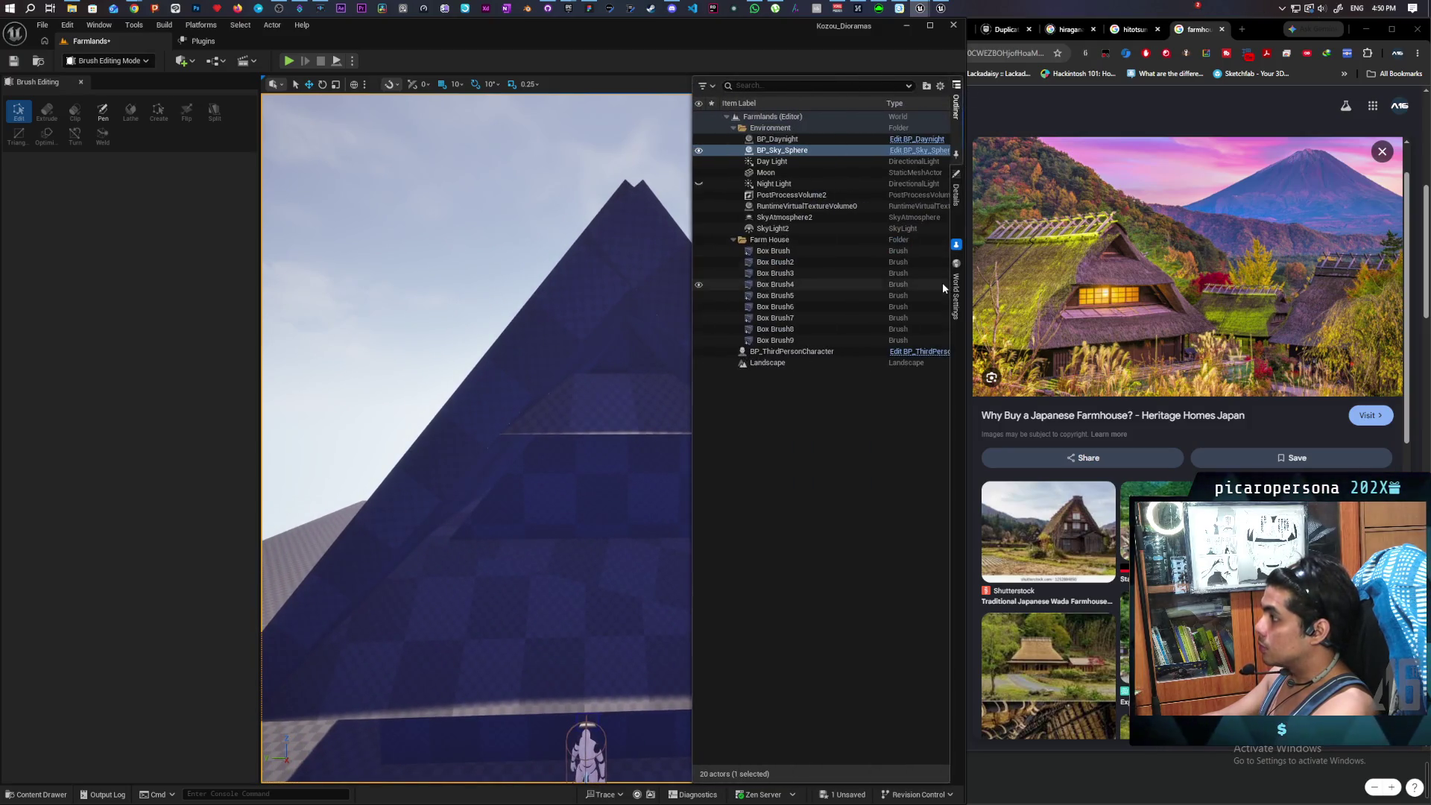
# - Hide and re-show Box Brush8, Box Brush7 and Box Brush6 to identify their roof parts
pyautogui.click(699, 329)
pyautogui.click(699, 328)
pyautogui.click(699, 318)
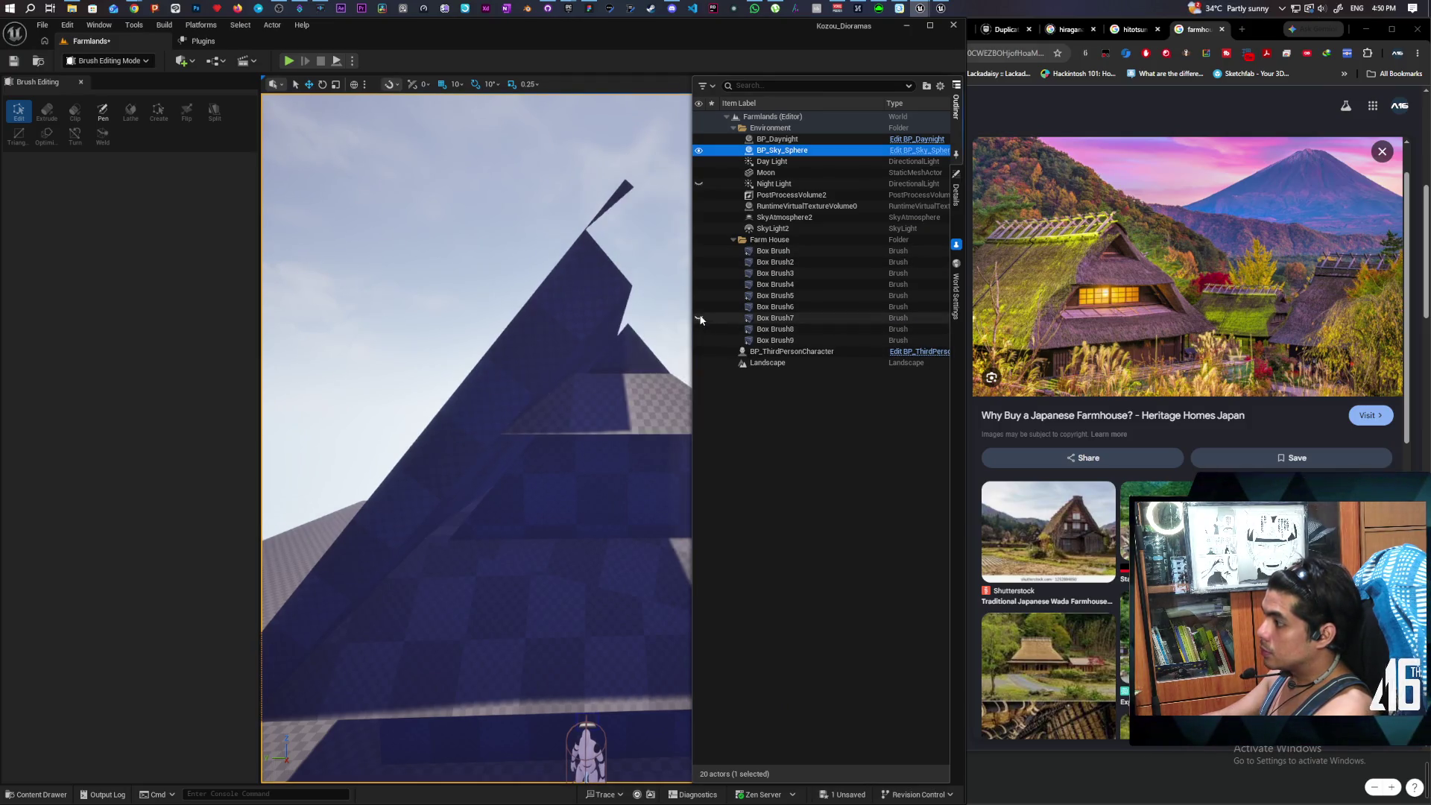
pyautogui.click(699, 318)
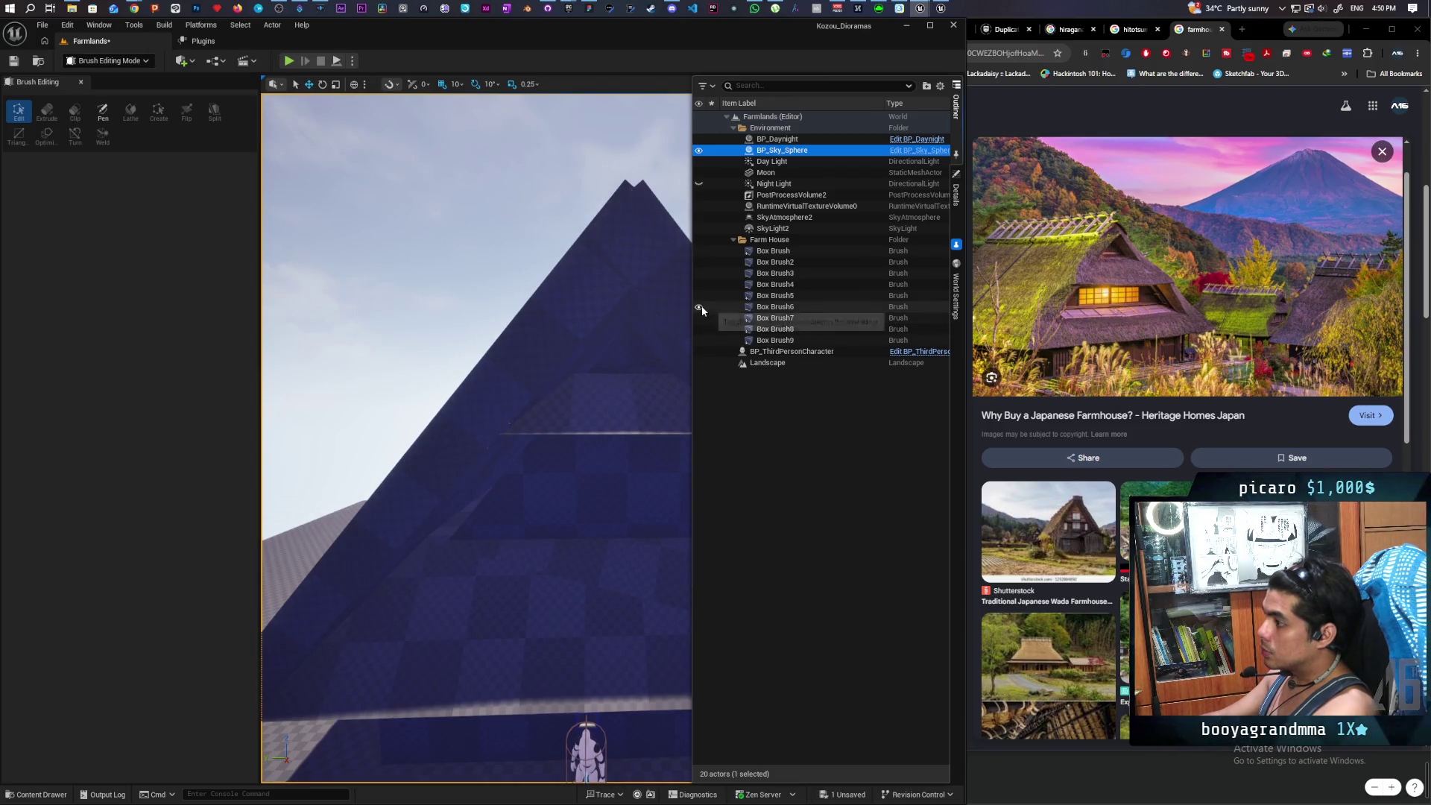
pyautogui.click(699, 307)
pyautogui.click(699, 306)
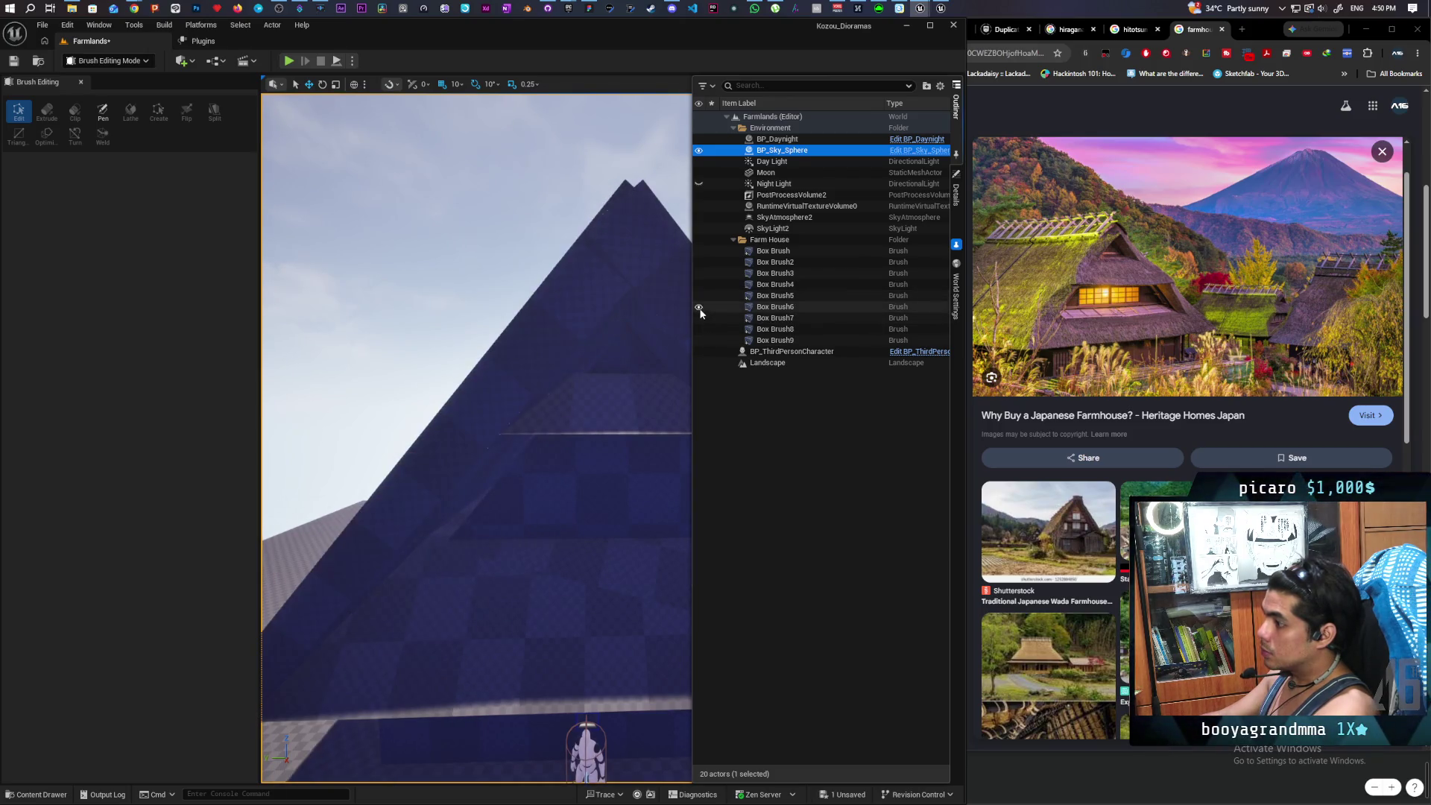
pyautogui.click(955, 192)
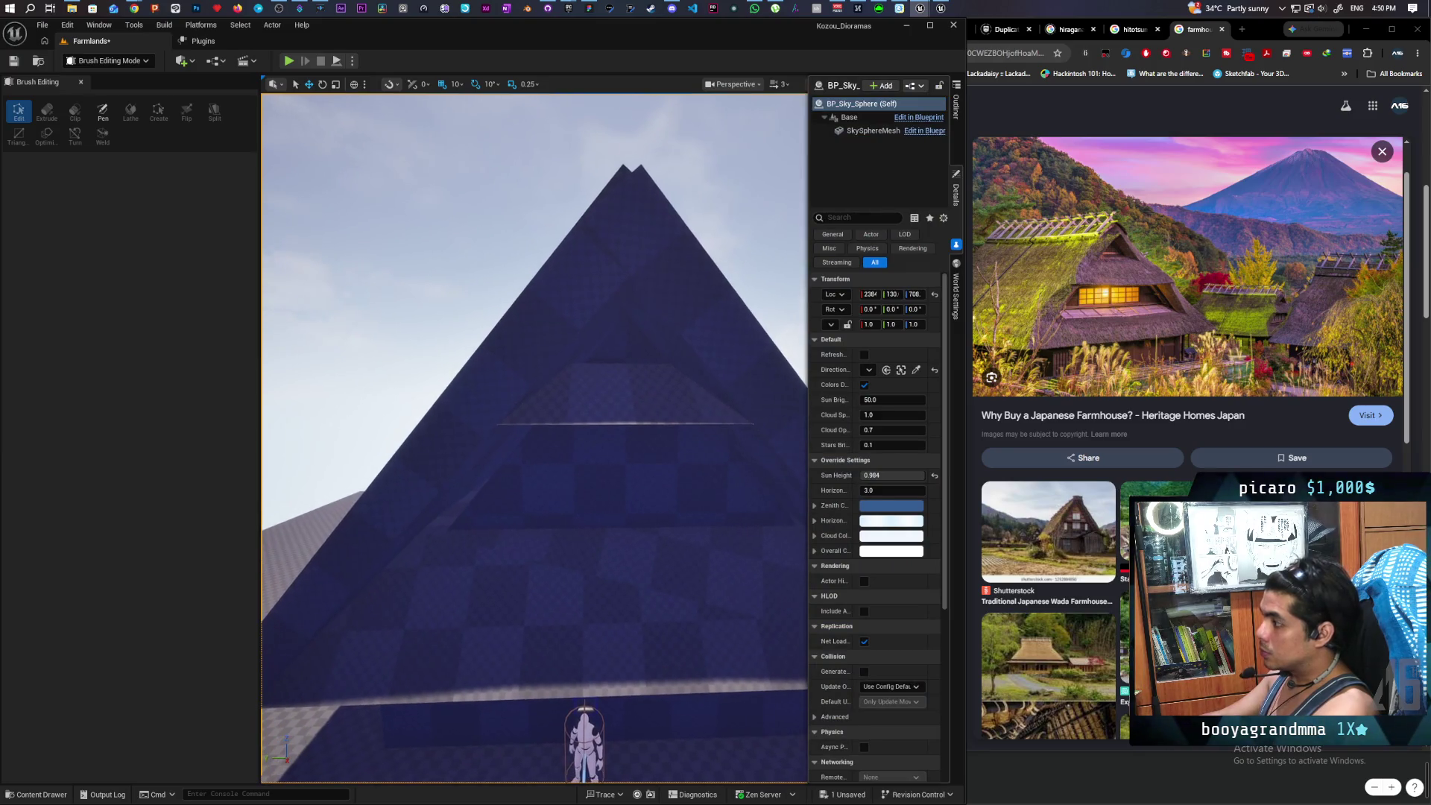
# - Hide Box Brush2 and Box Brush3 and orbit around the pyramid to see what they form
pyautogui.scroll(5, 534, 438)
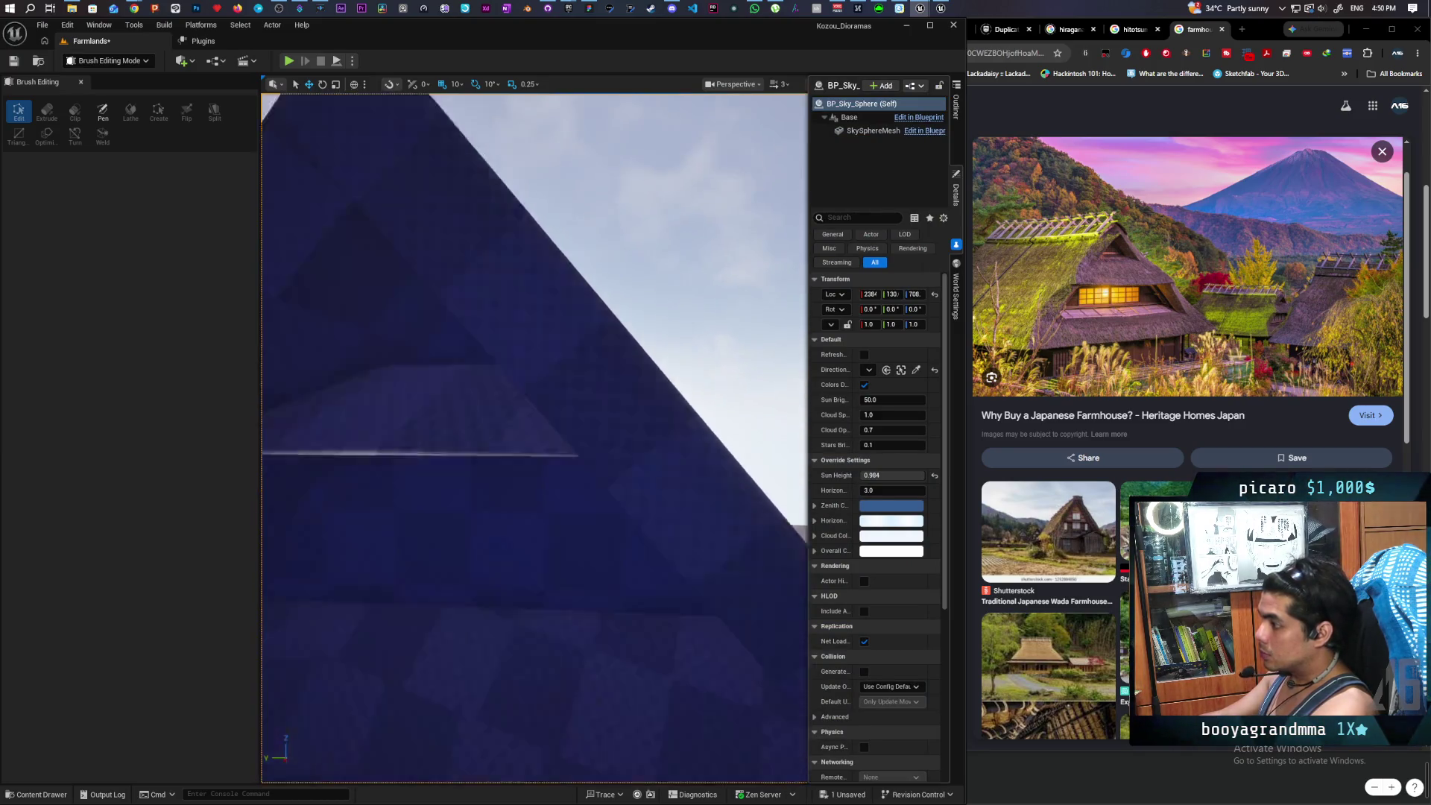
pyautogui.scroll(-5, 534, 438)
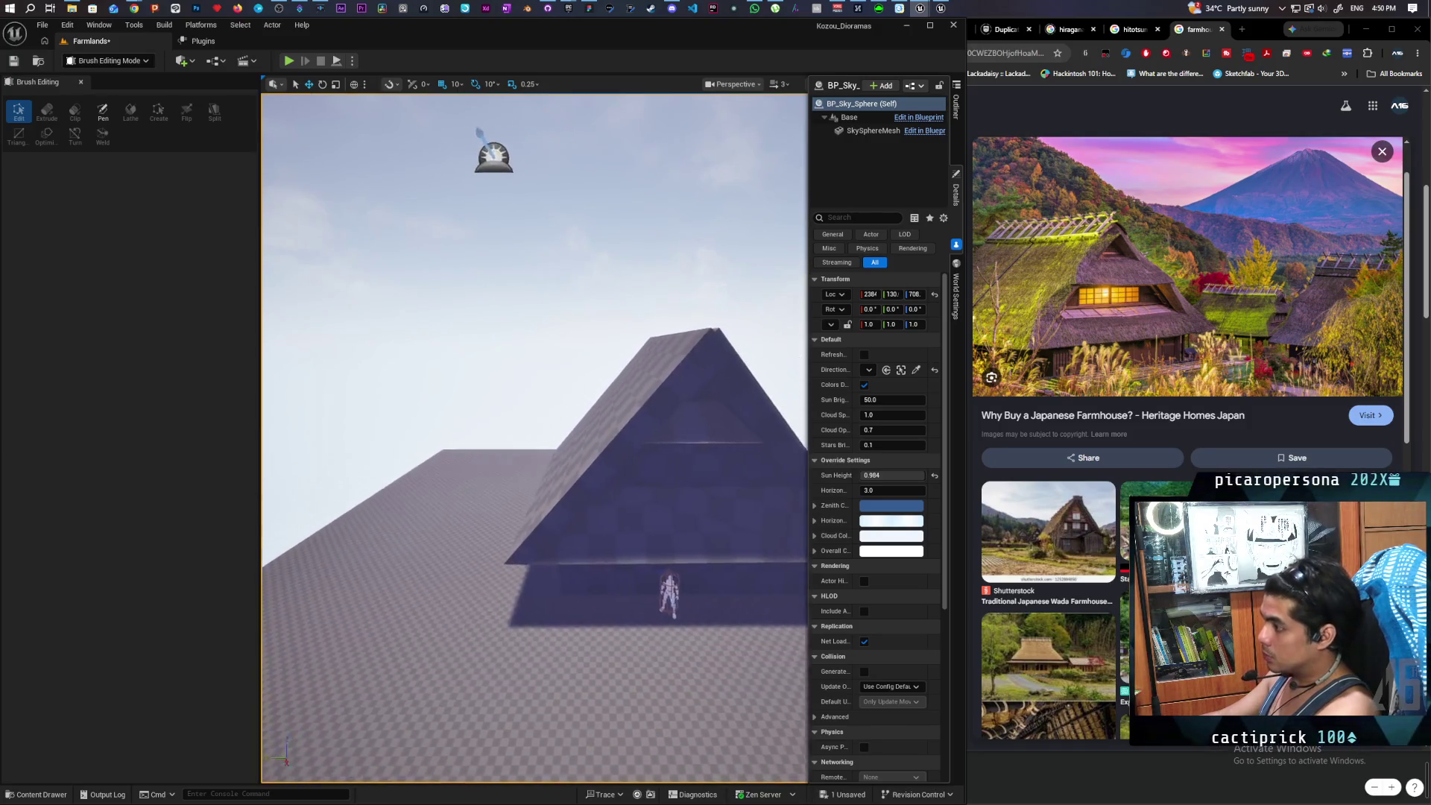
pyautogui.scroll(5, 534, 438)
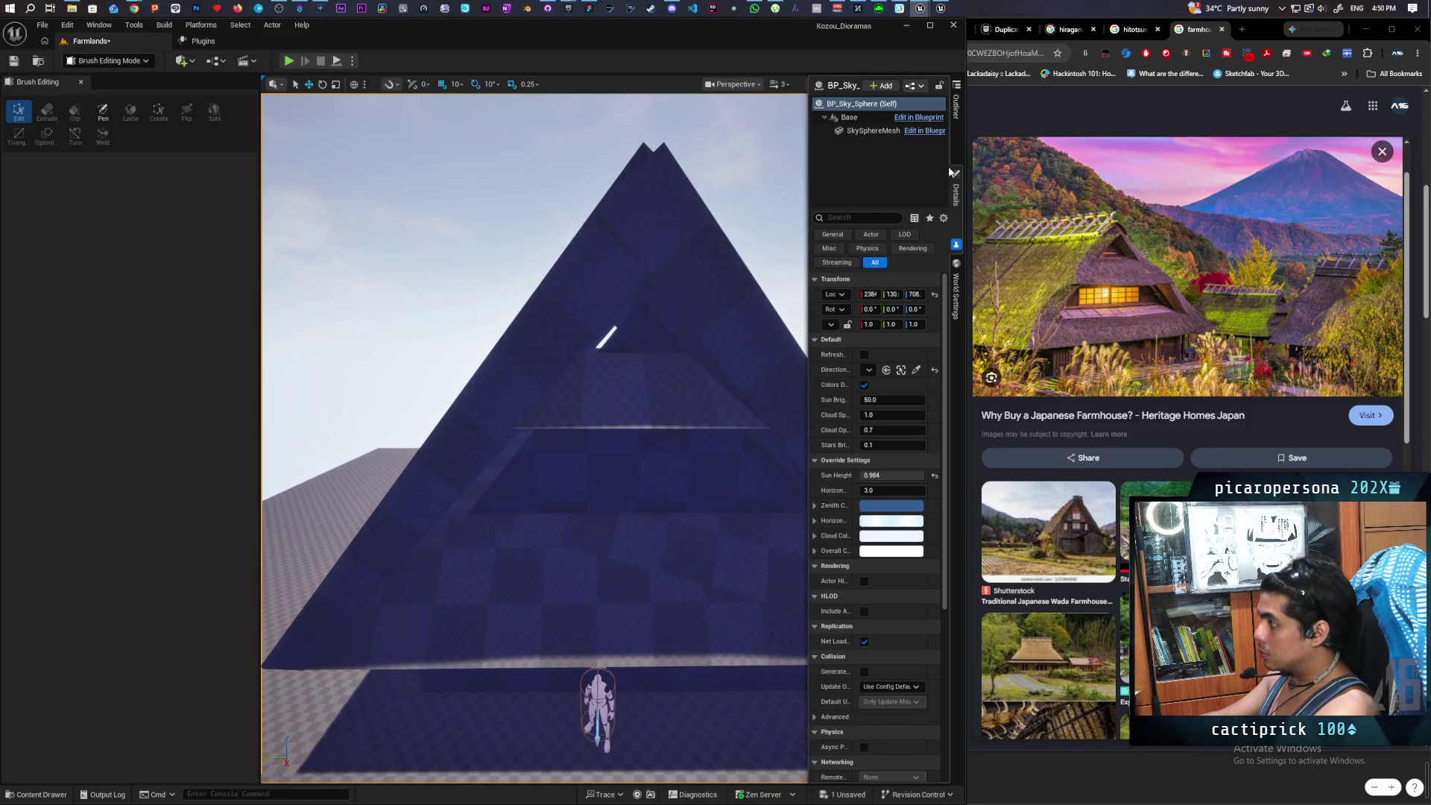
pyautogui.click(956, 104)
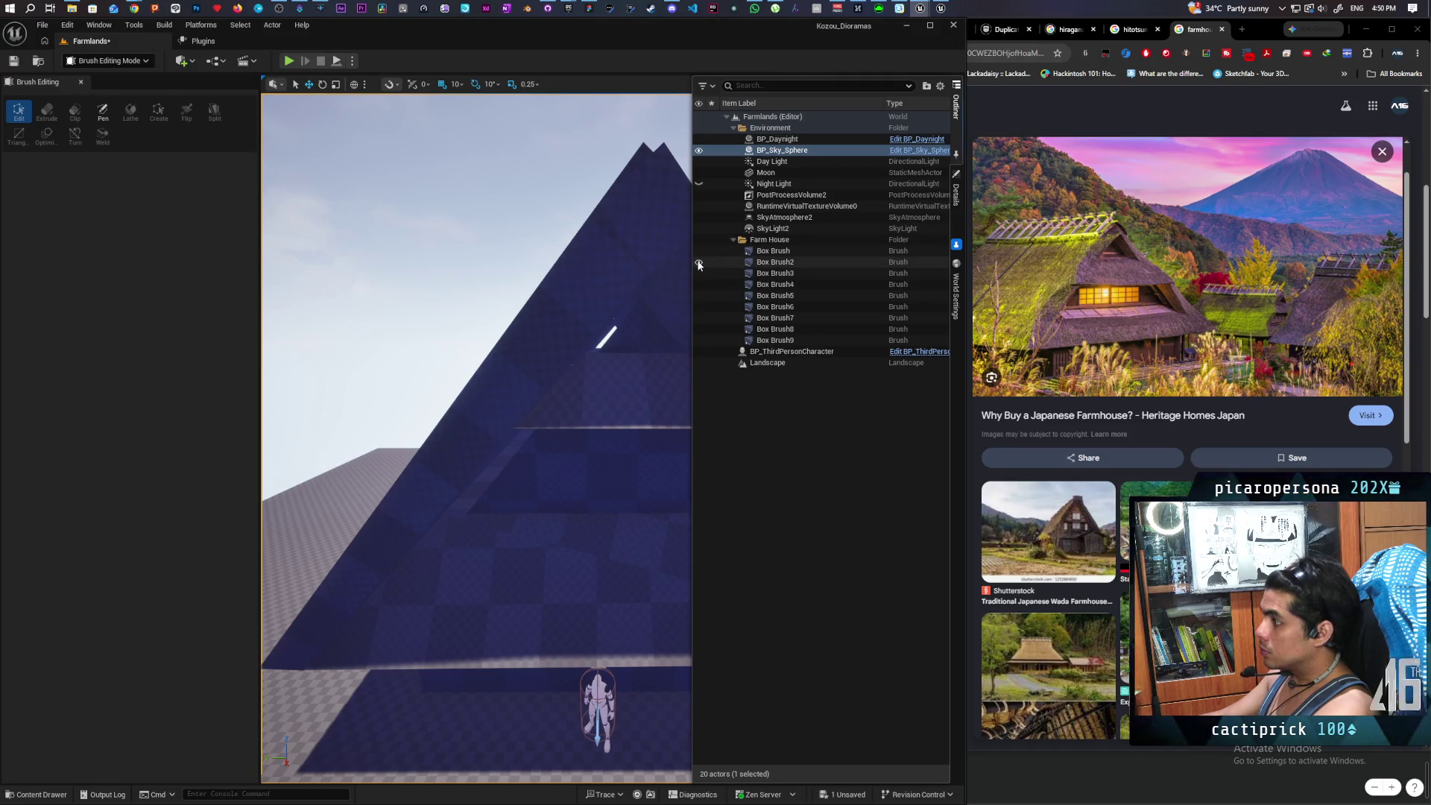
pyautogui.click(698, 262)
pyautogui.click(699, 274)
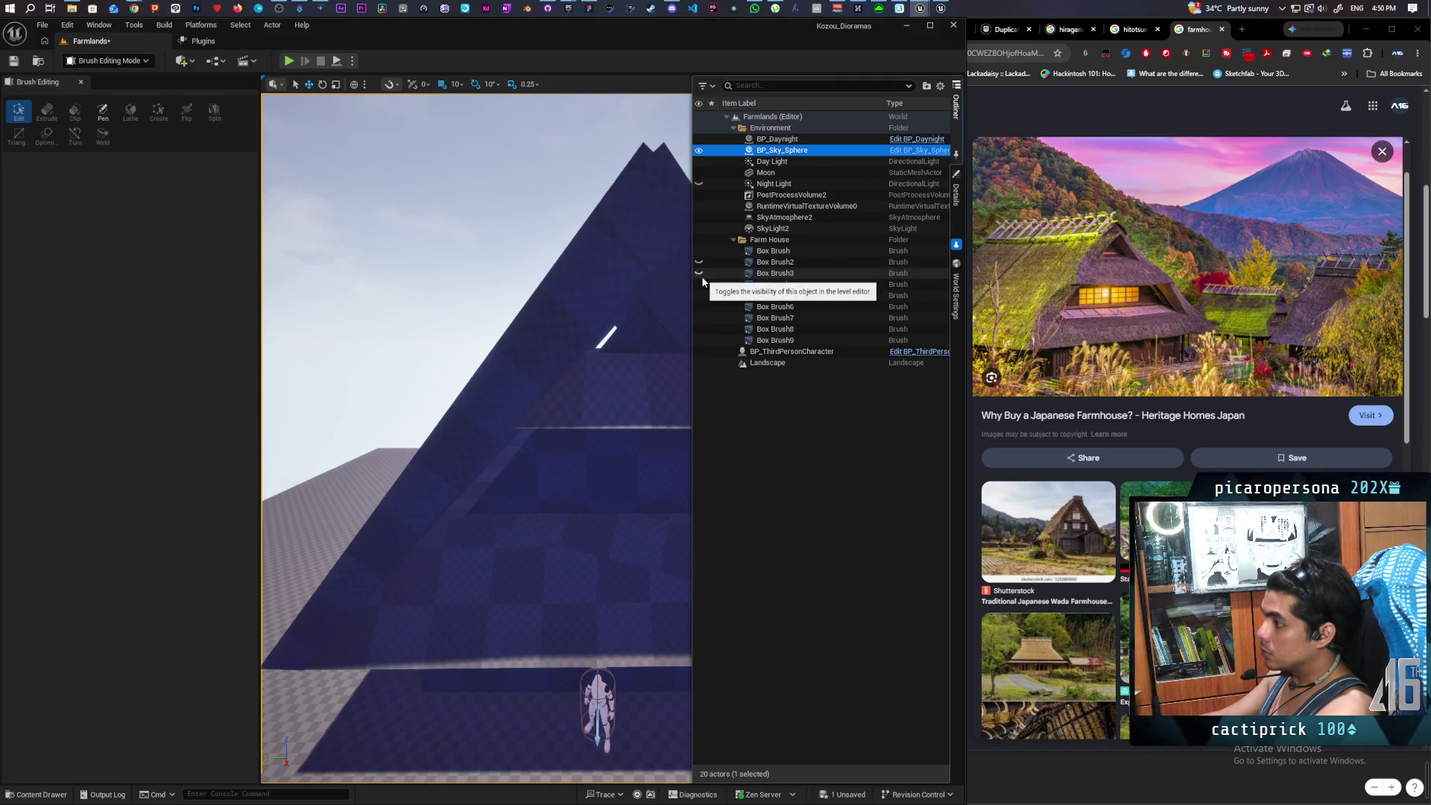
pyautogui.moveTo(663, 288); pyautogui.dragTo(641, 373)
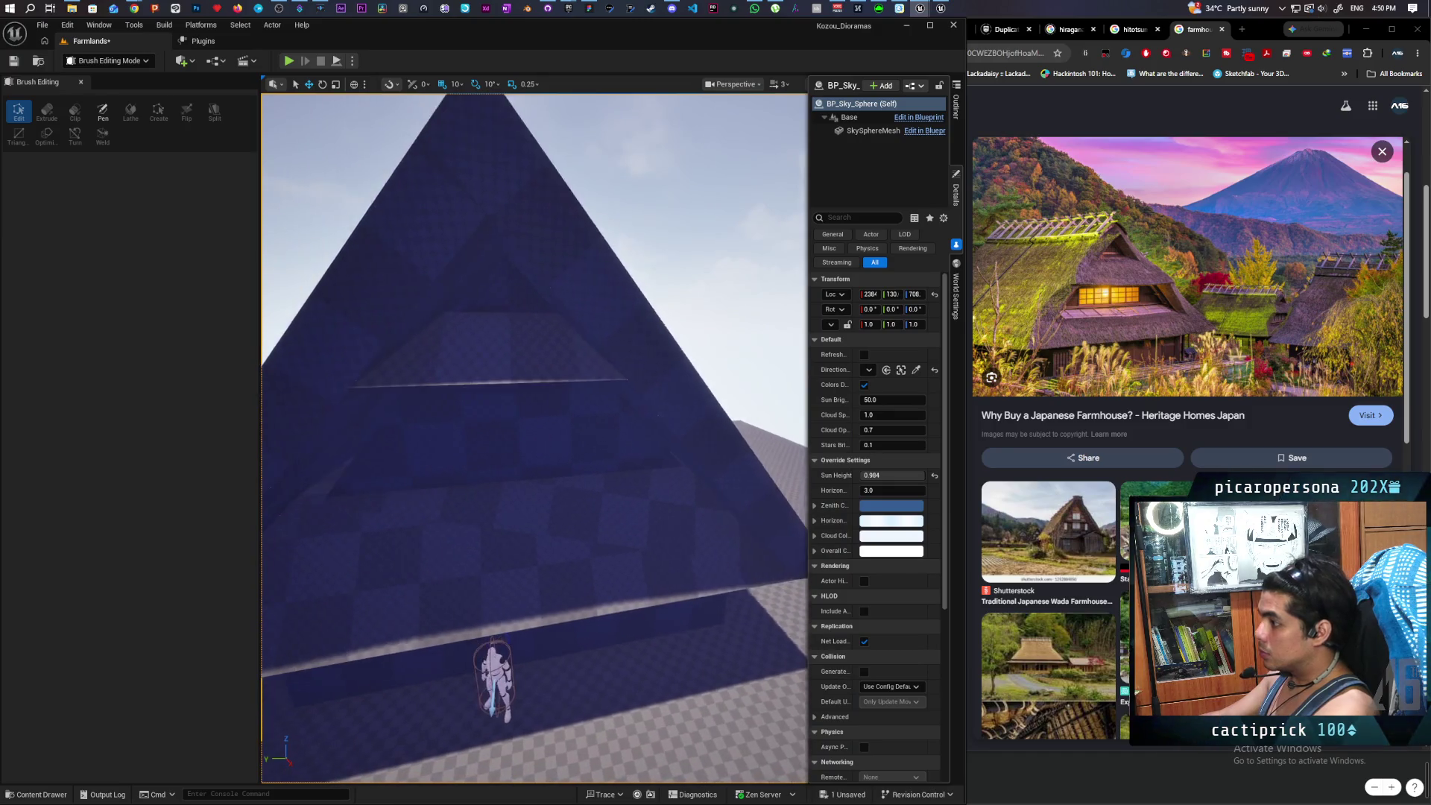
pyautogui.moveTo(615, 294)
pyautogui.mouseDown()
pyautogui.moveTo(600, 299)
pyautogui.moveTo(615, 294)
pyautogui.mouseUp()
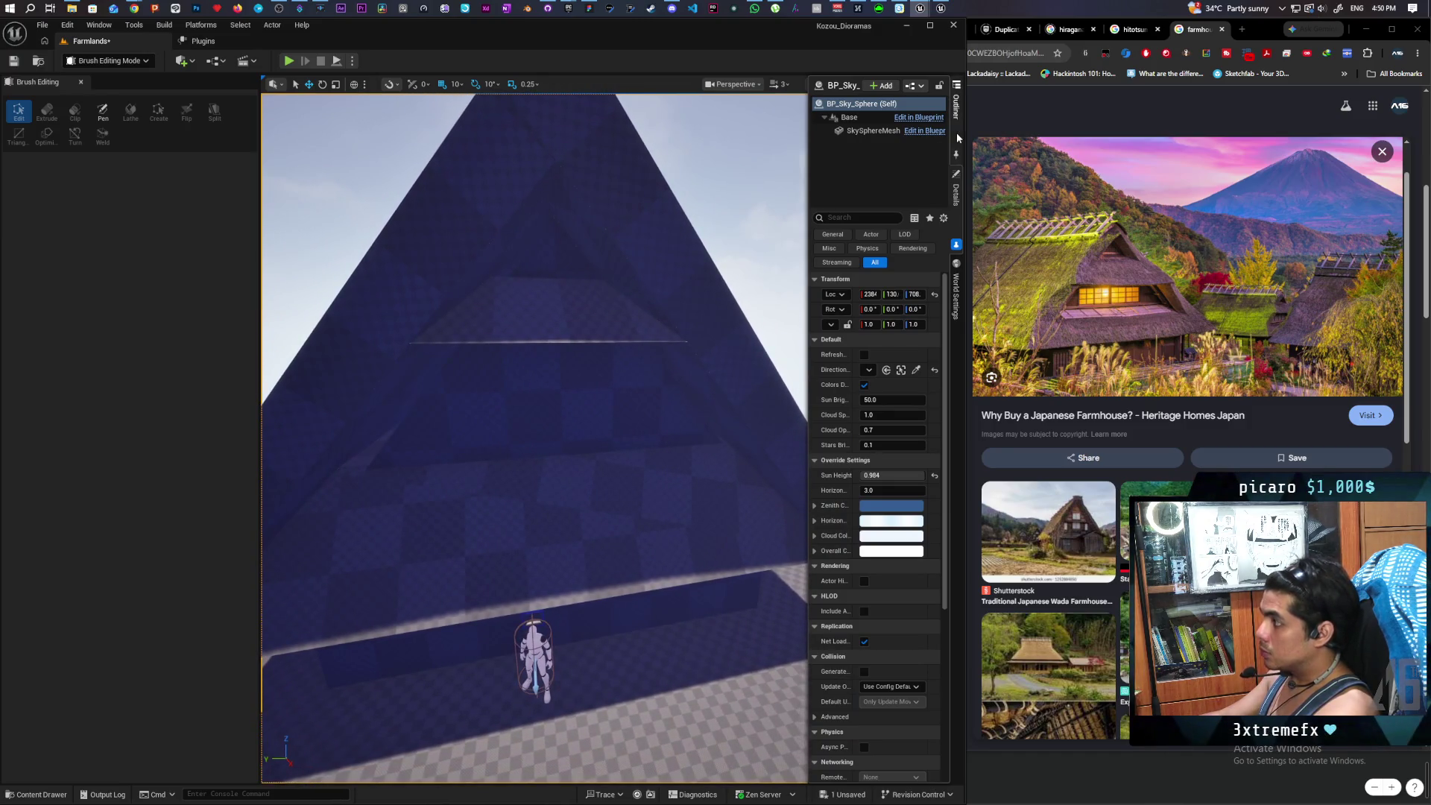
# - Make Box Brush2 and Box Brush3 visible again and focus the view on Box Brush2
pyautogui.click(956, 108)
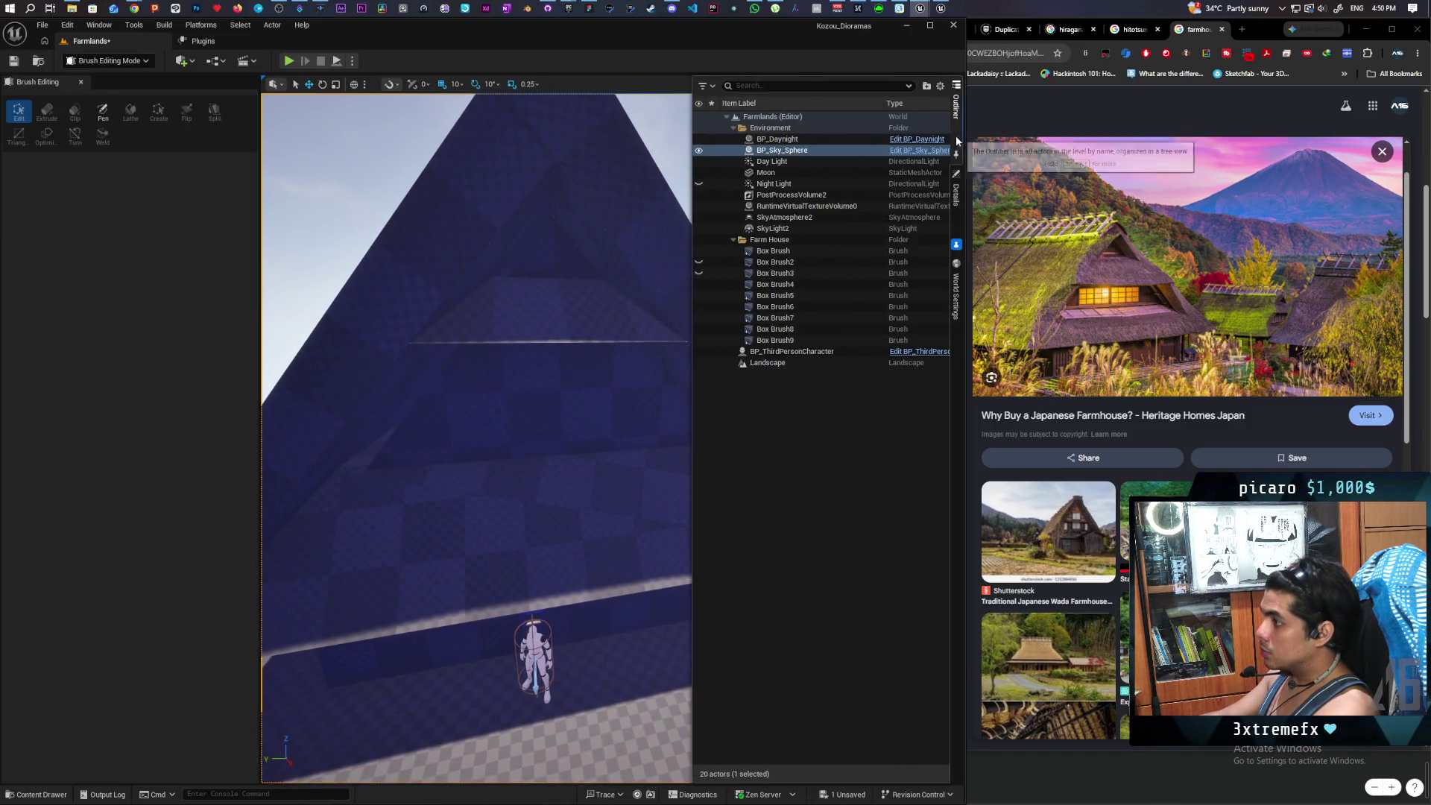
pyautogui.click(698, 273)
pyautogui.click(698, 261)
pyautogui.click(771, 261)
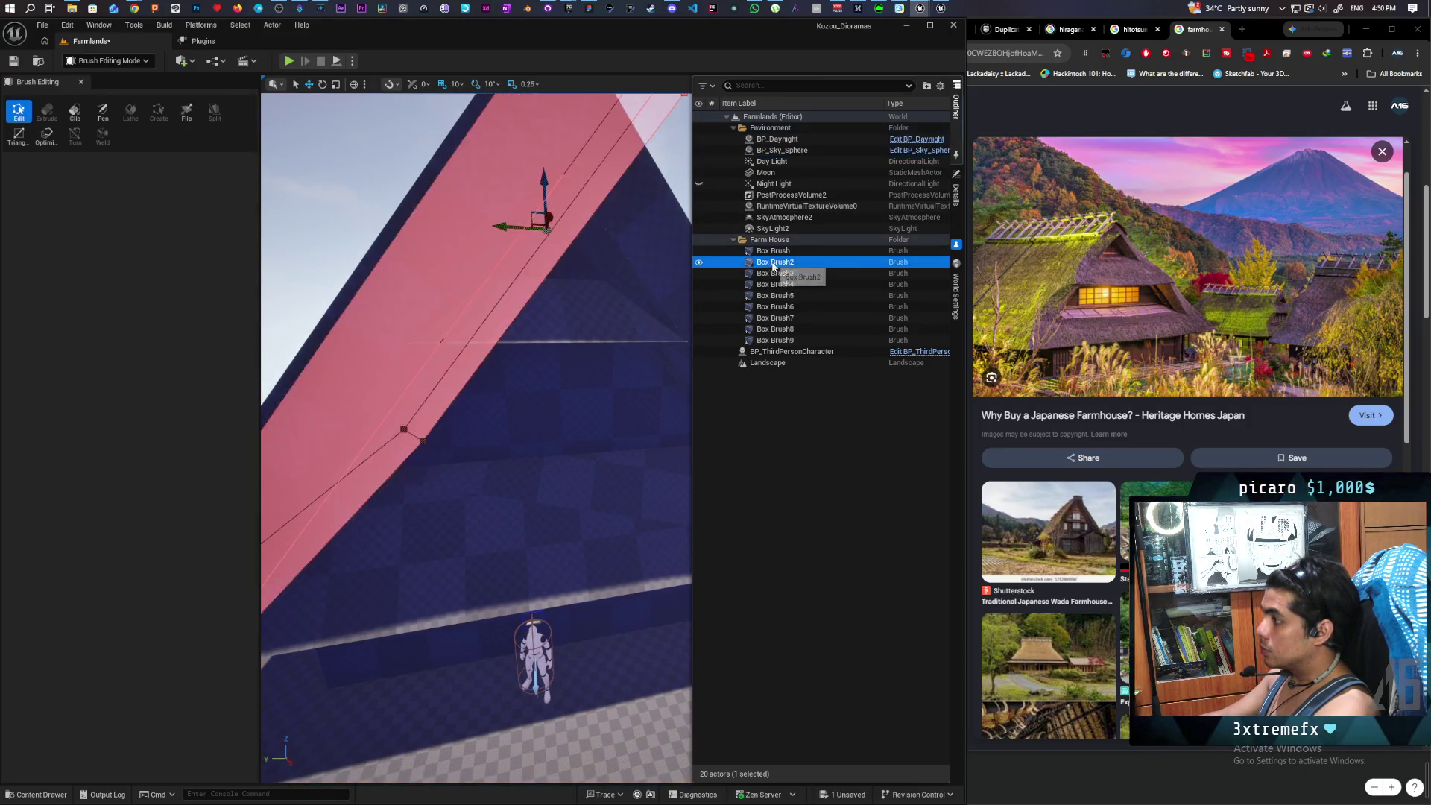
pyautogui.doubleClick(771, 262)
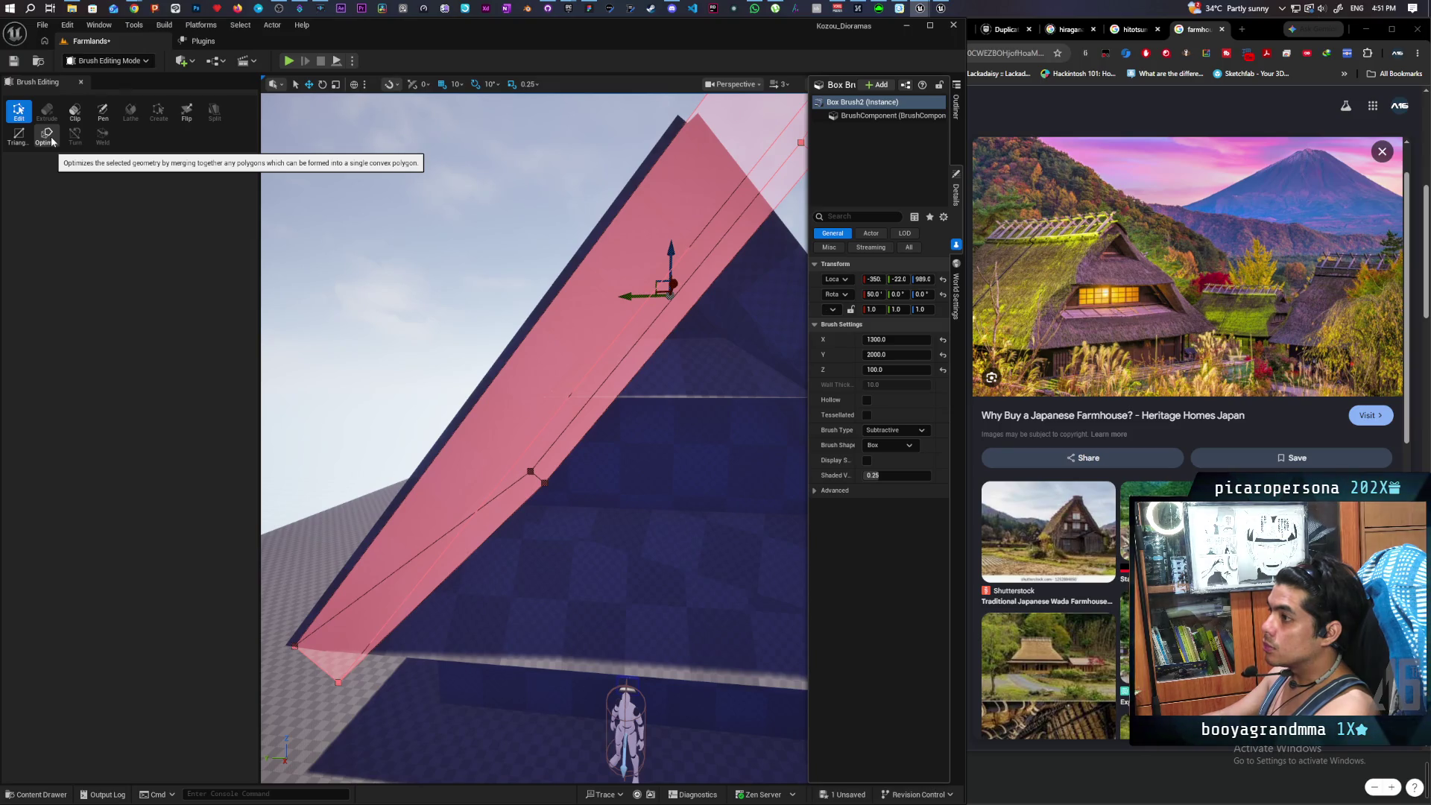
# - Select Box Brush9 with the left slope, right slope and inner wedge brushes, Optimize them, then undo it
pyautogui.click(587, 581)
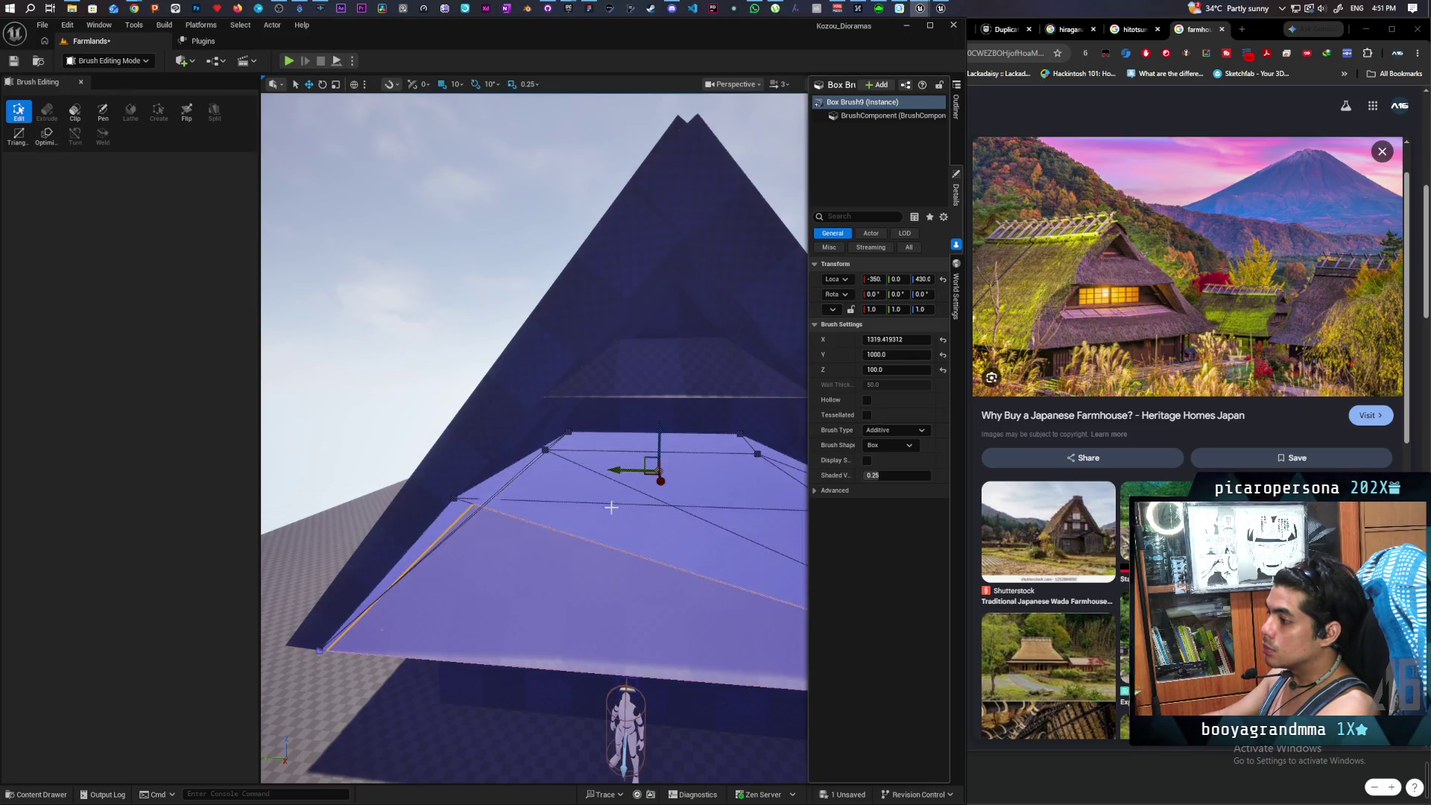
pyautogui.scroll(-5, 611, 507)
pyautogui.scroll(2, 409, 208)
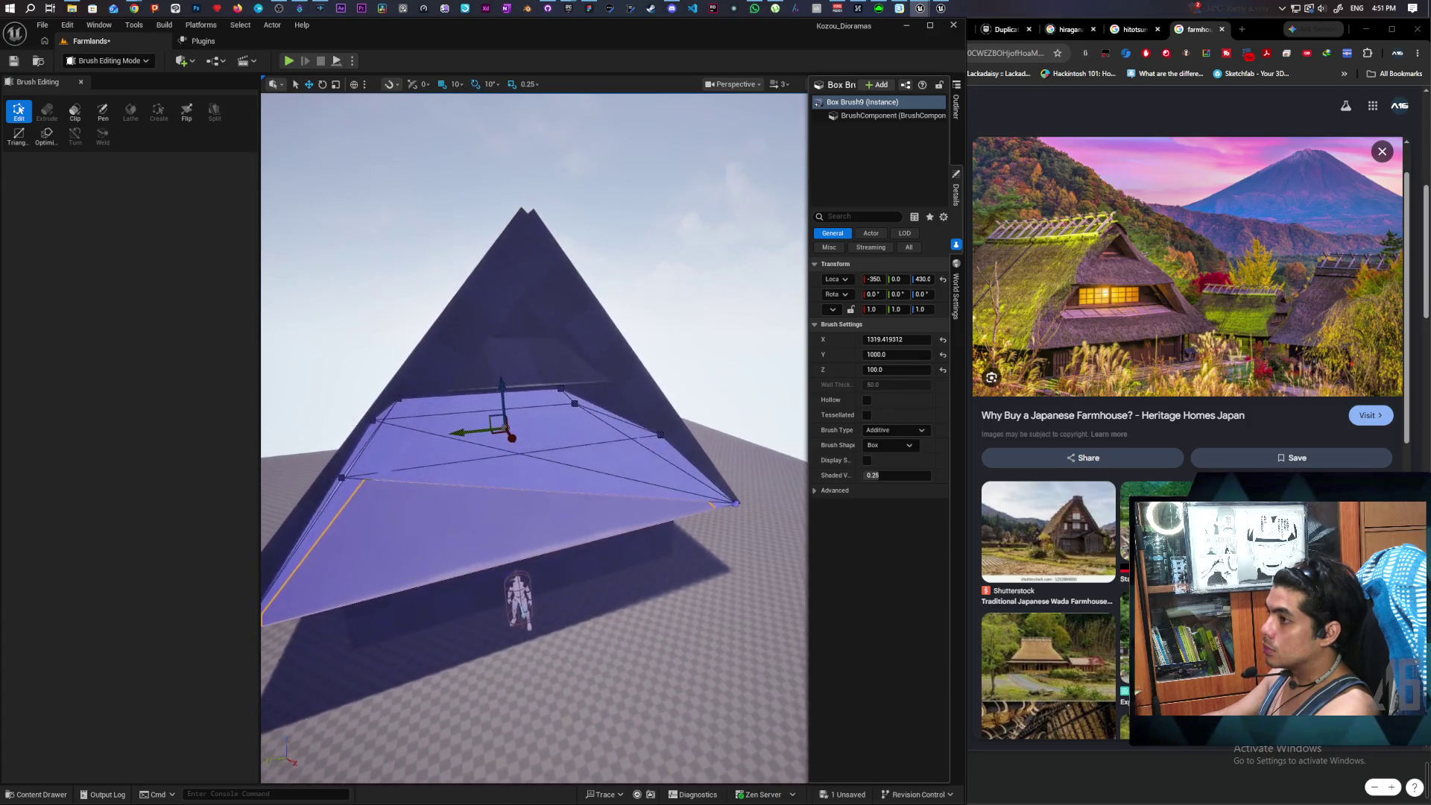
pyautogui.keyDown('ctrl'); pyautogui.click(452, 338); pyautogui.keyUp('ctrl')
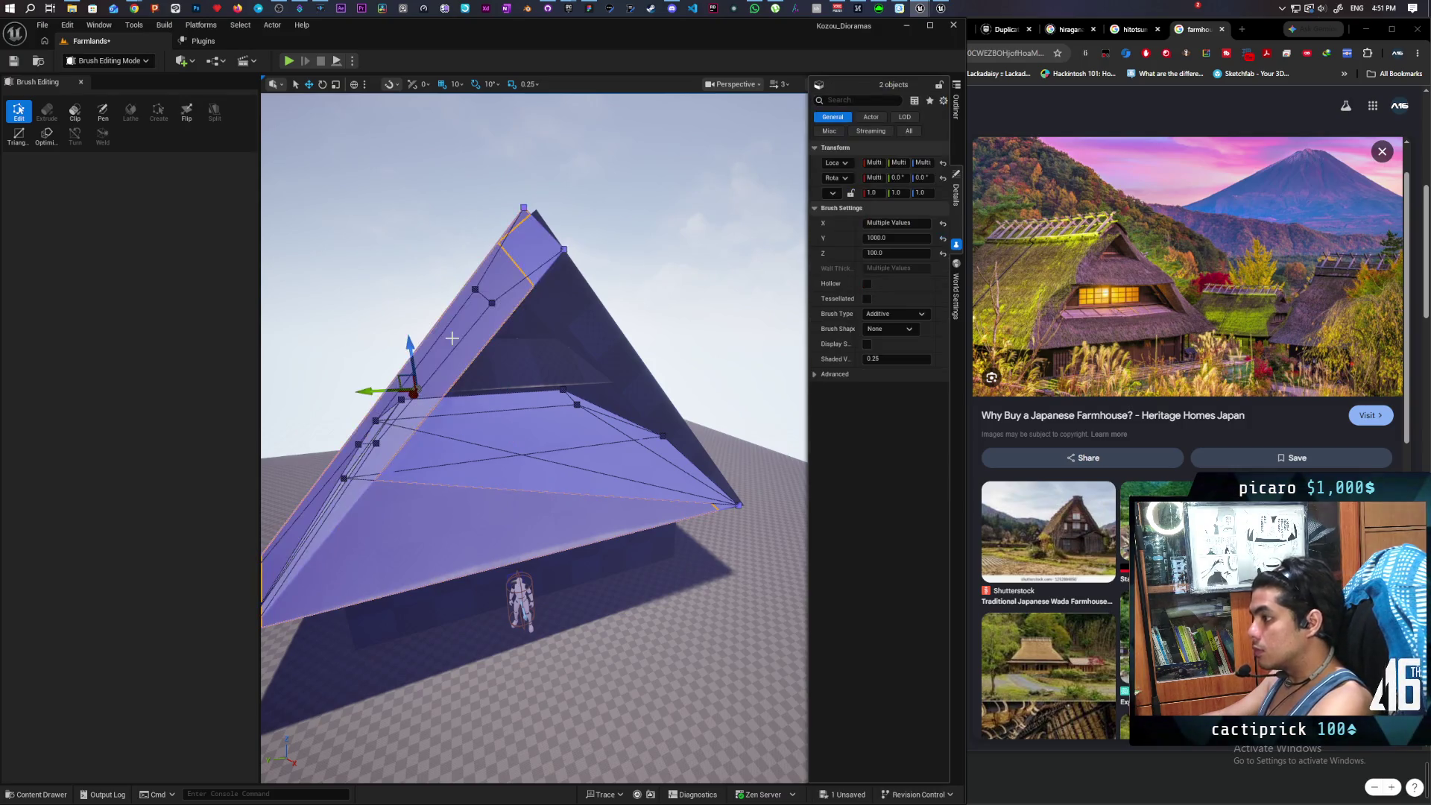
pyautogui.keyDown('ctrl'); pyautogui.click(581, 303); pyautogui.keyUp('ctrl')
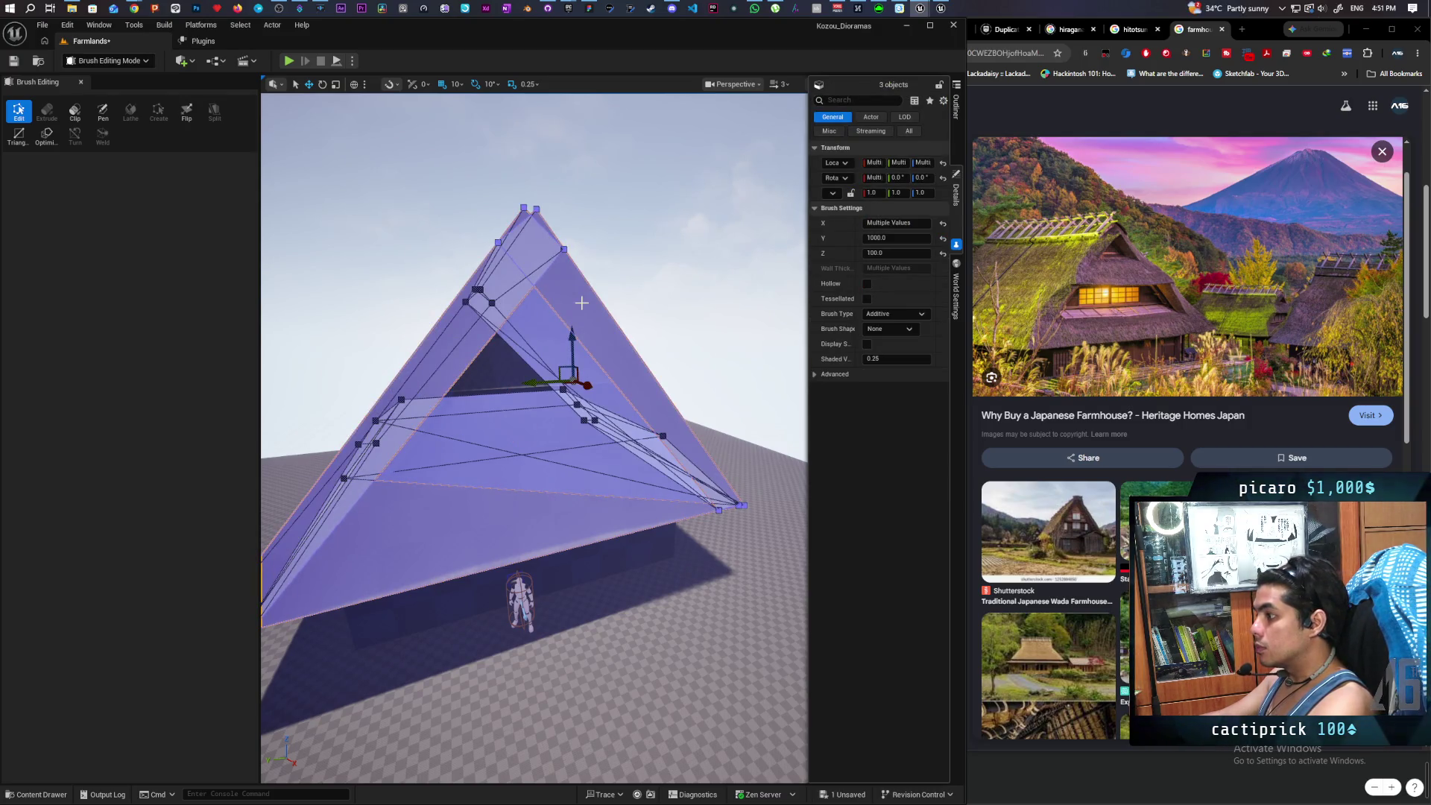
pyautogui.keyDown('ctrl'); pyautogui.click(499, 381); pyautogui.keyUp('ctrl')
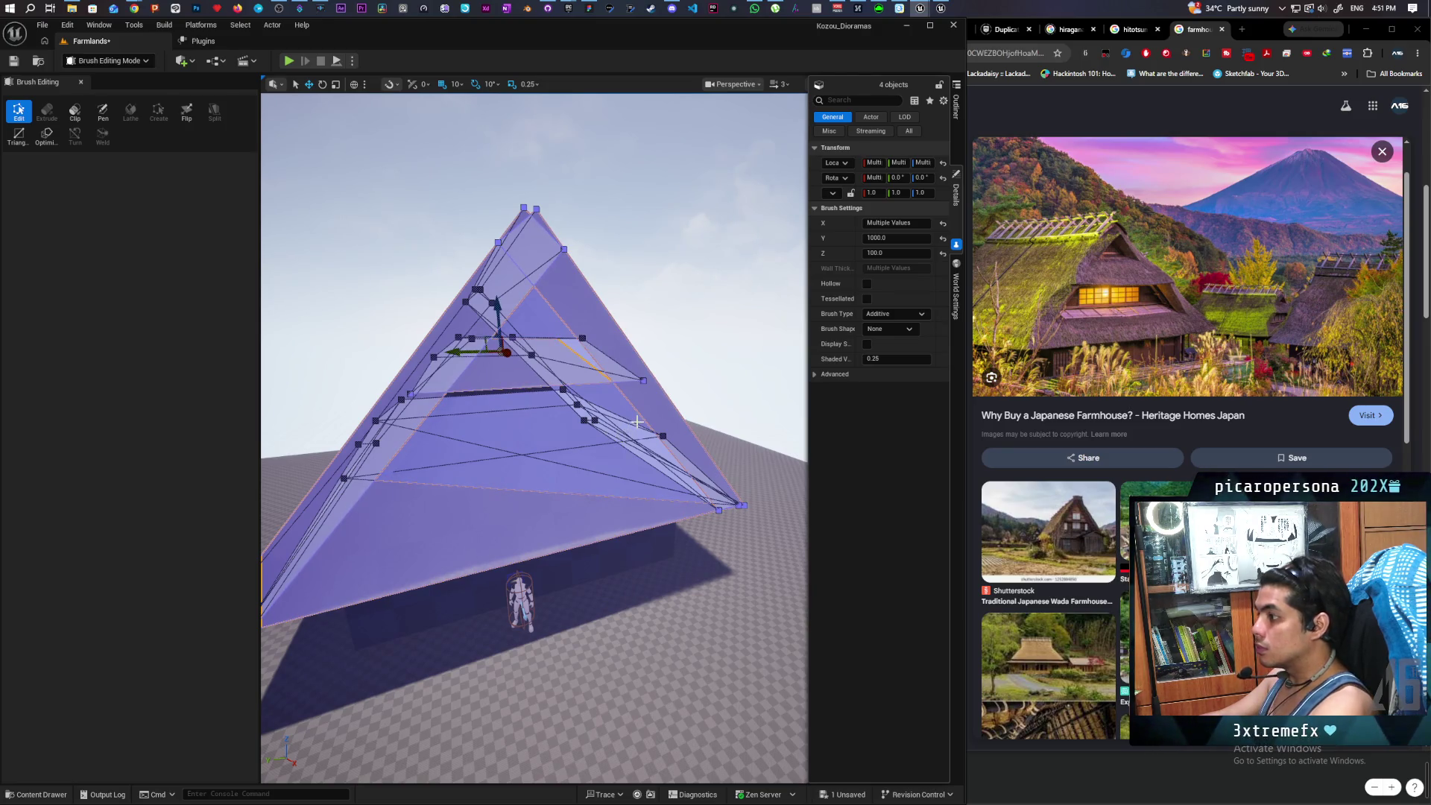
pyautogui.click(46, 136)
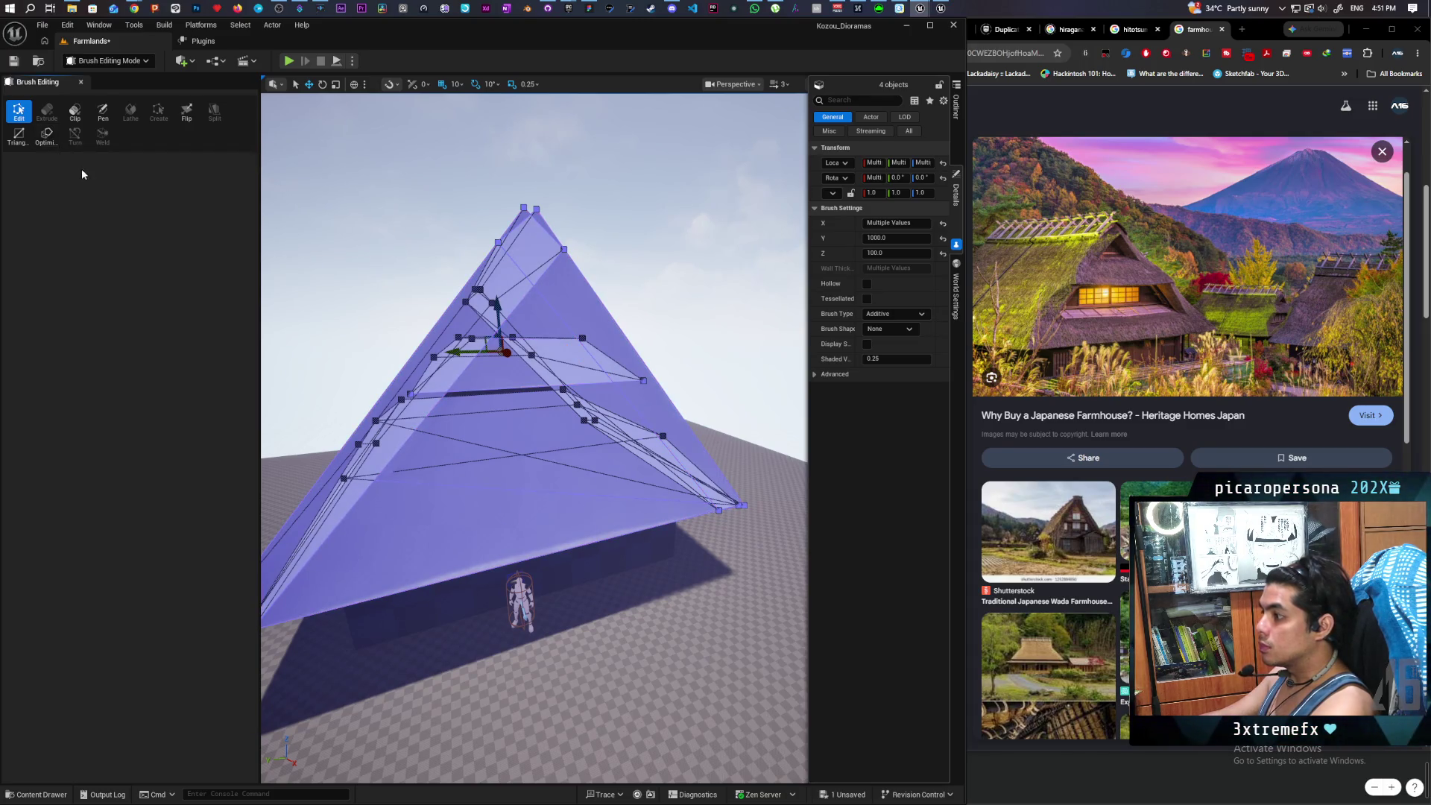
pyautogui.hotkey('ctrl', 'z')
pyautogui.hotkey('ctrl', 'z')
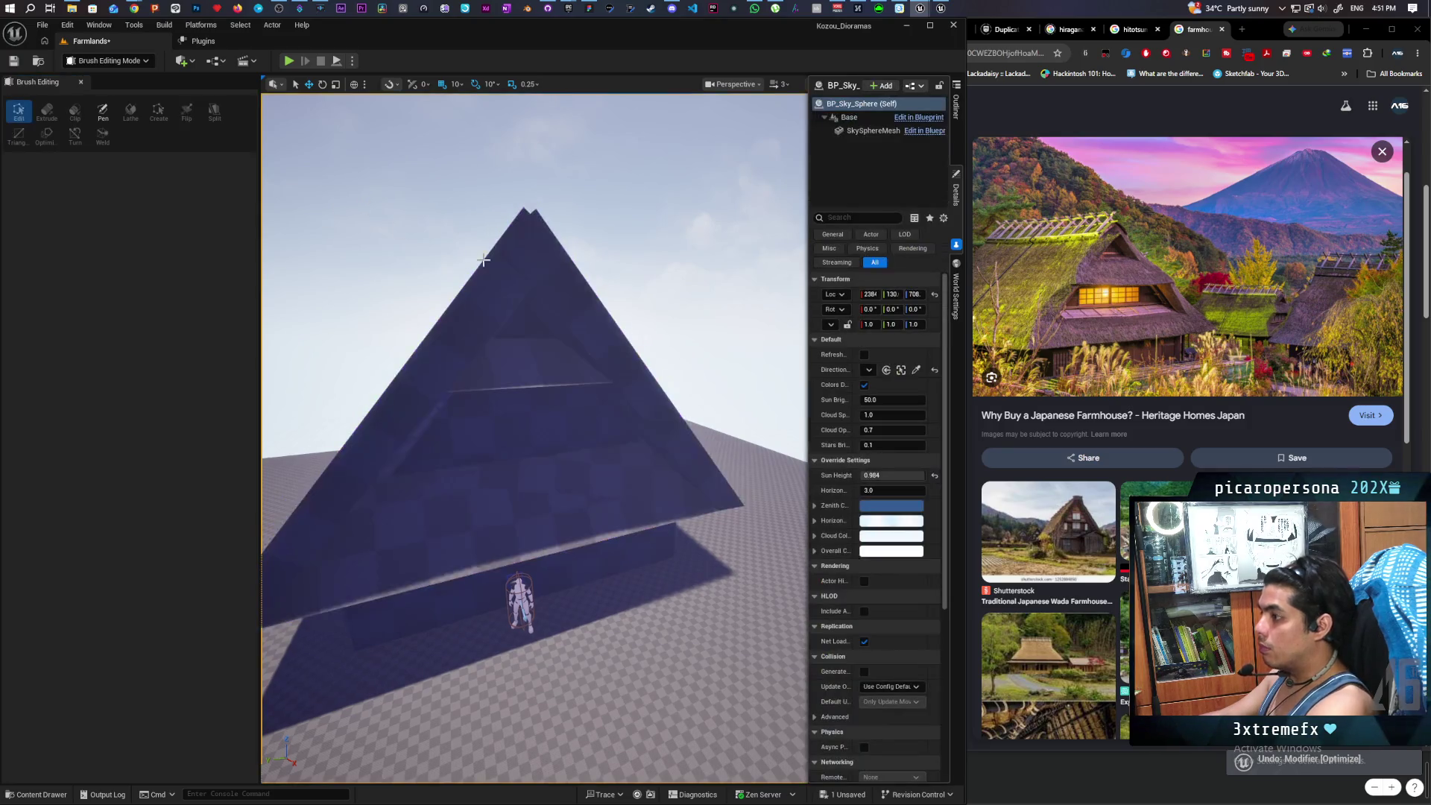
# - Fly the camera back and forth with W/S to frame the front wall, character and pyramid roof
pyautogui.press('s')
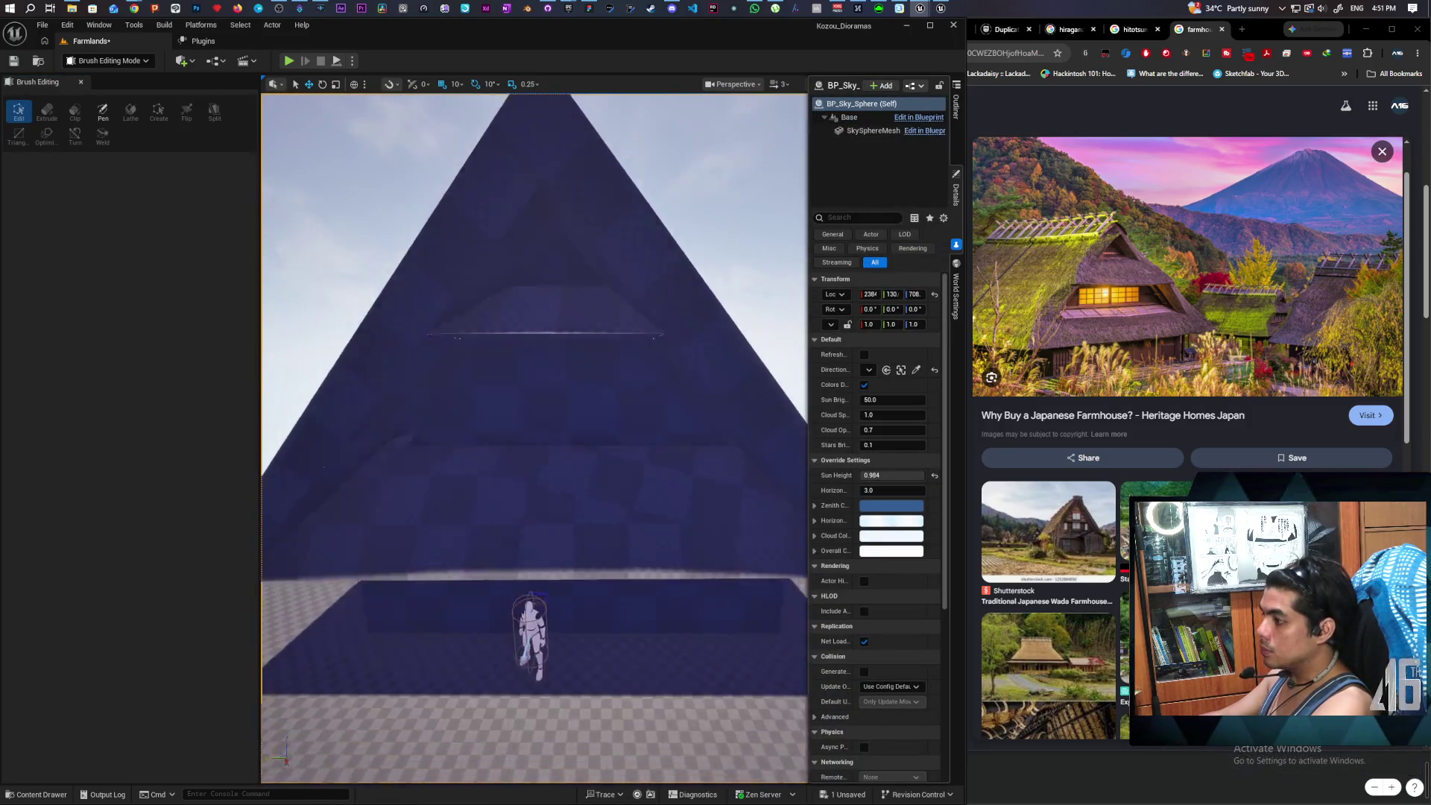
pyautogui.press('w')
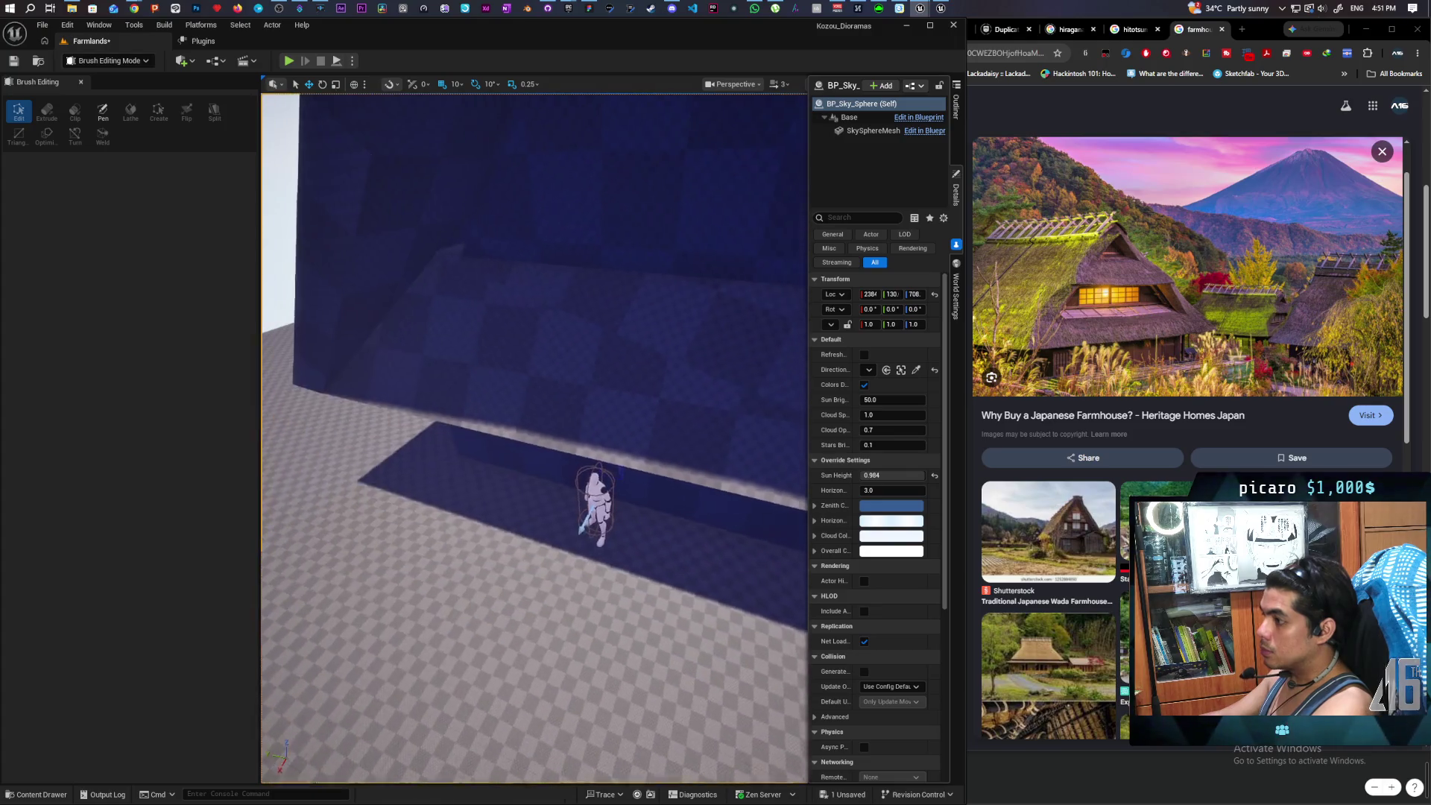
pyautogui.press('w')
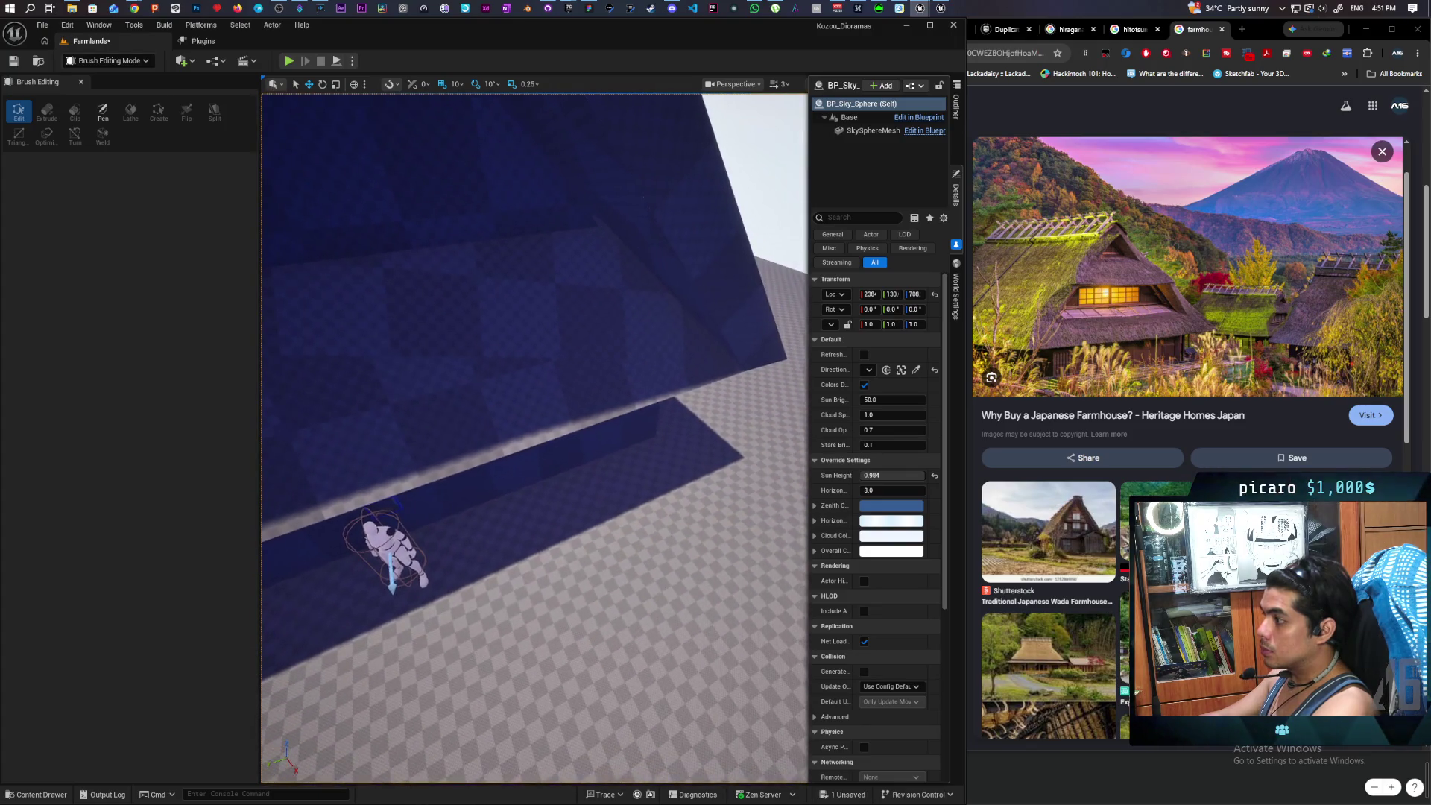
pyautogui.press('s')
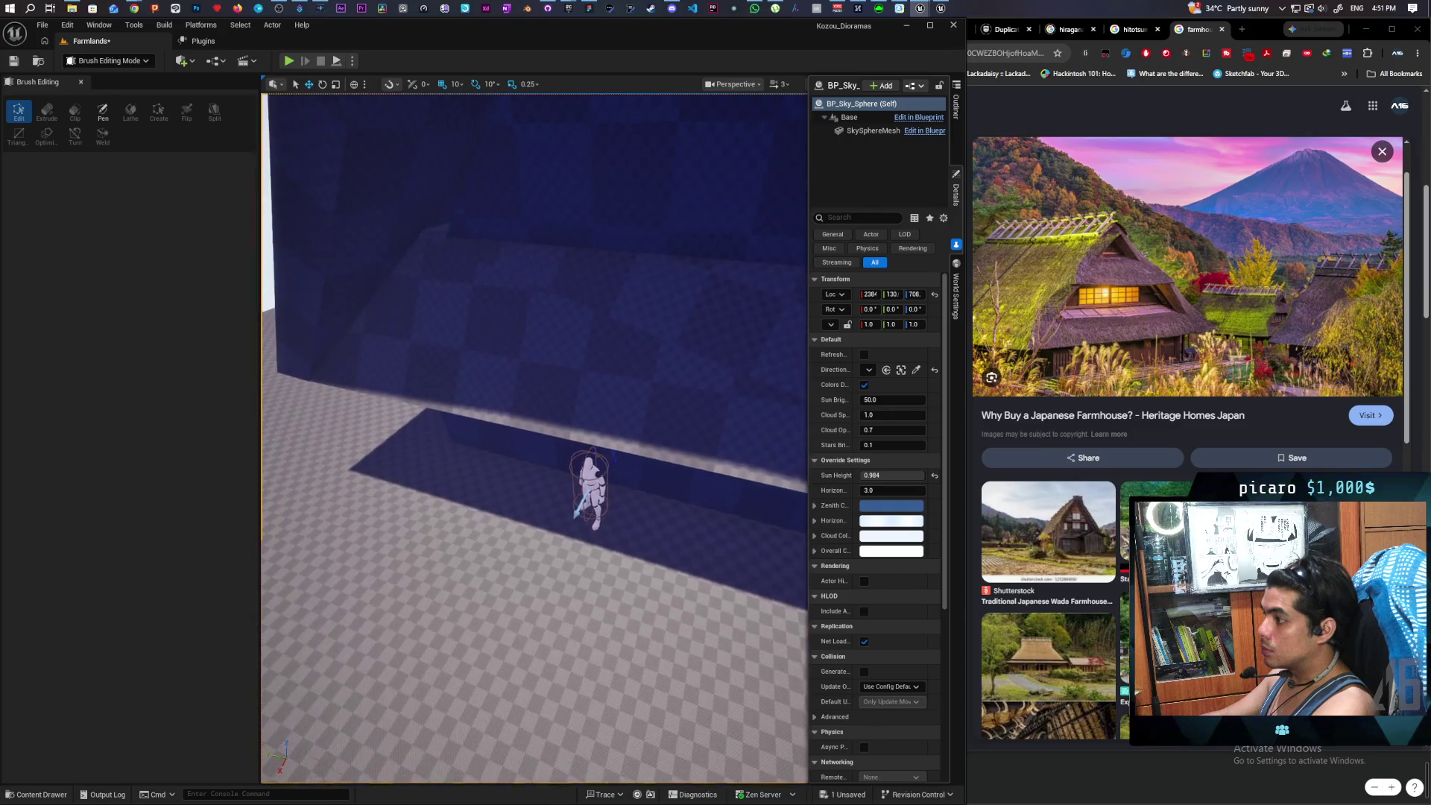
pyautogui.press('s')
pyautogui.press('w')
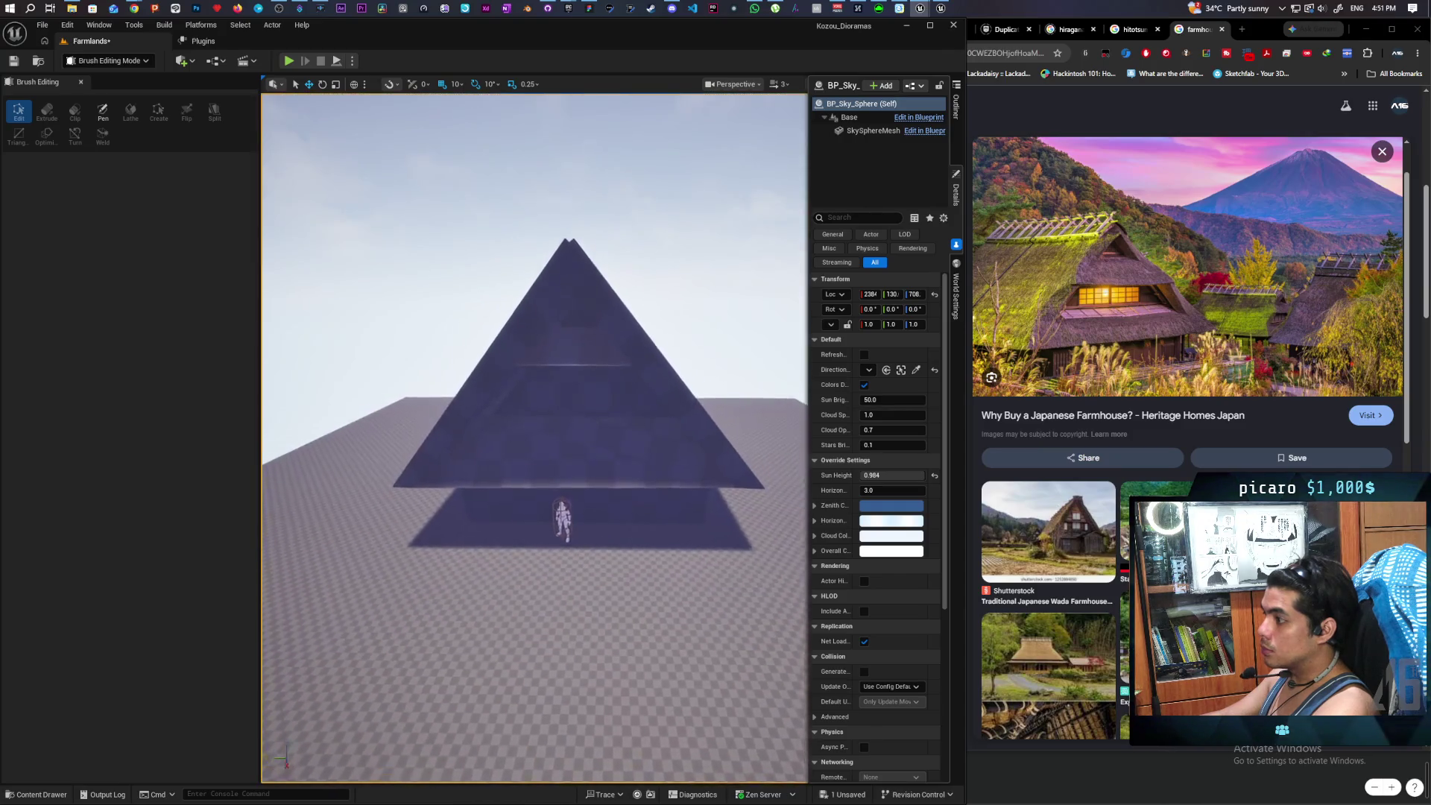
pyautogui.press('w')
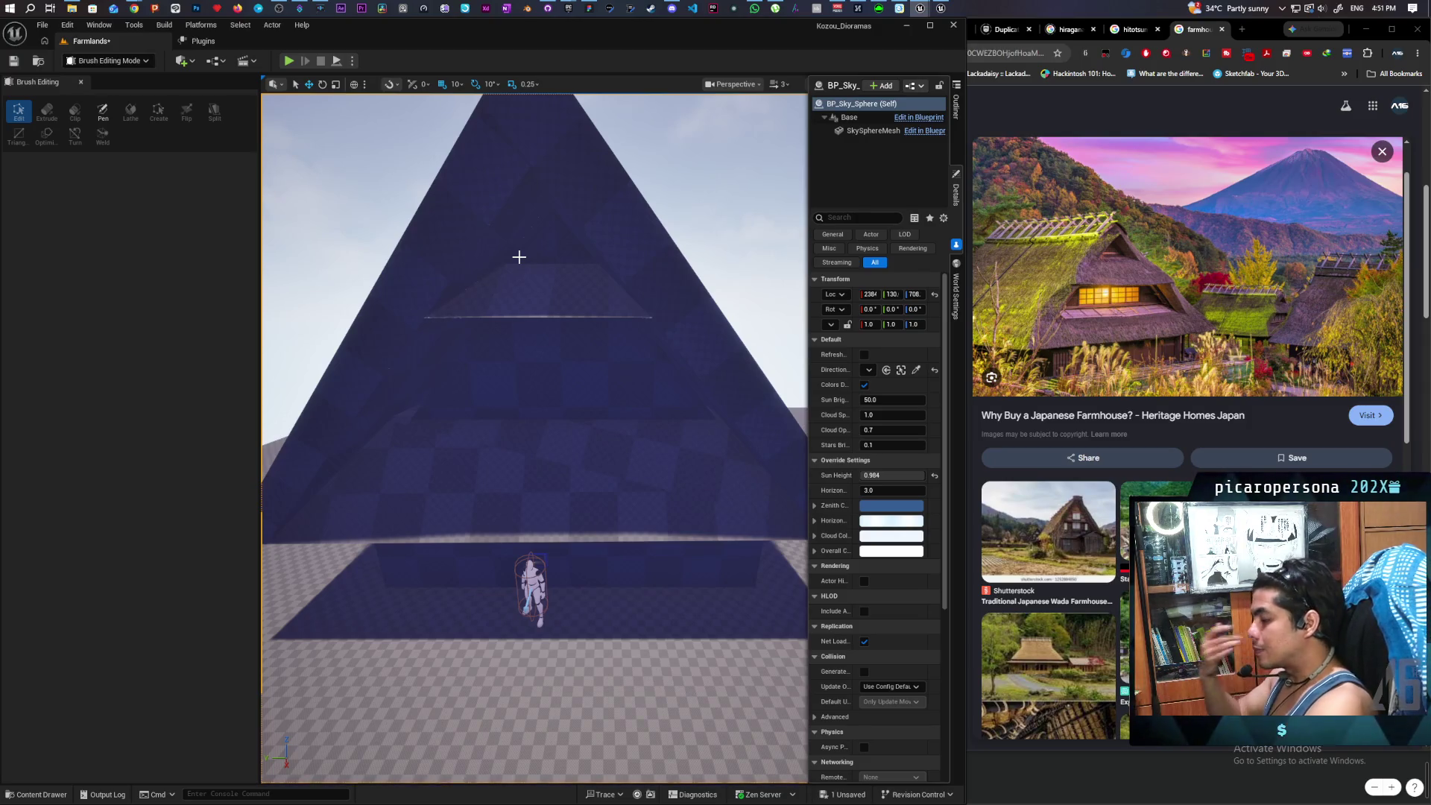
pyautogui.click(554, 409)
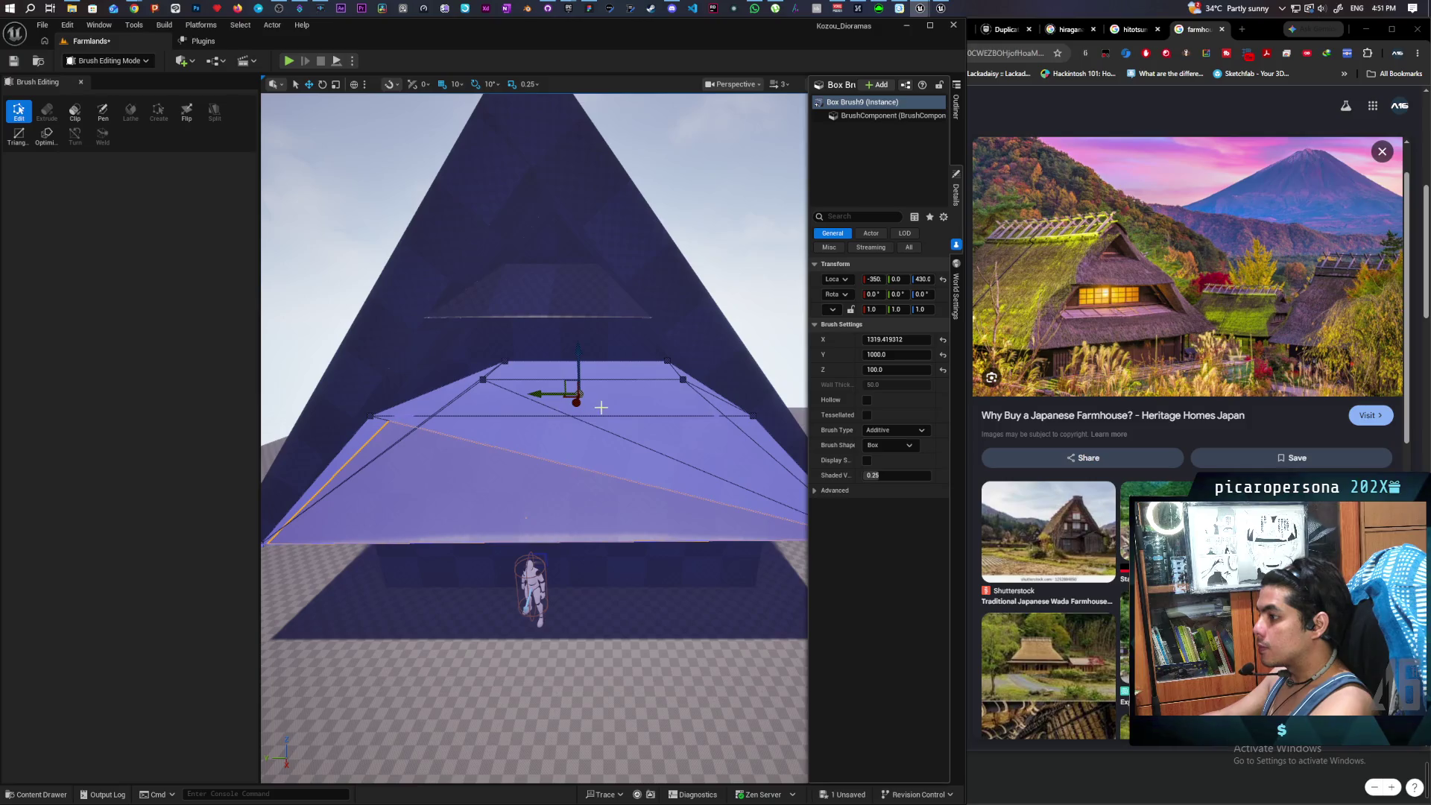
pyautogui.moveTo(601, 407)
pyautogui.mouseDown()
pyautogui.moveTo(447, 396)
pyautogui.moveTo(447, 328)
pyautogui.moveTo(373, 357)
pyautogui.moveTo(210, 310)
pyautogui.mouseUp()
pyautogui.press('f')
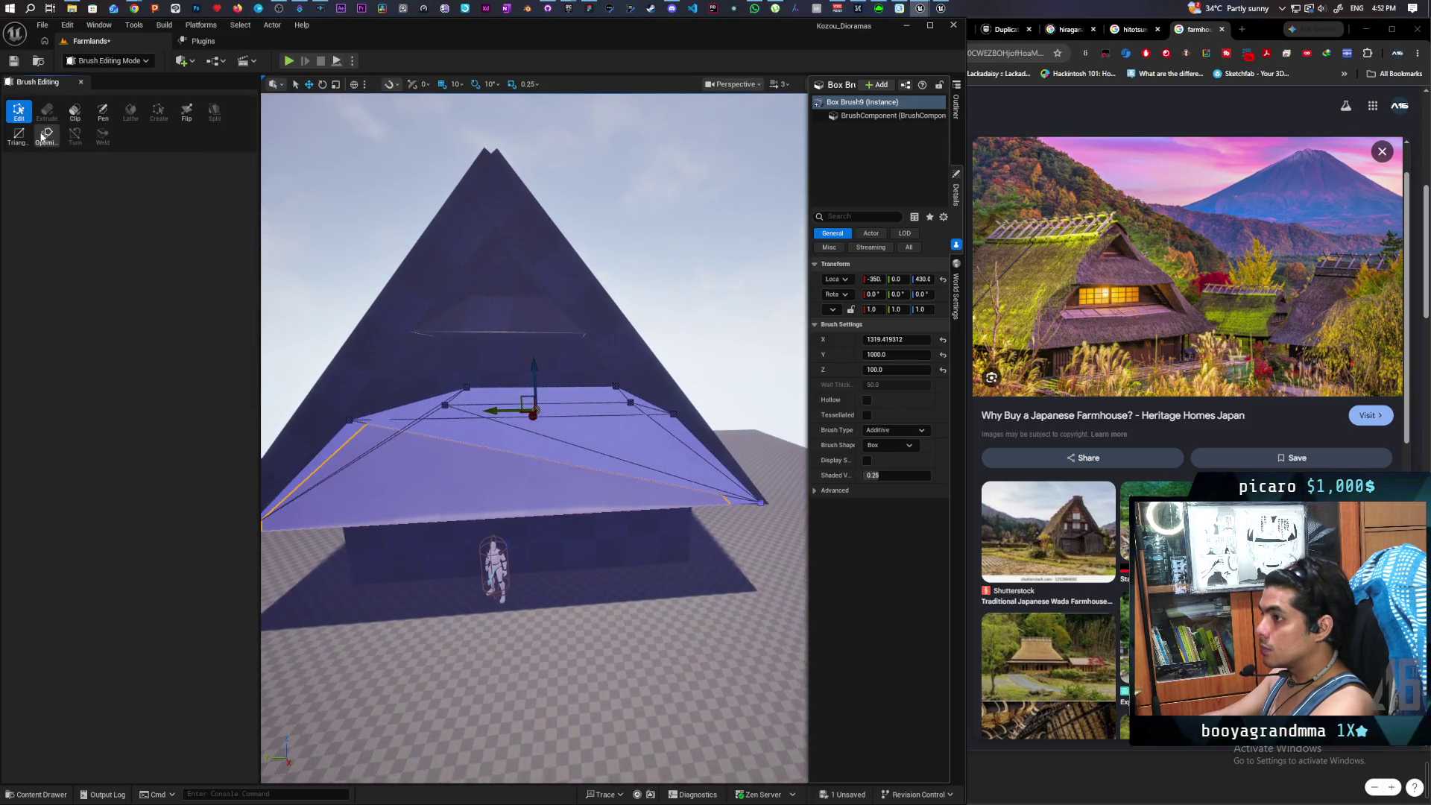
pyautogui.moveTo(447, 335)
pyautogui.mouseDown()
pyautogui.moveTo(342, 320)
pyautogui.moveTo(462, 335)
pyautogui.moveTo(432, 328)
pyautogui.moveTo(447, 335)
pyautogui.moveTo(406, 365)
pyautogui.moveTo(388, 358)
pyautogui.moveTo(402, 365)
pyautogui.mouseUp()
pyautogui.click(119, 63)
pyautogui.click(119, 79)
pyautogui.moveTo(640, 328)
pyautogui.mouseDown()
pyautogui.moveTo(667, 370)
pyautogui.moveTo(659, 313)
pyautogui.moveTo(641, 306)
pyautogui.moveTo(641, 250)
pyautogui.moveTo(656, 283)
pyautogui.moveTo(641, 257)
pyautogui.moveTo(626, 269)
pyautogui.moveTo(650, 272)
pyautogui.moveTo(520, 340)
pyautogui.moveTo(511, 293)
pyautogui.moveTo(489, 295)
pyautogui.moveTo(516, 340)
pyautogui.moveTo(454, 352)
pyautogui.moveTo(387, 261)
pyautogui.moveTo(428, 172)
pyautogui.moveTo(393, 383)
pyautogui.moveTo(402, 372)
pyautogui.mouseUp()
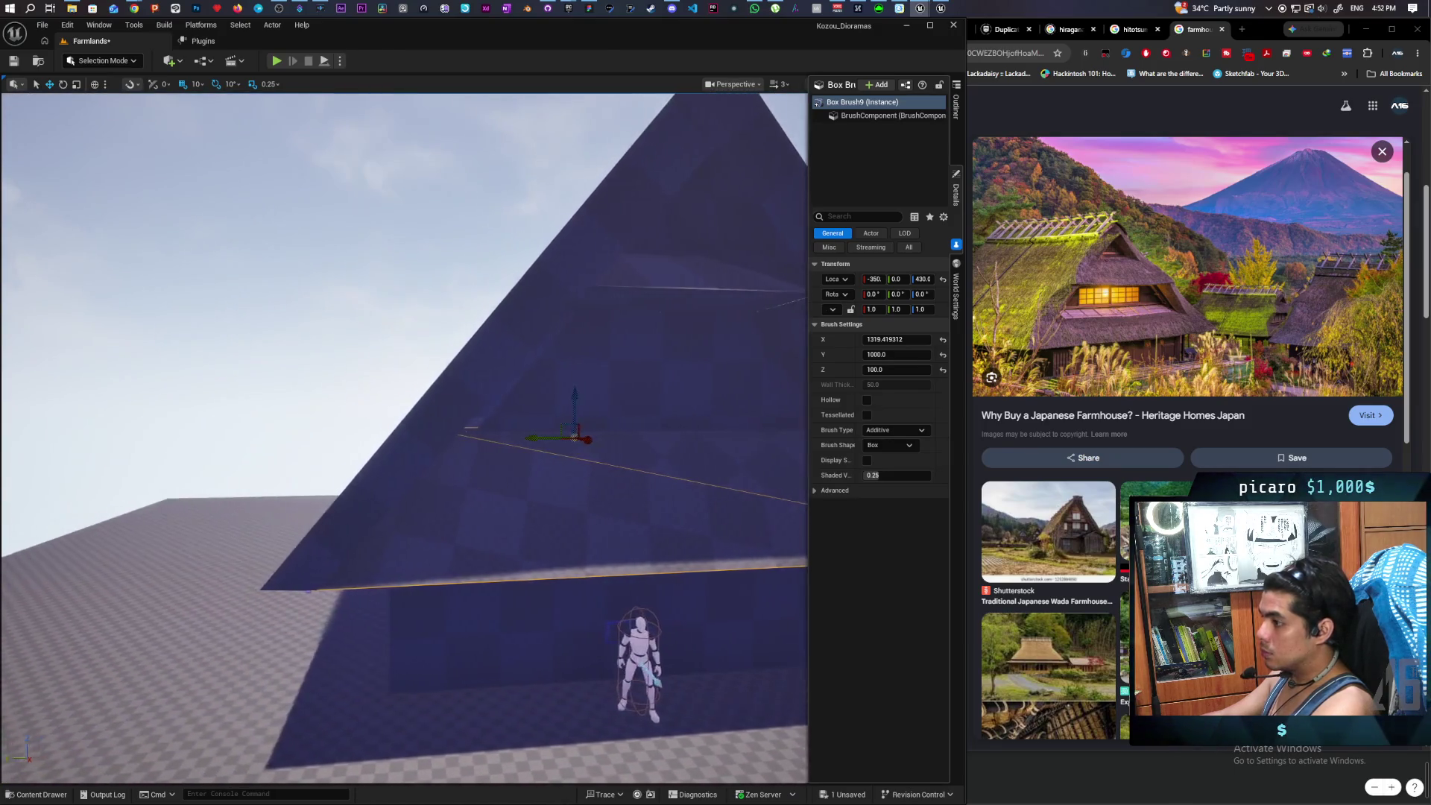
pyautogui.press('a')
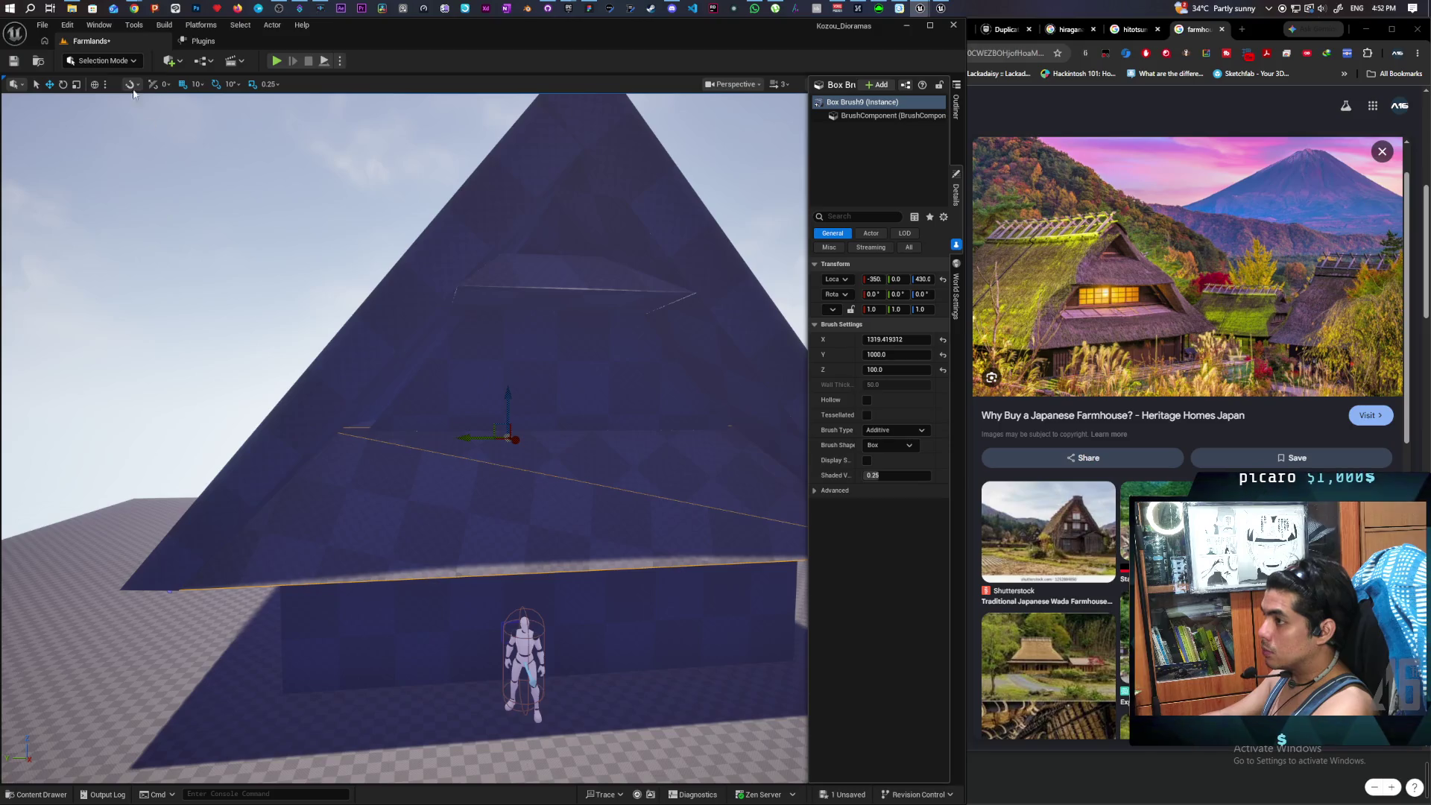
pyautogui.click(102, 61)
pyautogui.click(112, 150)
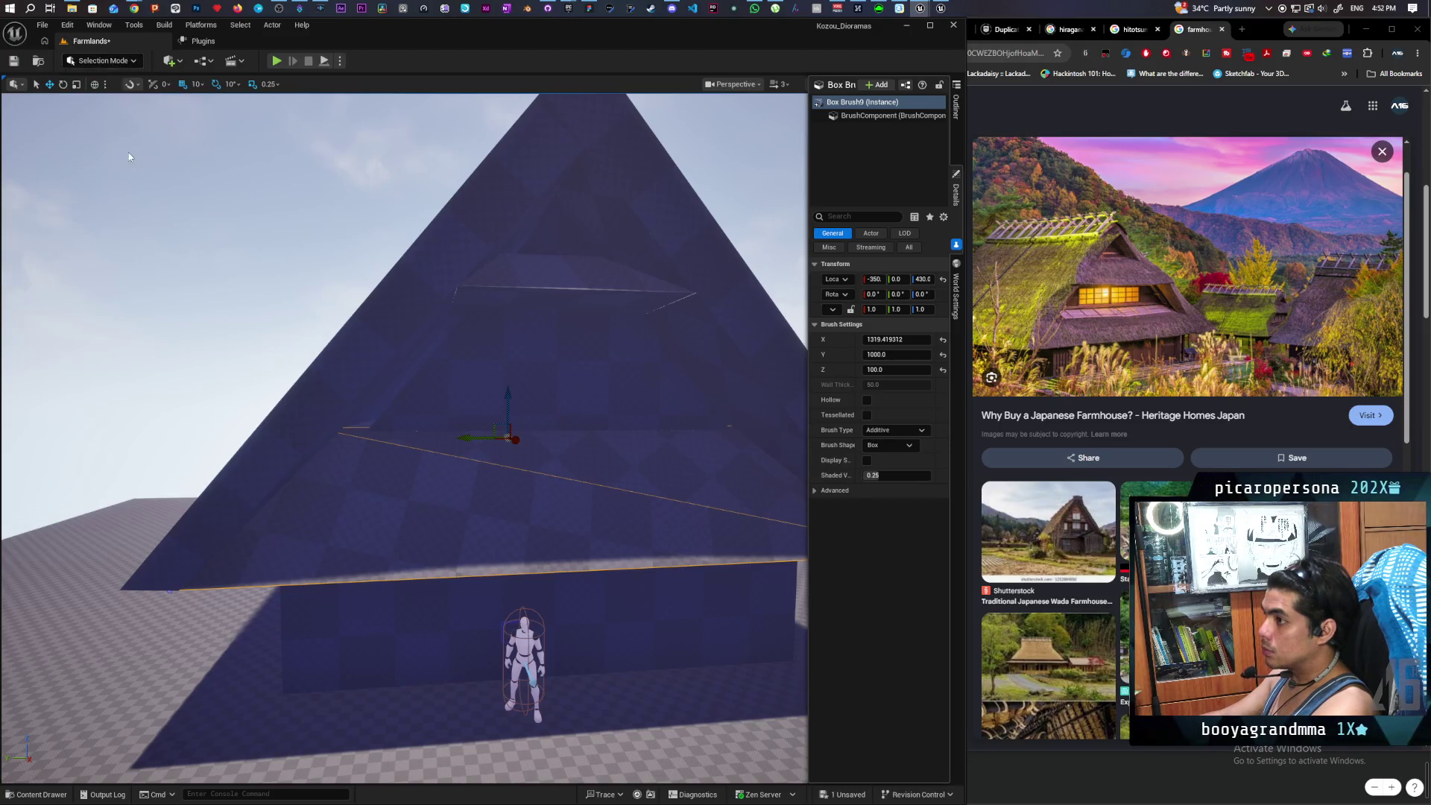
# - Drag Box Brush5's lower corner vertex outward along Y, then back to fit the eave
pyautogui.click(513, 420)
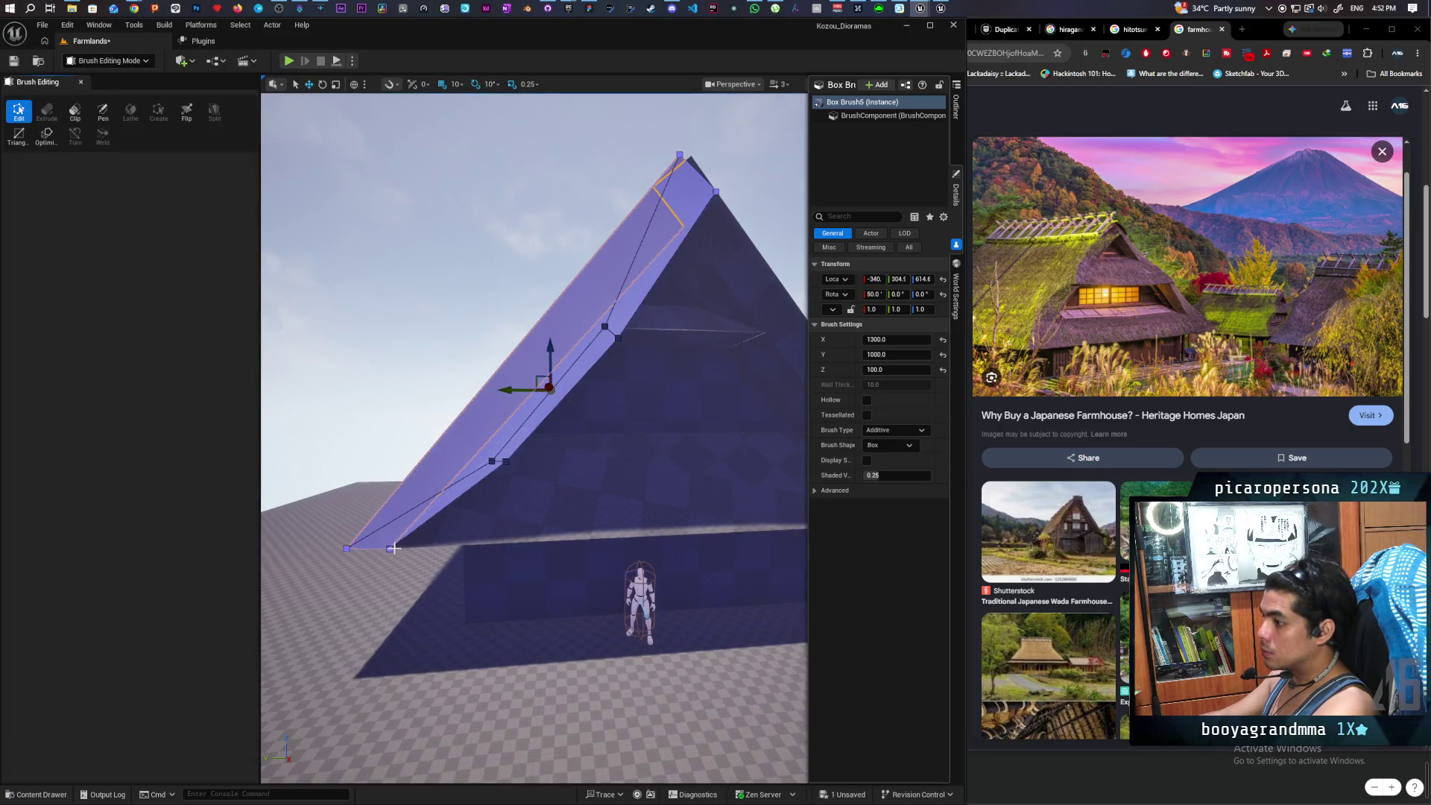
pyautogui.click(434, 513)
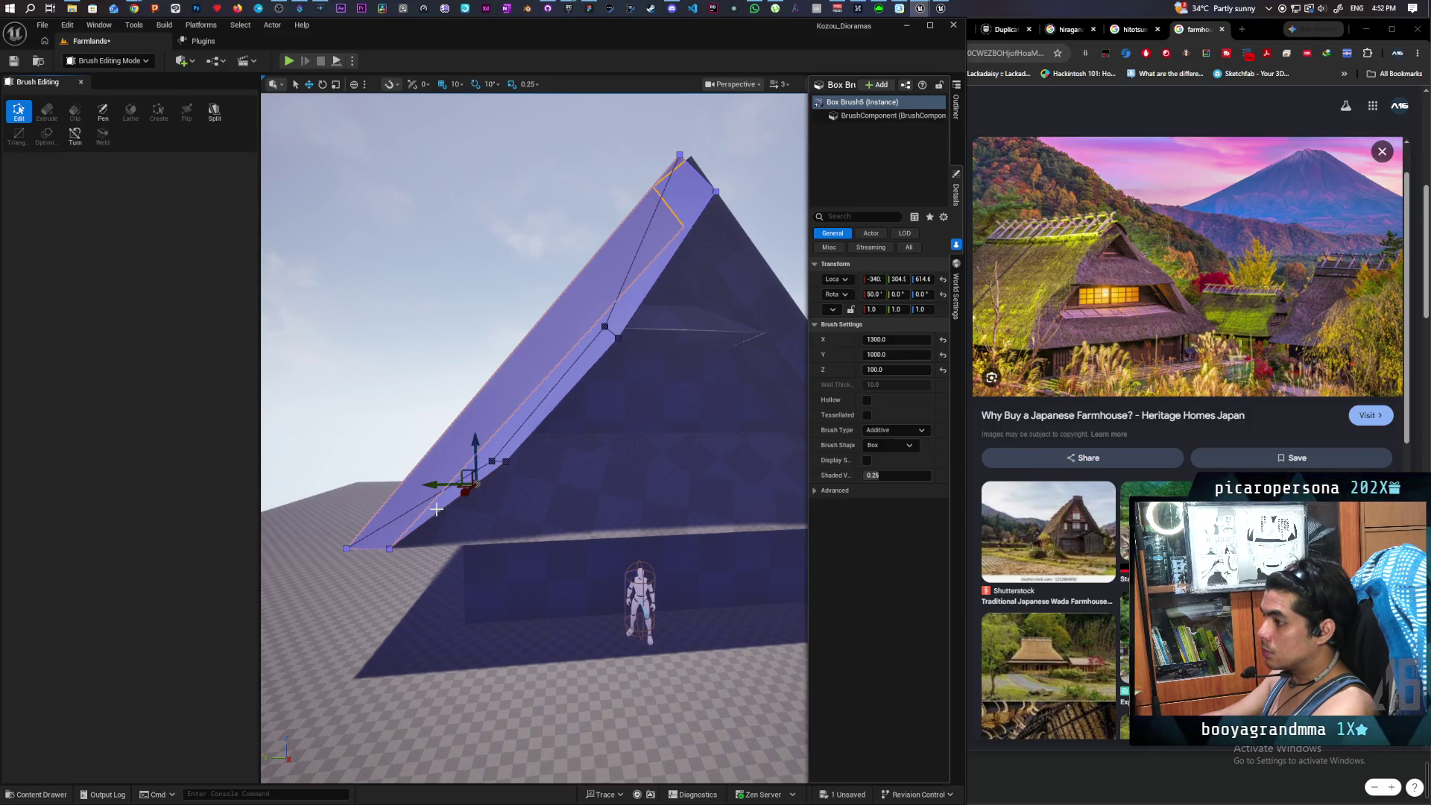
pyautogui.scroll(6, 433, 512)
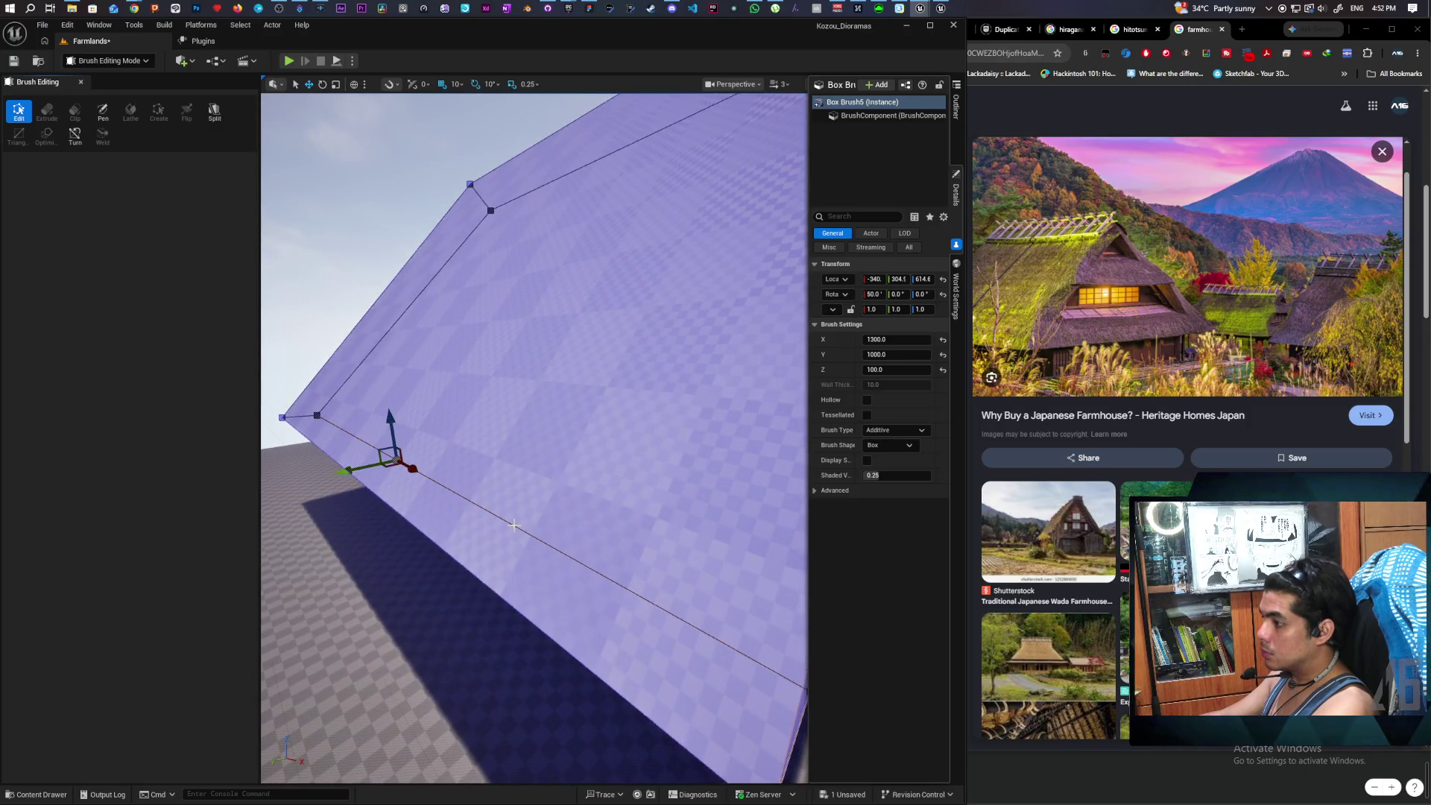
pyautogui.scroll(3, 433, 512)
pyautogui.press('f')
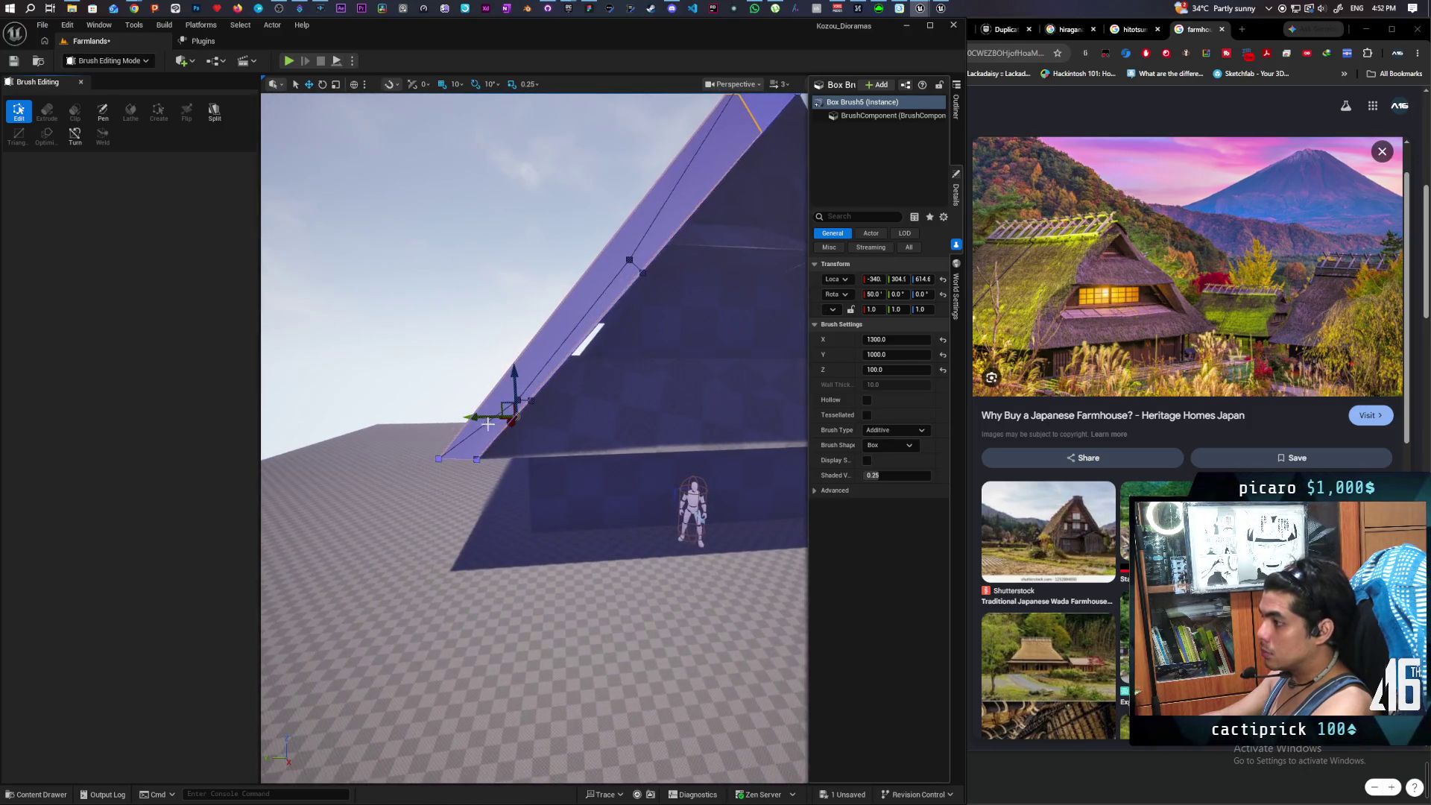
pyautogui.moveTo(485, 415)
pyautogui.mouseDown()
pyautogui.moveTo(508, 427)
pyautogui.moveTo(345, 417)
pyautogui.moveTo(670, 527)
pyautogui.mouseUp()
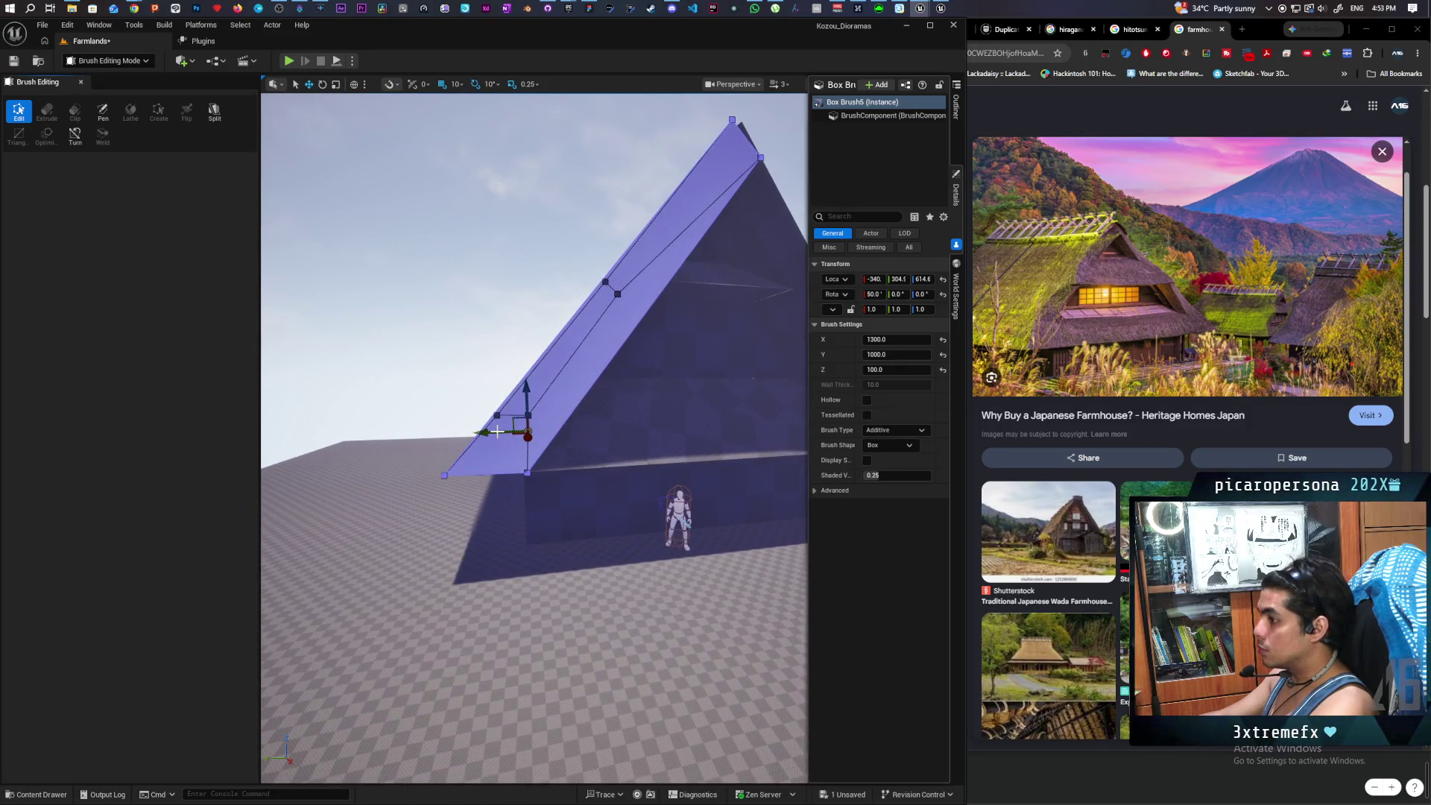
pyautogui.moveTo(494, 431); pyautogui.dragTo(525, 434)
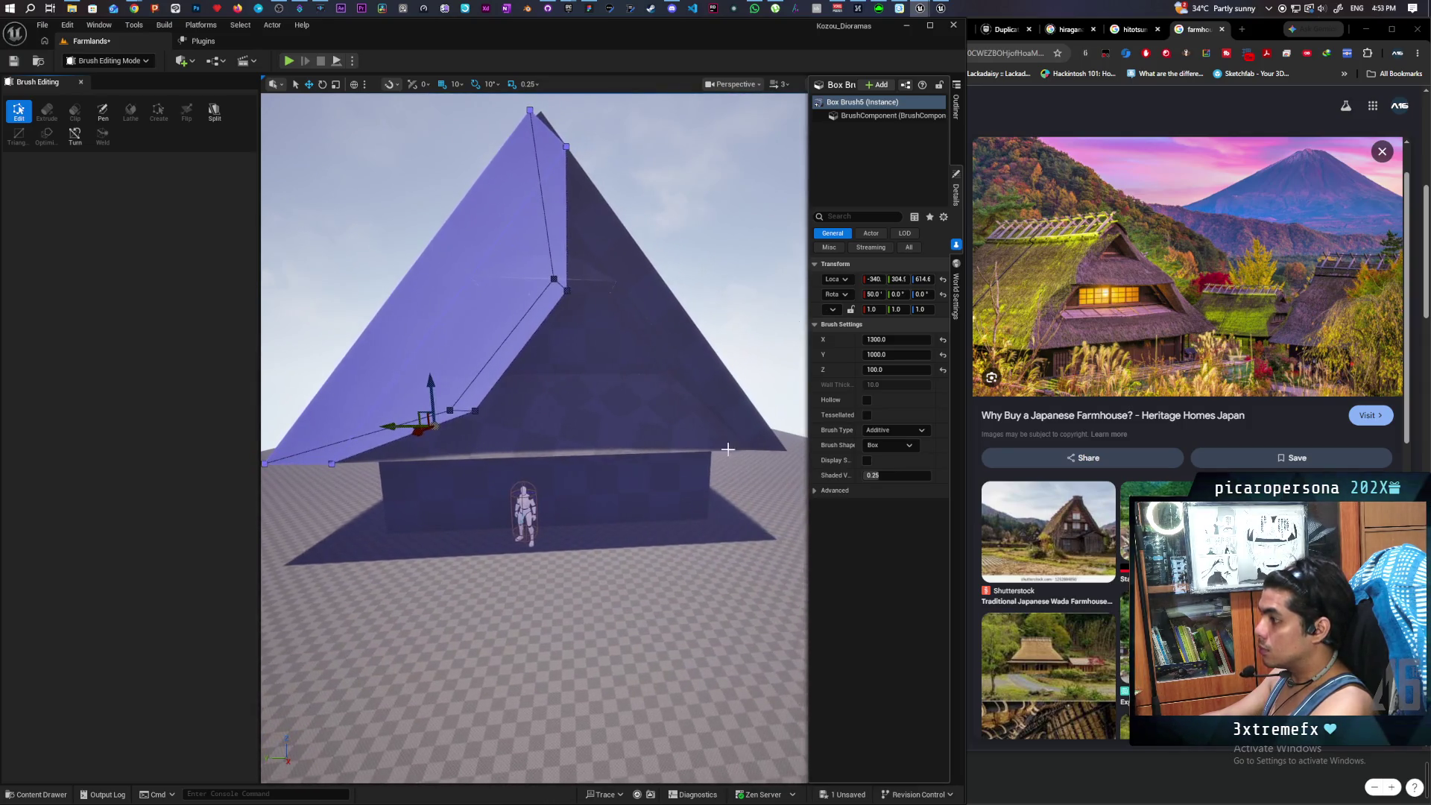
# - Select the right-hand roof slab, pick a vertex on its edge, then deselect by clicking the sky
pyautogui.click(732, 435)
pyautogui.moveTo(732, 436)
pyautogui.mouseDown()
pyautogui.moveTo(624, 451)
pyautogui.moveTo(636, 445)
pyautogui.mouseUp()
pyautogui.click(717, 365)
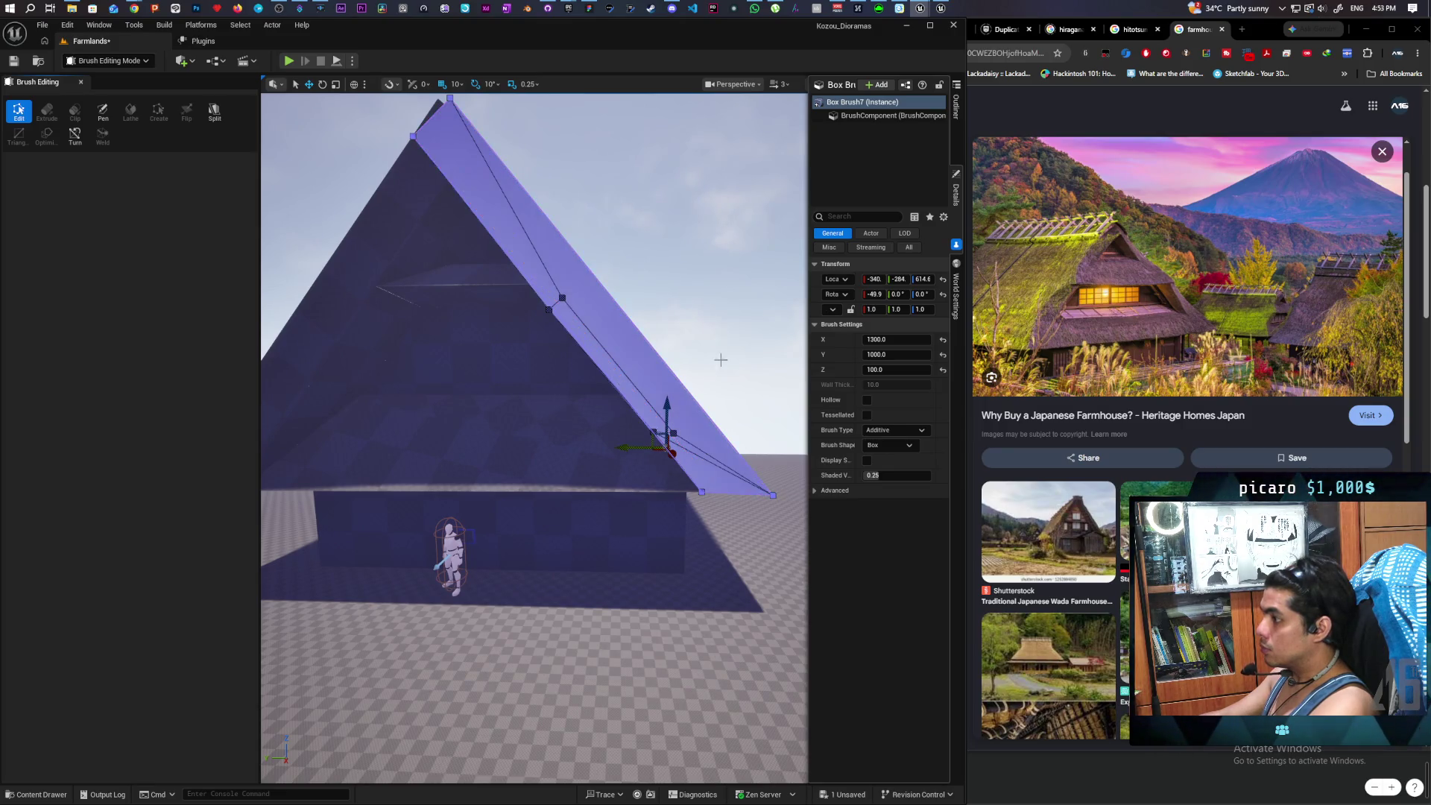
pyautogui.click(683, 431)
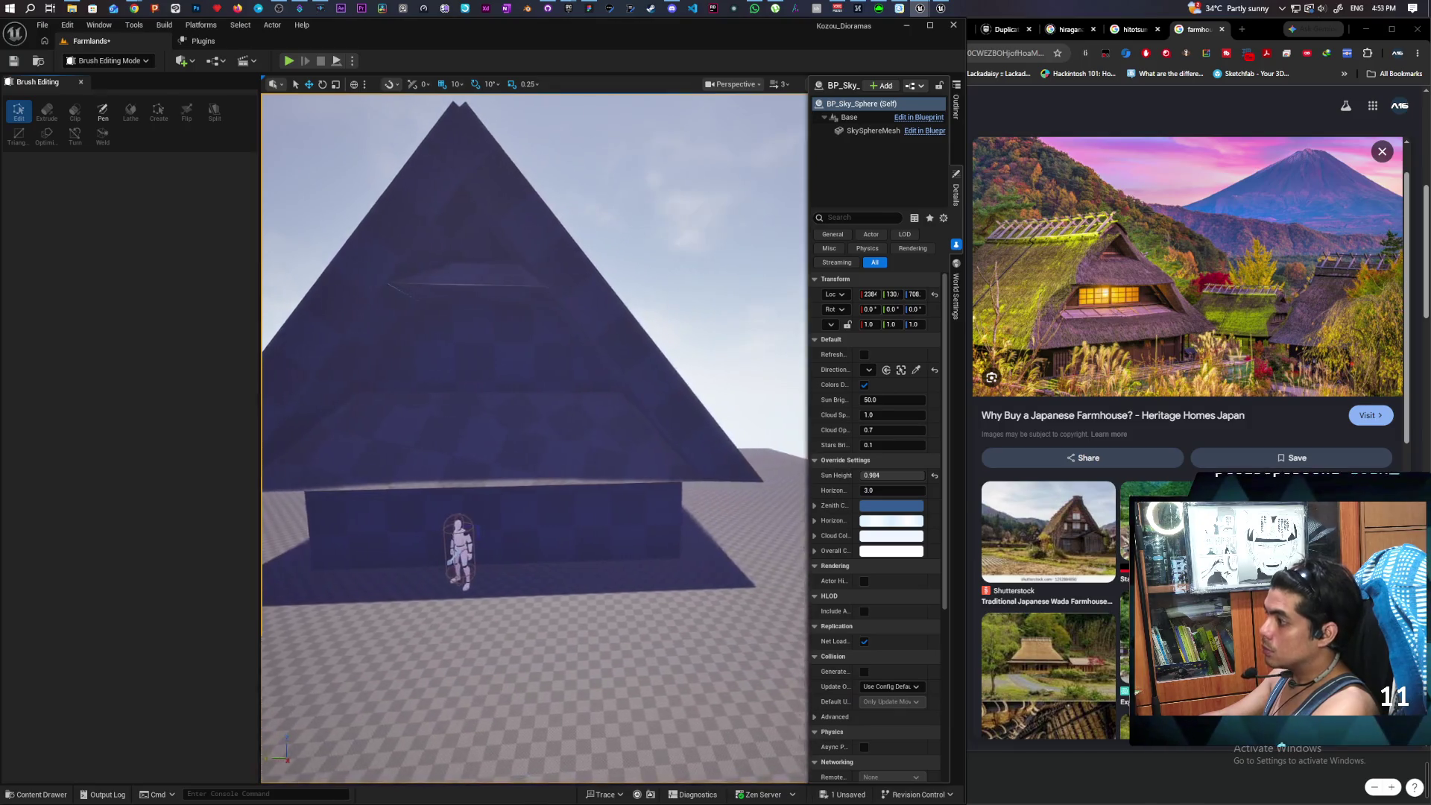
# - Return to Selection Mode and save the Farmlands level with Ctrl+S
pyautogui.scroll(5, 534, 438)
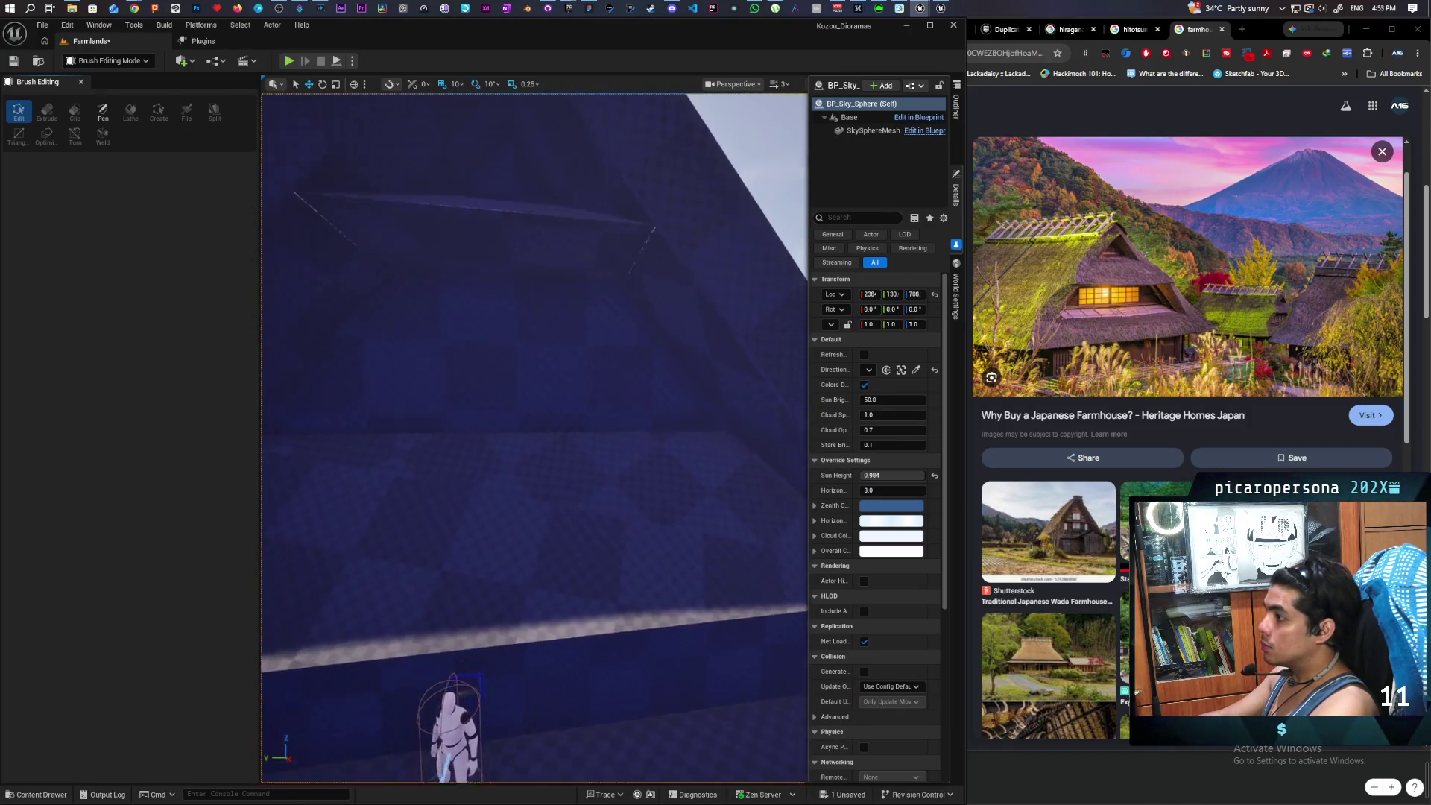
pyautogui.scroll(-10, 534, 438)
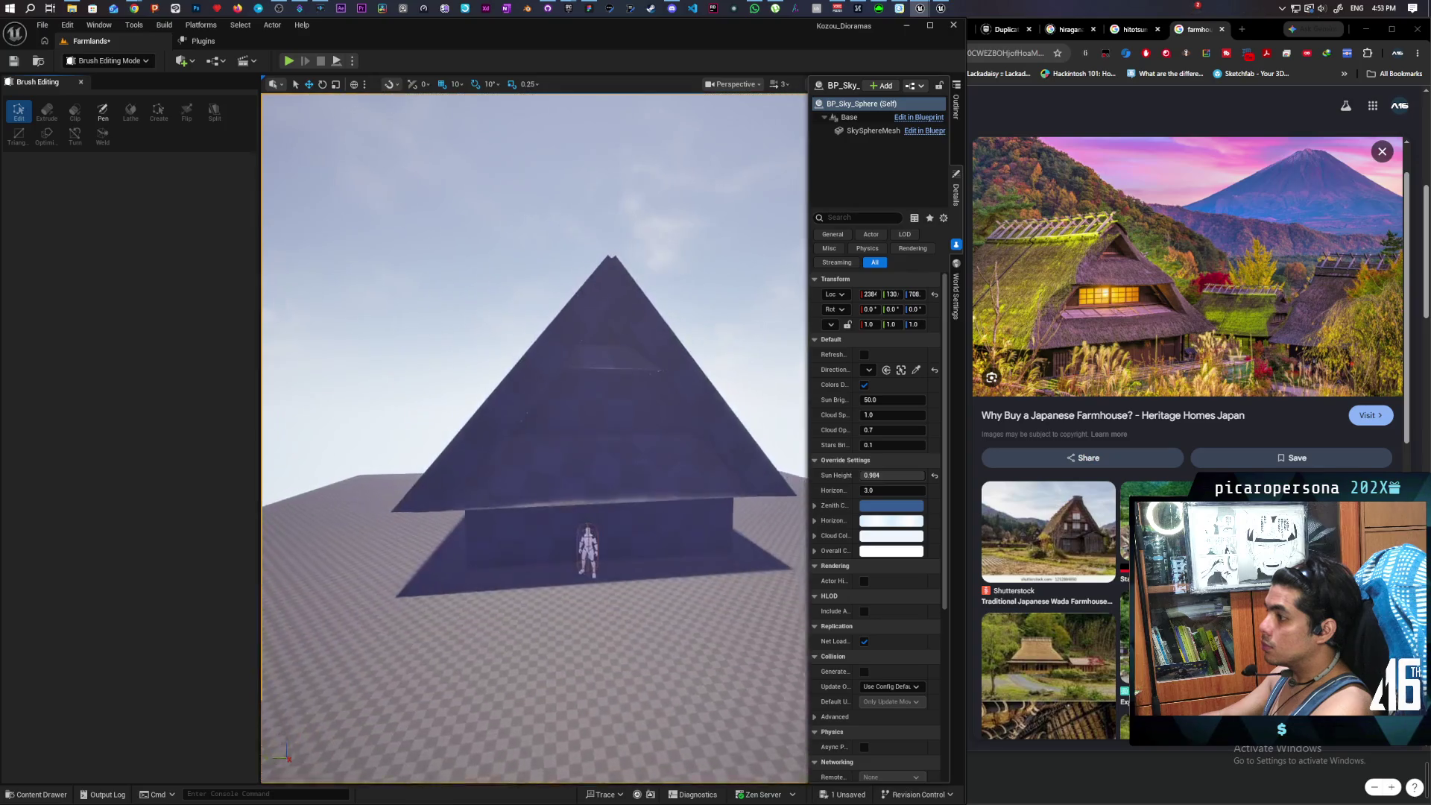
pyautogui.moveTo(675, 369); pyautogui.dragTo(581, 369)
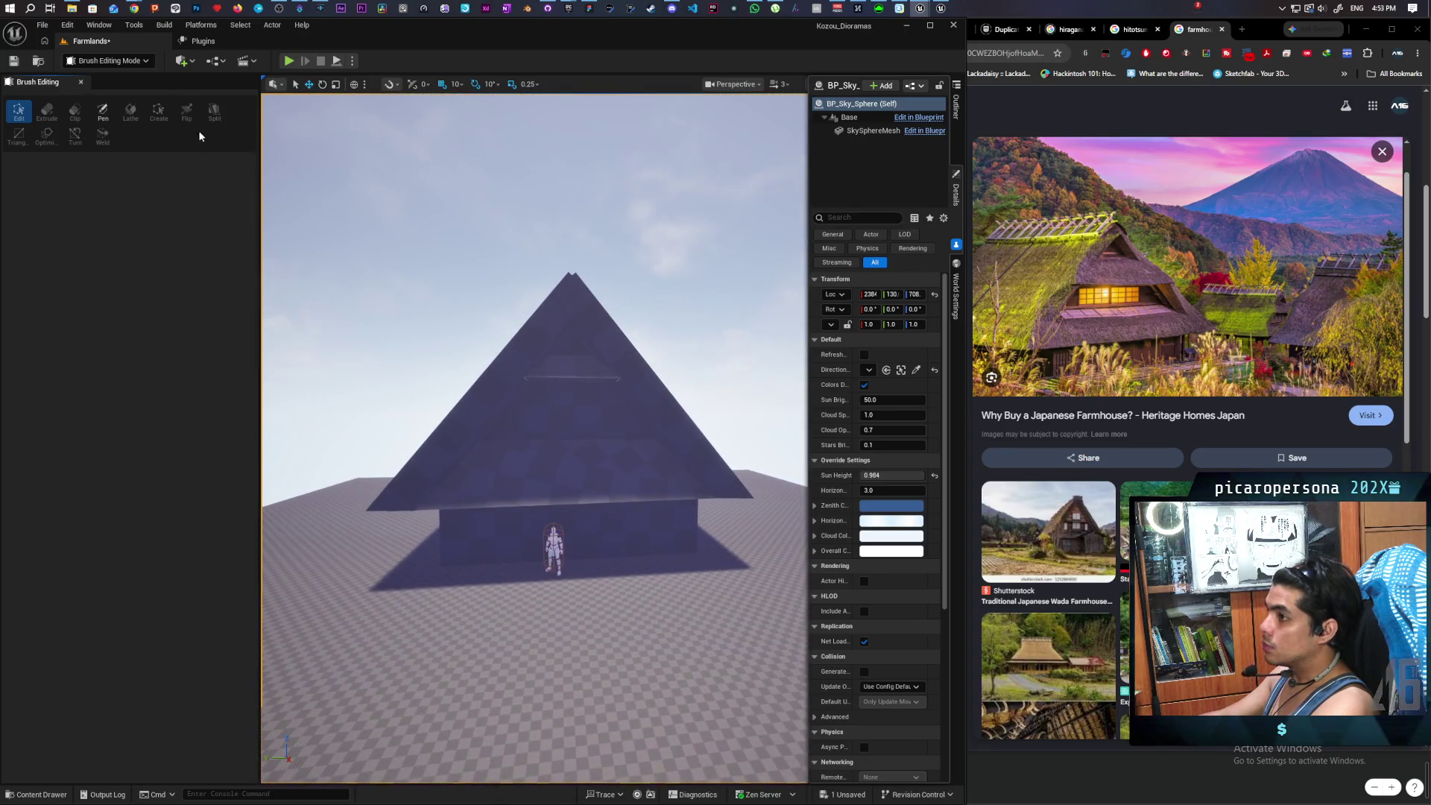
pyautogui.click(108, 61)
pyautogui.click(93, 73)
pyautogui.hotkey('ctrl', 's')
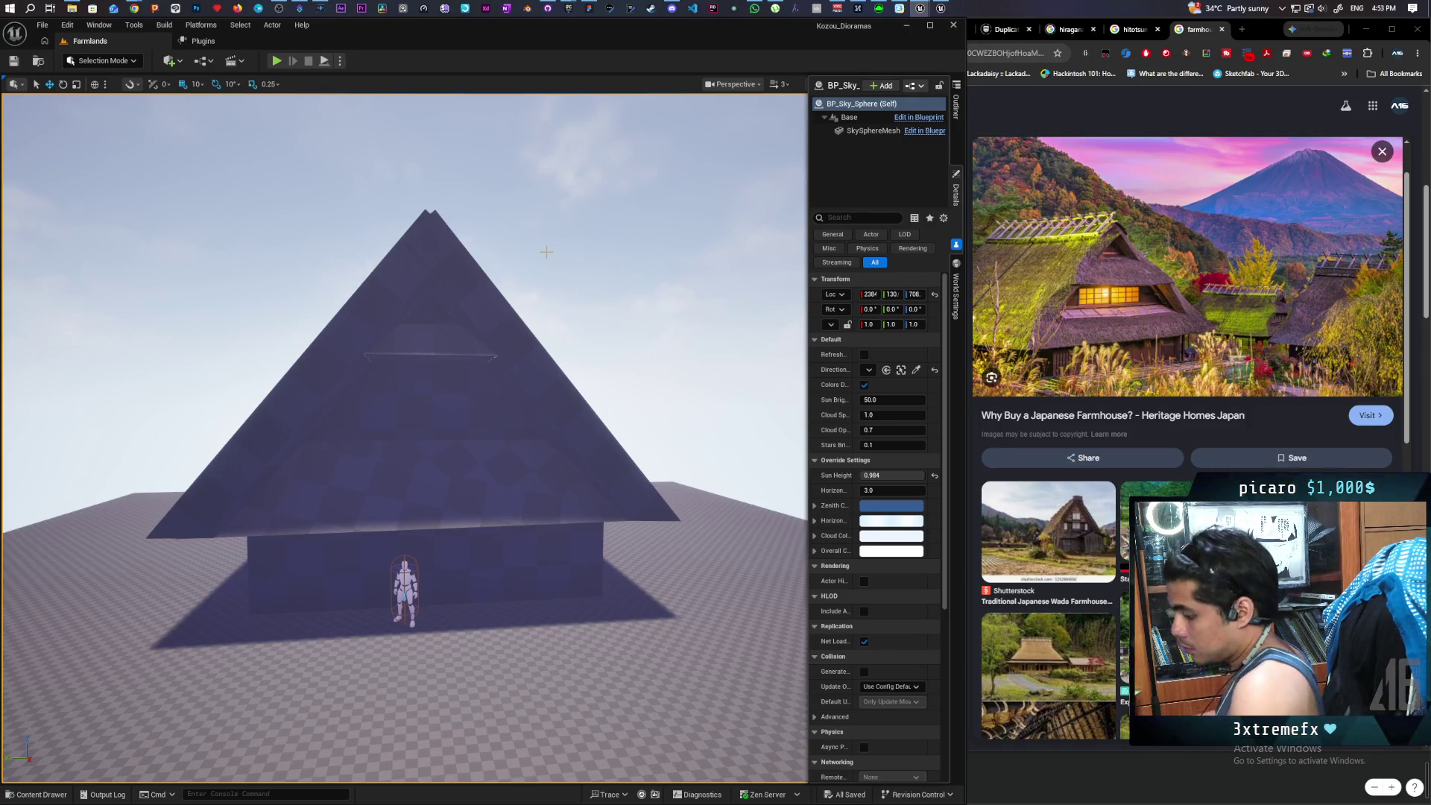
pyautogui.moveTo(591, 299)
pyautogui.mouseDown()
pyautogui.moveTo(566, 306)
pyautogui.moveTo(596, 298)
pyautogui.mouseUp()
# - Scroll the Google Images results and open the Shutterstock wada farmhouse photo
pyautogui.scroll(-2, 1203, 466)
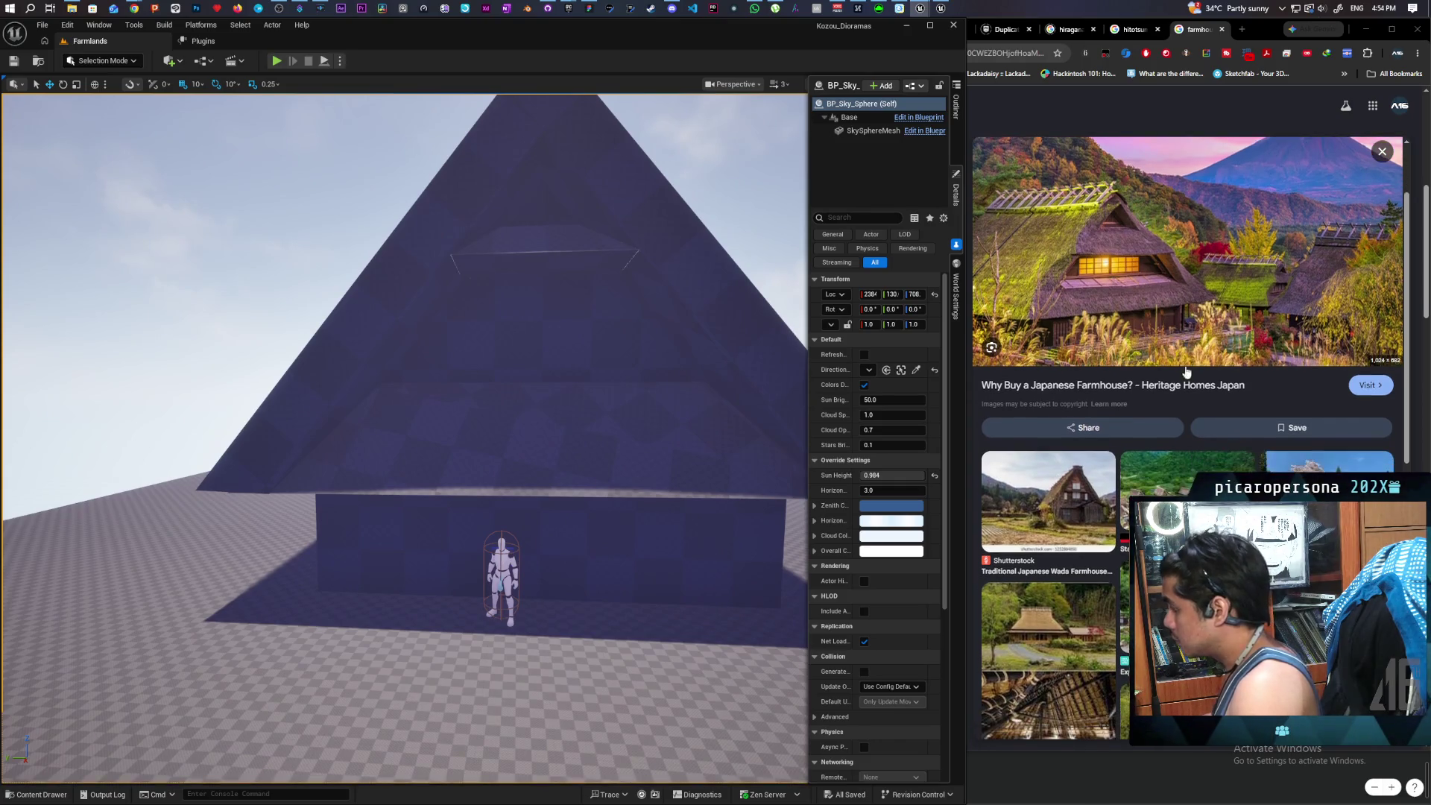
pyautogui.scroll(-3, 1203, 465)
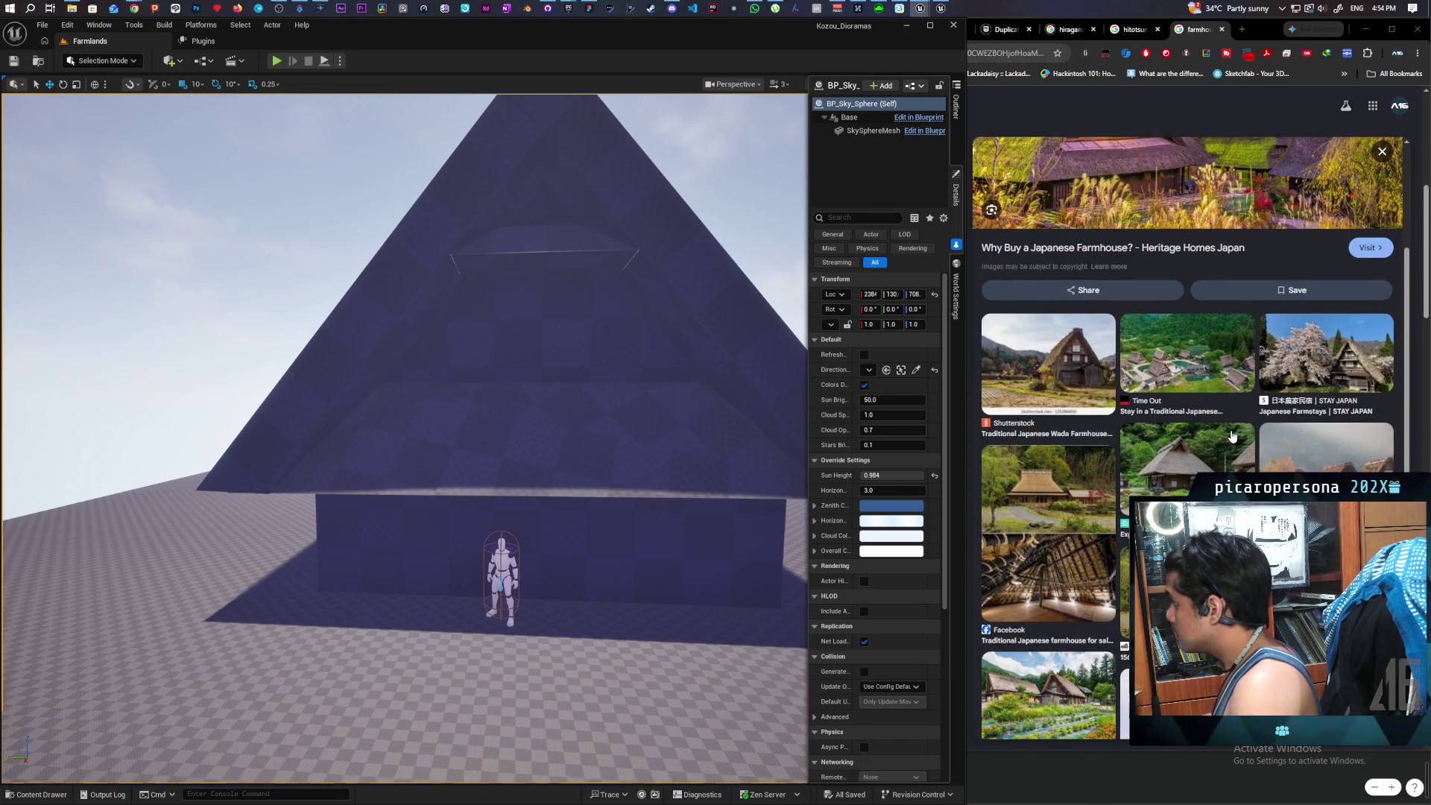
pyautogui.click(1045, 366)
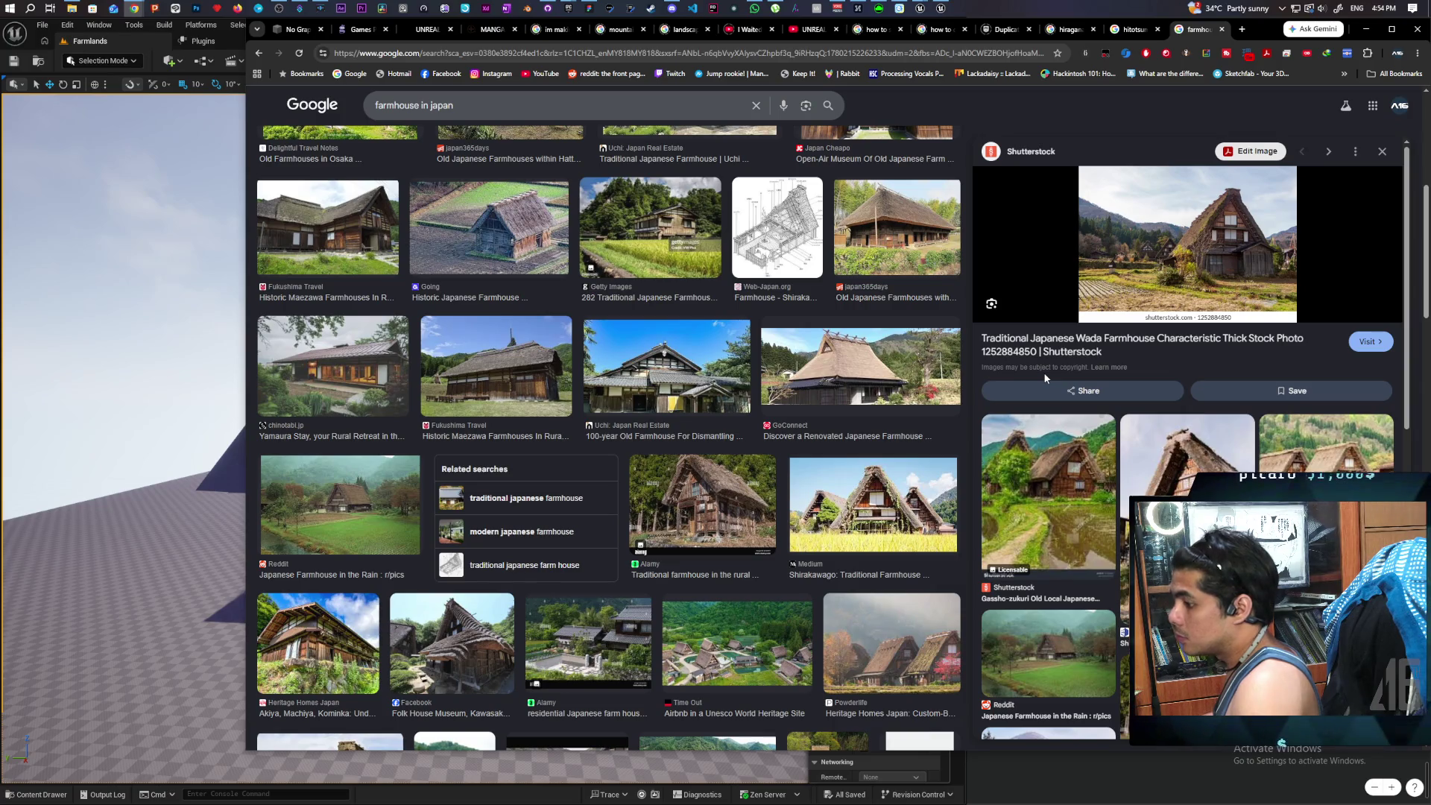
# - Preview the thatched farmhouse photo with Mount Fuji, then bring the Unreal level editor back
pyautogui.scroll(6, 887, 333)
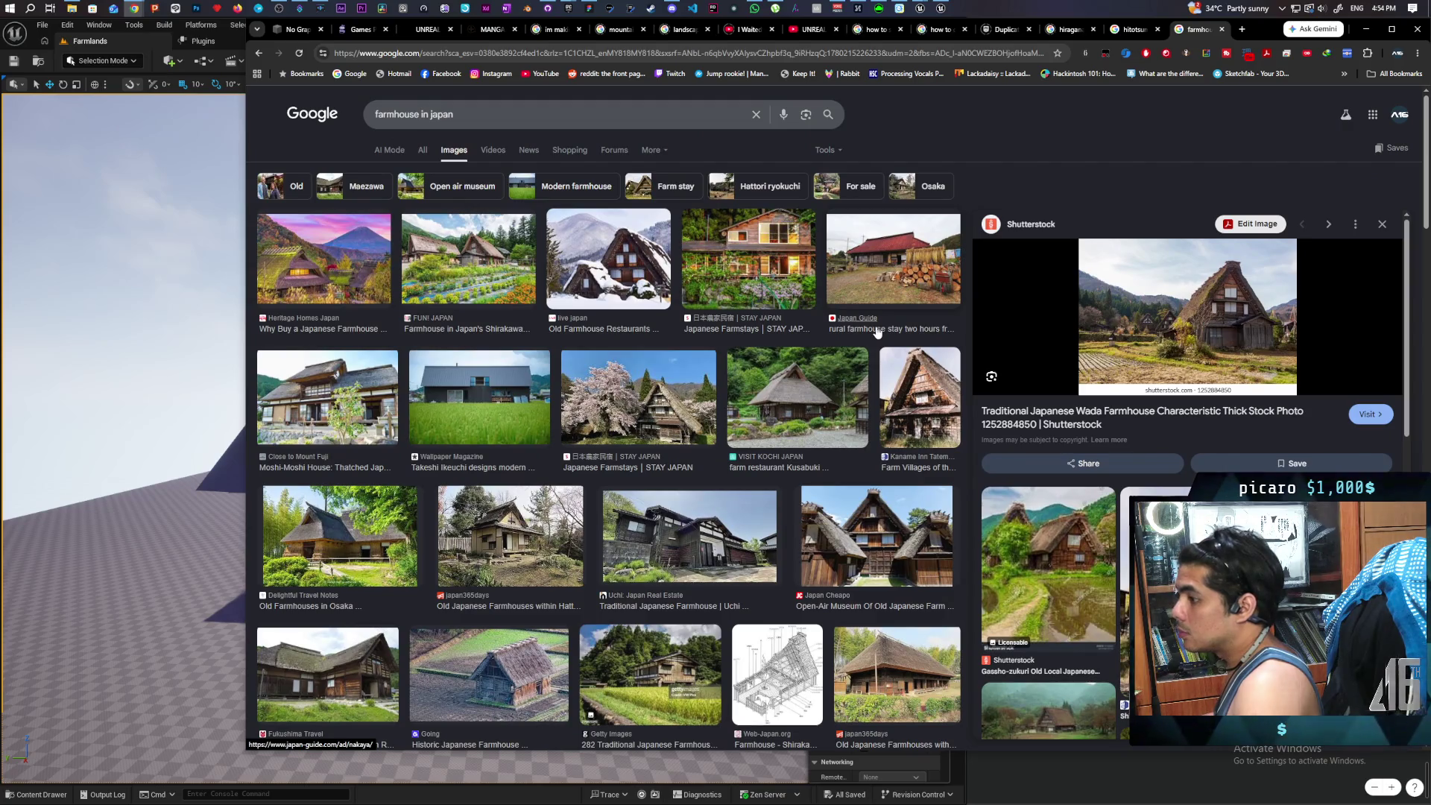
pyautogui.click(293, 277)
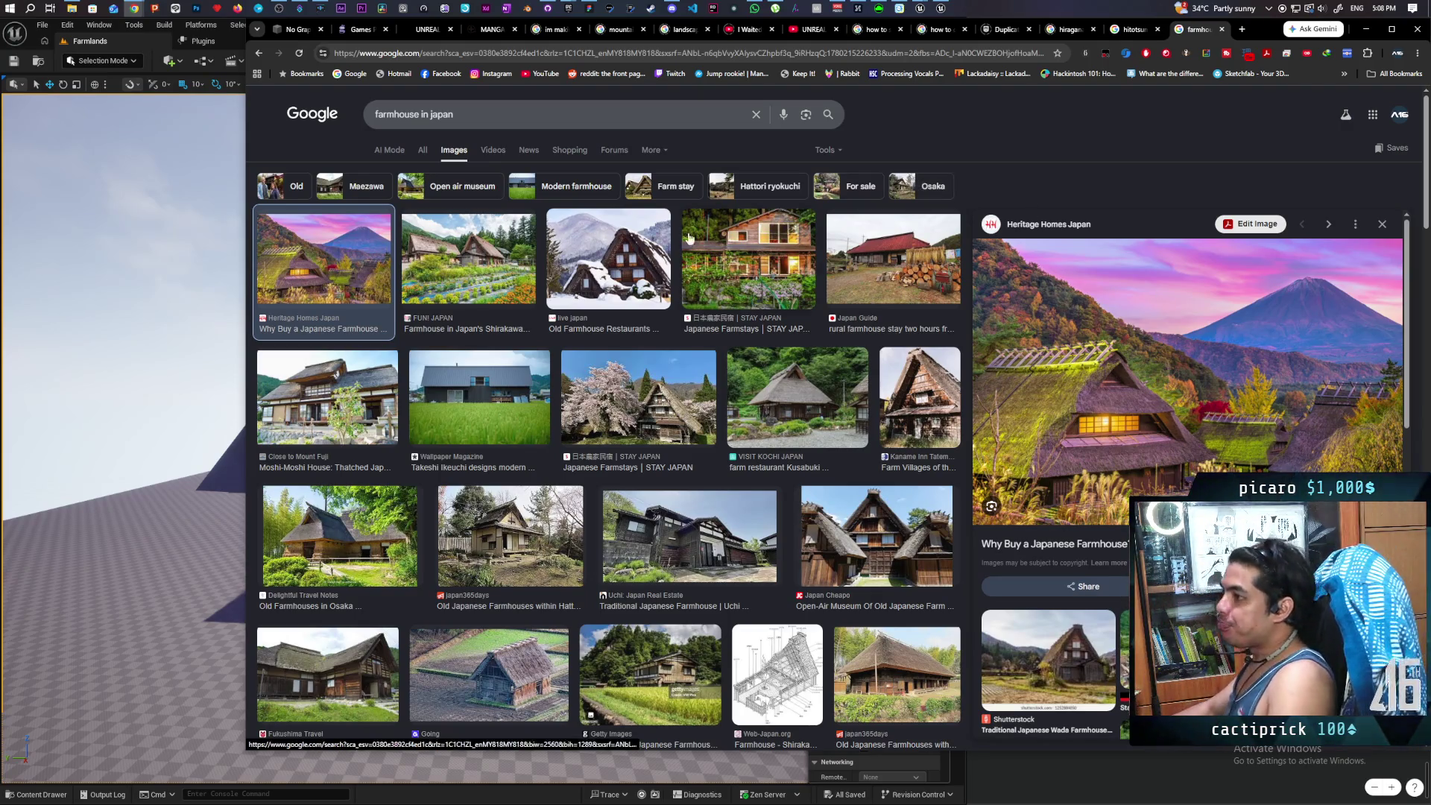
pyautogui.click(140, 35)
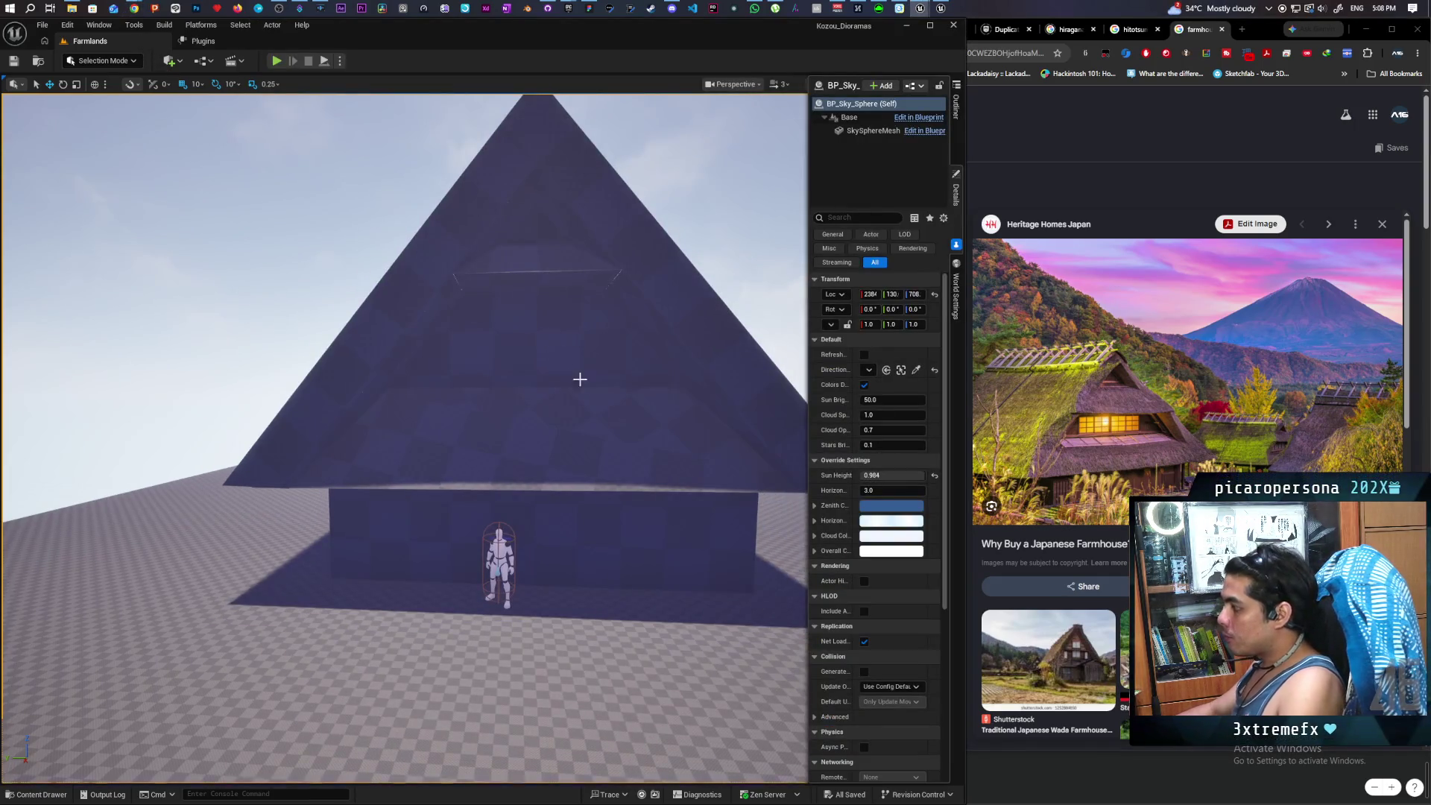
# - Play-test the level with Alt+P, running the mannequin along the farmhouse wall, then stop
pyautogui.moveTo(580, 379)
pyautogui.mouseDown()
pyautogui.moveTo(579, 417)
pyautogui.moveTo(521, 417)
pyautogui.moveTo(514, 357)
pyautogui.moveTo(514, 373)
pyautogui.moveTo(477, 373)
pyautogui.moveTo(477, 350)
pyautogui.moveTo(462, 350)
pyautogui.moveTo(499, 350)
pyautogui.moveTo(500, 372)
pyautogui.moveTo(477, 373)
pyautogui.moveTo(477, 351)
pyautogui.moveTo(491, 350)
pyautogui.moveTo(477, 351)
pyautogui.mouseUp()
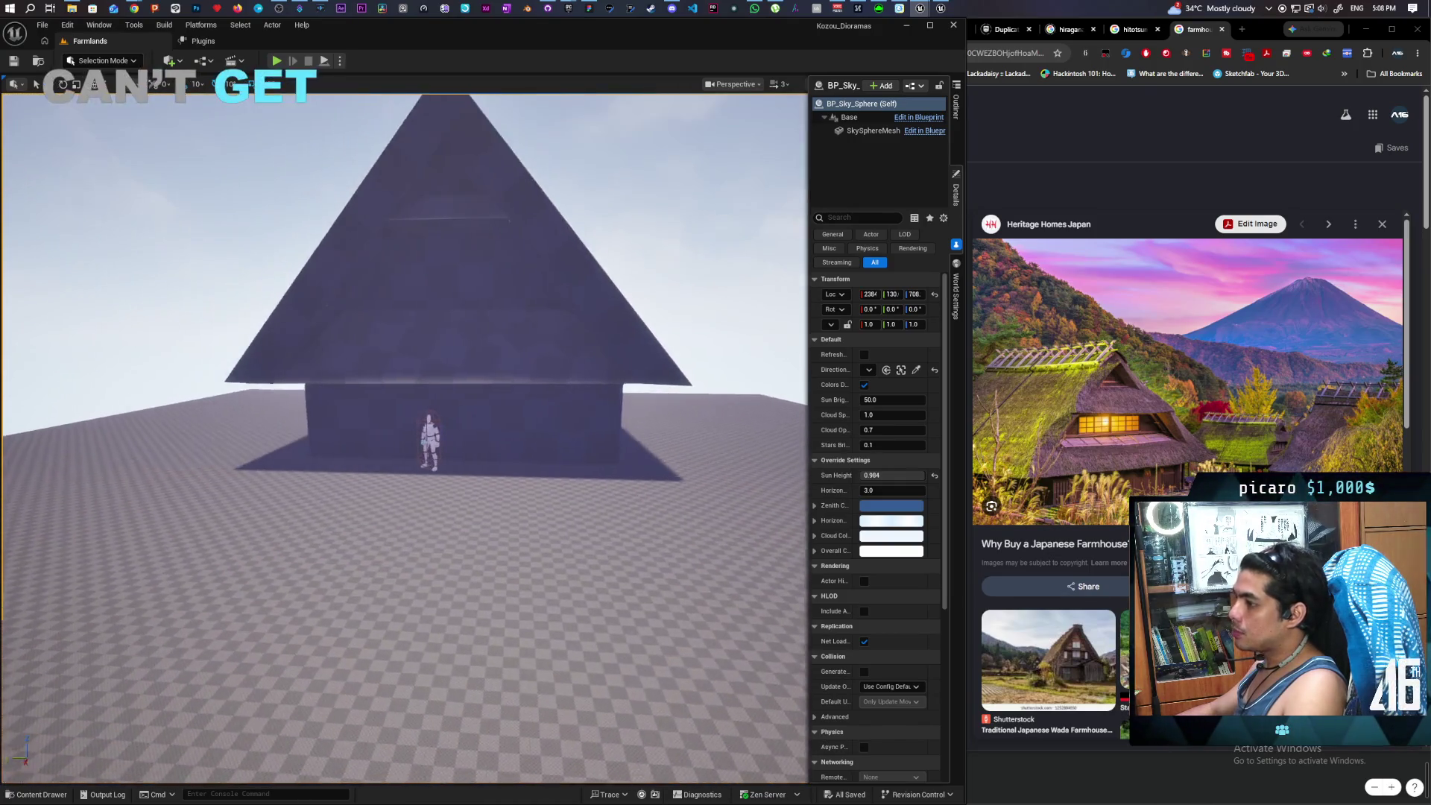
pyautogui.rightClick(493, 539)
pyautogui.press('Escape')
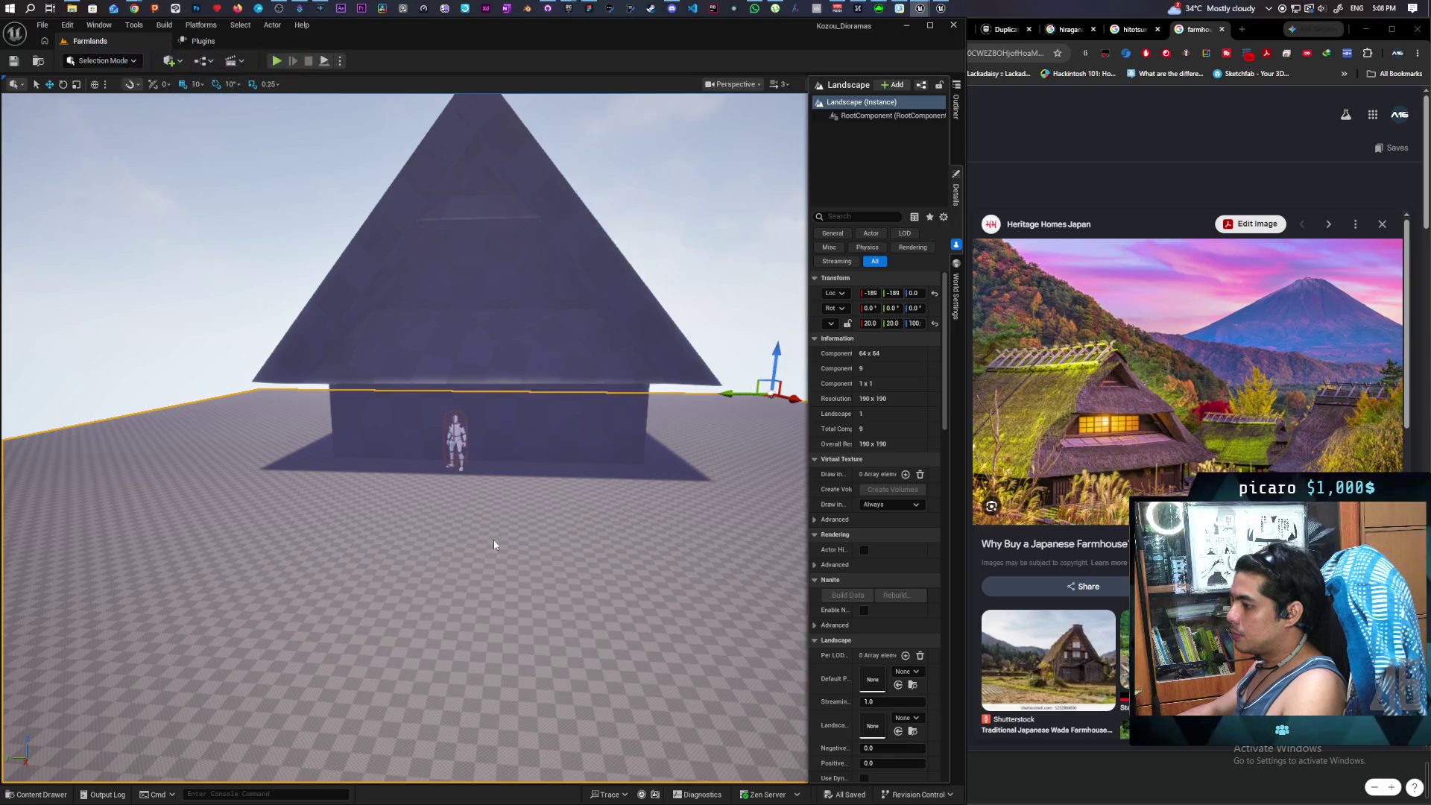
pyautogui.hotkey('alt', 'p')
pyautogui.press('w')
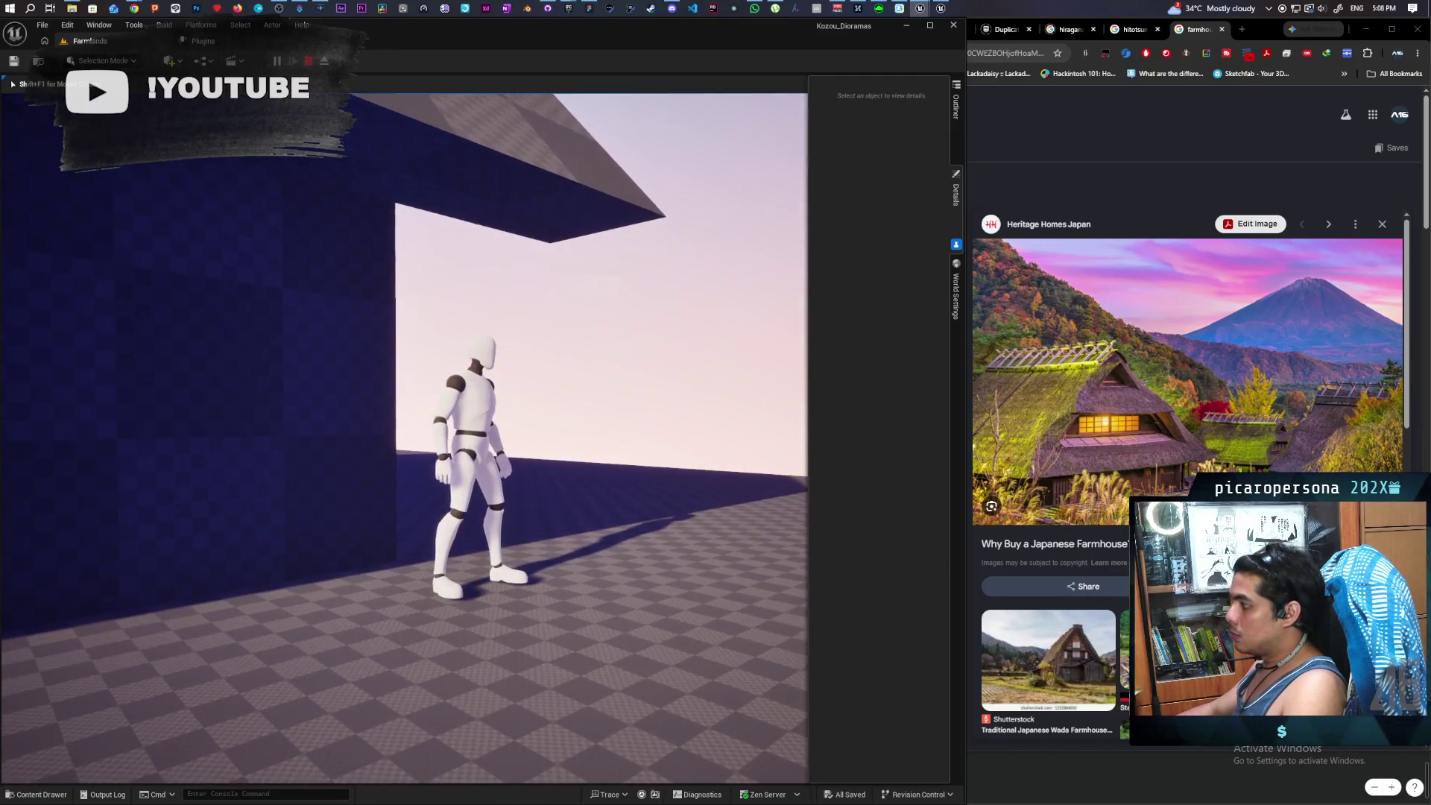
pyautogui.press('w')
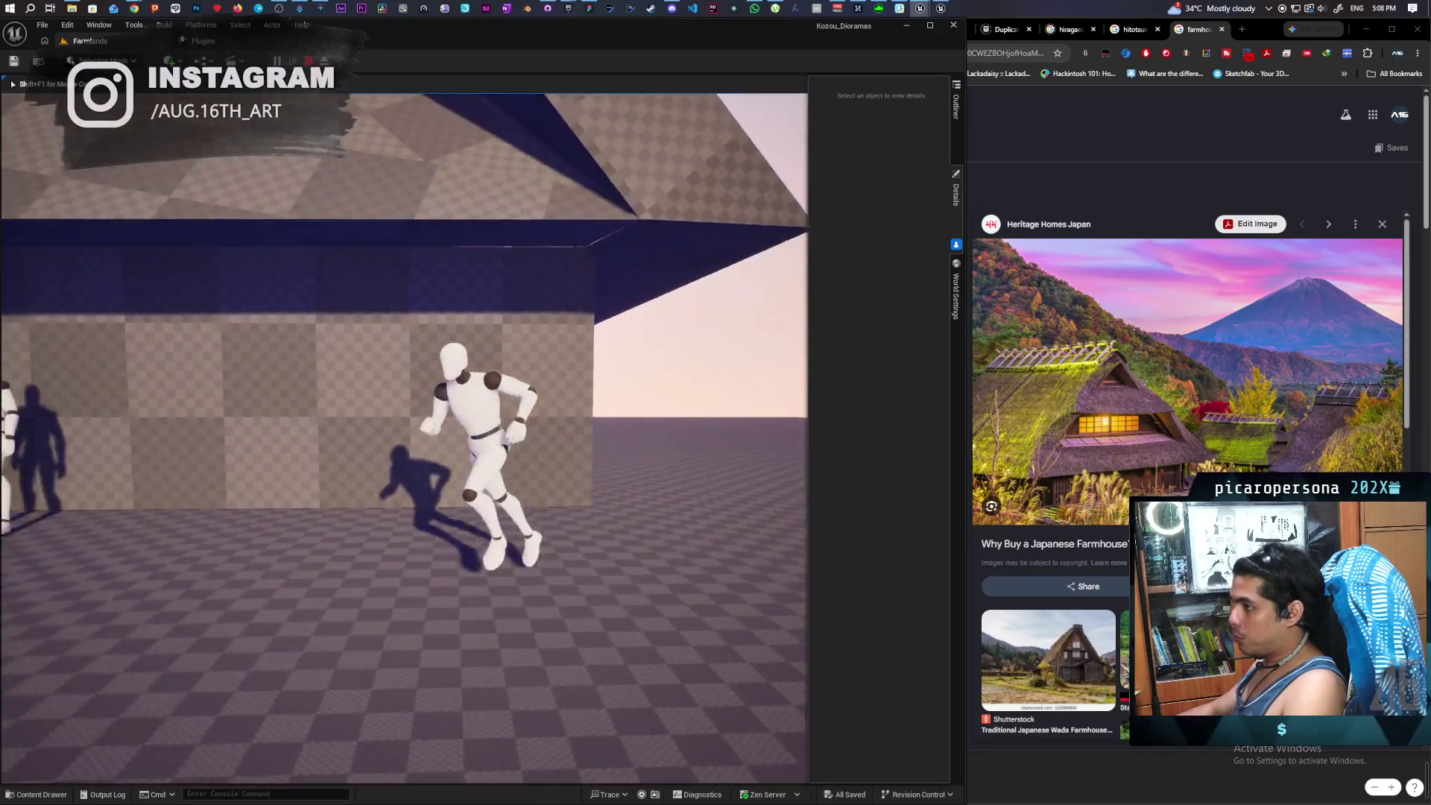
pyautogui.press('Escape')
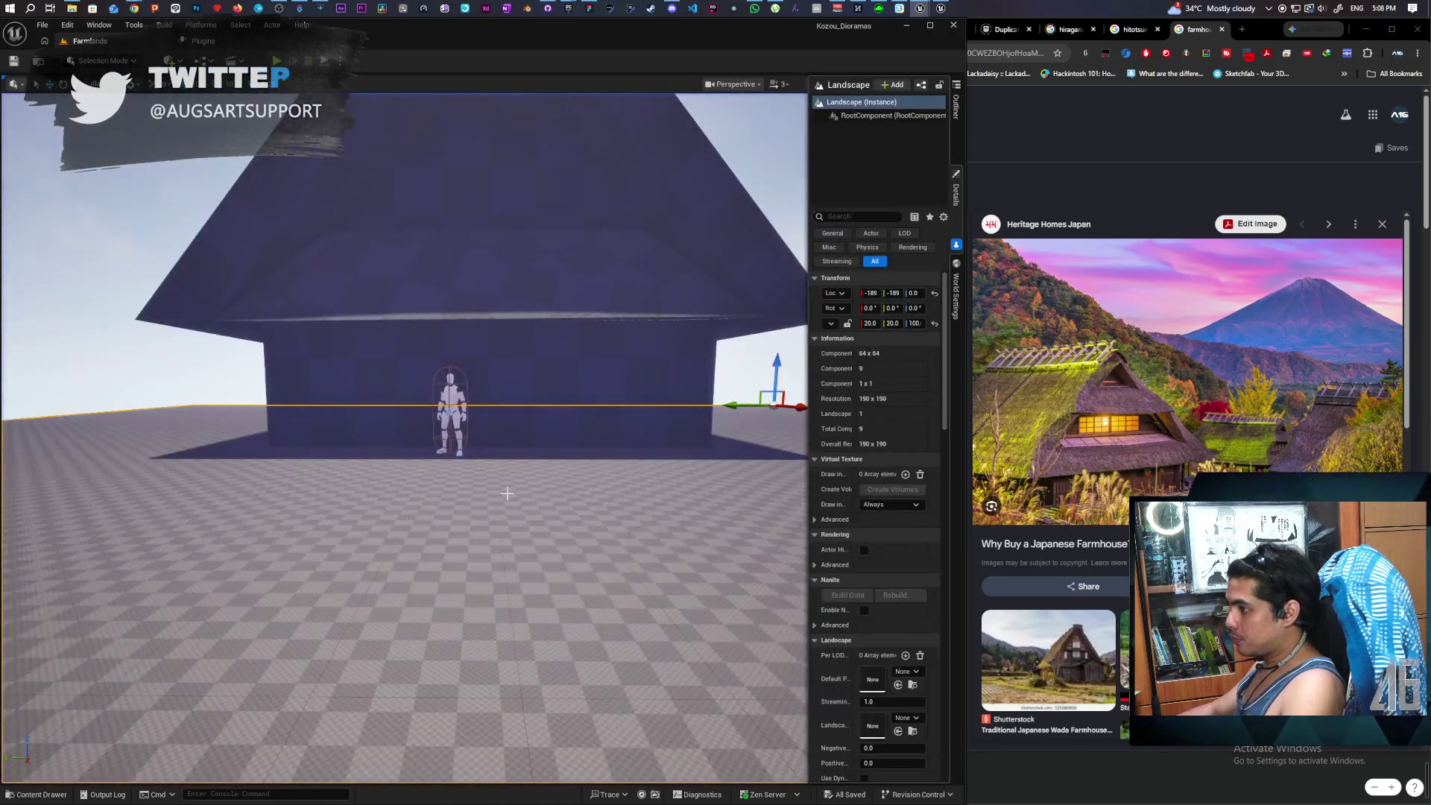
# - Switch the editor to Mesh Paint Mode with Shift+4
pyautogui.scroll(-3, 472, 245)
pyautogui.scroll(5, 473, 245)
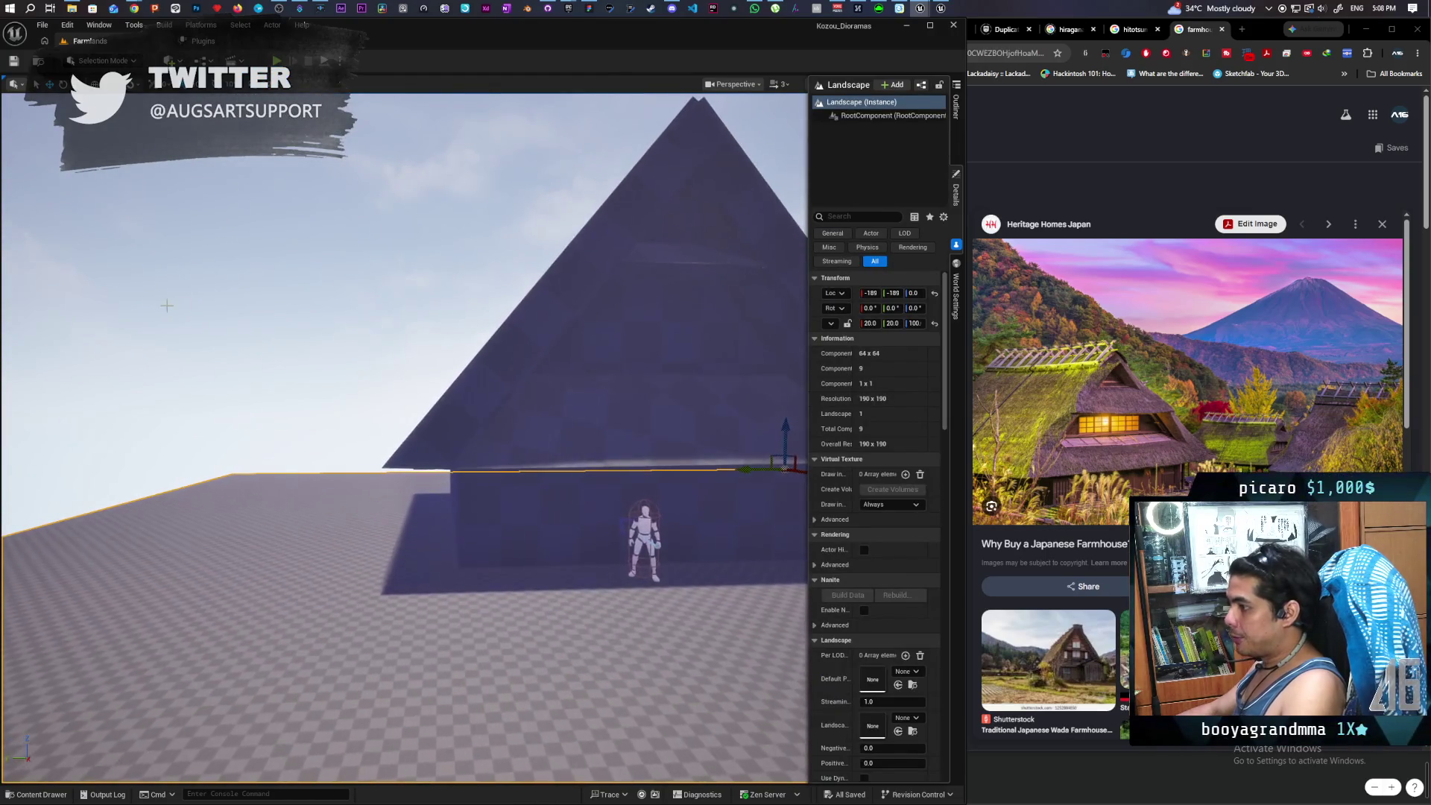
pyautogui.hotkey('shift', '4')
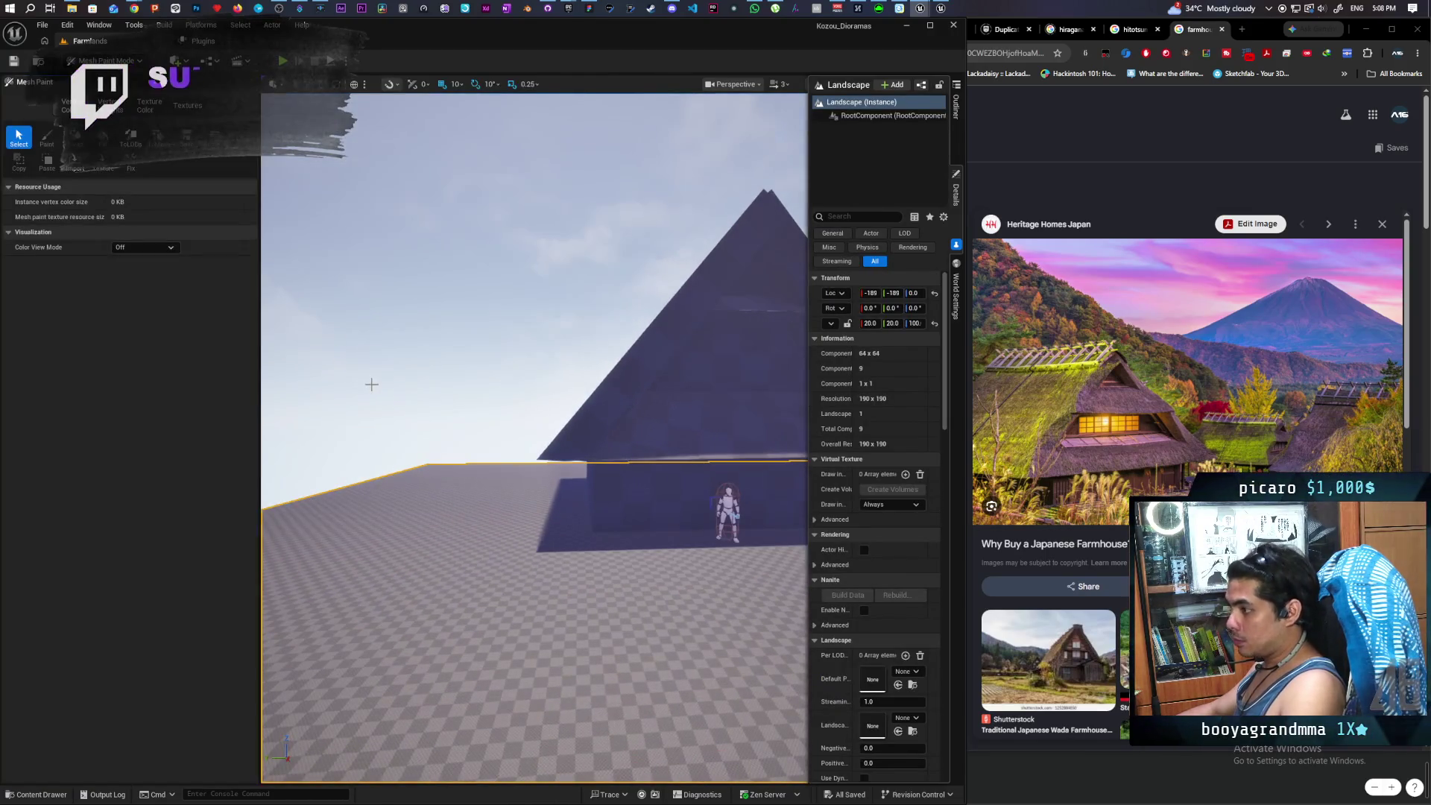
# - Enter Brush Editing Mode with Shift+7 and move one roof brush's lower corner vertex
pyautogui.click(104, 61)
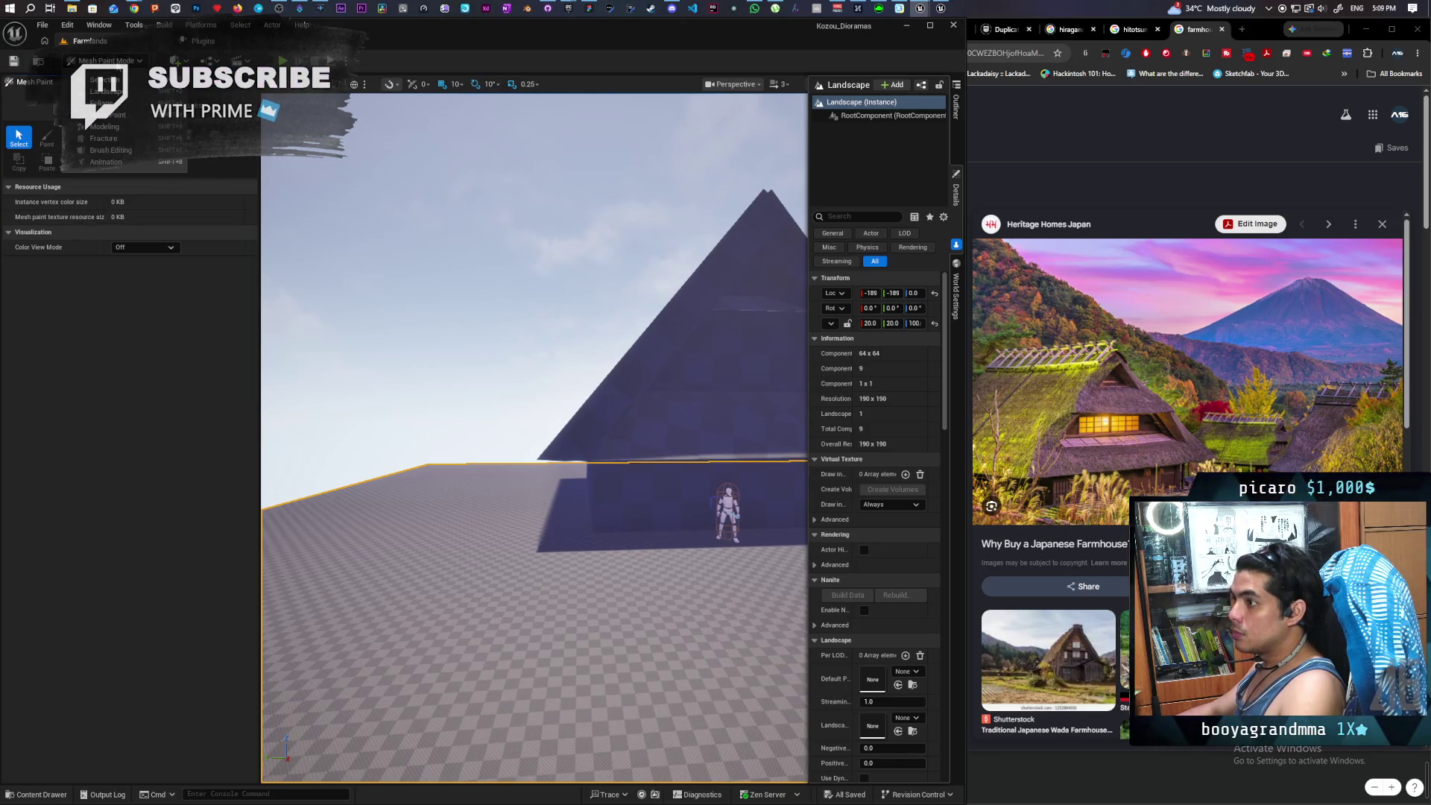
pyautogui.click(144, 168)
pyautogui.hotkey('shift', '7')
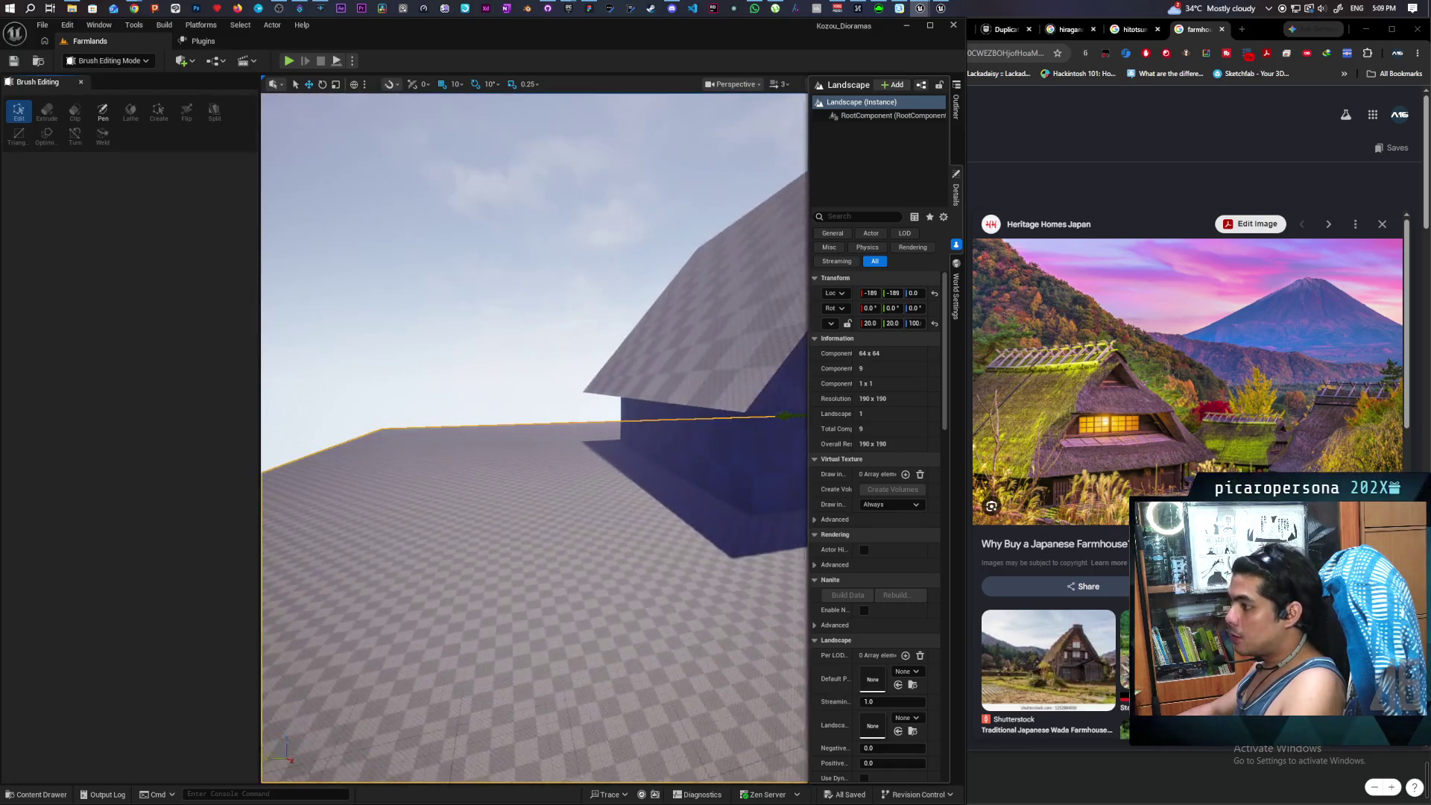
pyautogui.click(644, 399)
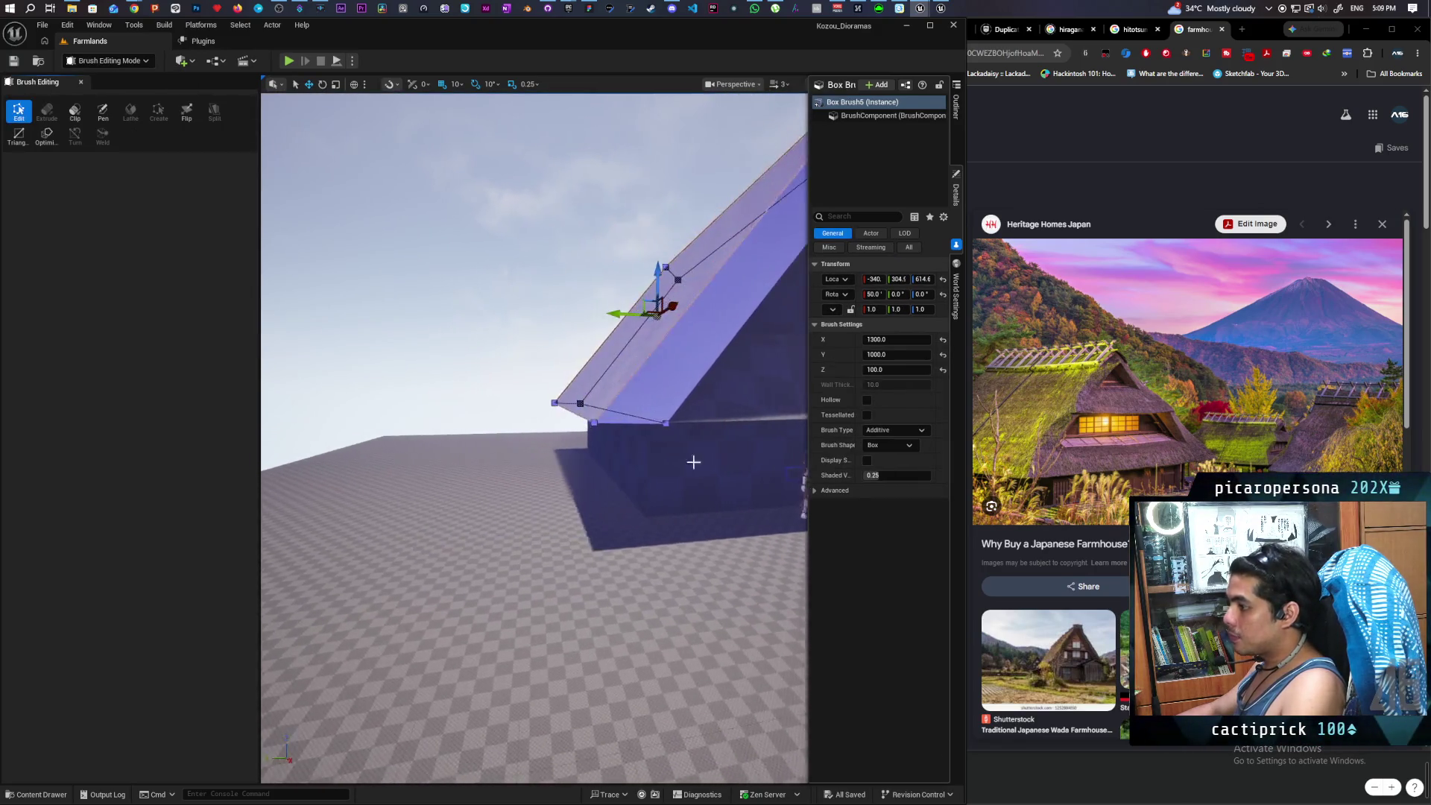
pyautogui.click(576, 411)
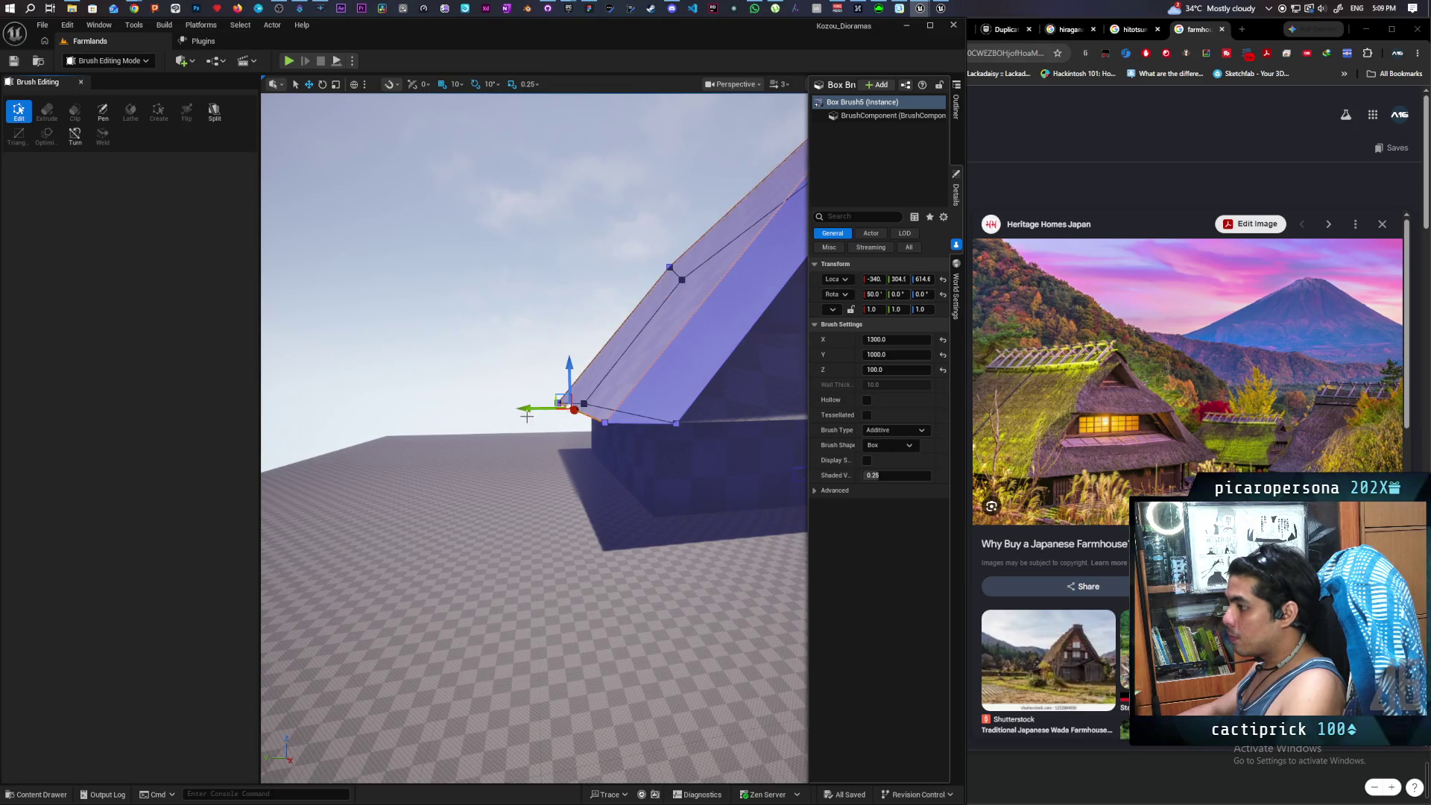
pyautogui.moveTo(529, 409)
pyautogui.mouseDown()
pyautogui.moveTo(507, 409)
pyautogui.moveTo(555, 410)
pyautogui.moveTo(537, 473)
pyautogui.mouseUp()
# - On the other roof slab, select its lower edge, then shift its apex edge toward the ridge
pyautogui.click(409, 320)
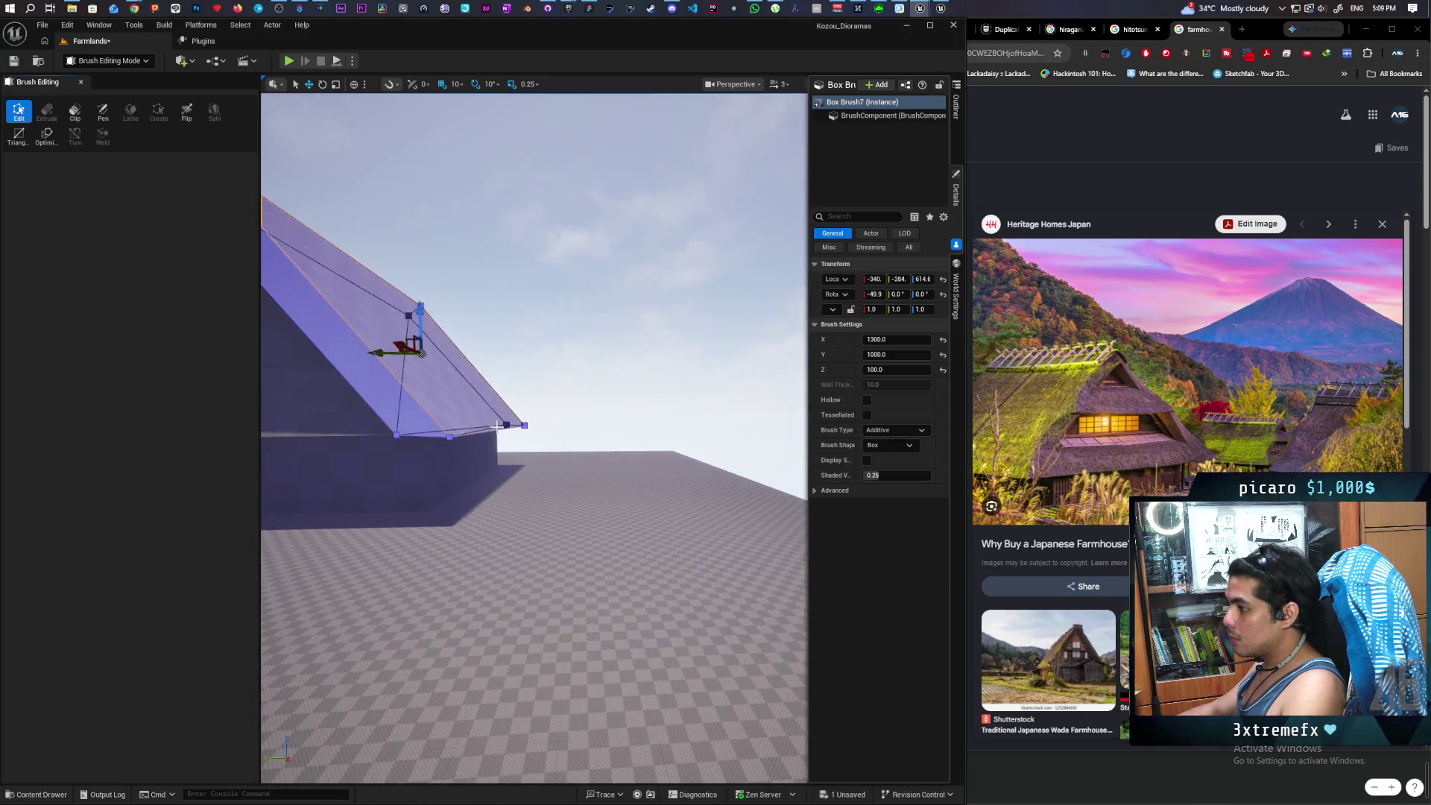
pyautogui.moveTo(409, 320)
pyautogui.mouseDown()
pyautogui.moveTo(439, 417)
pyautogui.moveTo(458, 449)
pyautogui.moveTo(481, 450)
pyautogui.mouseUp()
pyautogui.click(458, 449)
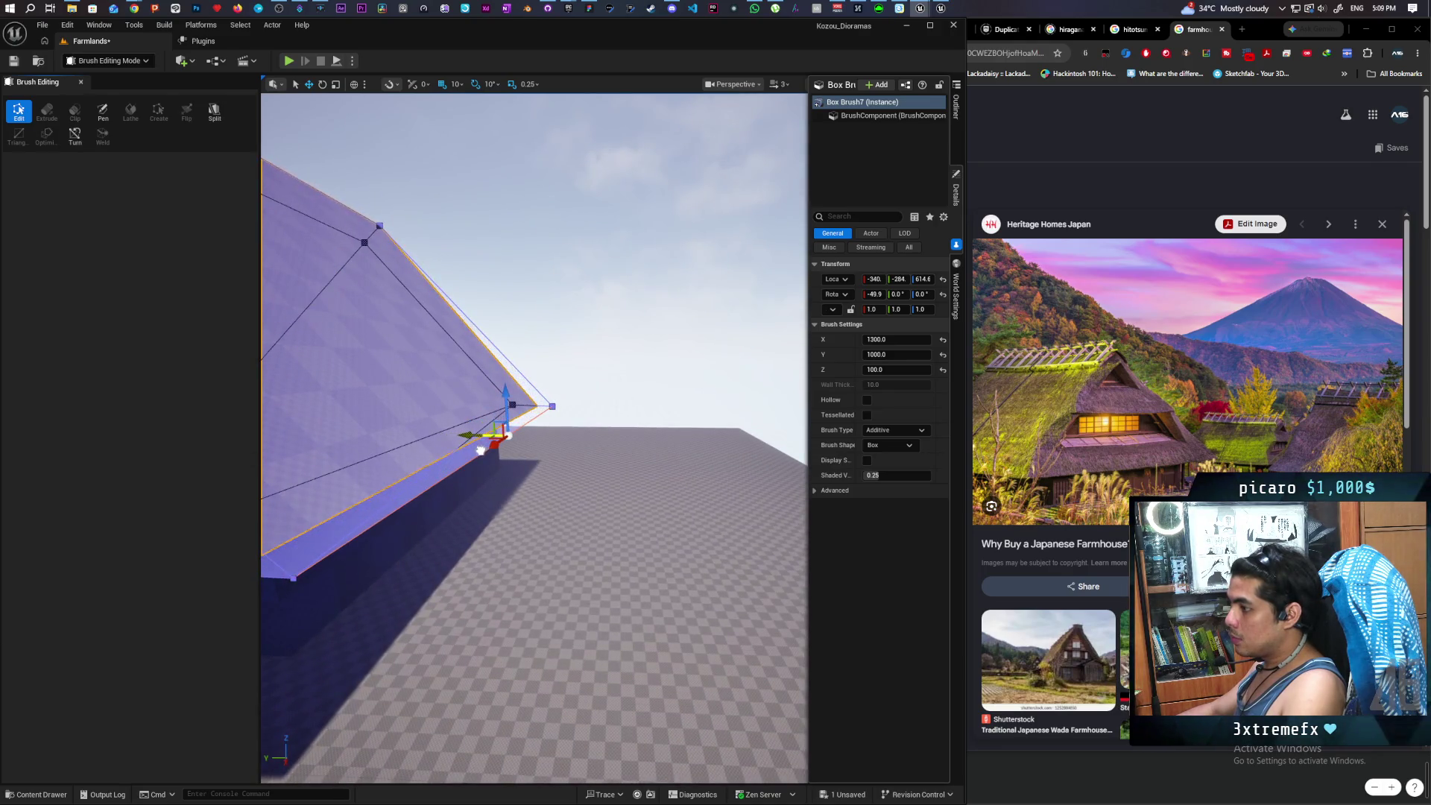
pyautogui.moveTo(495, 502)
pyautogui.mouseDown()
pyautogui.moveTo(477, 566)
pyautogui.moveTo(535, 567)
pyautogui.moveTo(537, 425)
pyautogui.moveTo(485, 354)
pyautogui.moveTo(493, 502)
pyautogui.mouseUp()
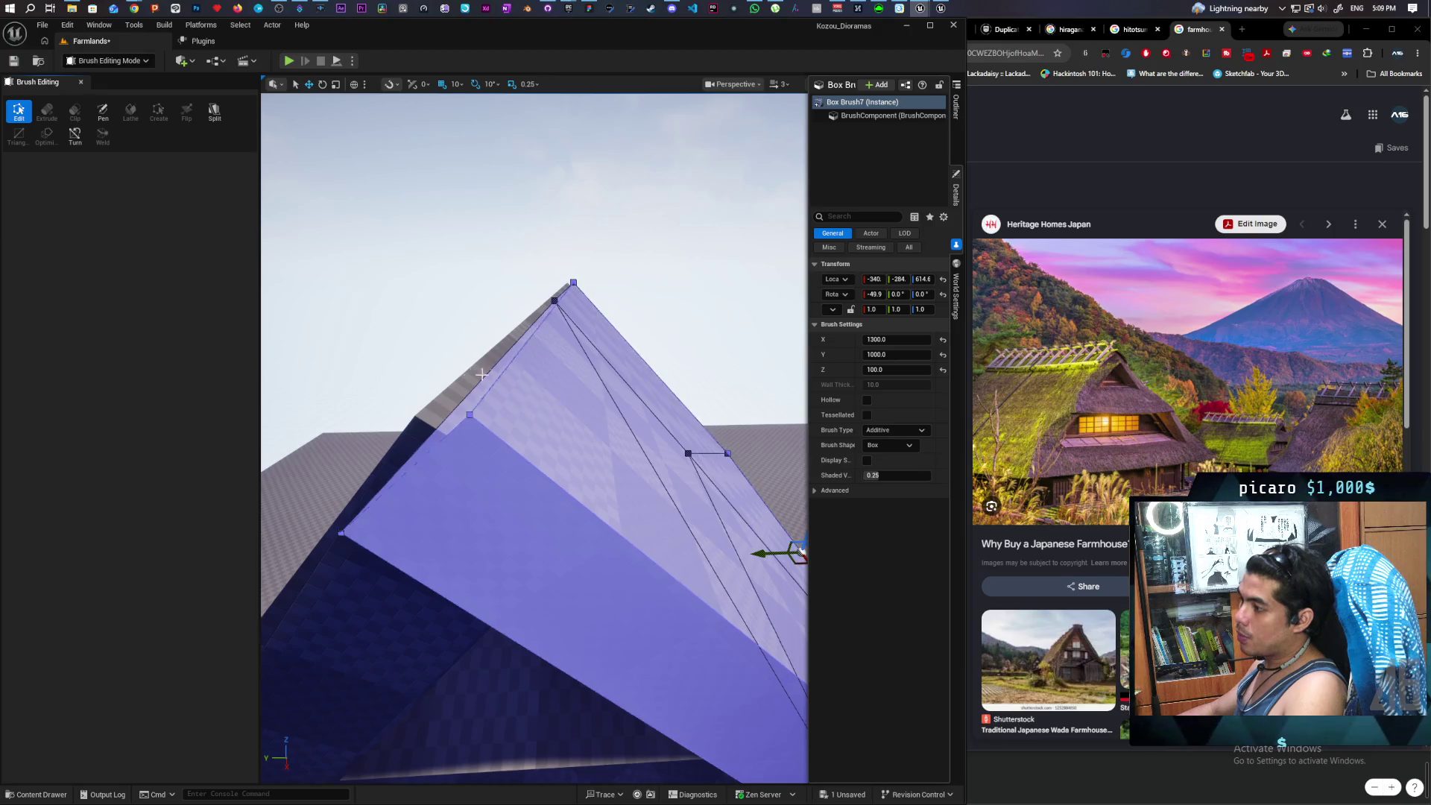
pyautogui.click(531, 379)
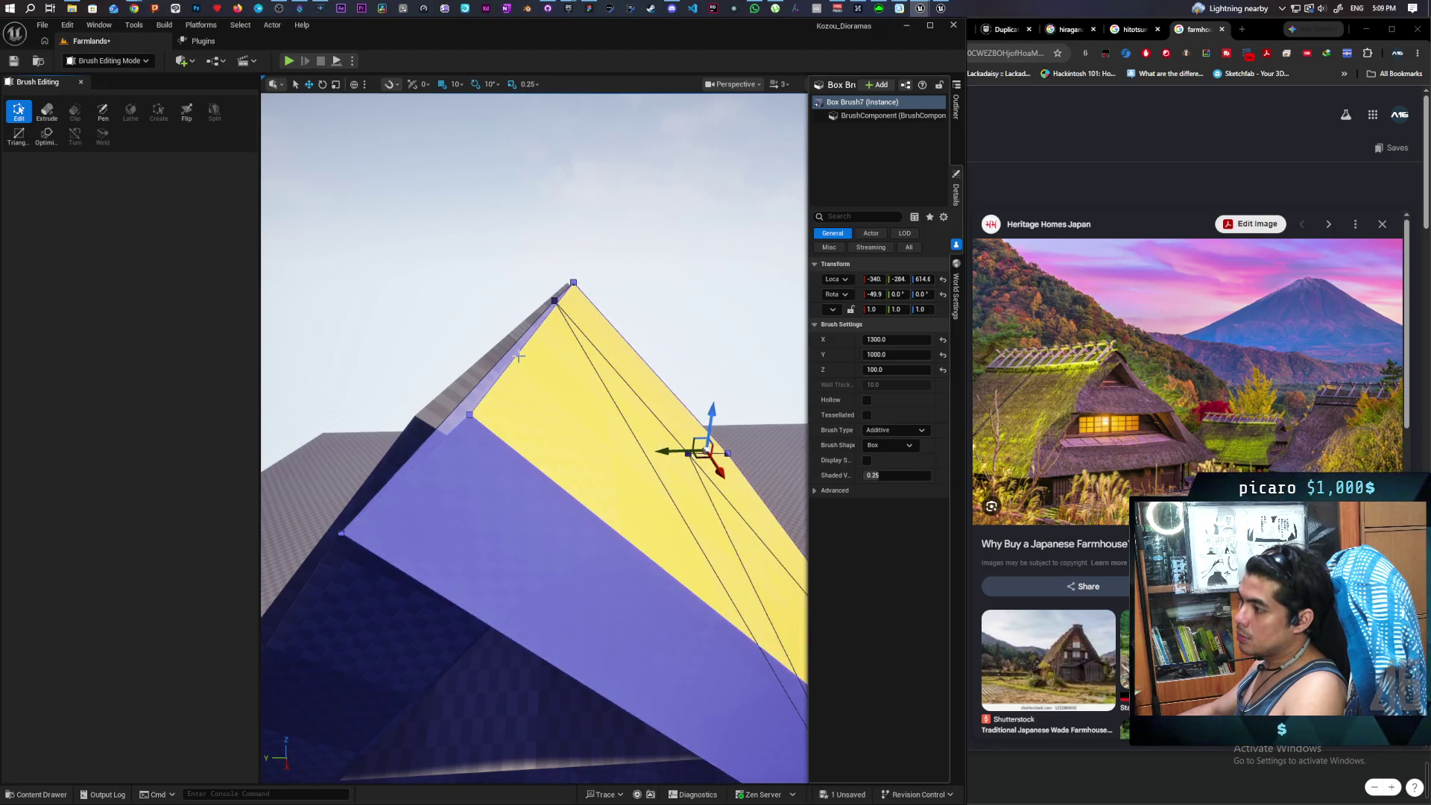
pyautogui.click(530, 324)
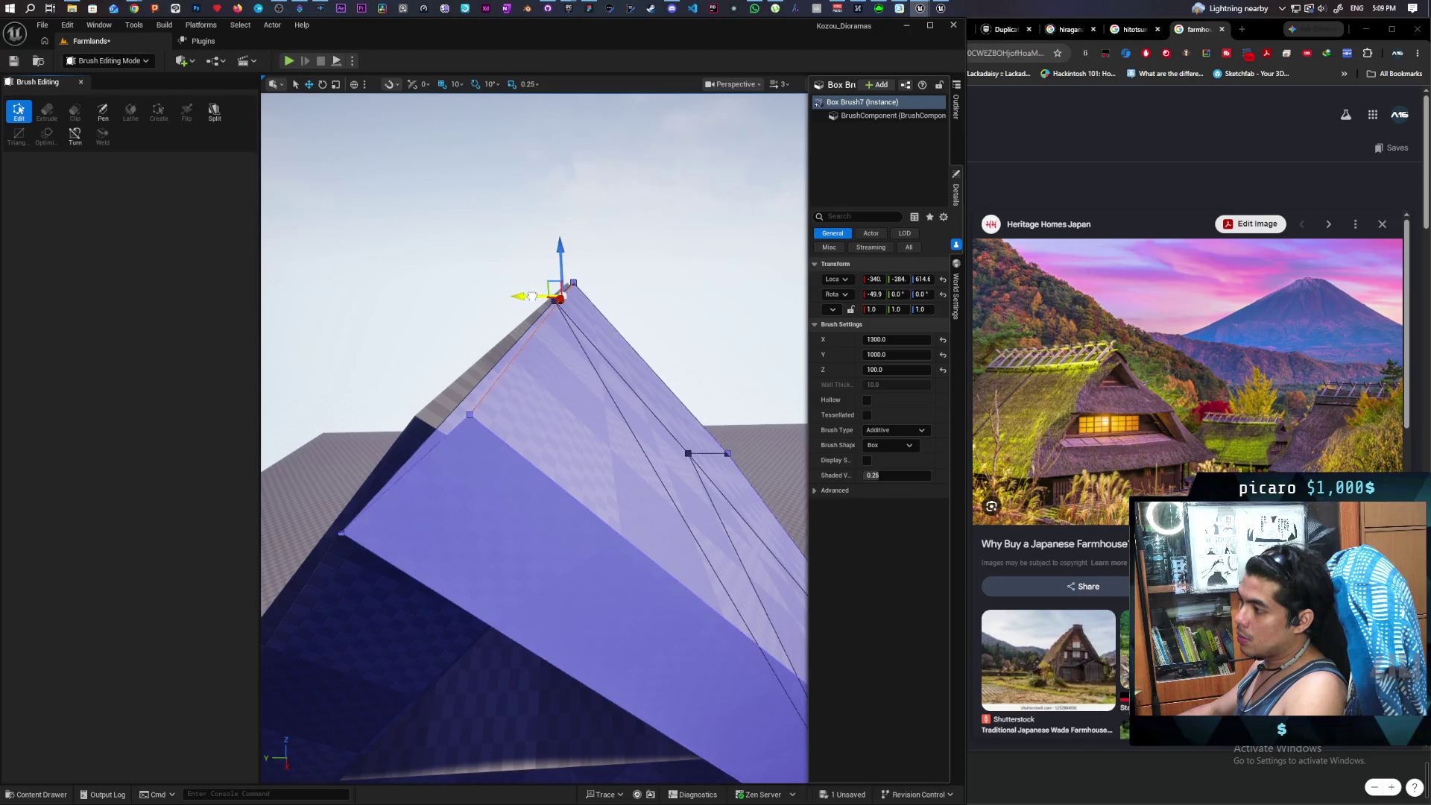
pyautogui.moveTo(530, 295); pyautogui.dragTo(528, 297)
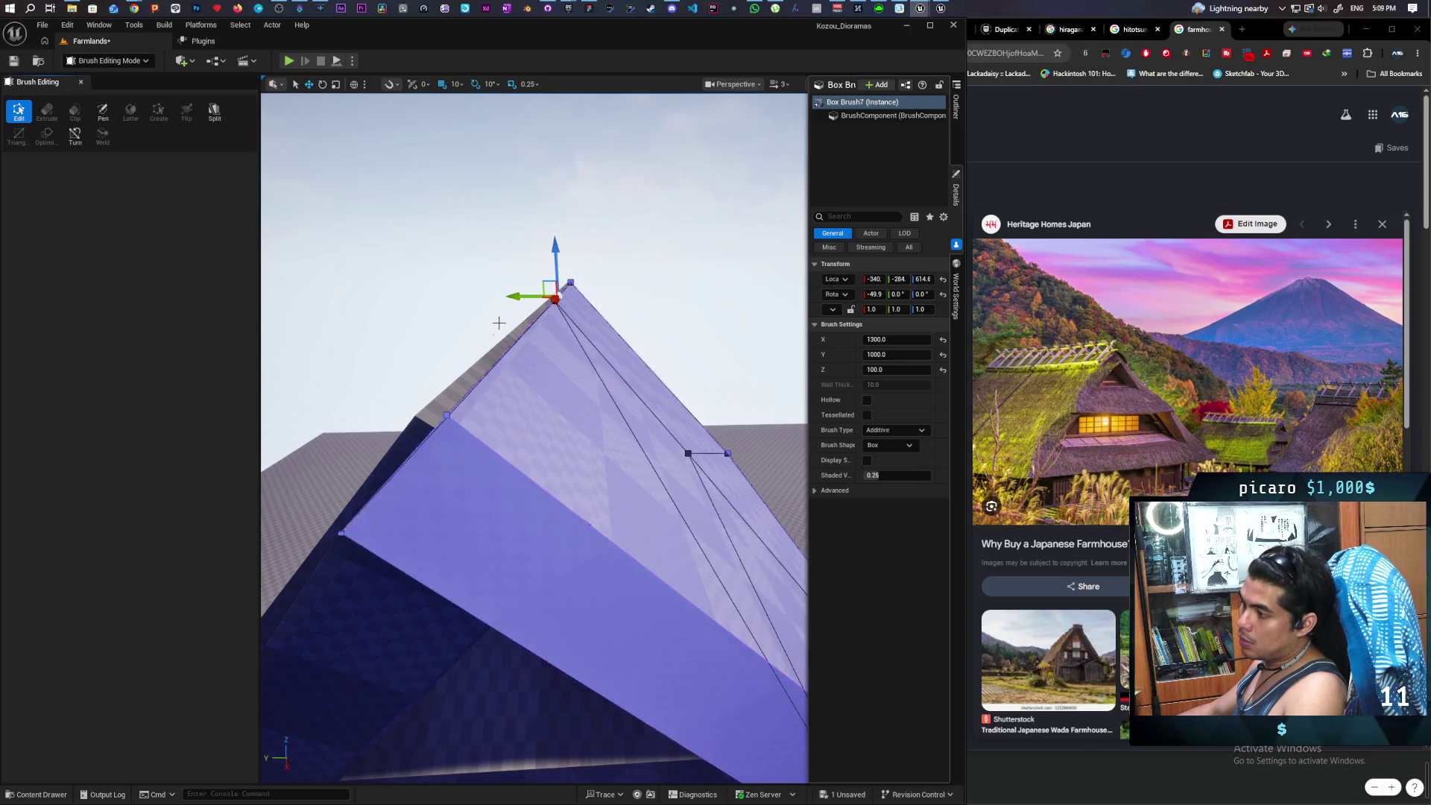
# - Move the slab's top ridge edge to the right, then undo that edge move
pyautogui.click(457, 378)
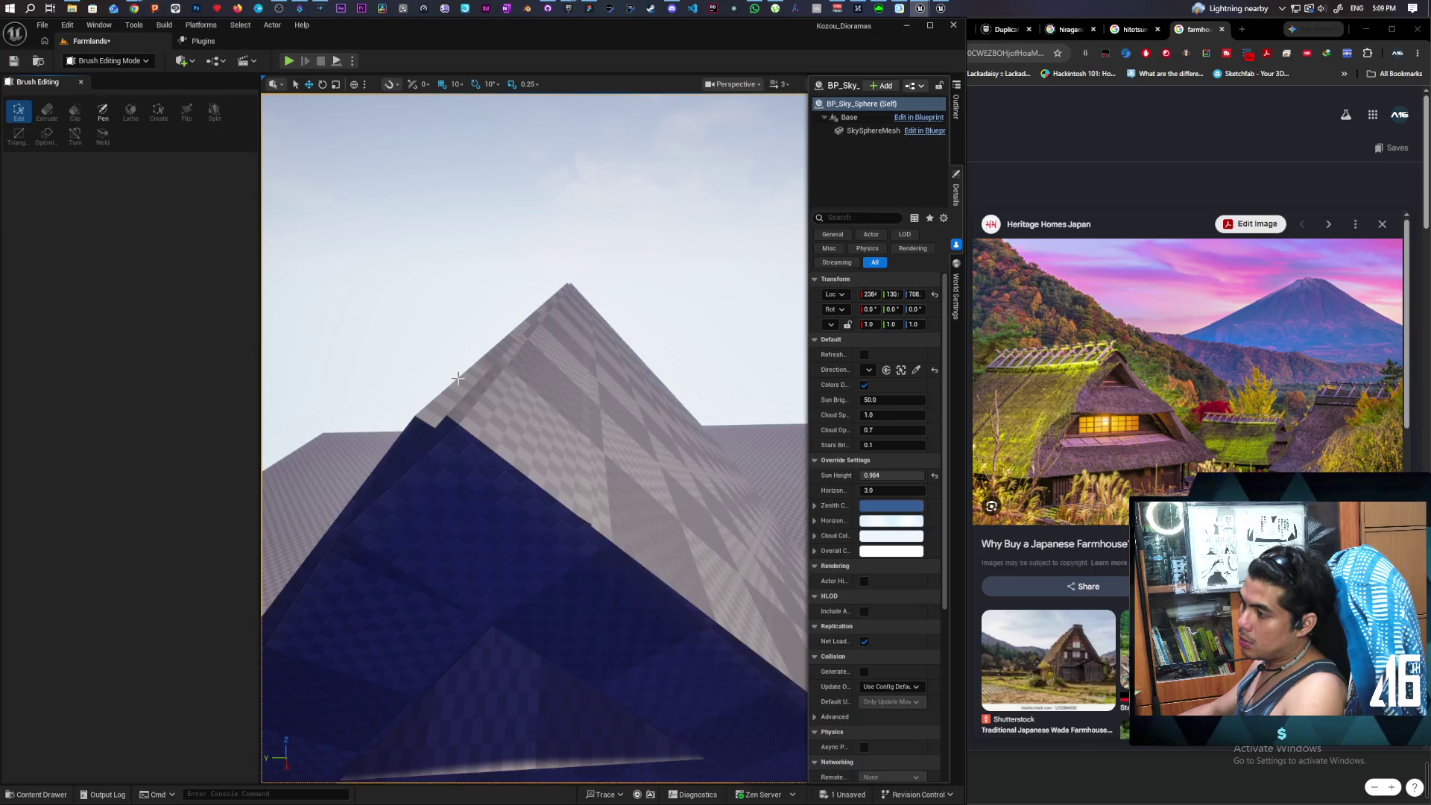
pyautogui.click(460, 382)
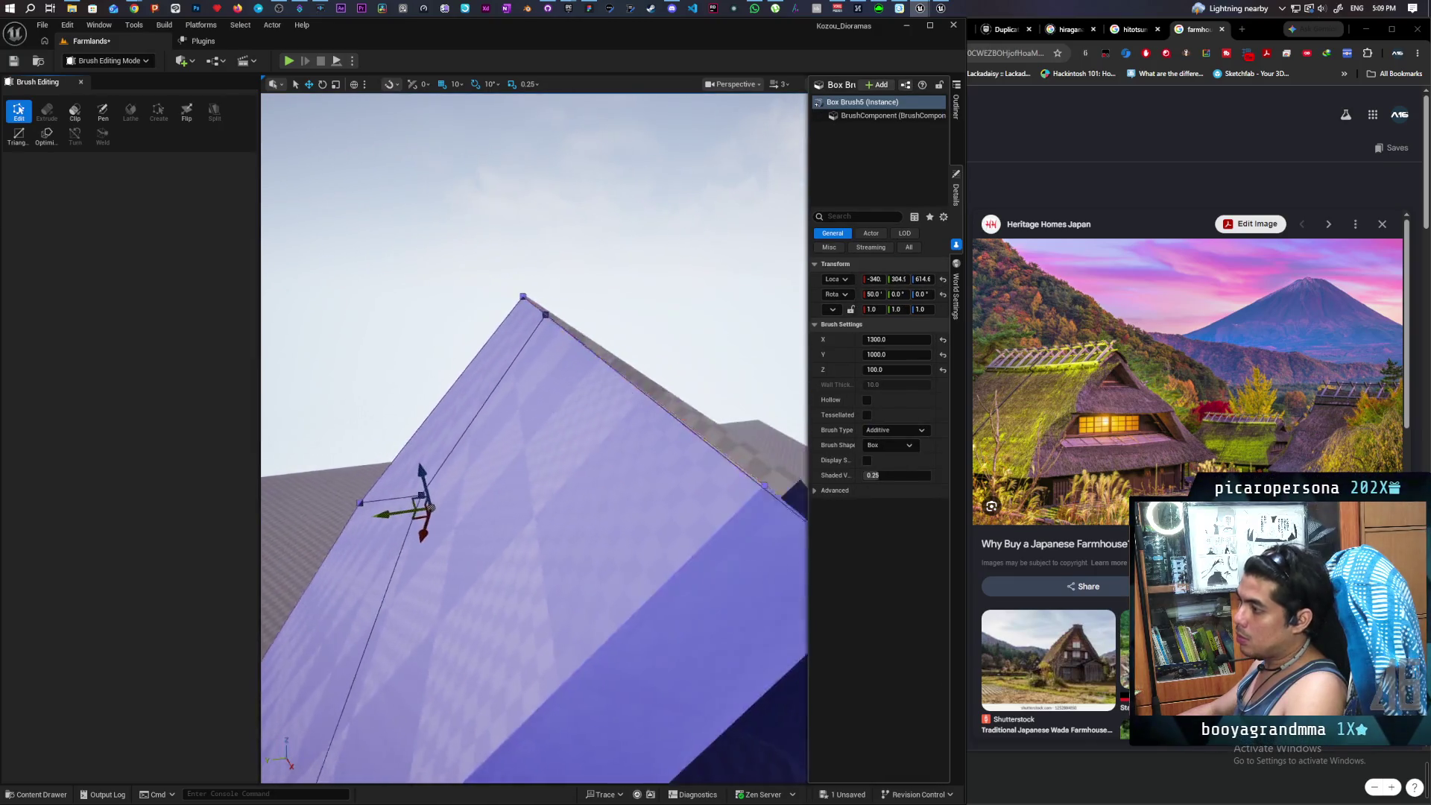
pyautogui.click(579, 342)
pyautogui.moveTo(549, 345); pyautogui.dragTo(482, 362)
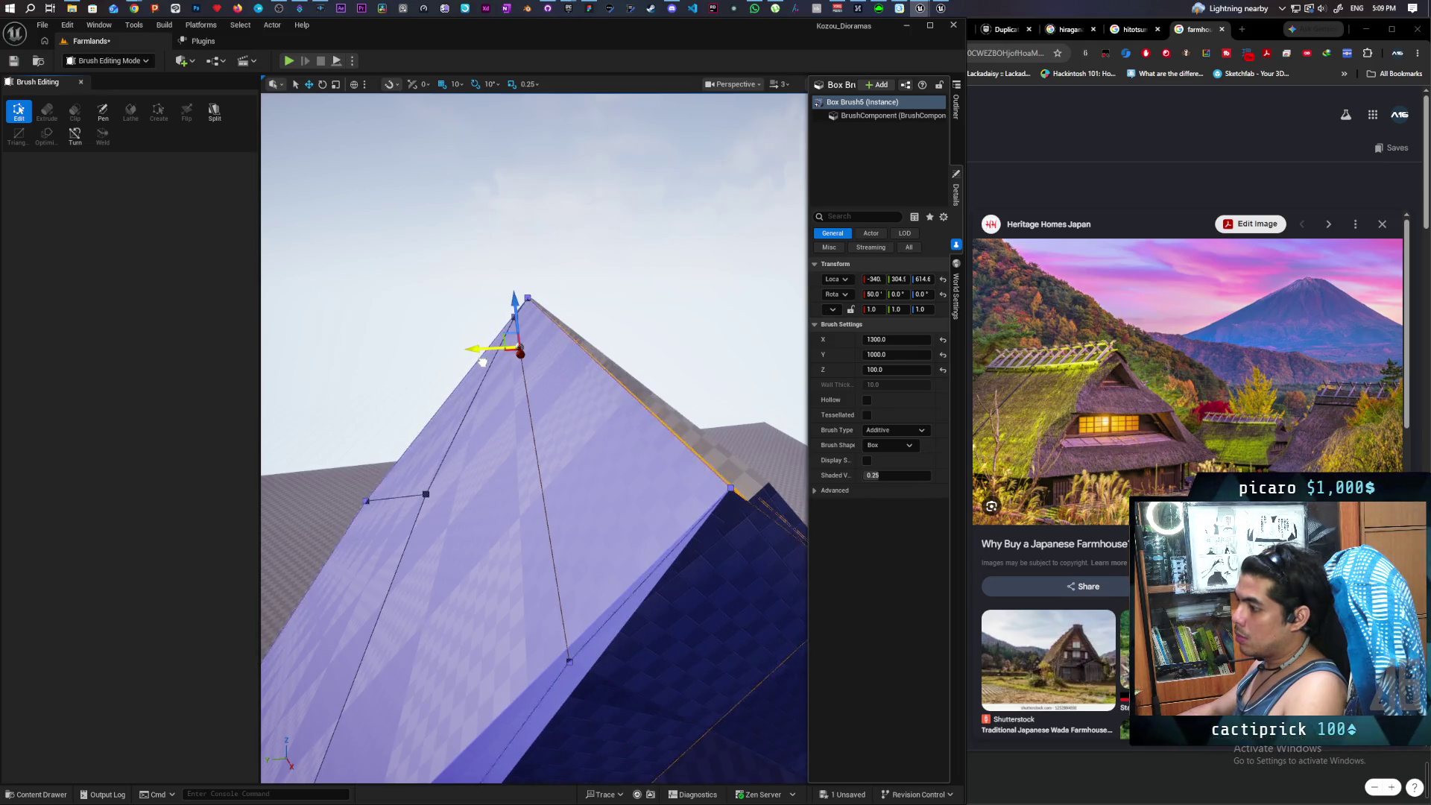
pyautogui.hotkey('ctrl', 'z')
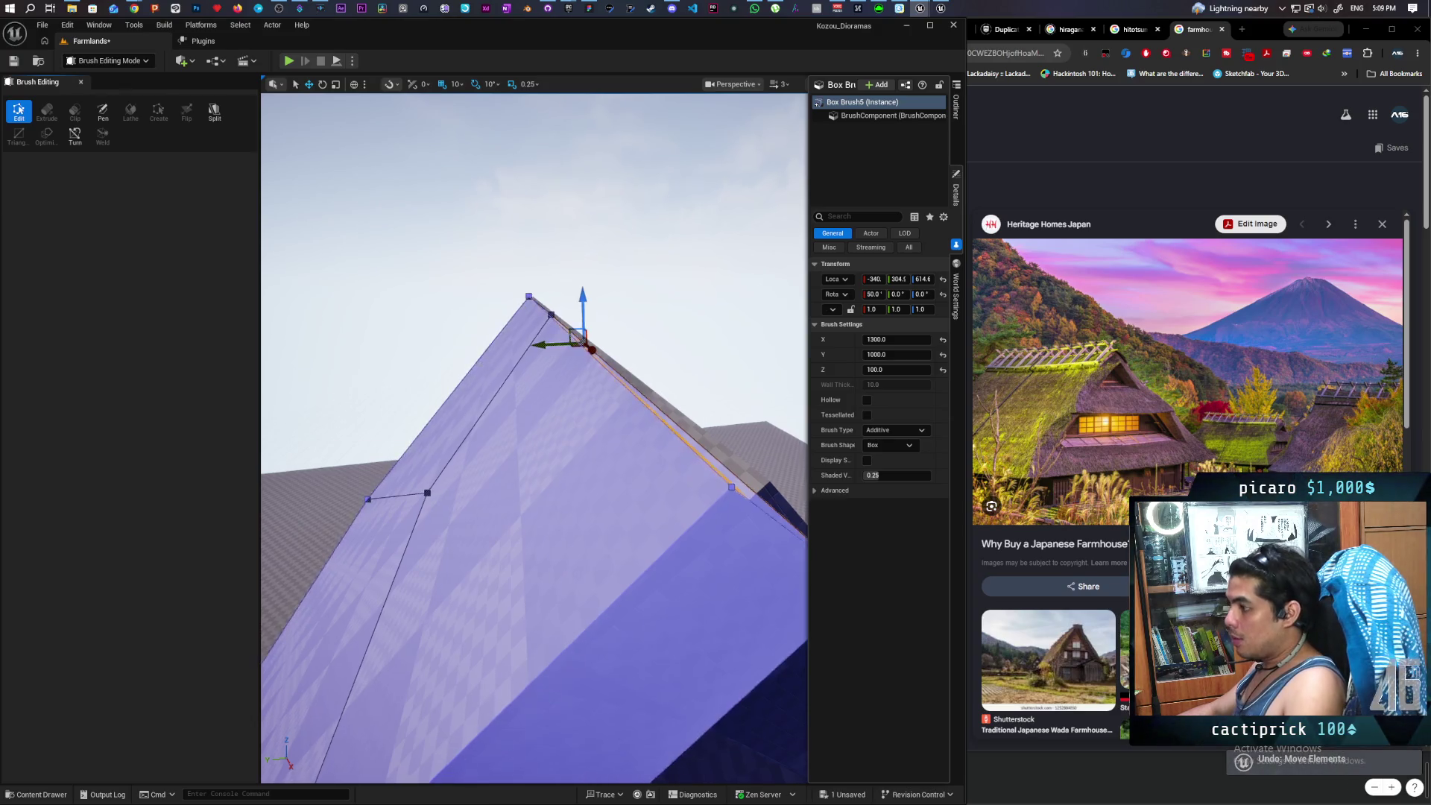
# - Reselect the slab's ridge edge, nudge it along the roof, then deselect and view the house from above
pyautogui.moveTo(597, 426)
pyautogui.mouseDown()
pyautogui.moveTo(588, 418)
pyautogui.moveTo(597, 427)
pyautogui.mouseUp()
pyautogui.click(608, 519)
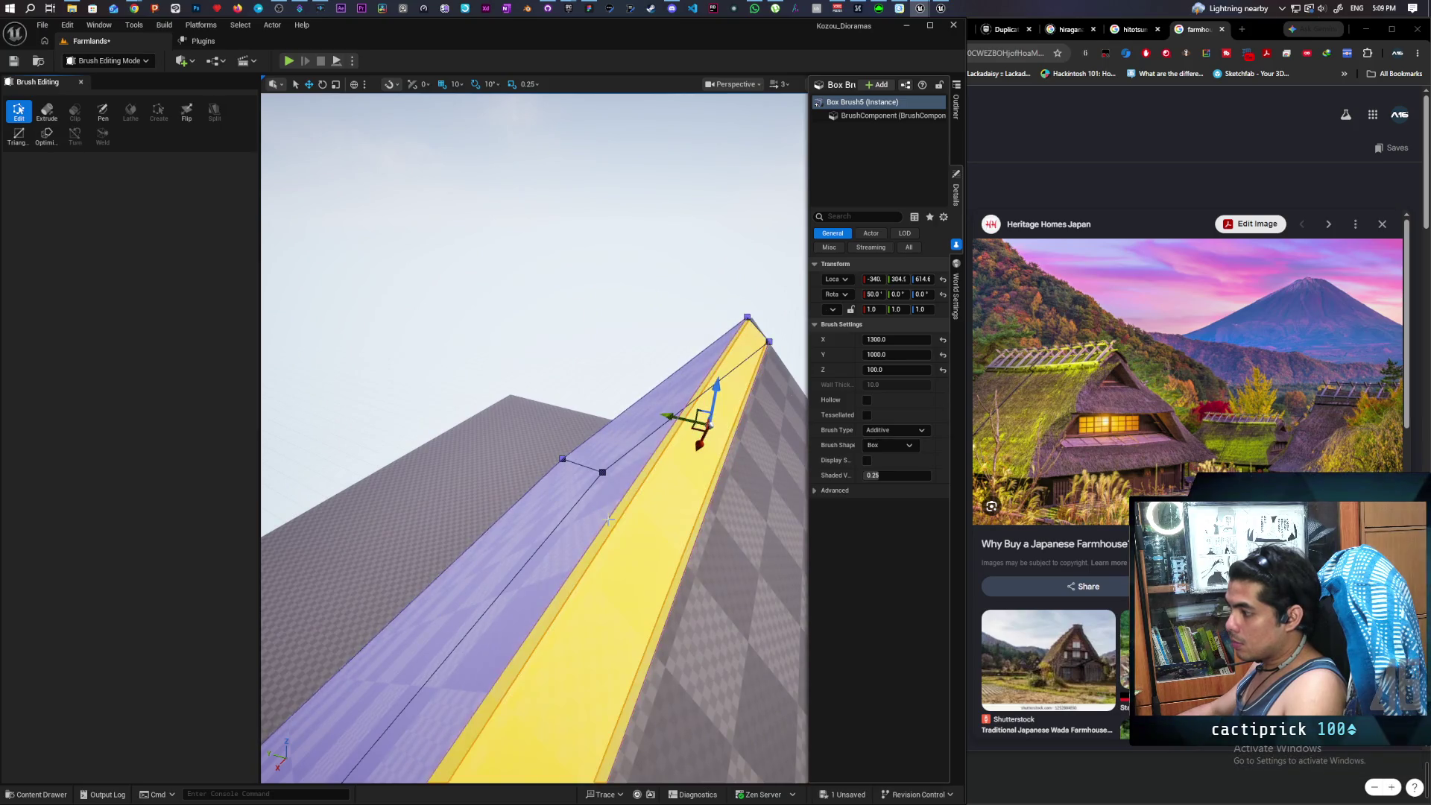
pyautogui.click(623, 500)
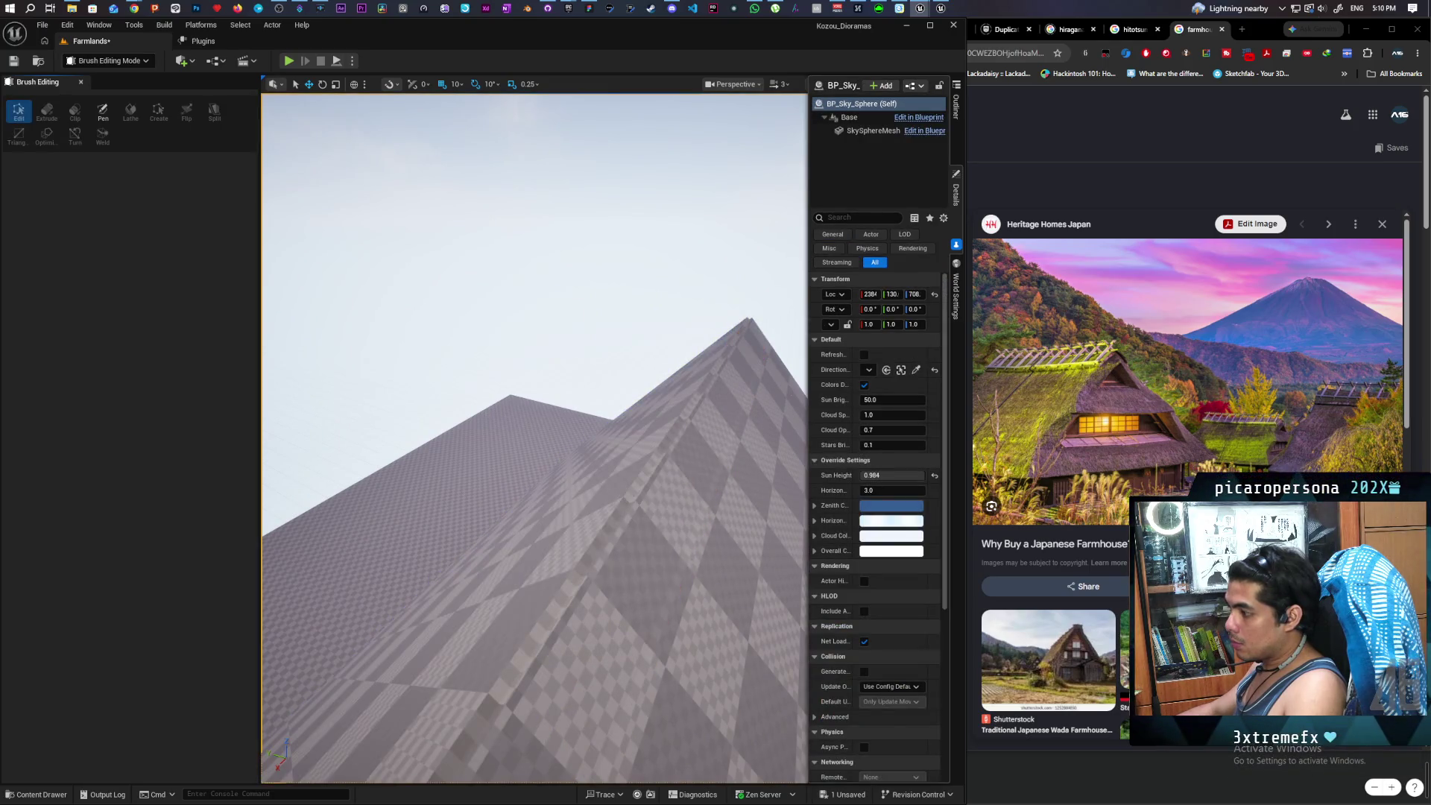
pyautogui.click(624, 496)
pyautogui.click(625, 497)
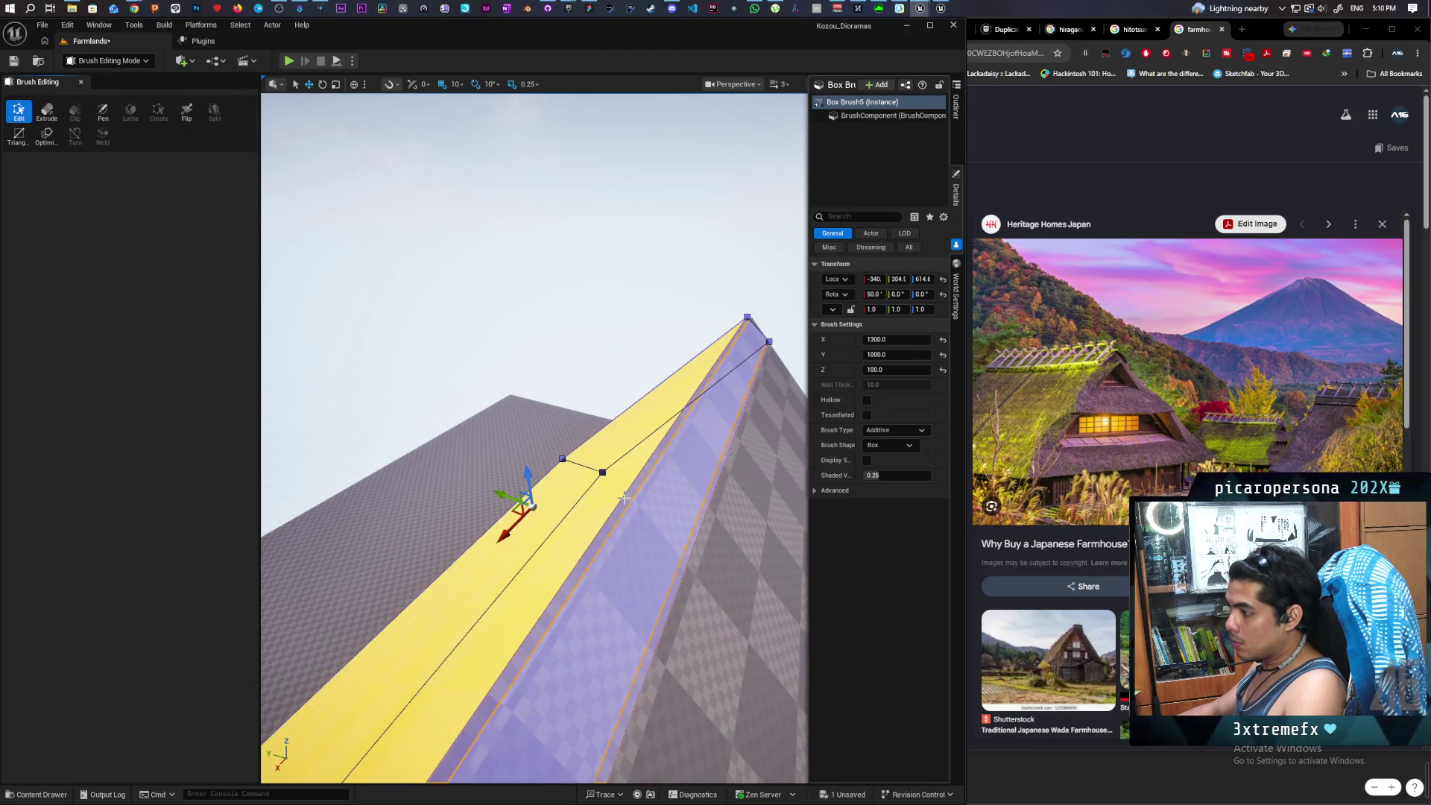
pyautogui.click(625, 492)
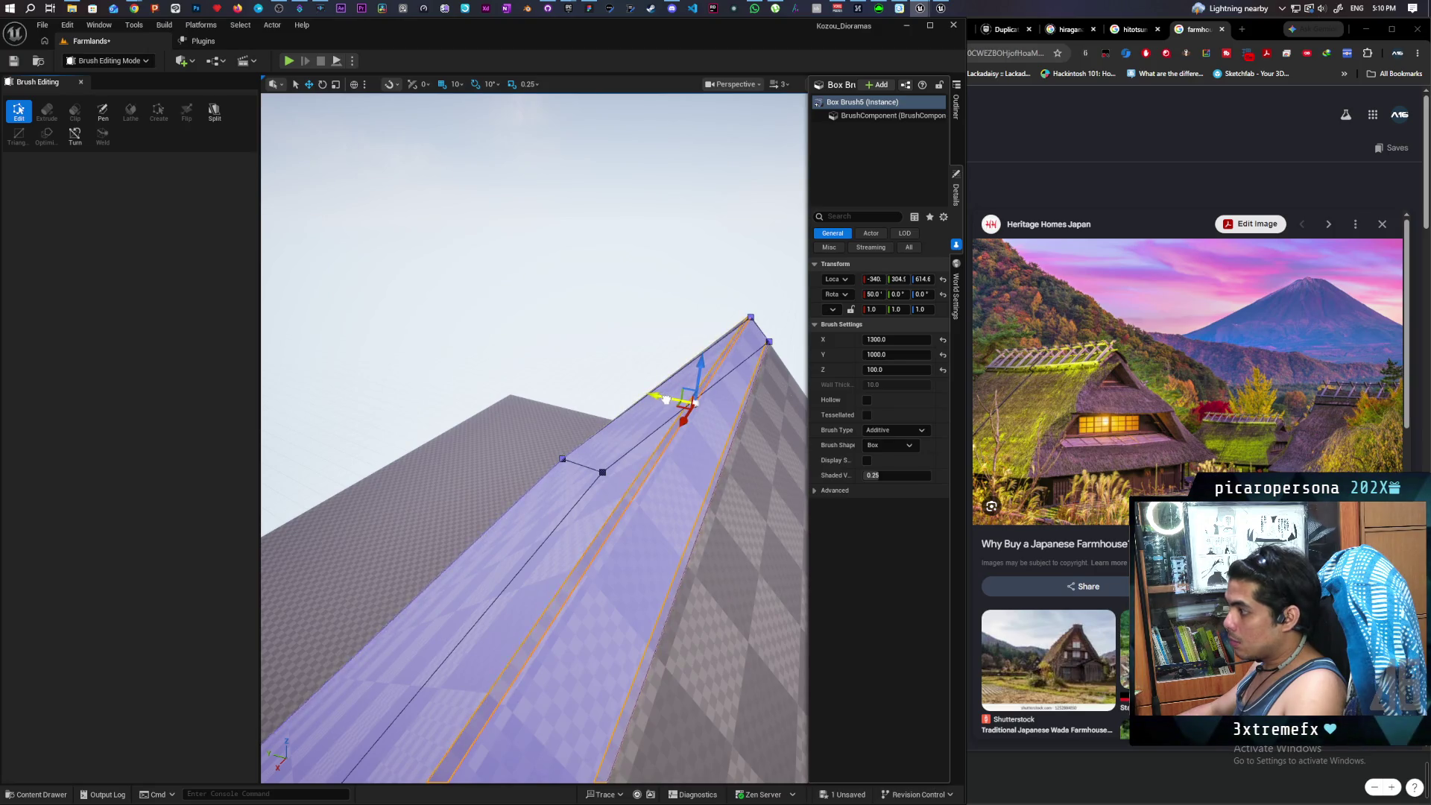
pyautogui.moveTo(667, 401)
pyautogui.mouseDown()
pyautogui.moveTo(641, 417)
pyautogui.moveTo(618, 402)
pyautogui.moveTo(596, 417)
pyautogui.moveTo(524, 415)
pyautogui.mouseUp()
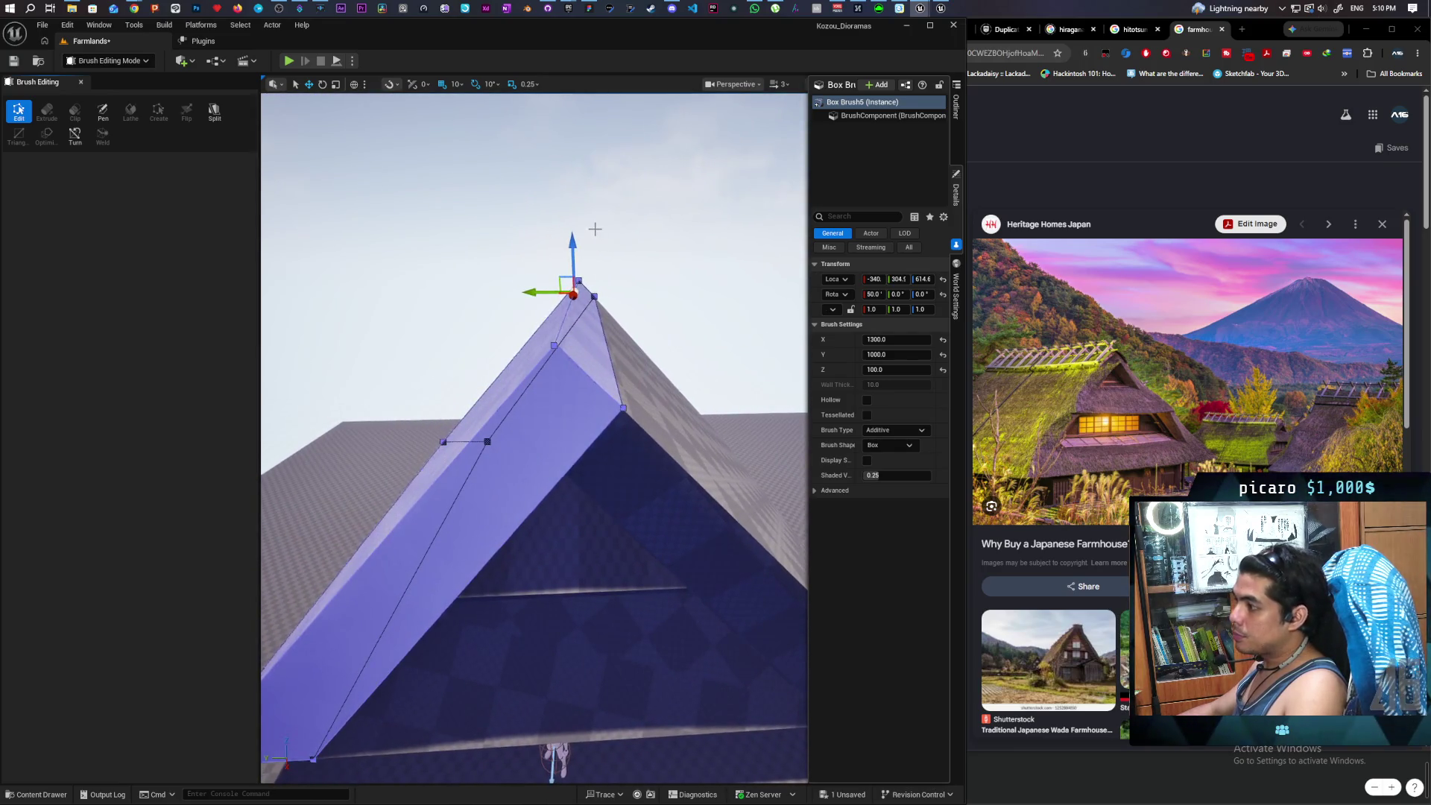
pyautogui.click(594, 229)
pyautogui.moveTo(624, 281)
pyautogui.mouseDown()
pyautogui.moveTo(641, 328)
pyautogui.moveTo(641, 239)
pyautogui.moveTo(659, 365)
pyautogui.mouseUp()
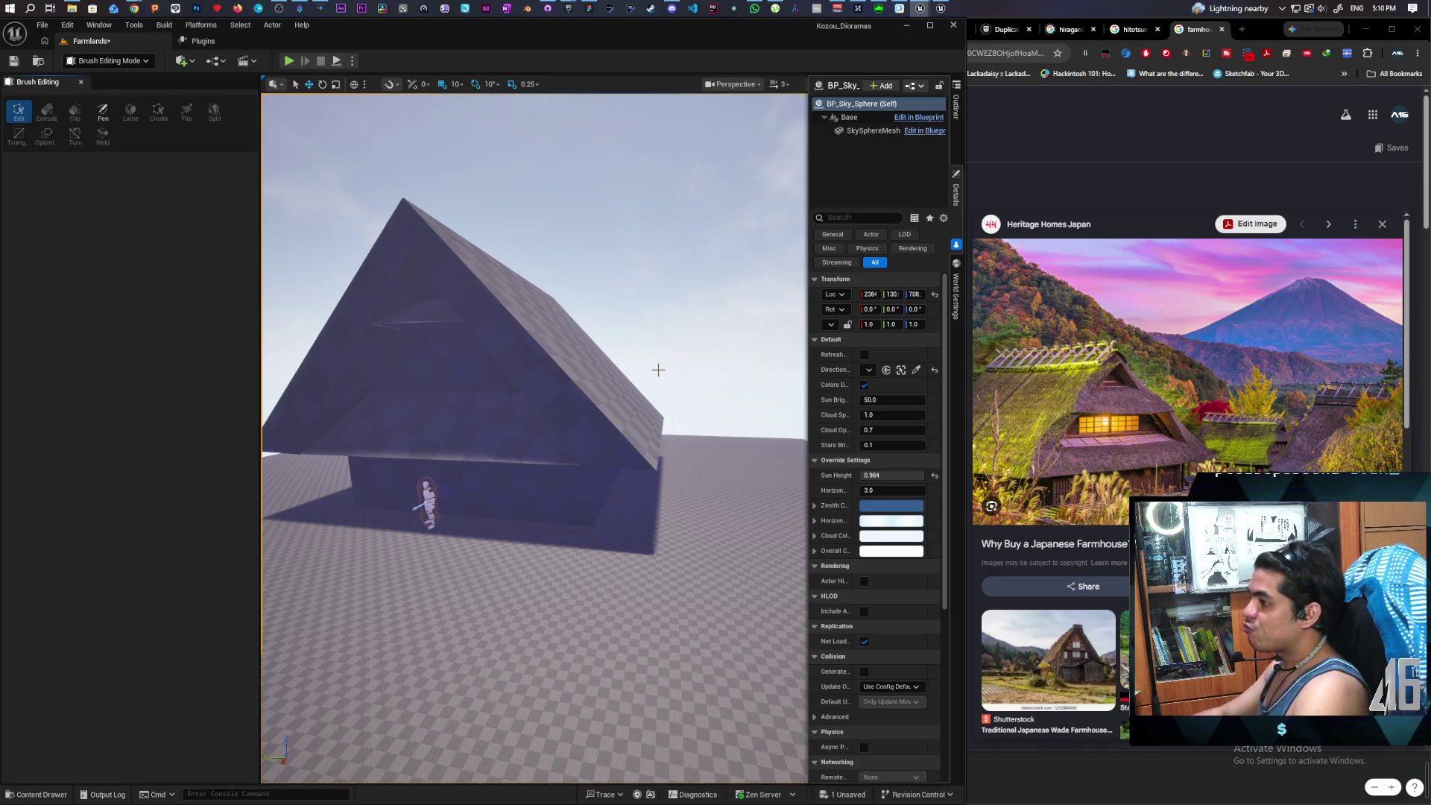
pyautogui.moveTo(658, 369)
pyautogui.mouseDown()
pyautogui.moveTo(647, 298)
pyautogui.moveTo(645, 350)
pyautogui.moveTo(630, 320)
pyautogui.moveTo(641, 365)
pyautogui.mouseUp()
pyautogui.scroll(-3, 460, 141)
pyautogui.moveTo(475, 165); pyautogui.dragTo(475, 108)
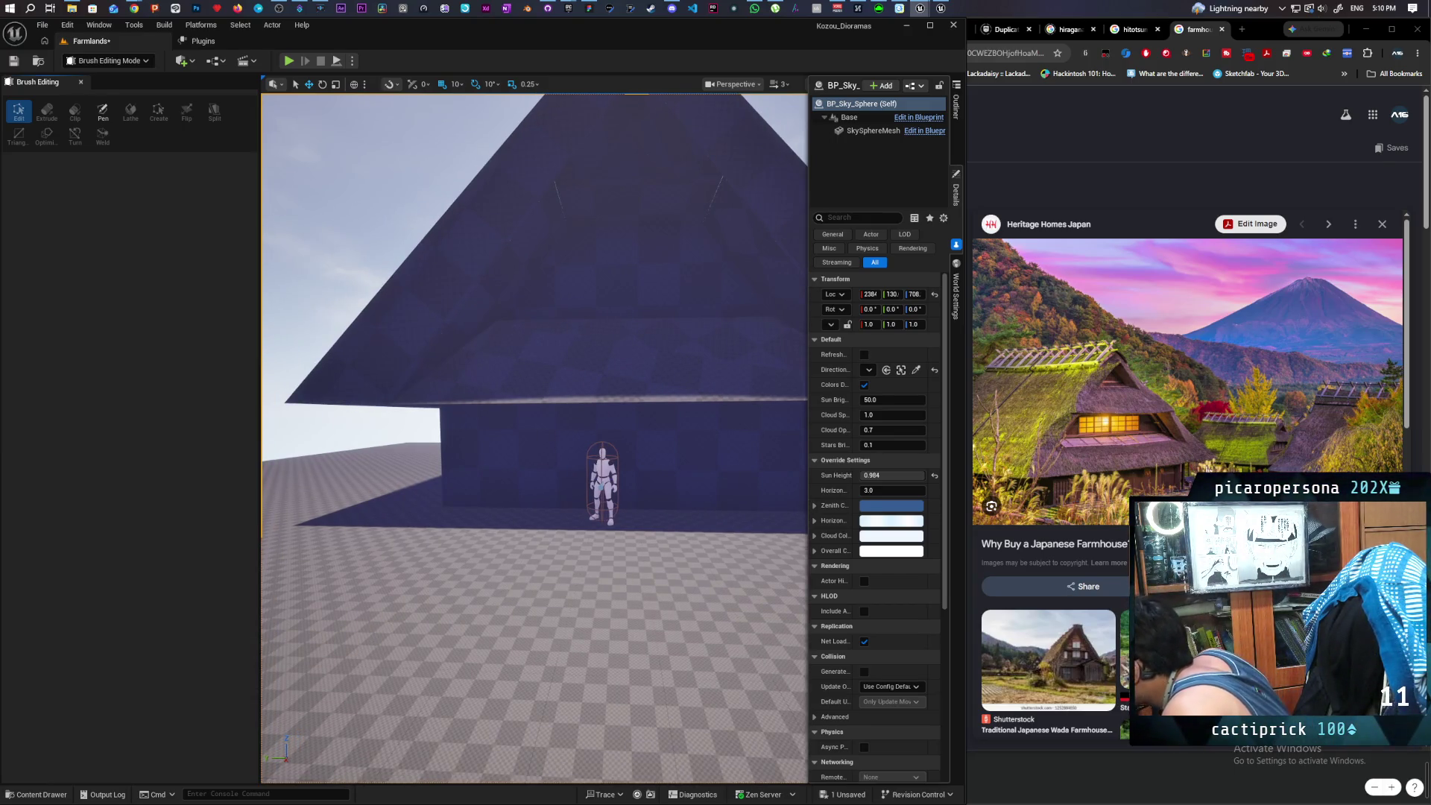
pyautogui.moveTo(522, 373); pyautogui.dragTo(432, 305)
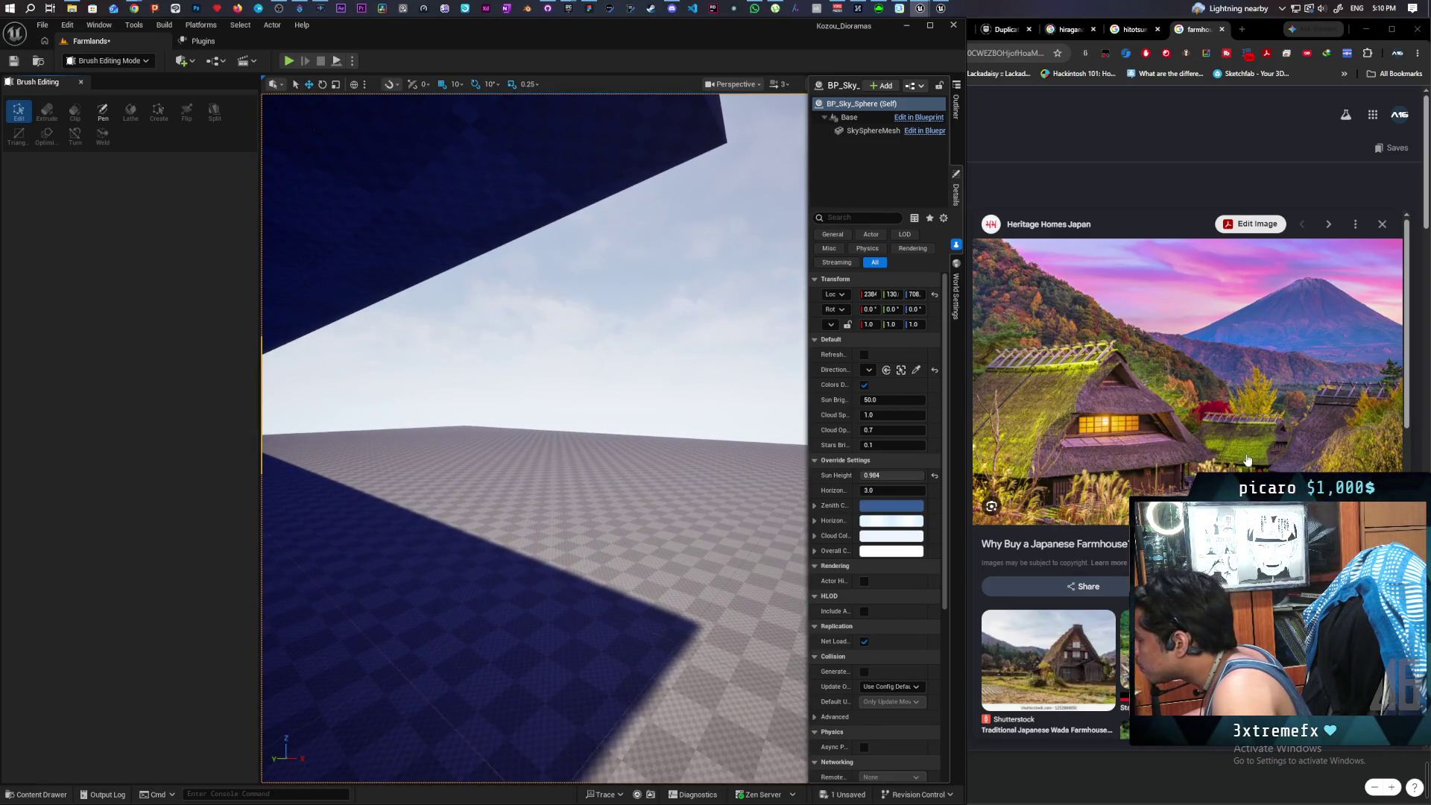
# - Preview a traditional thatched Japanese farmhouse photo from the 'farmhouse in japan' image results
pyautogui.scroll(-3, 1189, 477)
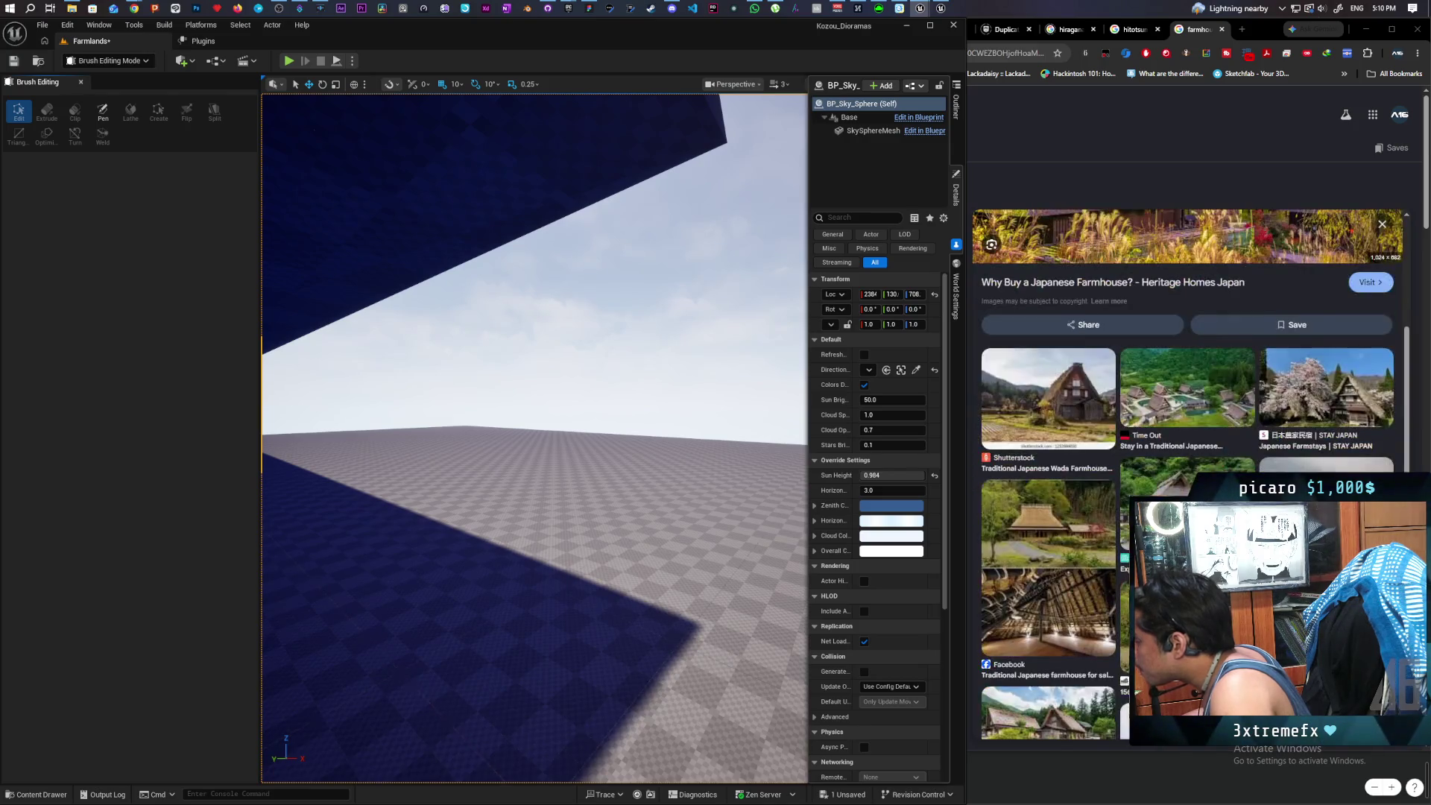
pyautogui.scroll(2, 1188, 476)
pyautogui.scroll(1, 1188, 476)
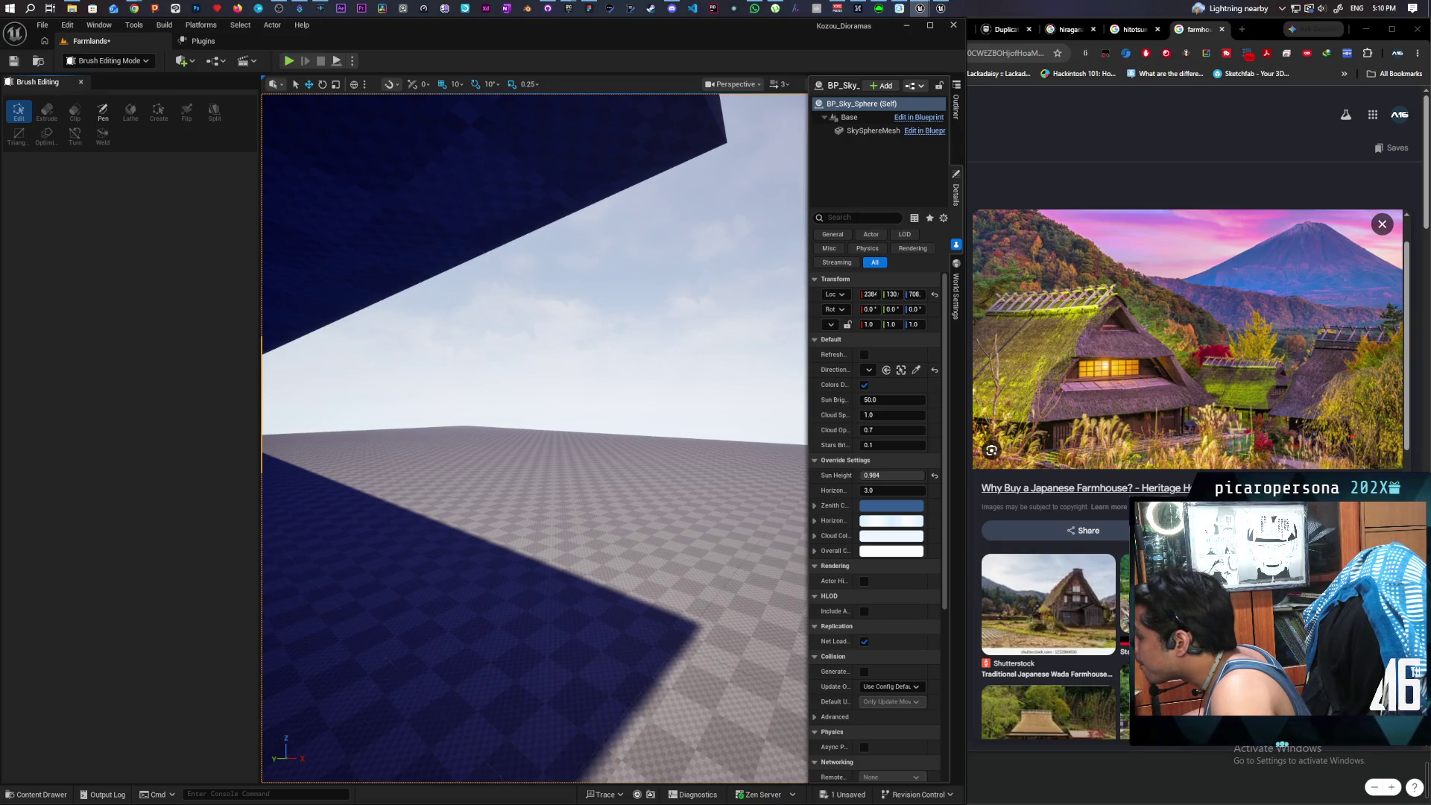
pyautogui.scroll(-3, 1107, 593)
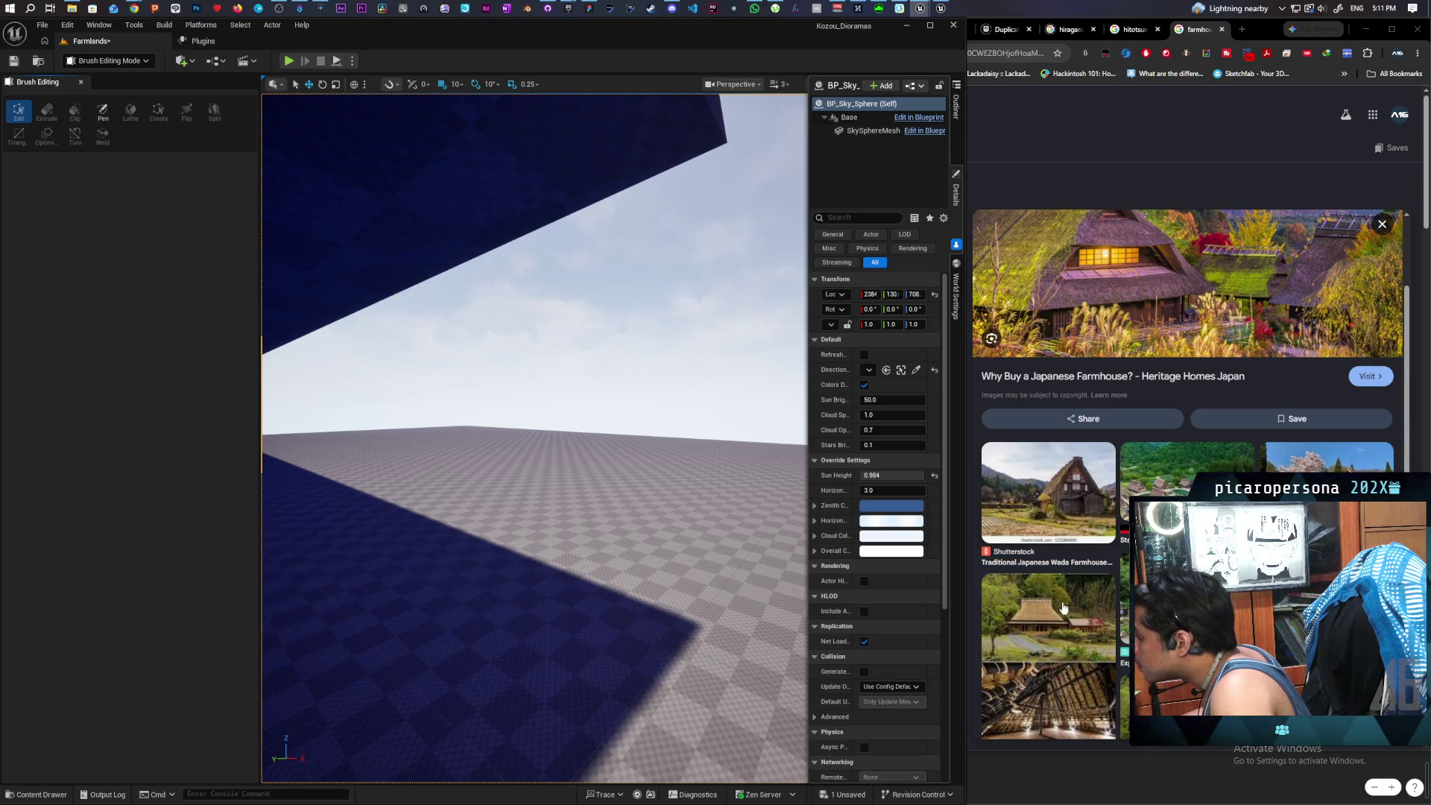
pyautogui.click(1069, 616)
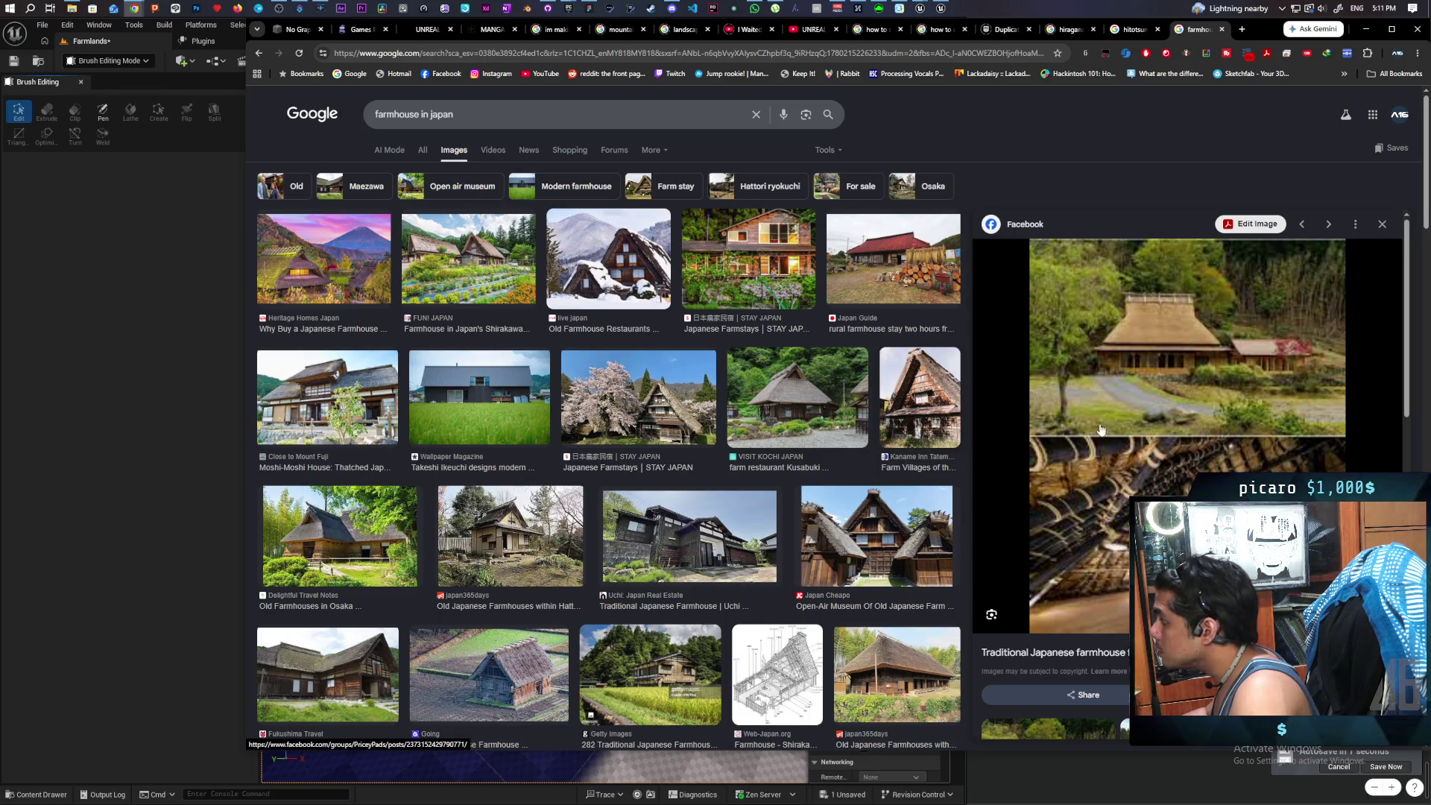
# - Preview the steep thatched farm village photo, then the Web-Japan.org farmhouse construction diagram
pyautogui.click(957, 443)
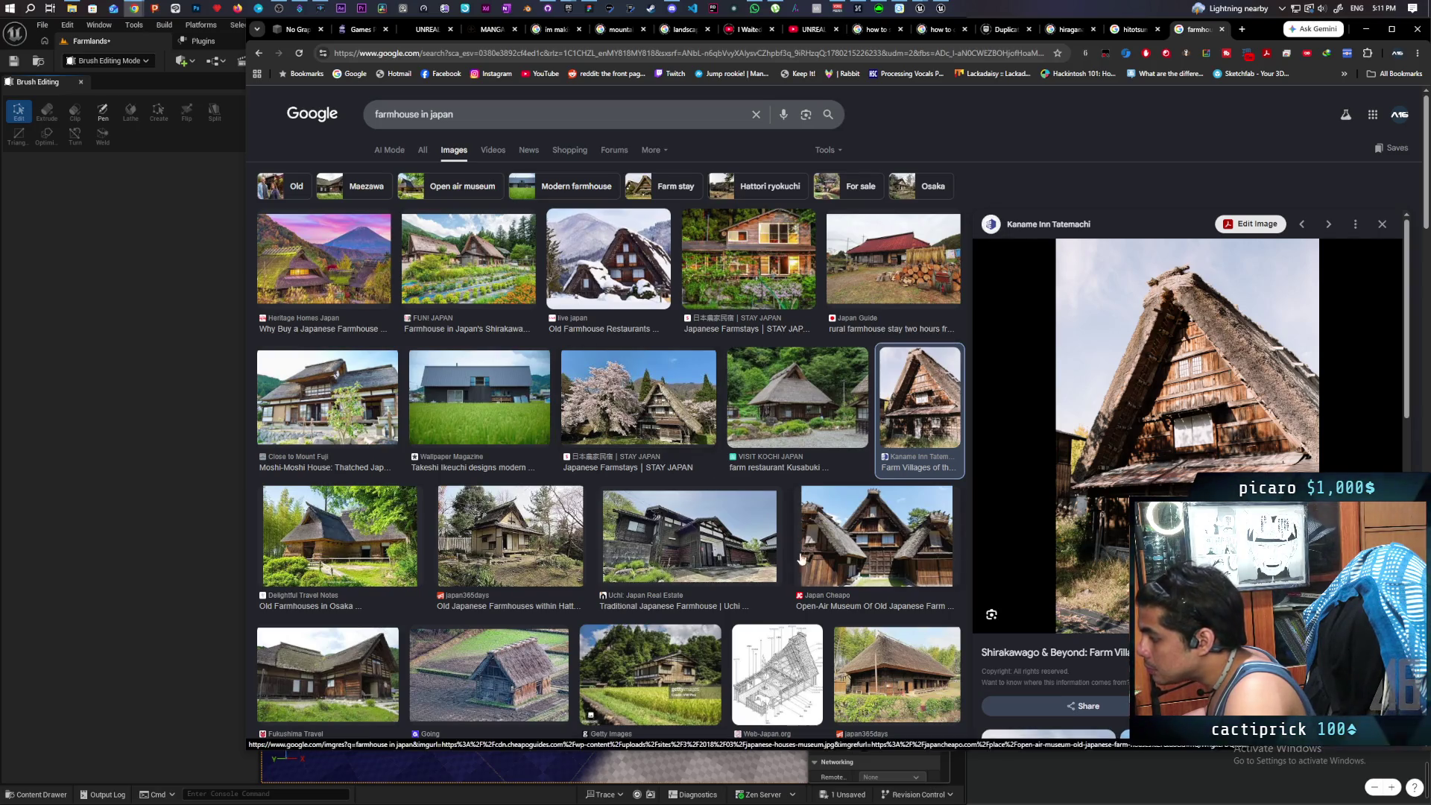
pyautogui.click(777, 675)
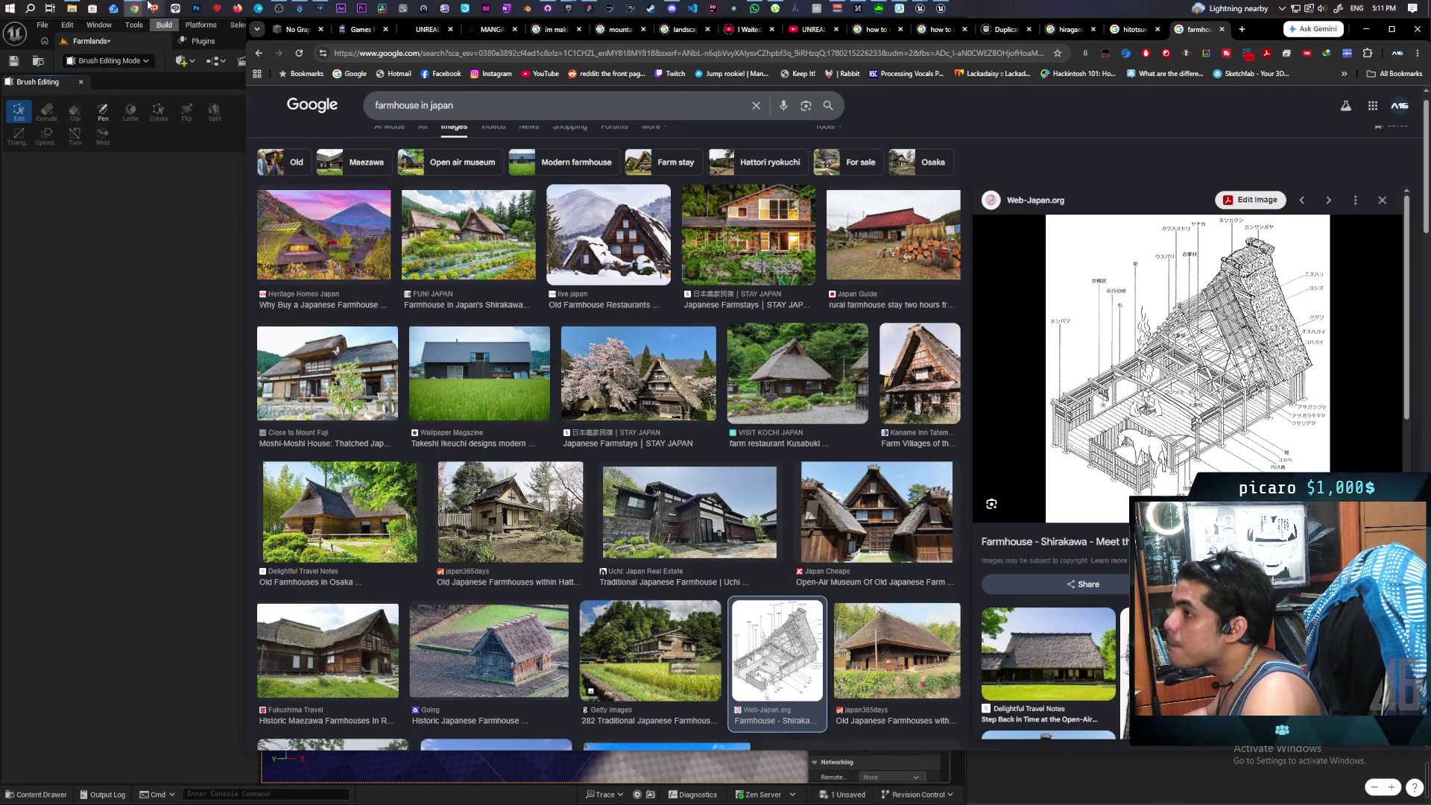
pyautogui.moveTo(133, 6)
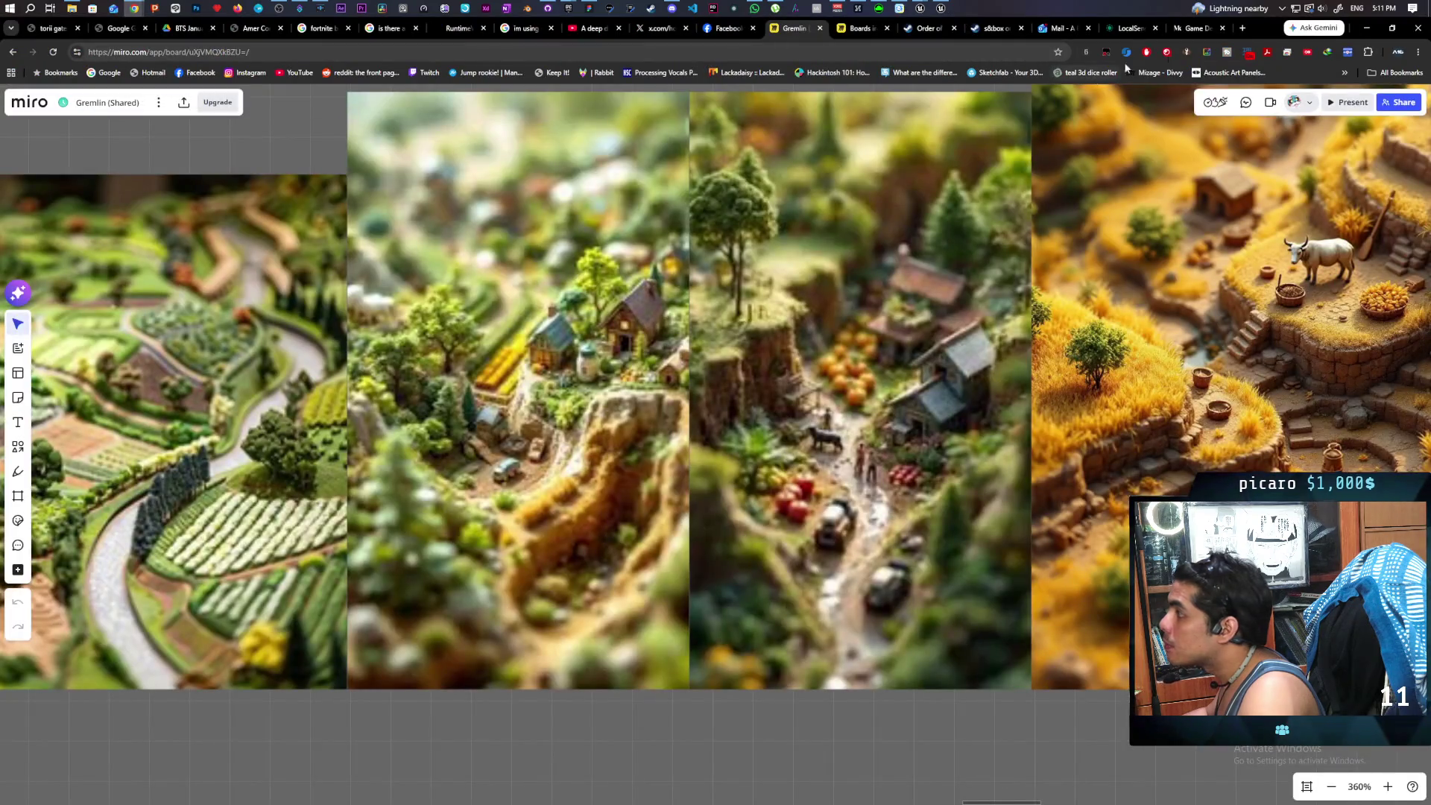
# - Drag the Web-Japan farmhouse cutaway drawing from Google Images onto the Miro reference board
pyautogui.doubleClick(1263, 30)
pyautogui.scroll(-10, 583, 392)
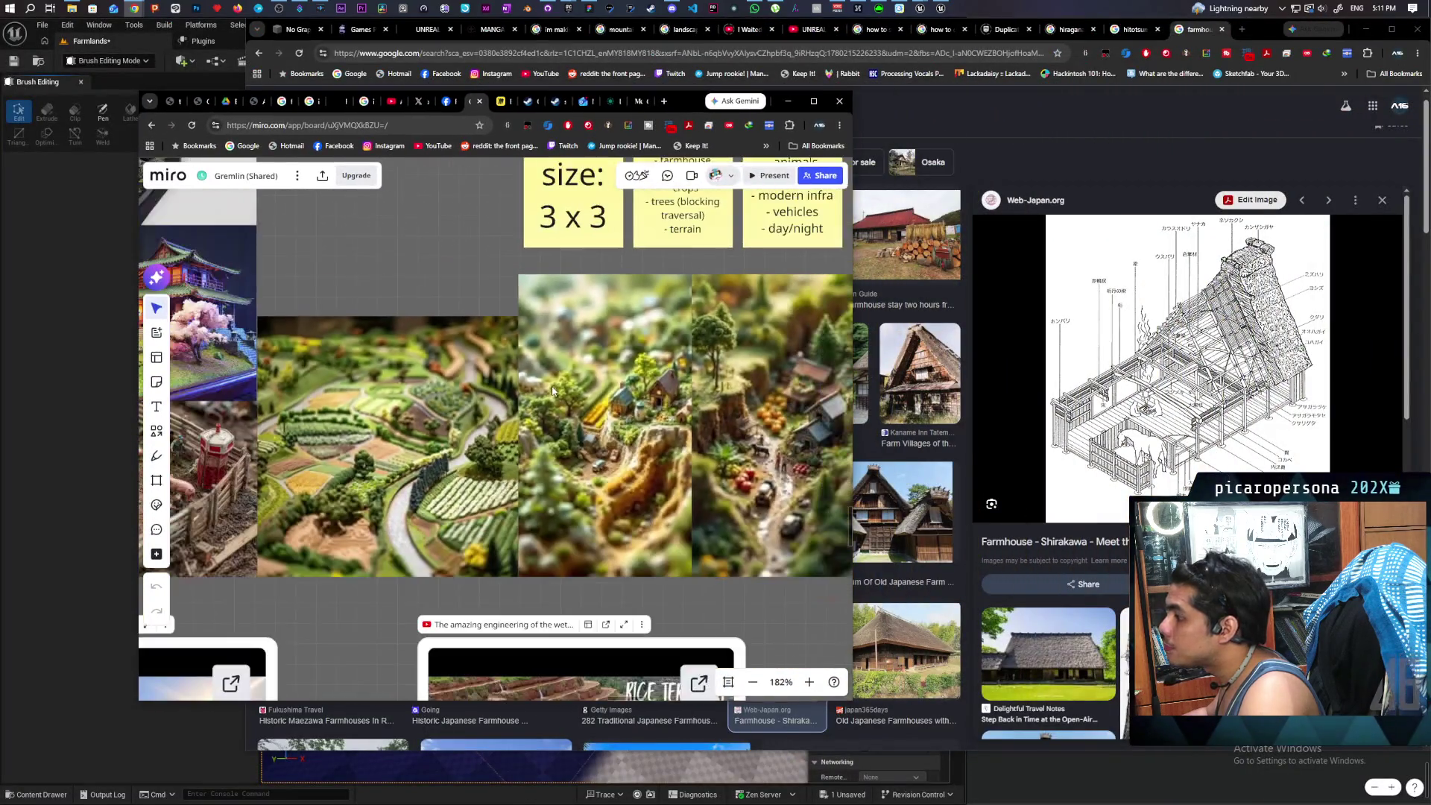
pyautogui.moveTo(582, 391)
pyautogui.mouseDown()
pyautogui.moveTo(414, 284)
pyautogui.moveTo(331, 297)
pyautogui.moveTo(380, 402)
pyautogui.moveTo(216, 328)
pyautogui.moveTo(228, 290)
pyautogui.moveTo(304, 320)
pyautogui.mouseUp()
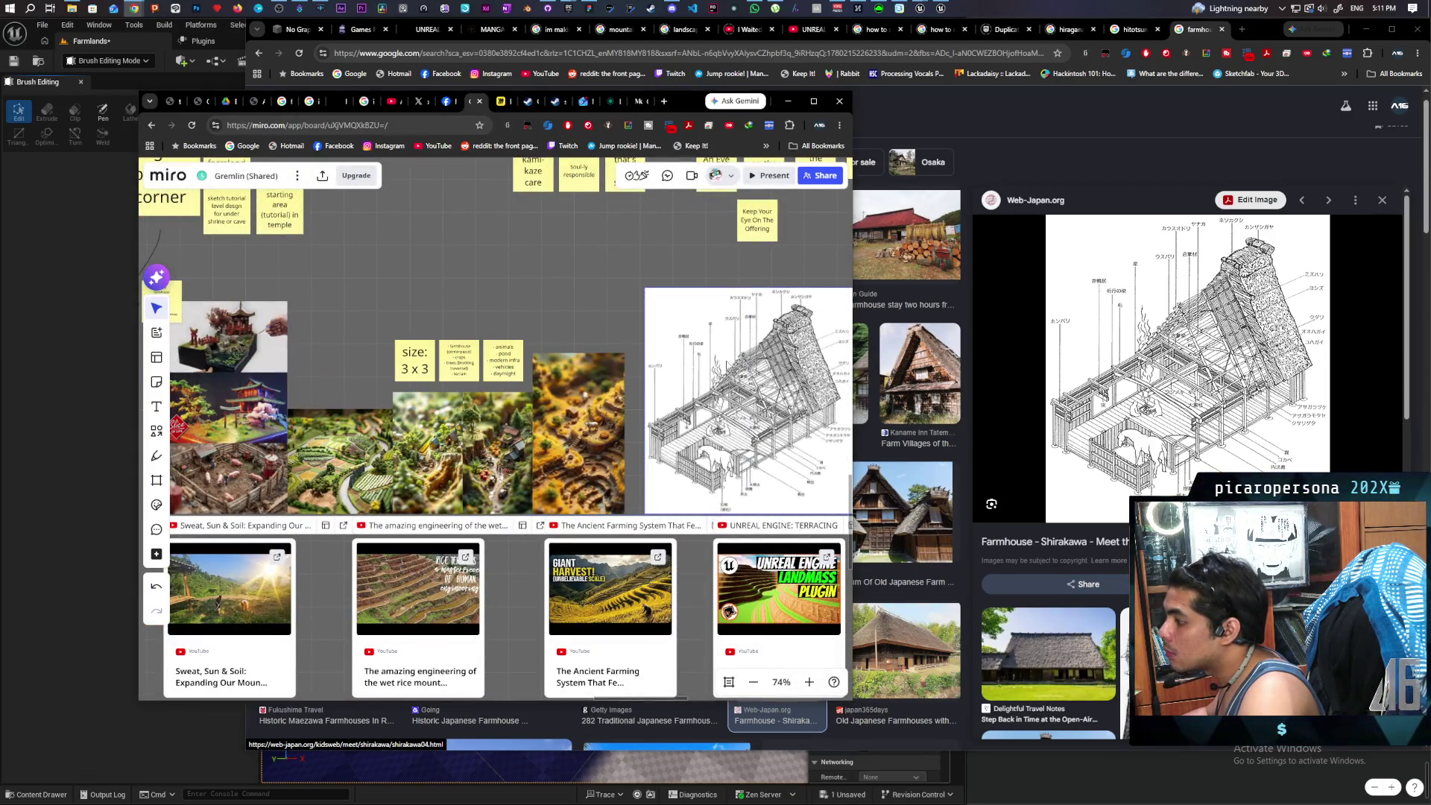
pyautogui.moveTo(592, 325); pyautogui.dragTo(538, 301)
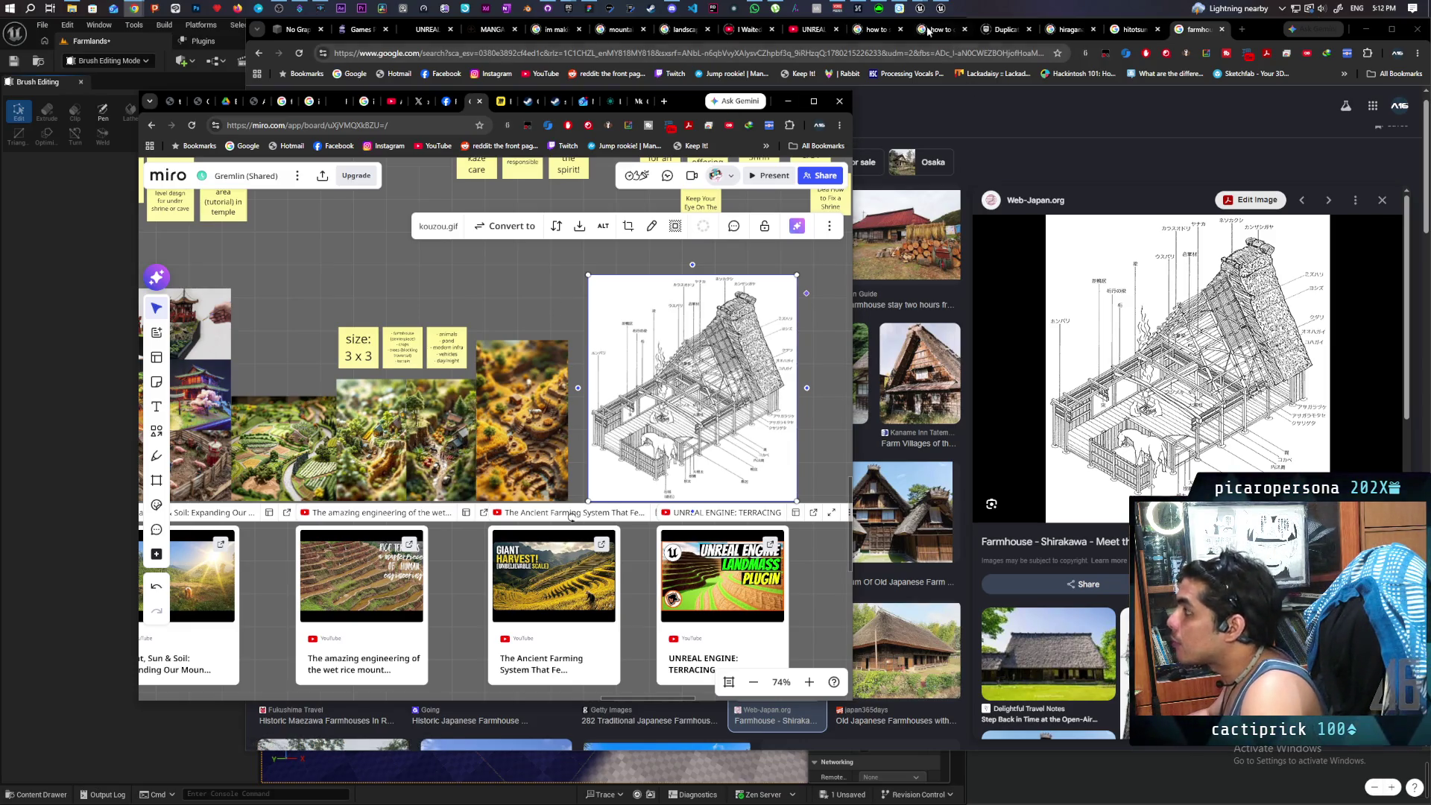
pyautogui.moveTo(939, 9)
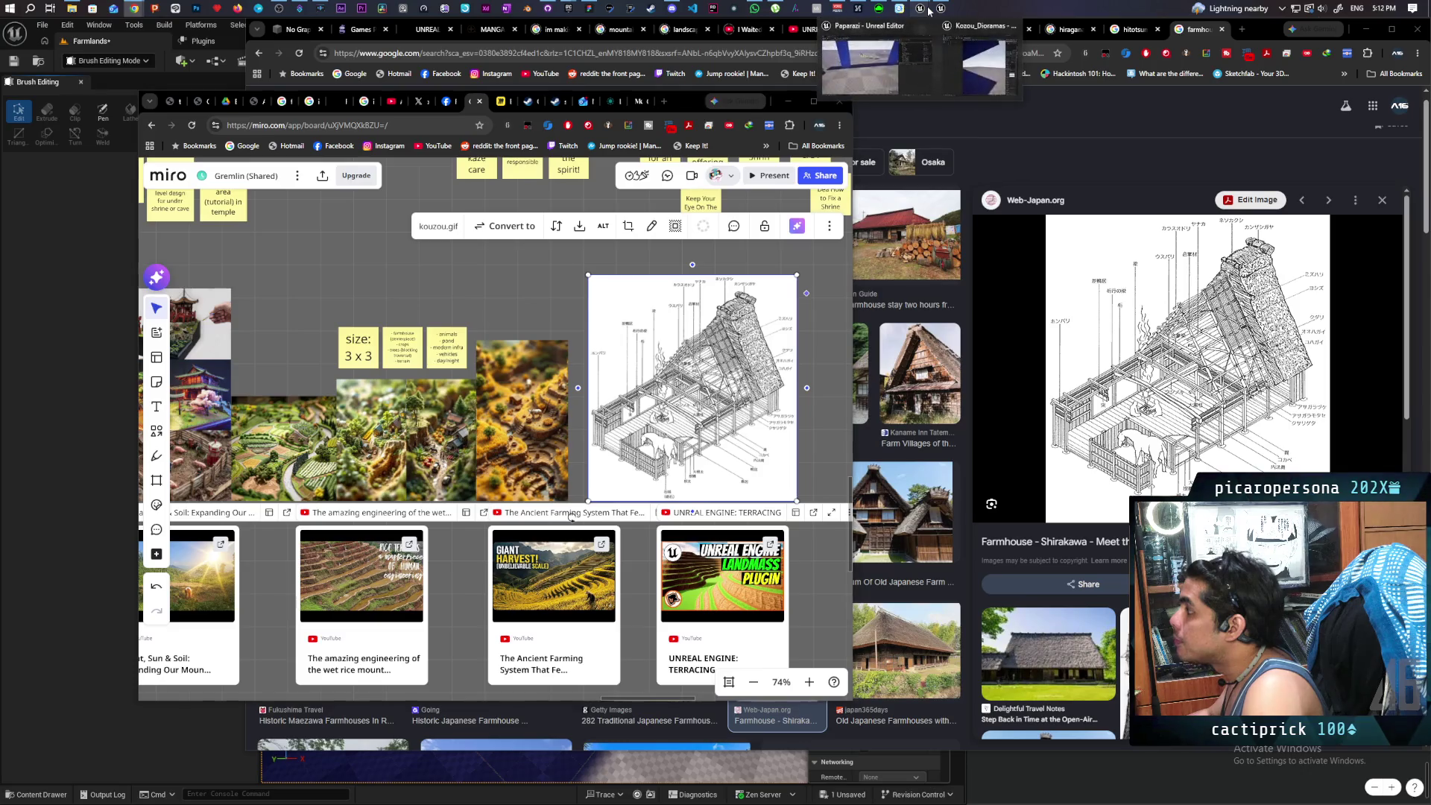
pyautogui.click(874, 74)
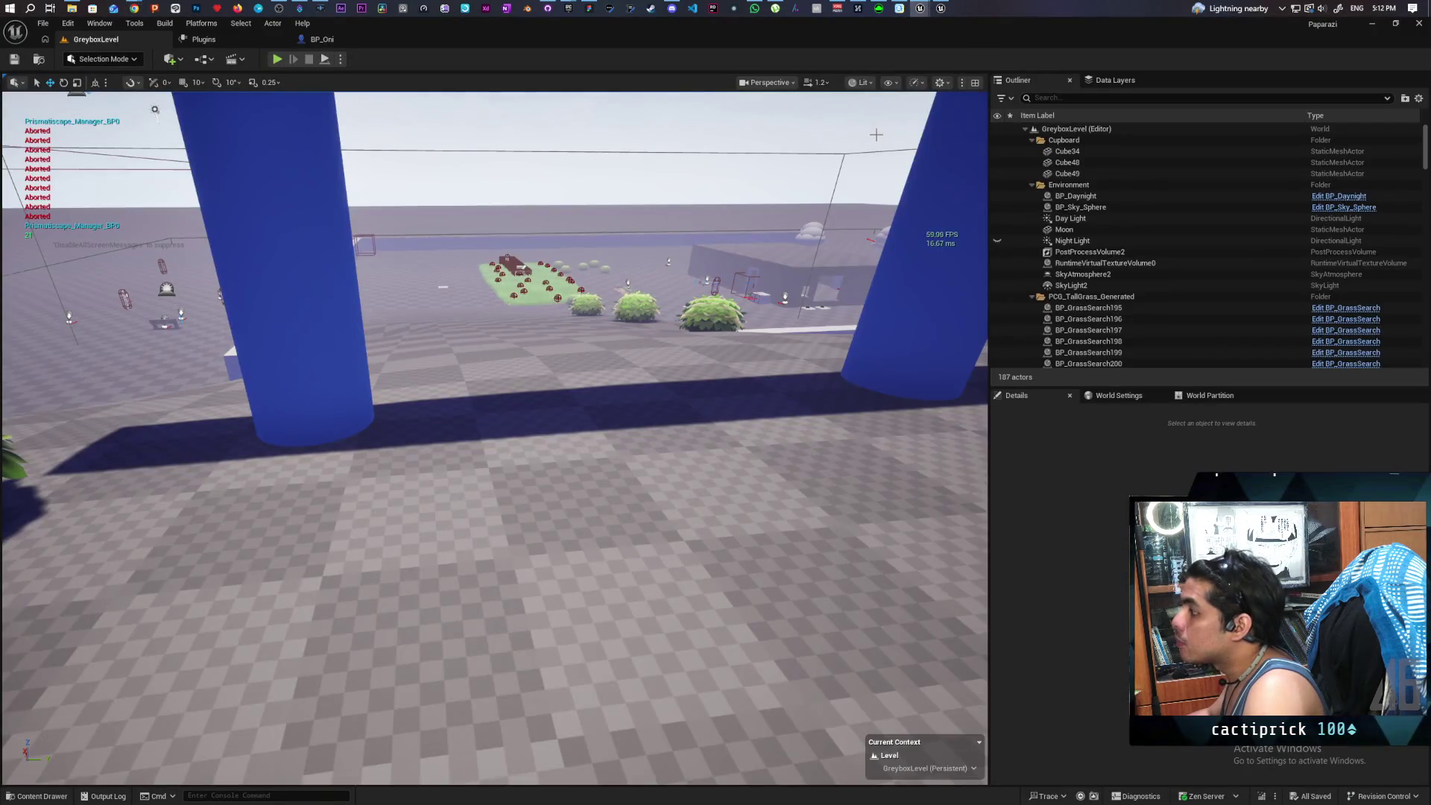
# - Bring up the Kozou_Dioramas editor with the Web-Japan farmhouse cutaway open in Chrome beside it
pyautogui.moveTo(921, 9)
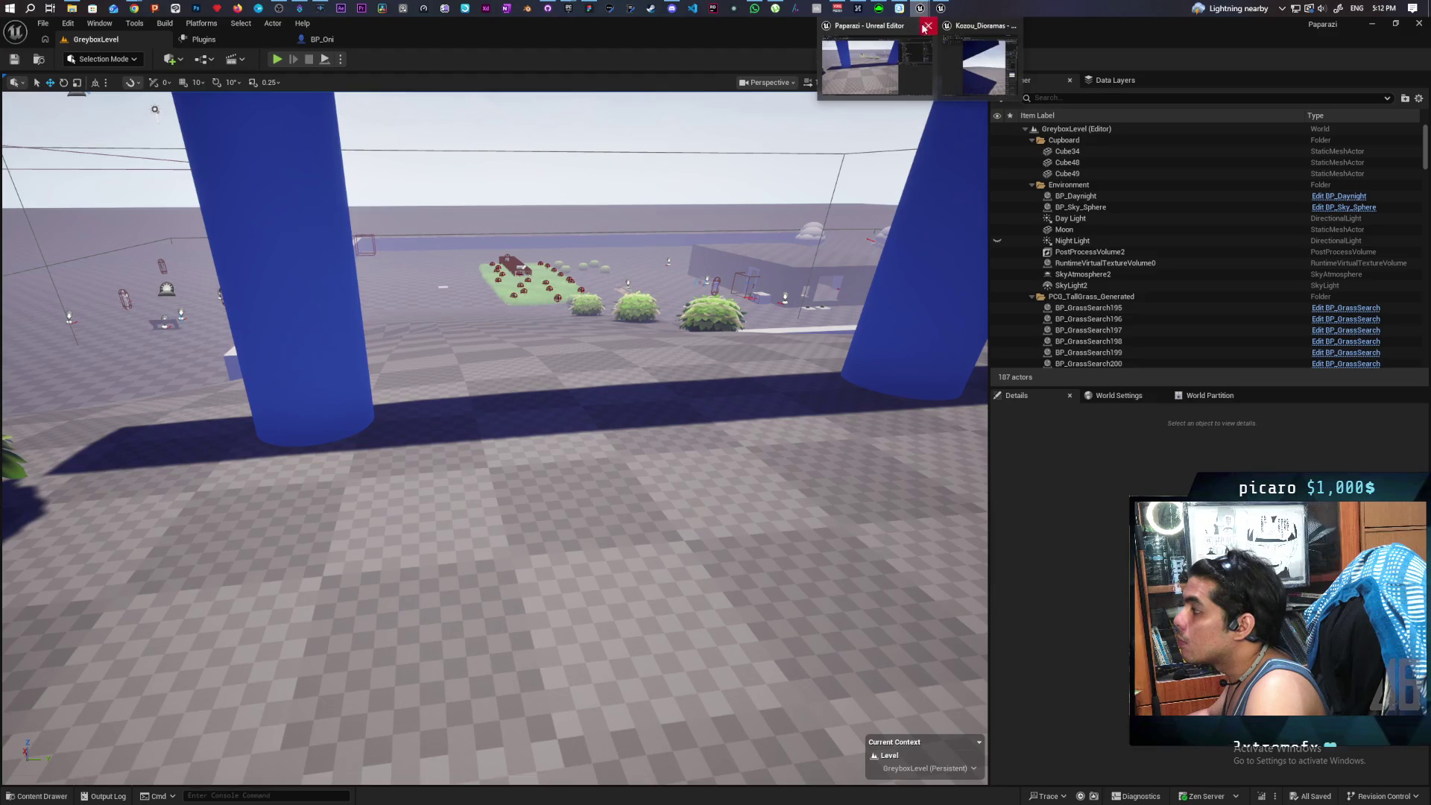
pyautogui.click(968, 55)
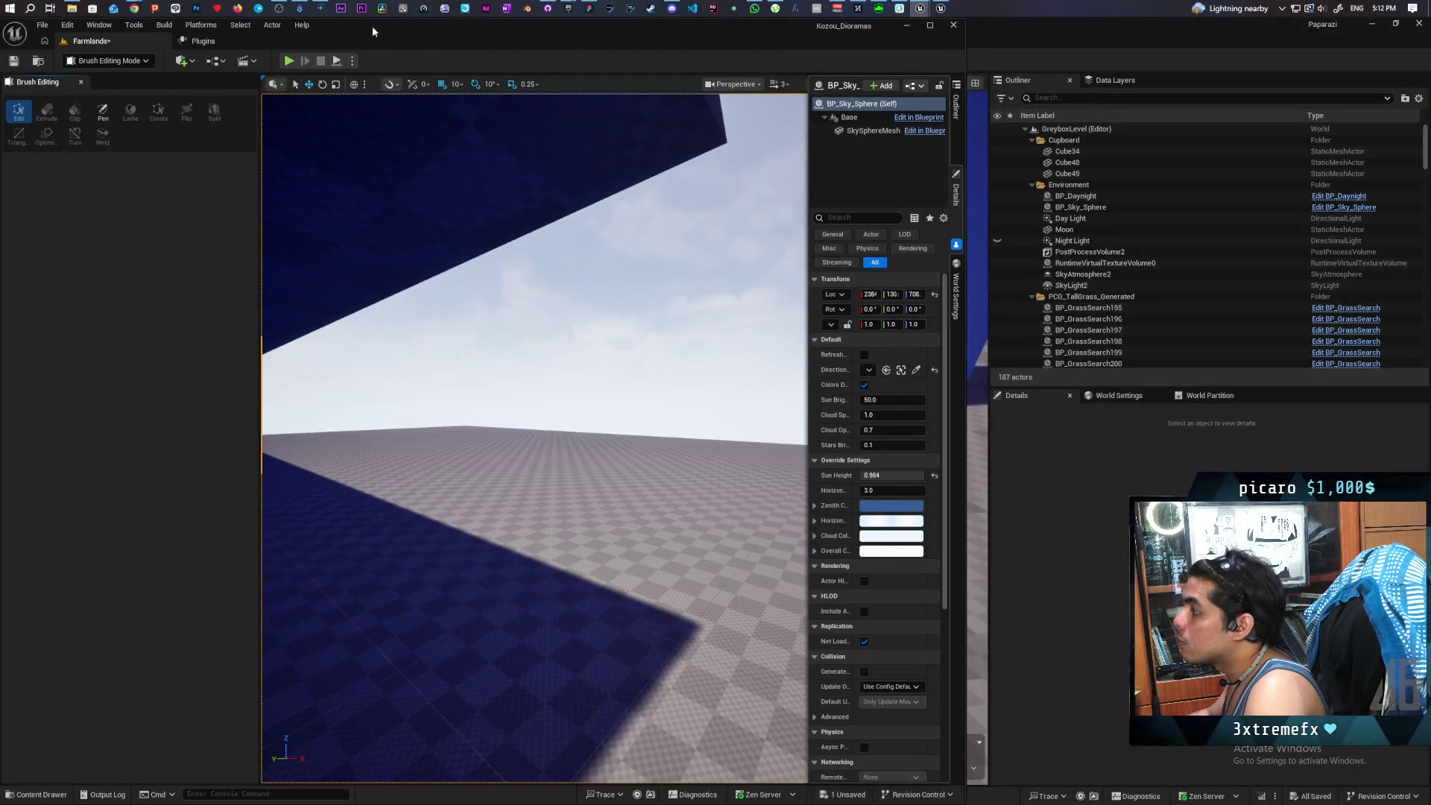
pyautogui.moveTo(134, 5)
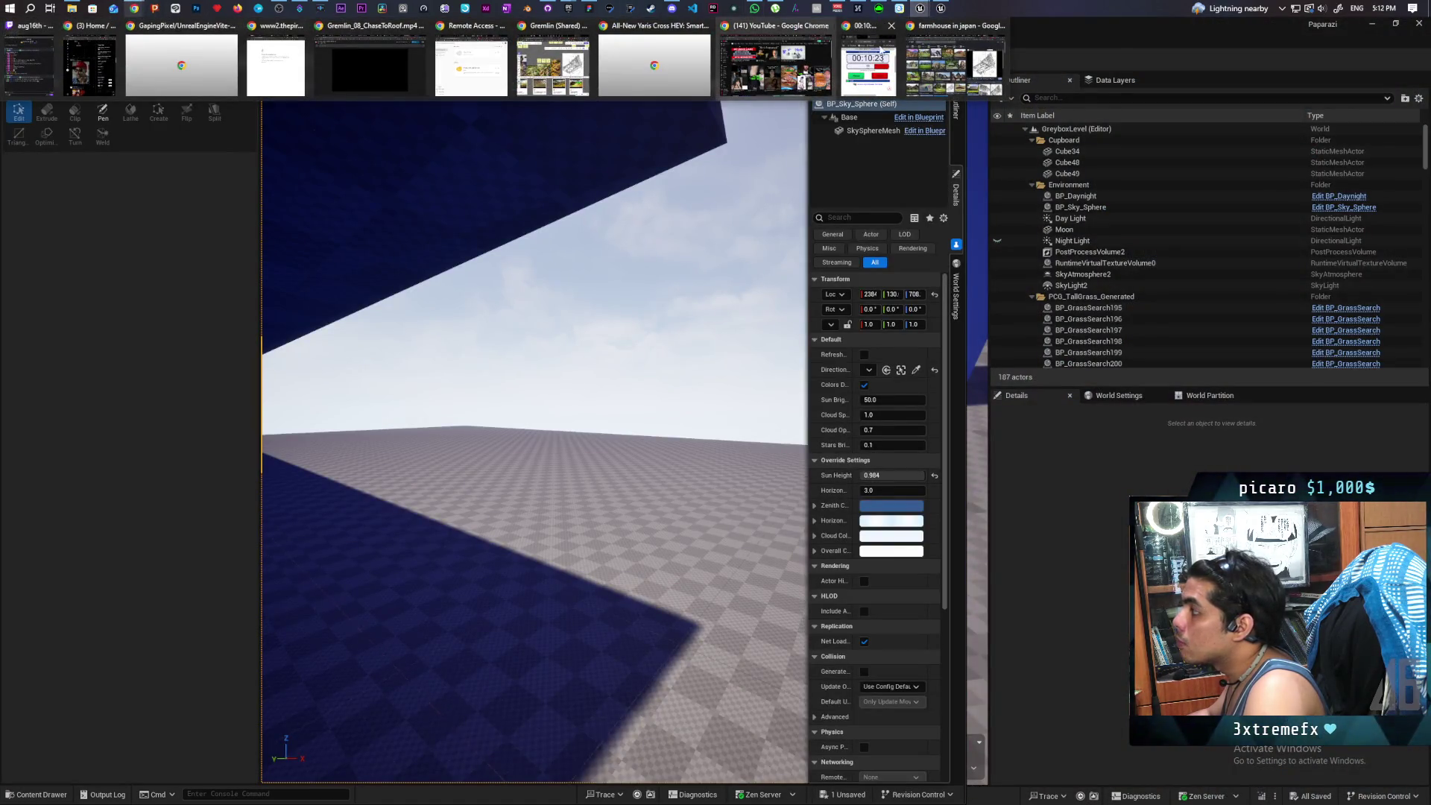
pyautogui.click(936, 67)
pyautogui.click(232, 316)
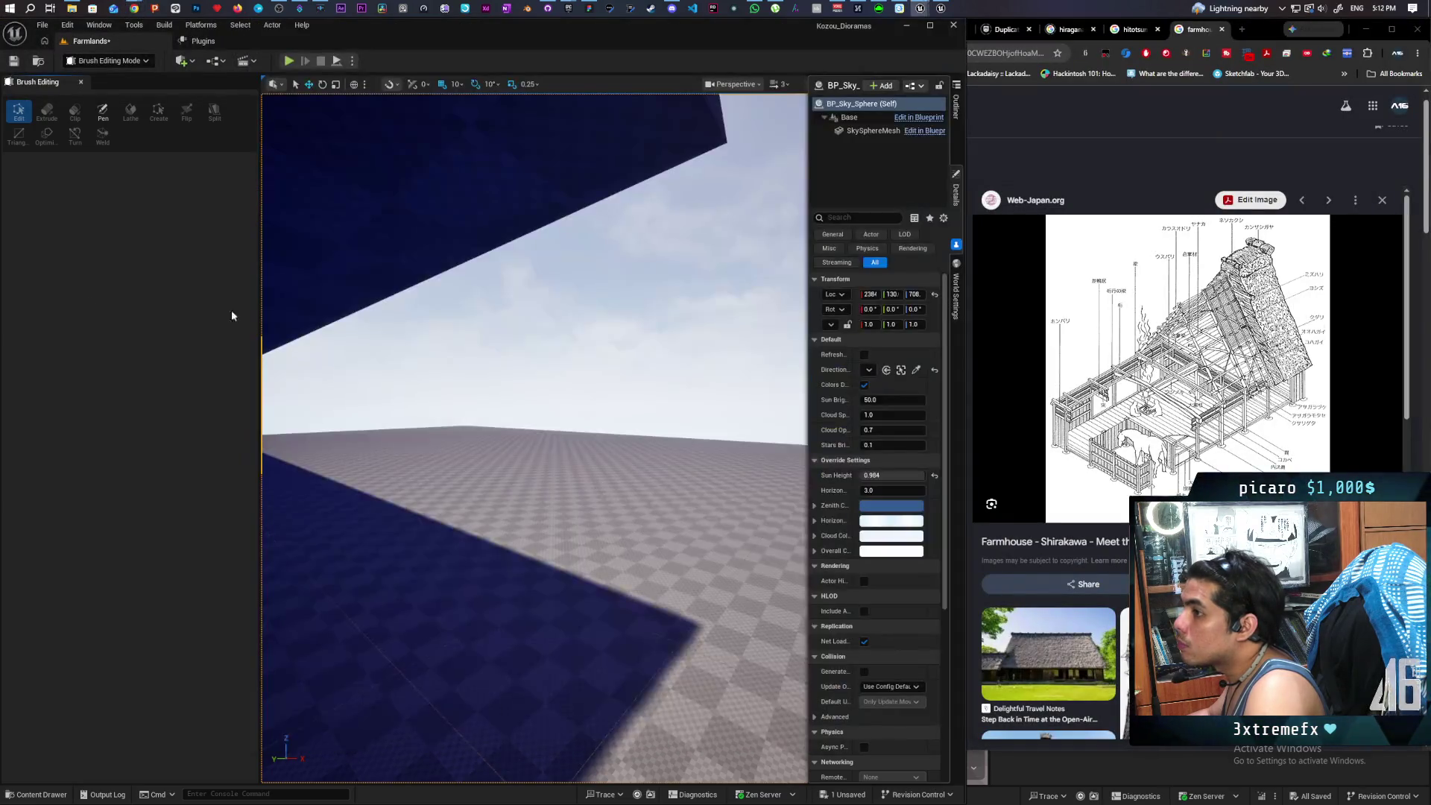
# - Fly the viewport back with S and W to frame the steep pyramid roof from the front
pyautogui.press('s')
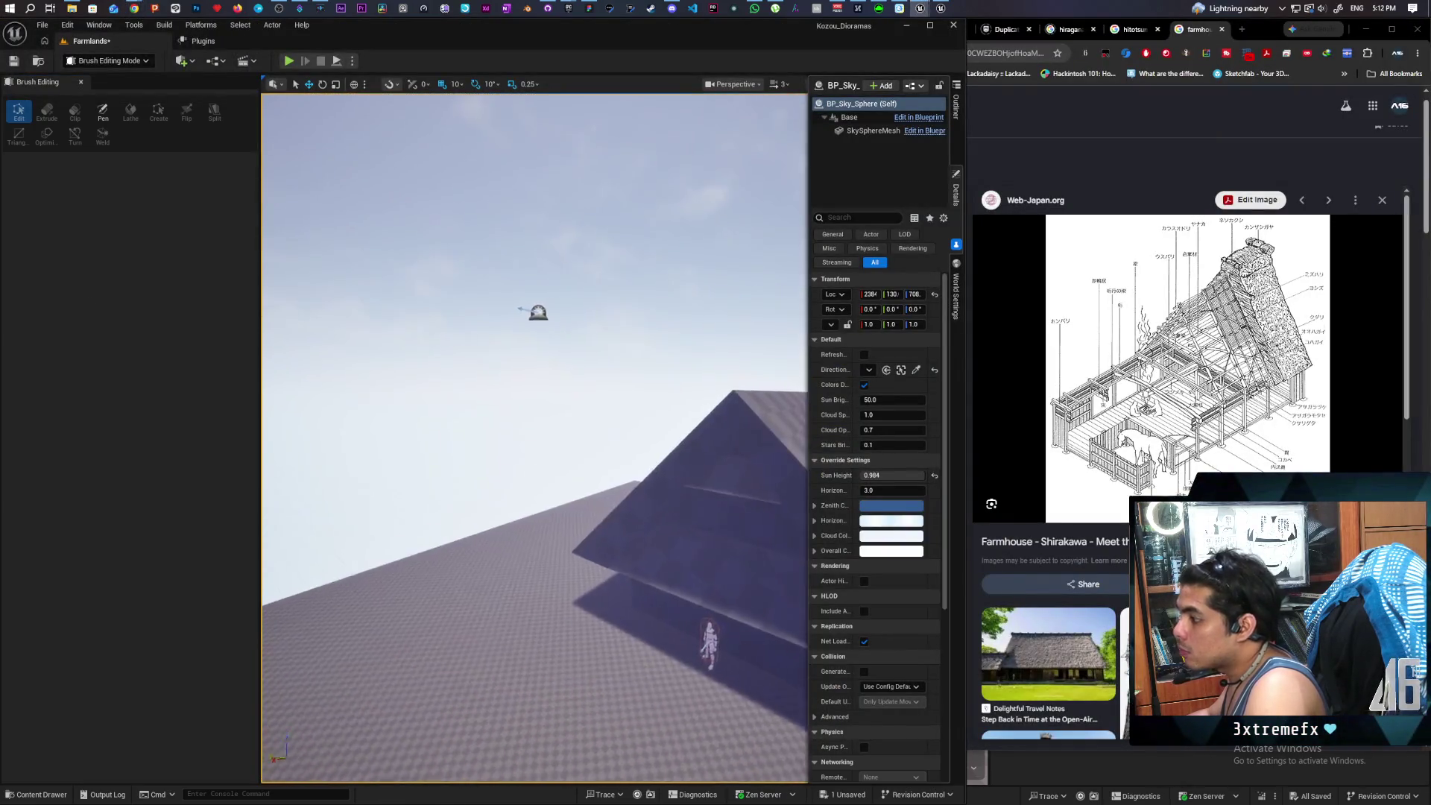
pyautogui.press('s')
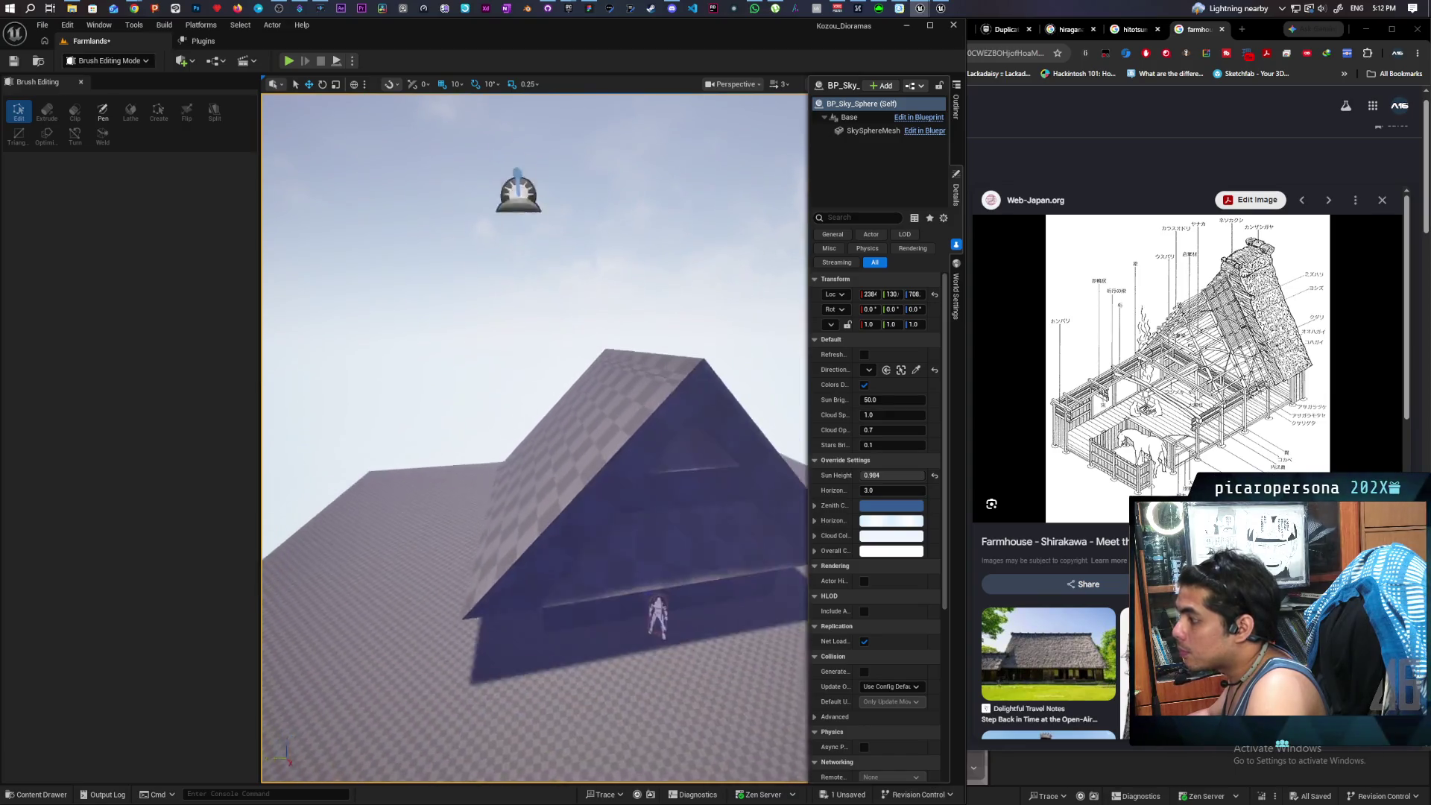
pyautogui.press('w')
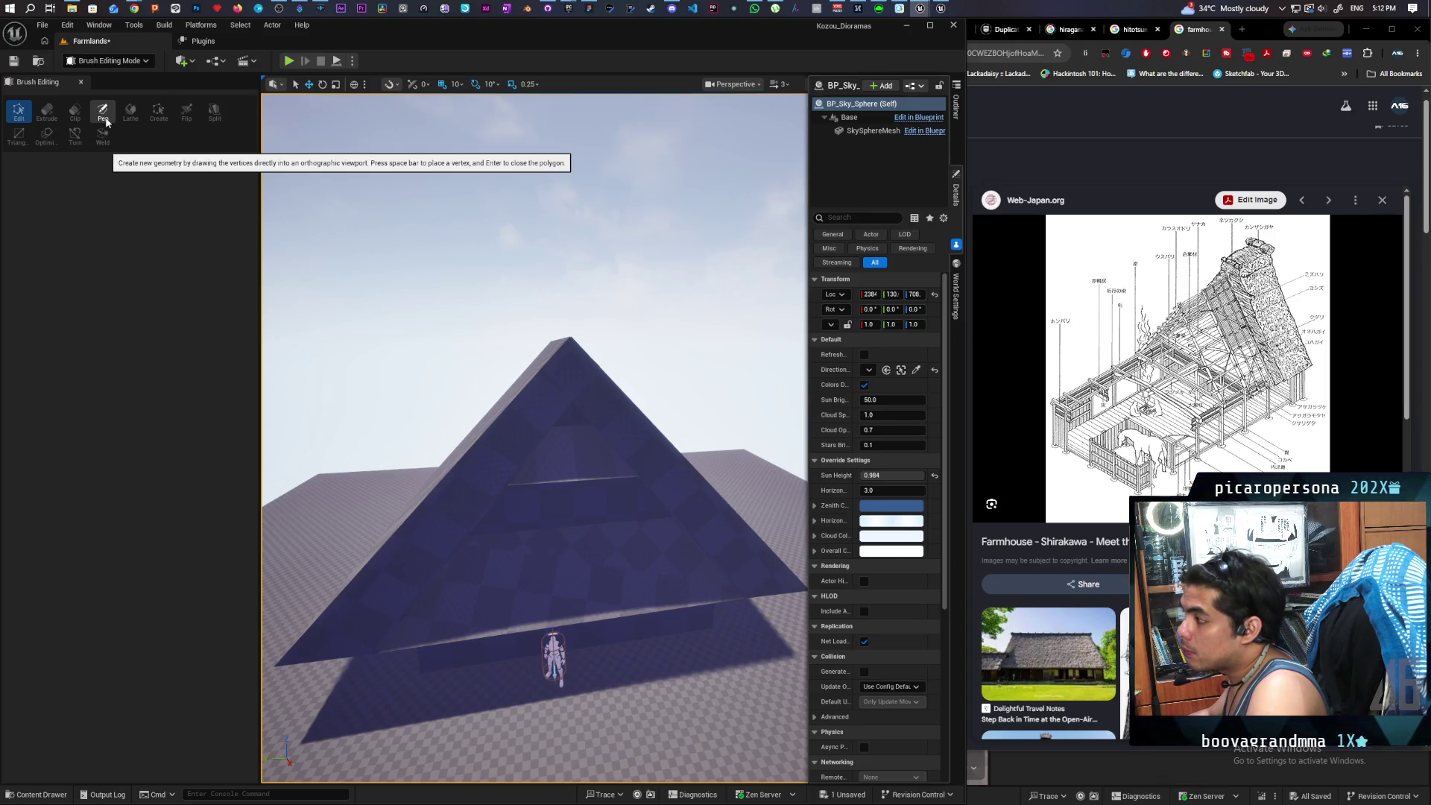
pyautogui.click(188, 66)
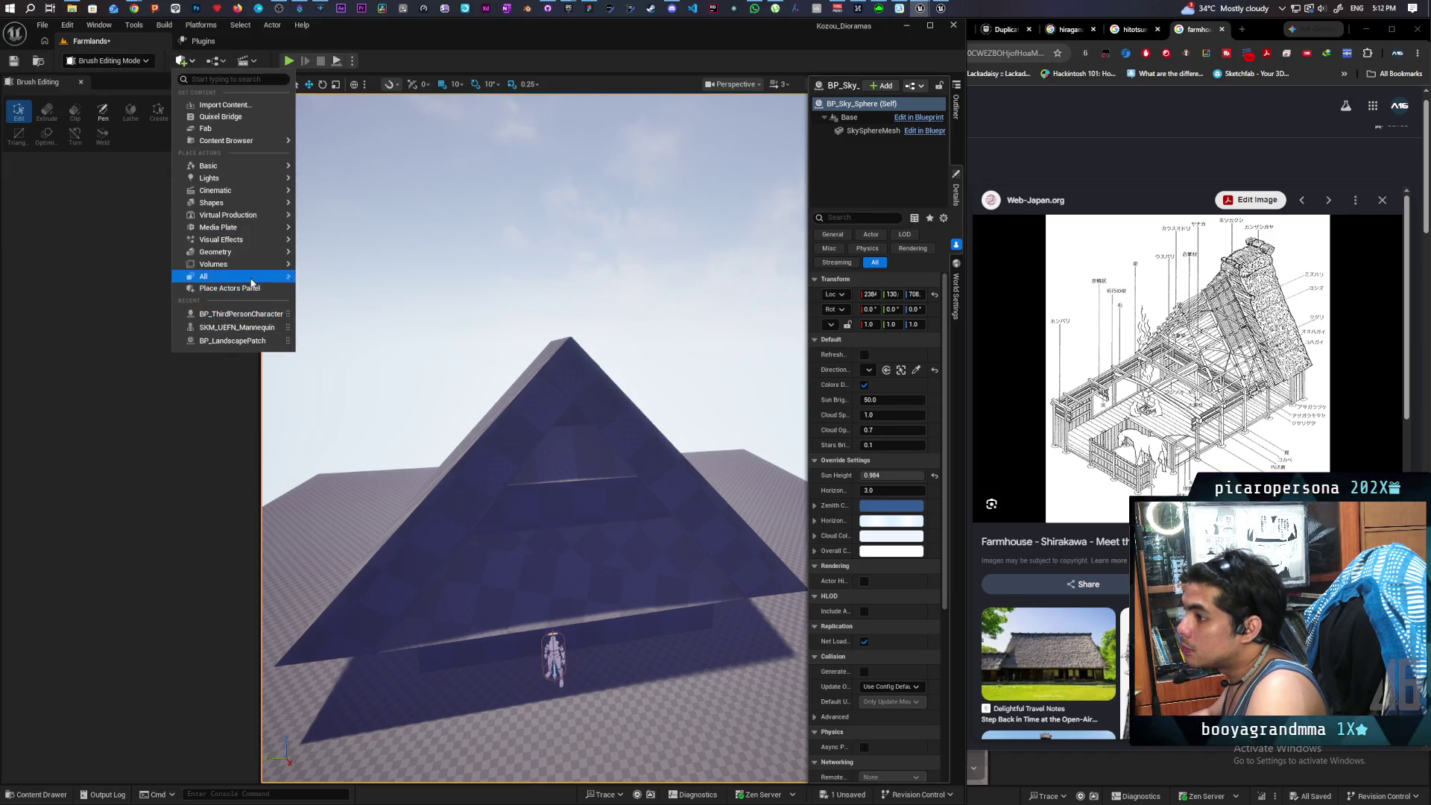
# - Place a Geometry Box brush from the Place Actors panel onto the roof peak as a ridge block
pyautogui.click(248, 289)
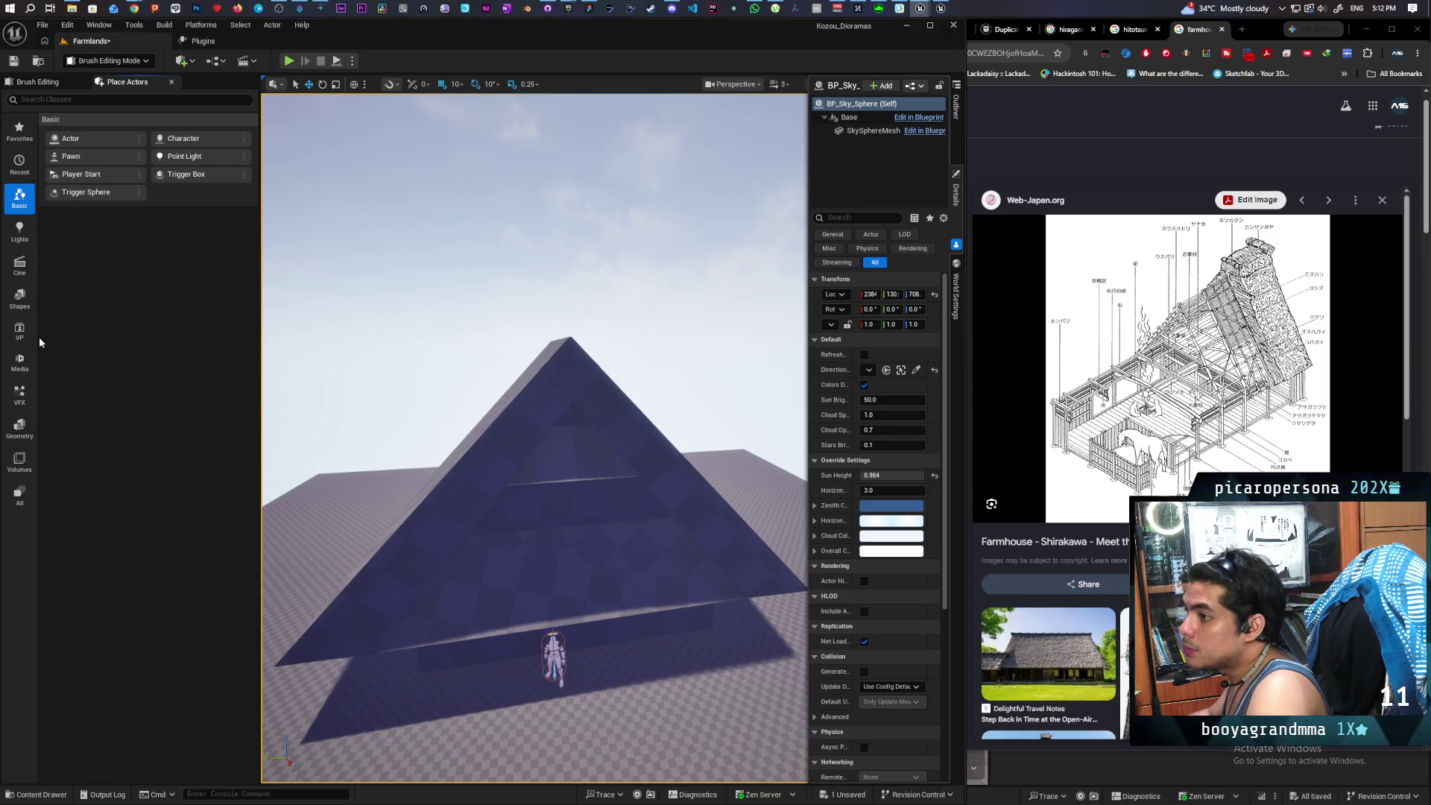
pyautogui.click(24, 431)
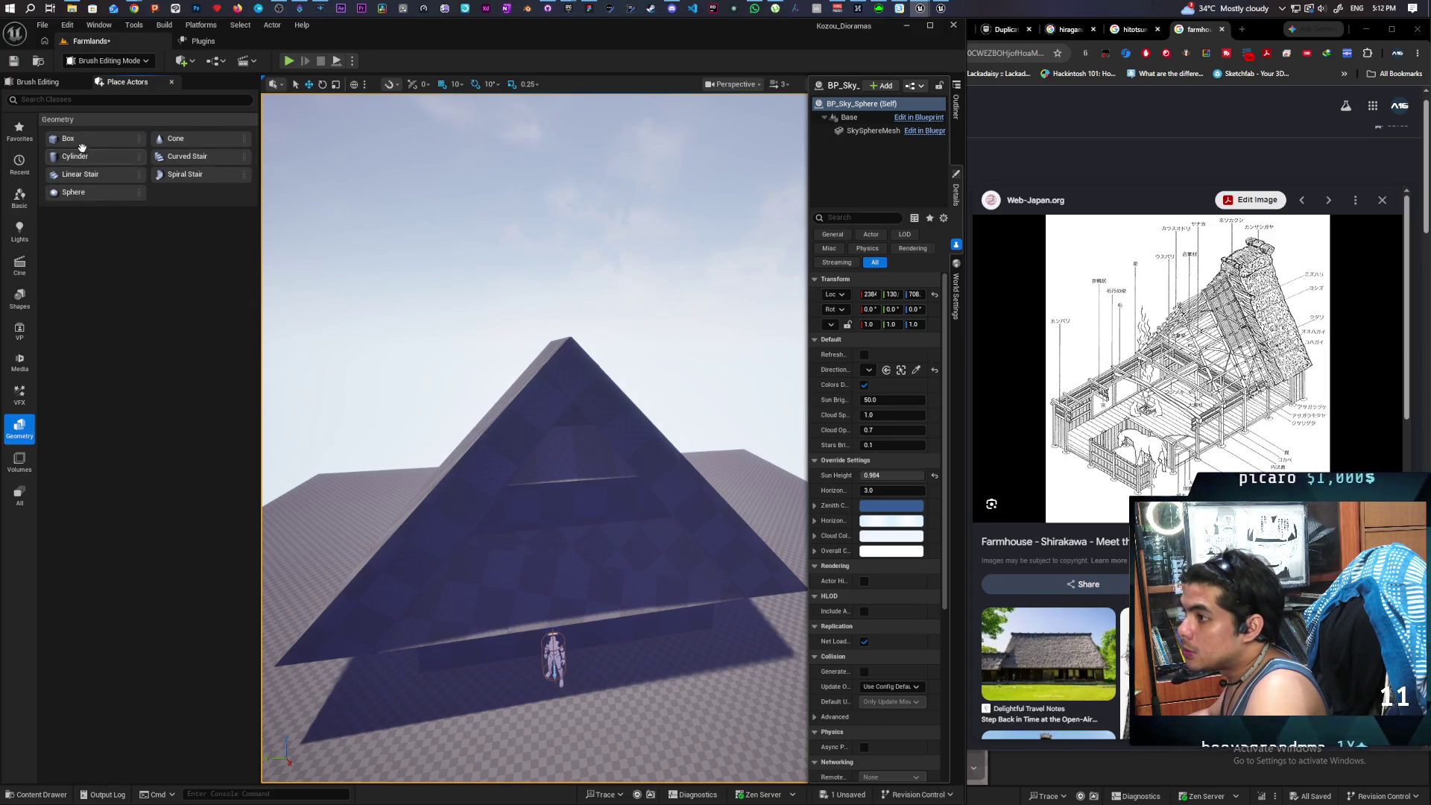
pyautogui.moveTo(97, 145)
pyautogui.mouseDown()
pyautogui.moveTo(574, 328)
pyautogui.moveTo(574, 298)
pyautogui.moveTo(577, 333)
pyautogui.mouseUp()
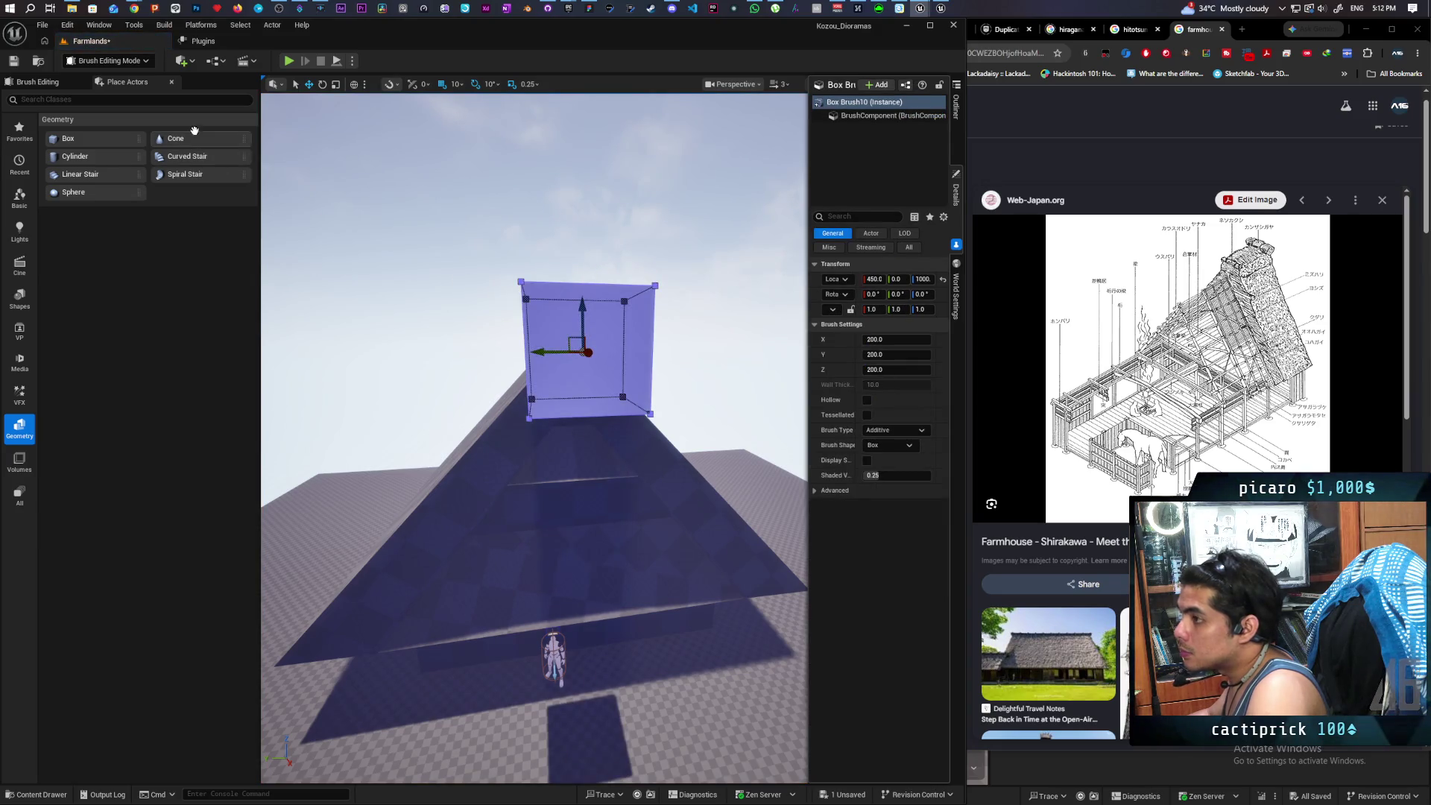
pyautogui.moveTo(331, 336)
pyautogui.mouseDown()
pyautogui.moveTo(276, 358)
pyautogui.moveTo(287, 346)
pyautogui.moveTo(596, 368)
pyautogui.moveTo(525, 369)
pyautogui.moveTo(603, 392)
pyautogui.moveTo(673, 376)
pyautogui.moveTo(706, 347)
pyautogui.mouseUp()
pyautogui.scroll(-5, 707, 347)
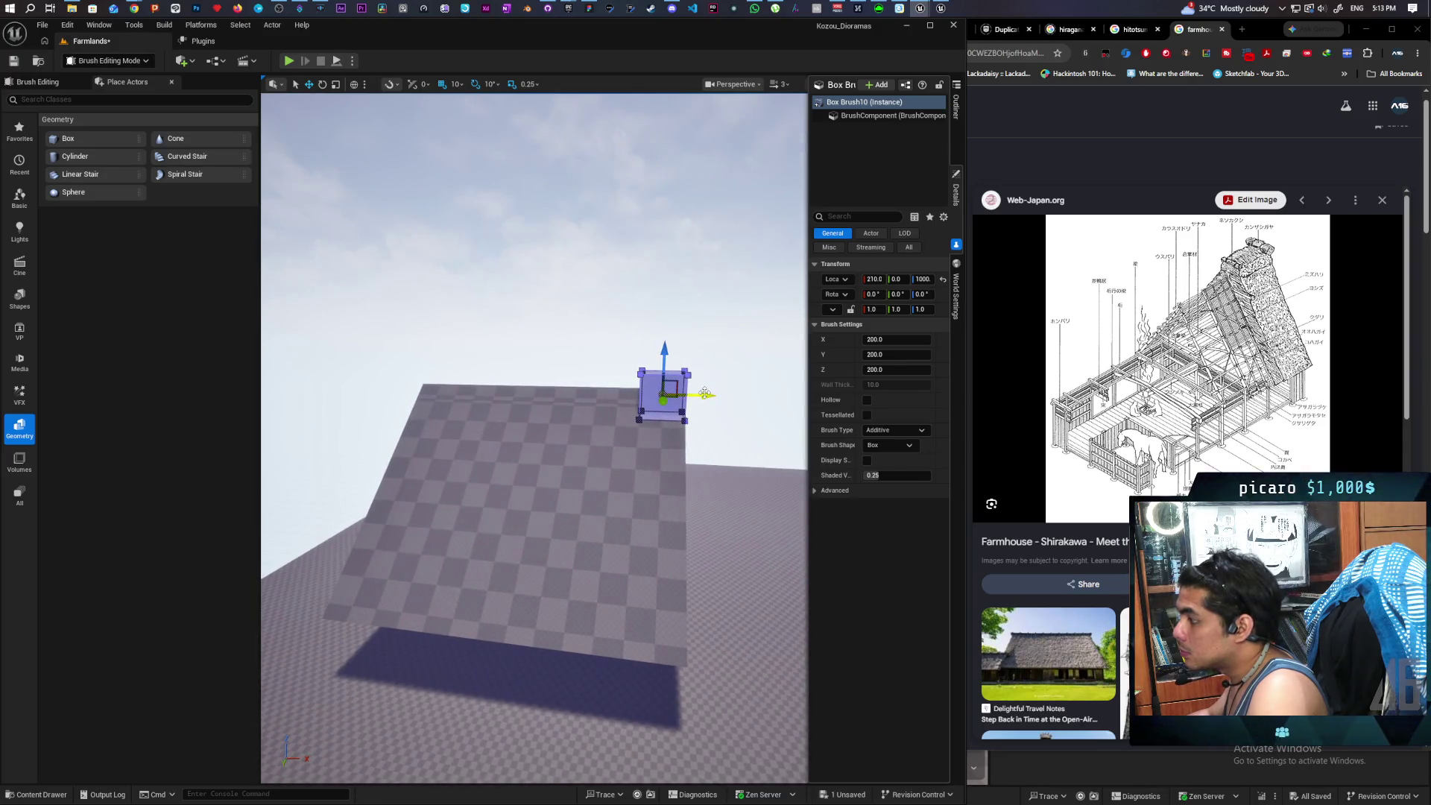
pyautogui.moveTo(636, 380)
pyautogui.mouseDown()
pyautogui.moveTo(700, 388)
pyautogui.moveTo(505, 402)
pyautogui.moveTo(532, 463)
pyautogui.moveTo(779, 514)
pyautogui.moveTo(639, 415)
pyautogui.moveTo(606, 415)
pyautogui.moveTo(582, 460)
pyautogui.moveTo(534, 466)
pyautogui.mouseUp()
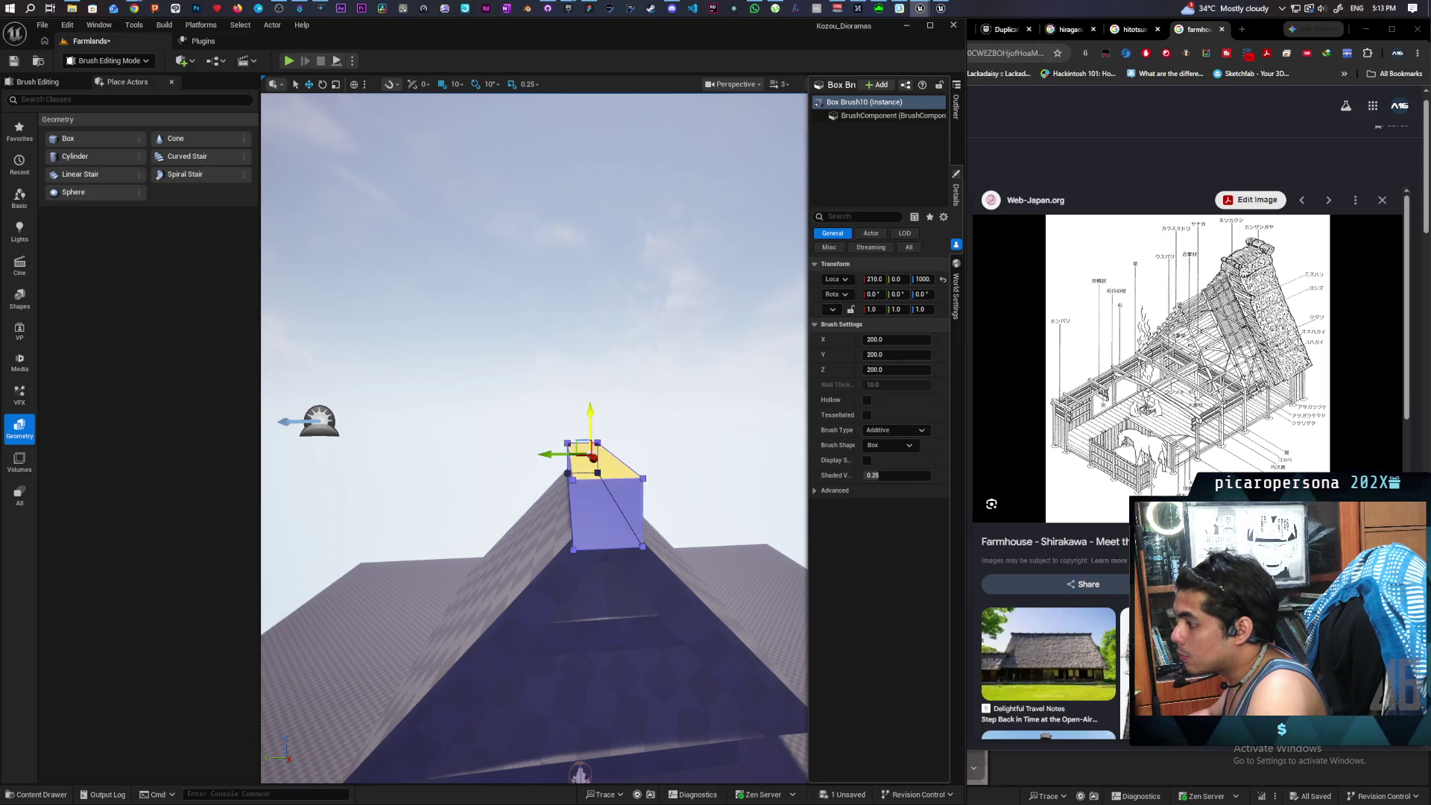
pyautogui.moveTo(663, 440)
pyautogui.mouseDown()
pyautogui.moveTo(514, 441)
pyautogui.moveTo(514, 328)
pyautogui.mouseUp()
pyautogui.moveTo(602, 445); pyautogui.dragTo(766, 365)
pyautogui.moveTo(730, 421); pyautogui.dragTo(568, 342)
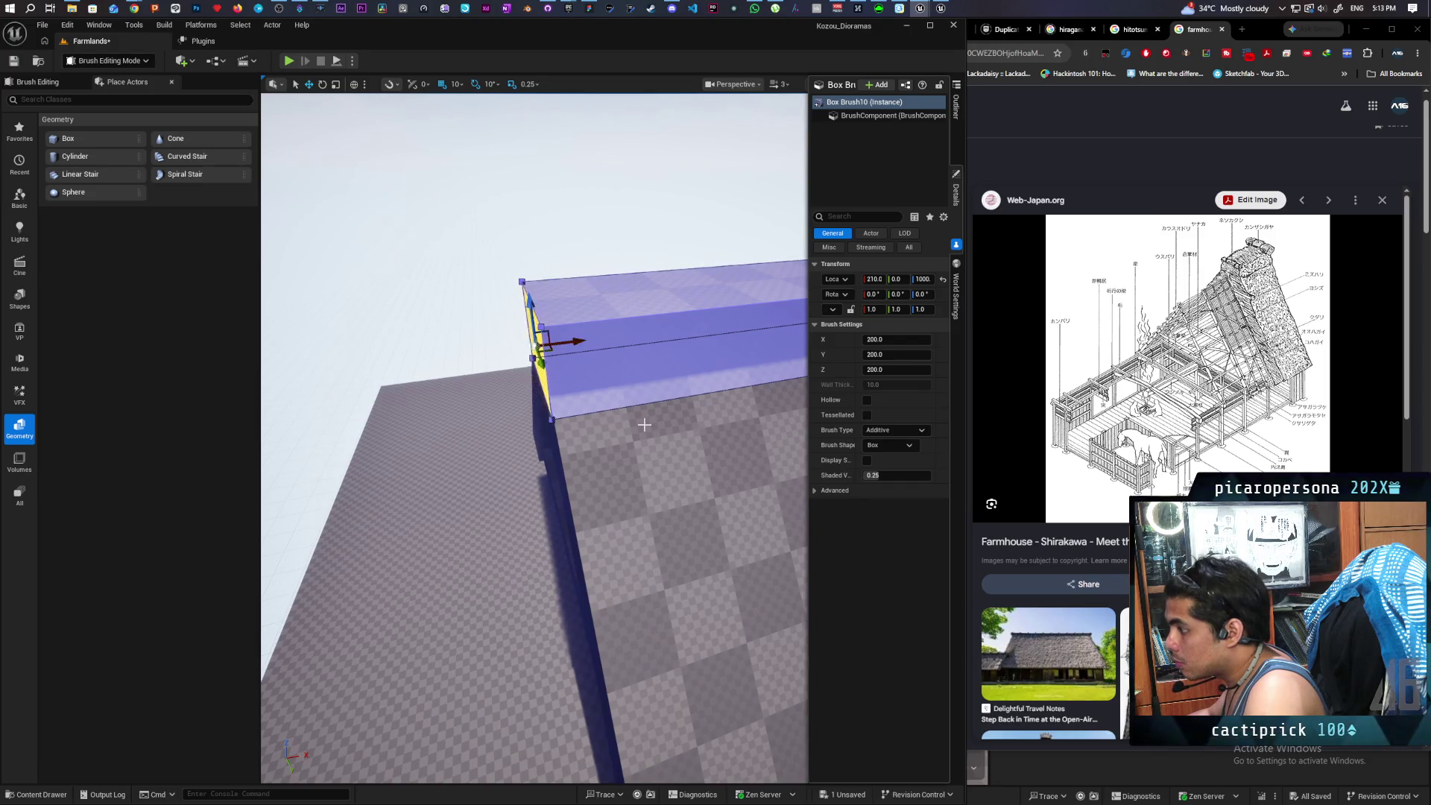
pyautogui.moveTo(644, 425)
pyautogui.mouseDown()
pyautogui.moveTo(712, 347)
pyautogui.moveTo(648, 365)
pyautogui.moveTo(633, 343)
pyautogui.moveTo(603, 354)
pyautogui.moveTo(544, 341)
pyautogui.mouseUp()
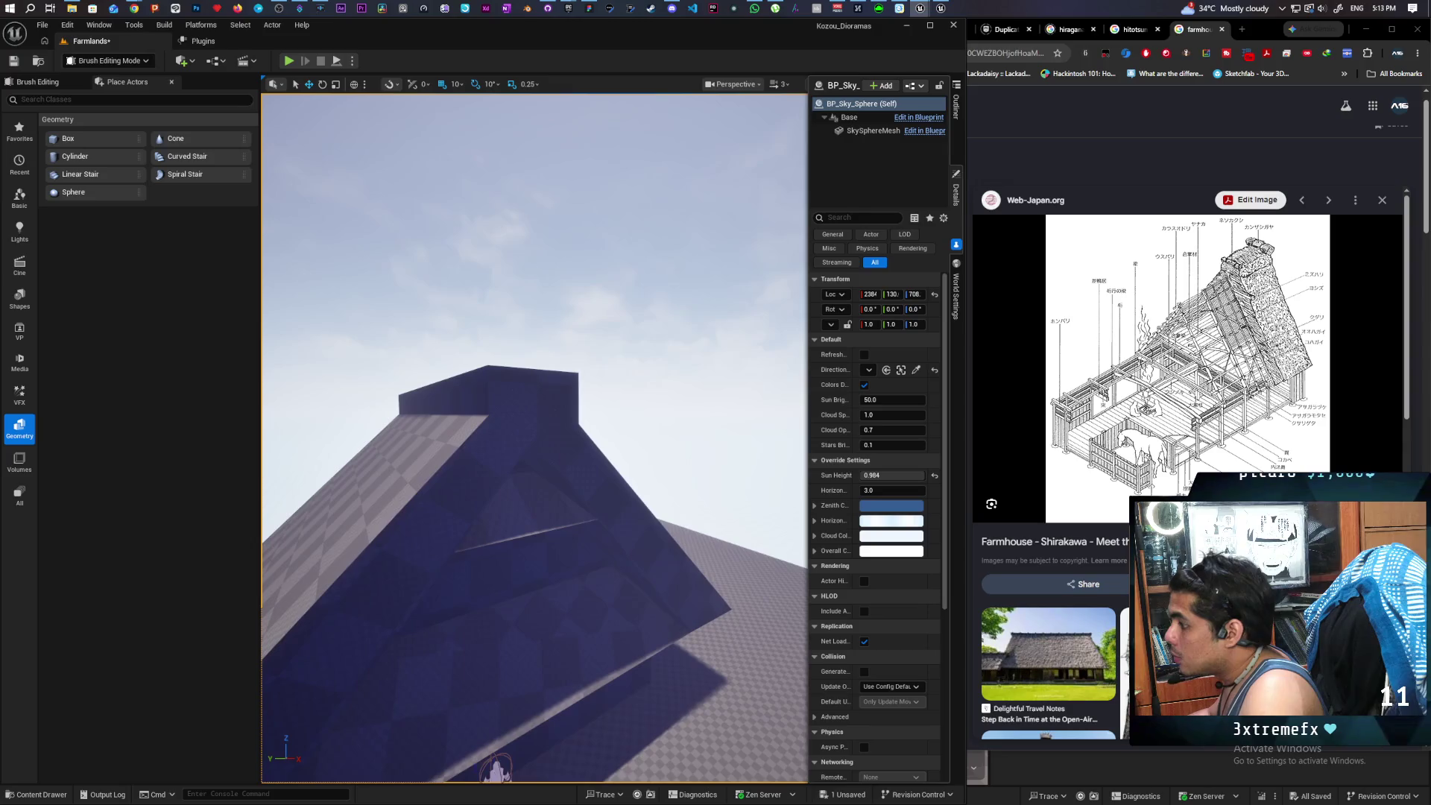
pyautogui.moveTo(539, 486); pyautogui.dragTo(540, 486)
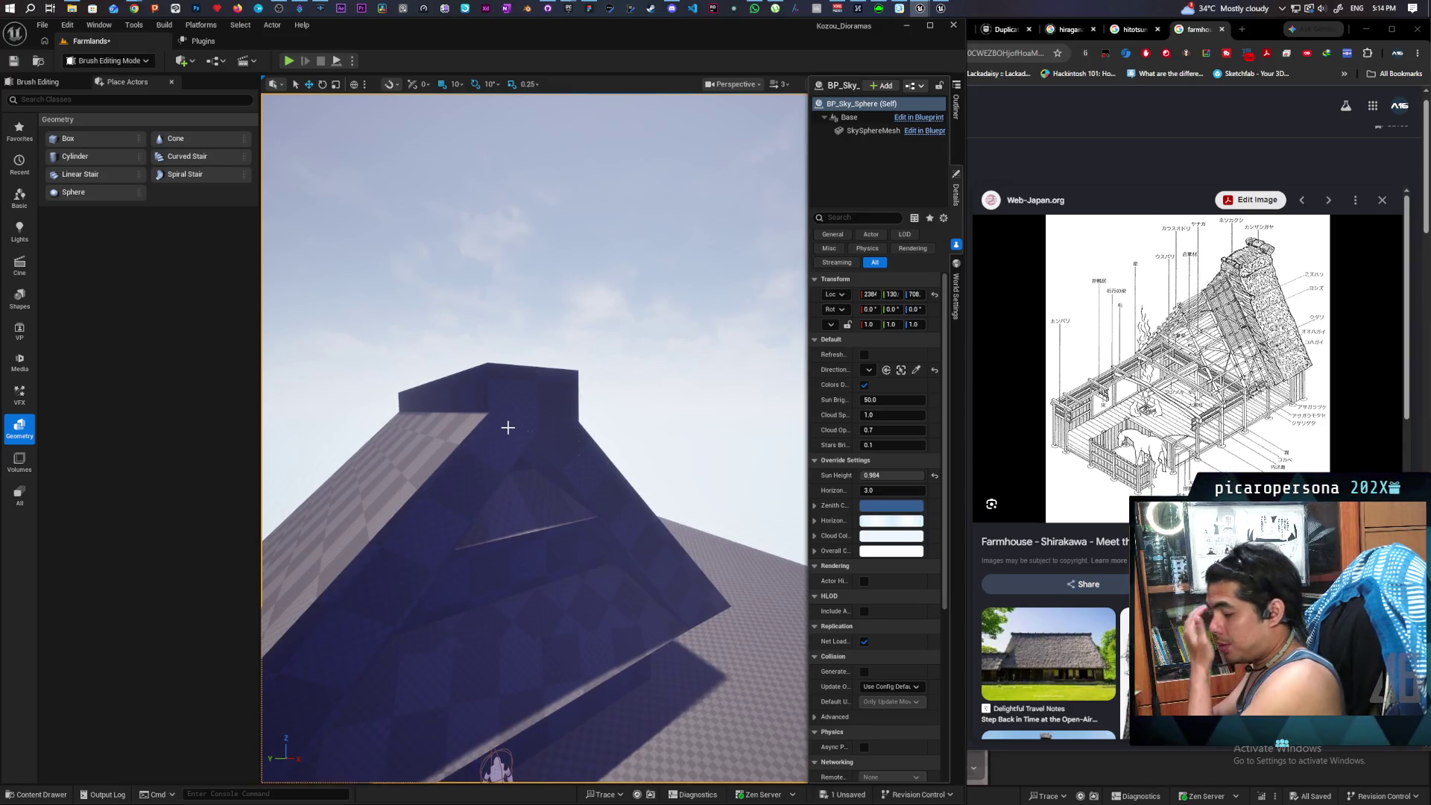
# - Select the hollow wall Box Brush and drag its end face outward to lengthen the house
pyautogui.moveTo(508, 428); pyautogui.dragTo(509, 429)
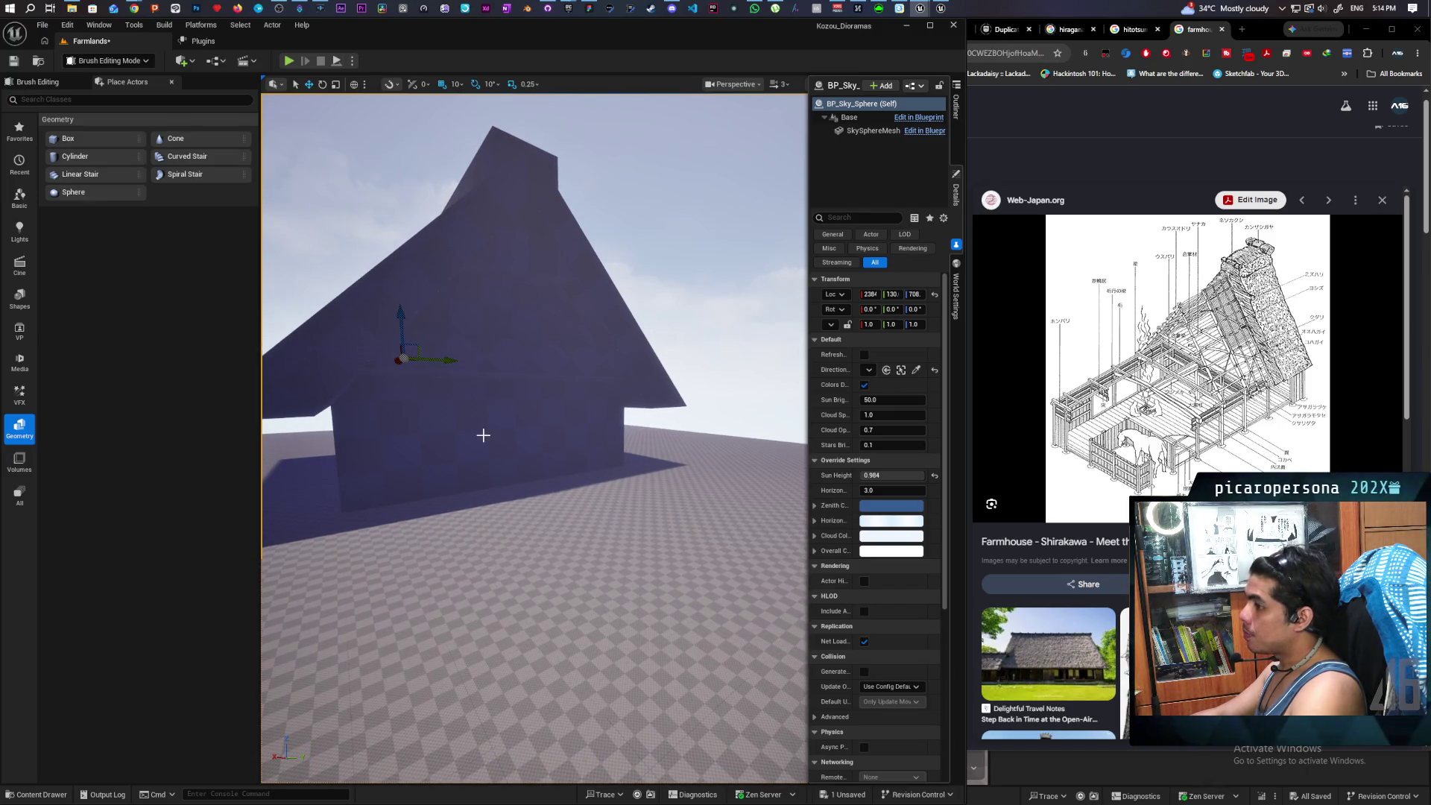
pyautogui.click(483, 434)
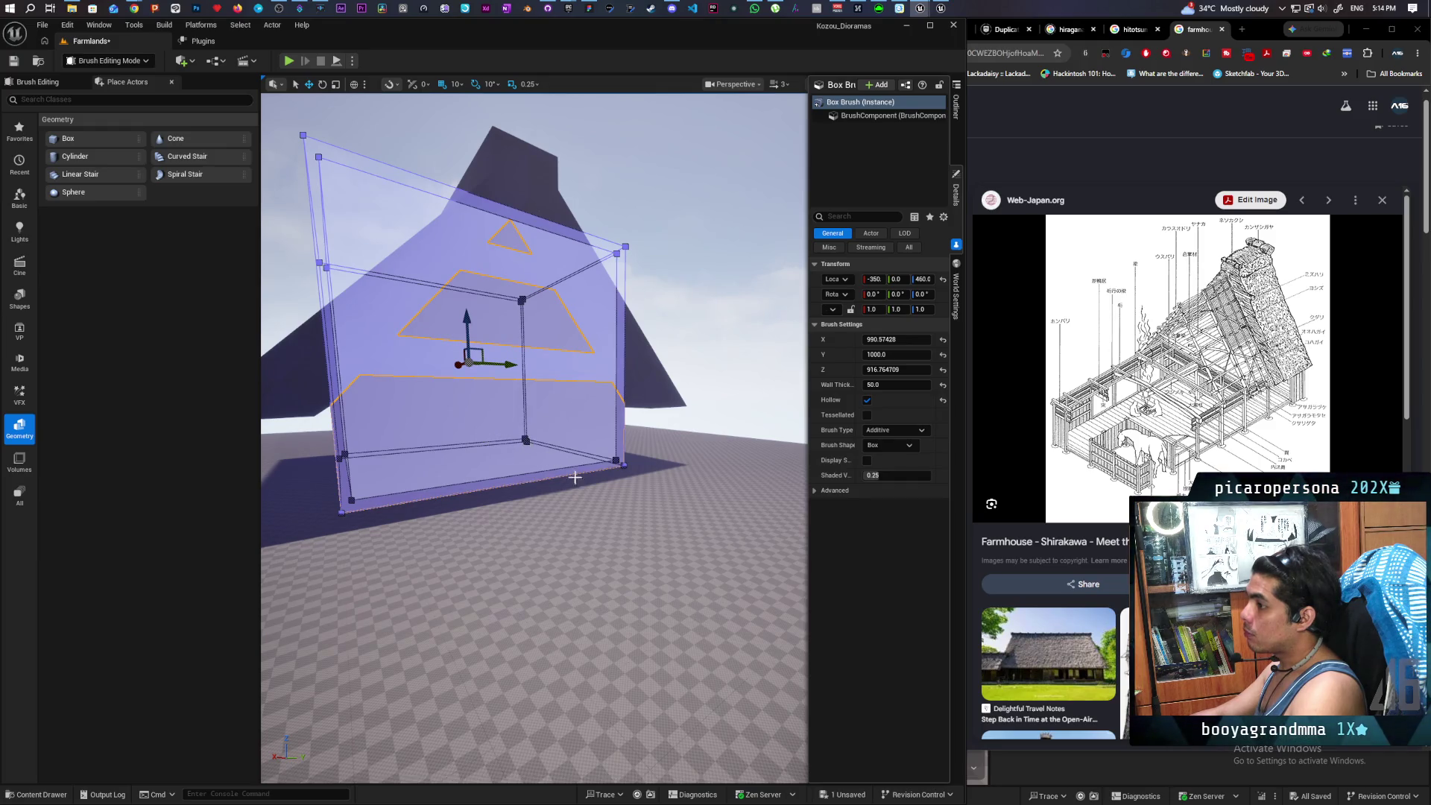
pyautogui.moveTo(575, 477); pyautogui.dragTo(579, 467)
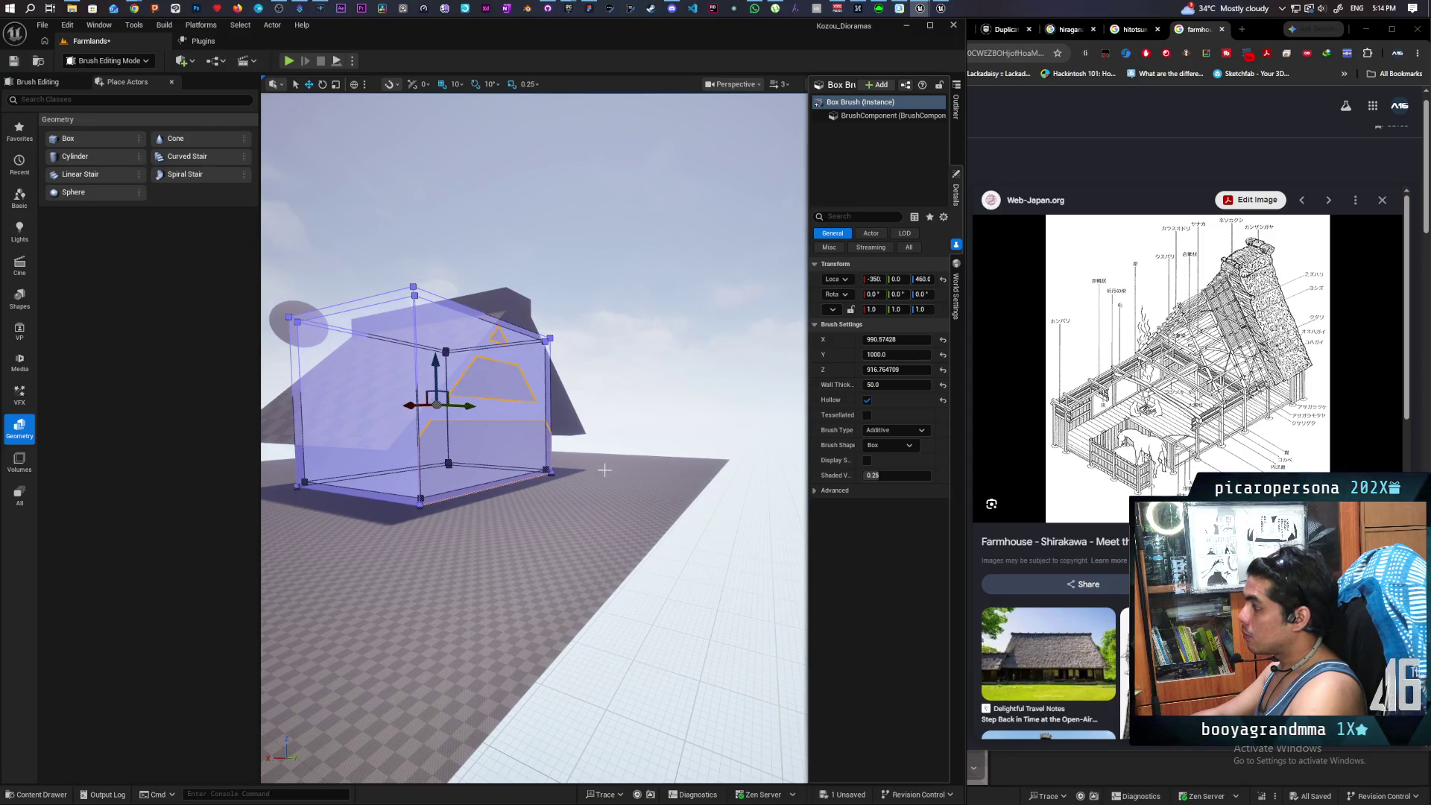
pyautogui.click(513, 430)
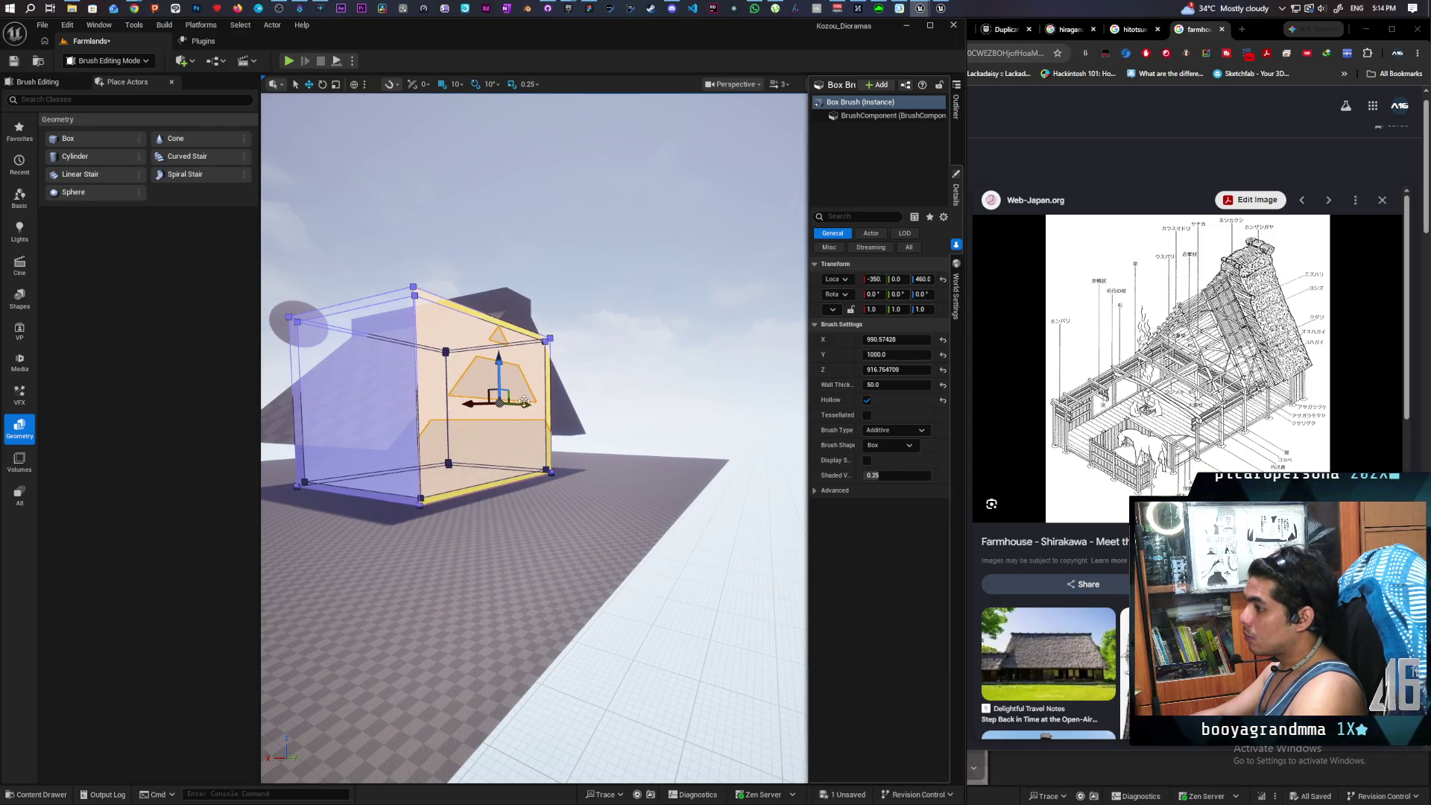
pyautogui.moveTo(521, 404); pyautogui.dragTo(627, 440)
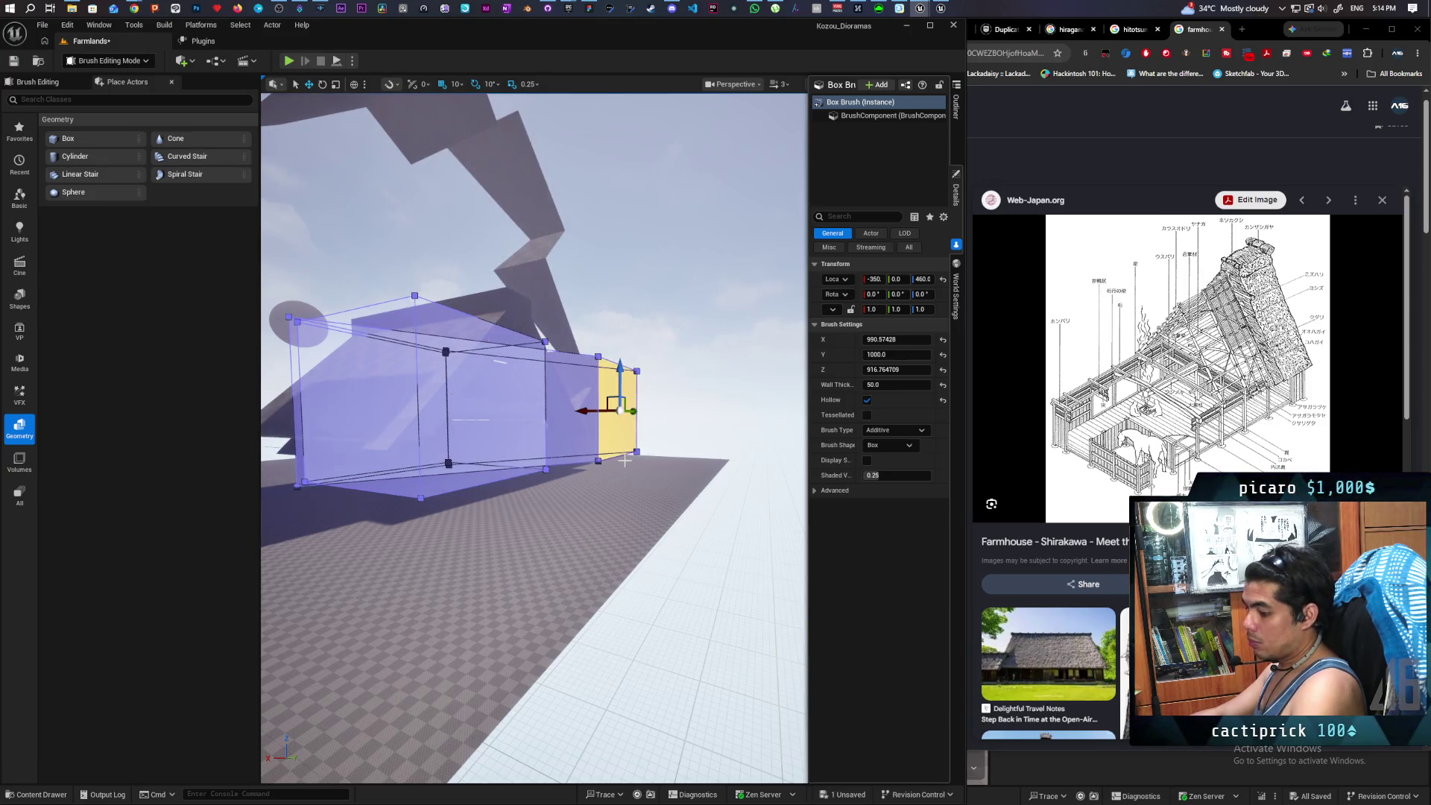
pyautogui.hotkey('ctrl', 'z')
pyautogui.hotkey('ctrl', 'z')
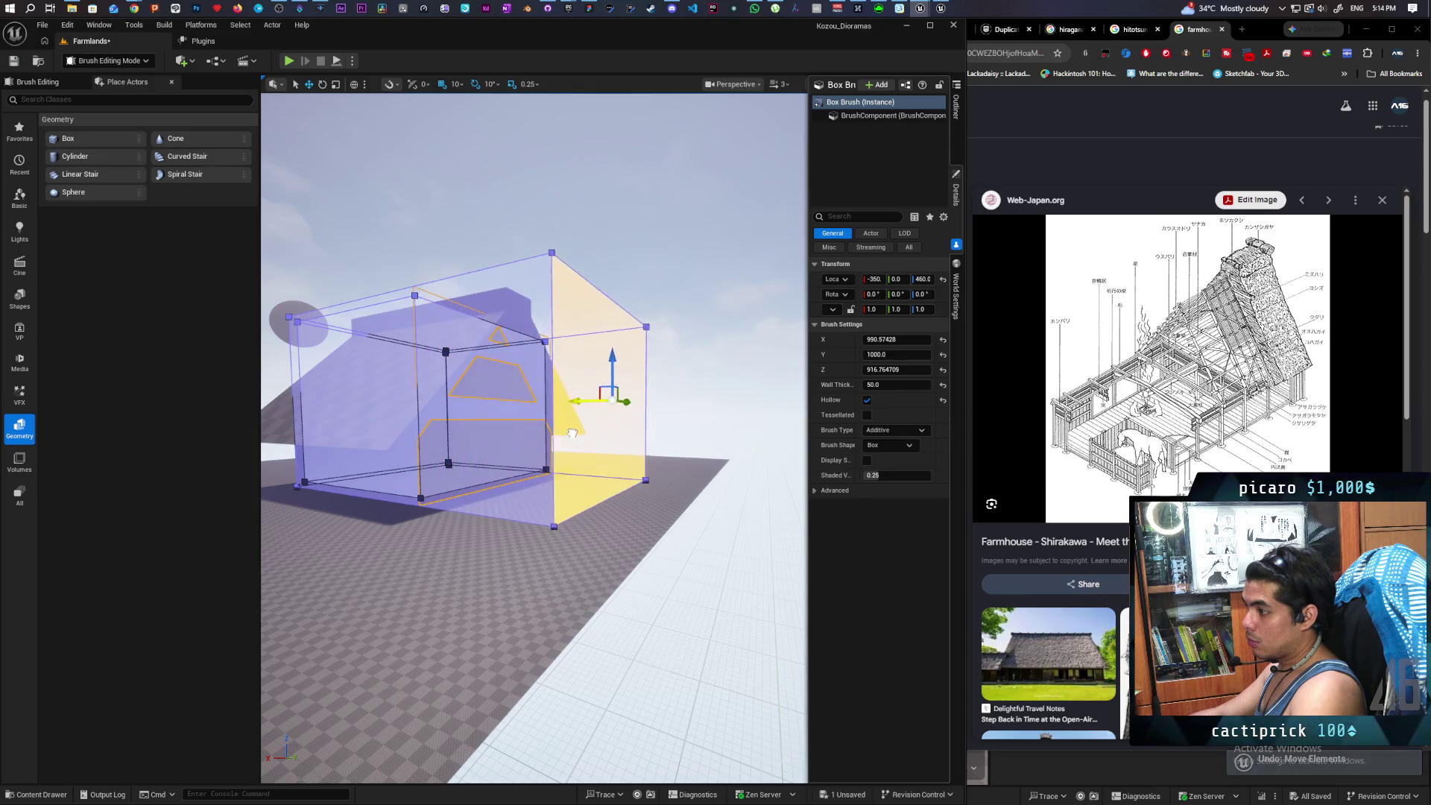
pyautogui.moveTo(572, 433)
pyautogui.mouseDown()
pyautogui.moveTo(592, 440)
pyautogui.moveTo(534, 417)
pyautogui.moveTo(535, 395)
pyautogui.mouseUp()
pyautogui.rightClick(592, 440)
pyautogui.moveTo(306, 313)
pyautogui.mouseDown()
pyautogui.moveTo(368, 268)
pyautogui.moveTo(329, 311)
pyautogui.moveTo(400, 310)
pyautogui.moveTo(424, 278)
pyautogui.moveTo(275, 281)
pyautogui.moveTo(298, 283)
pyautogui.mouseUp()
pyautogui.moveTo(656, 461); pyautogui.dragTo(656, 462)
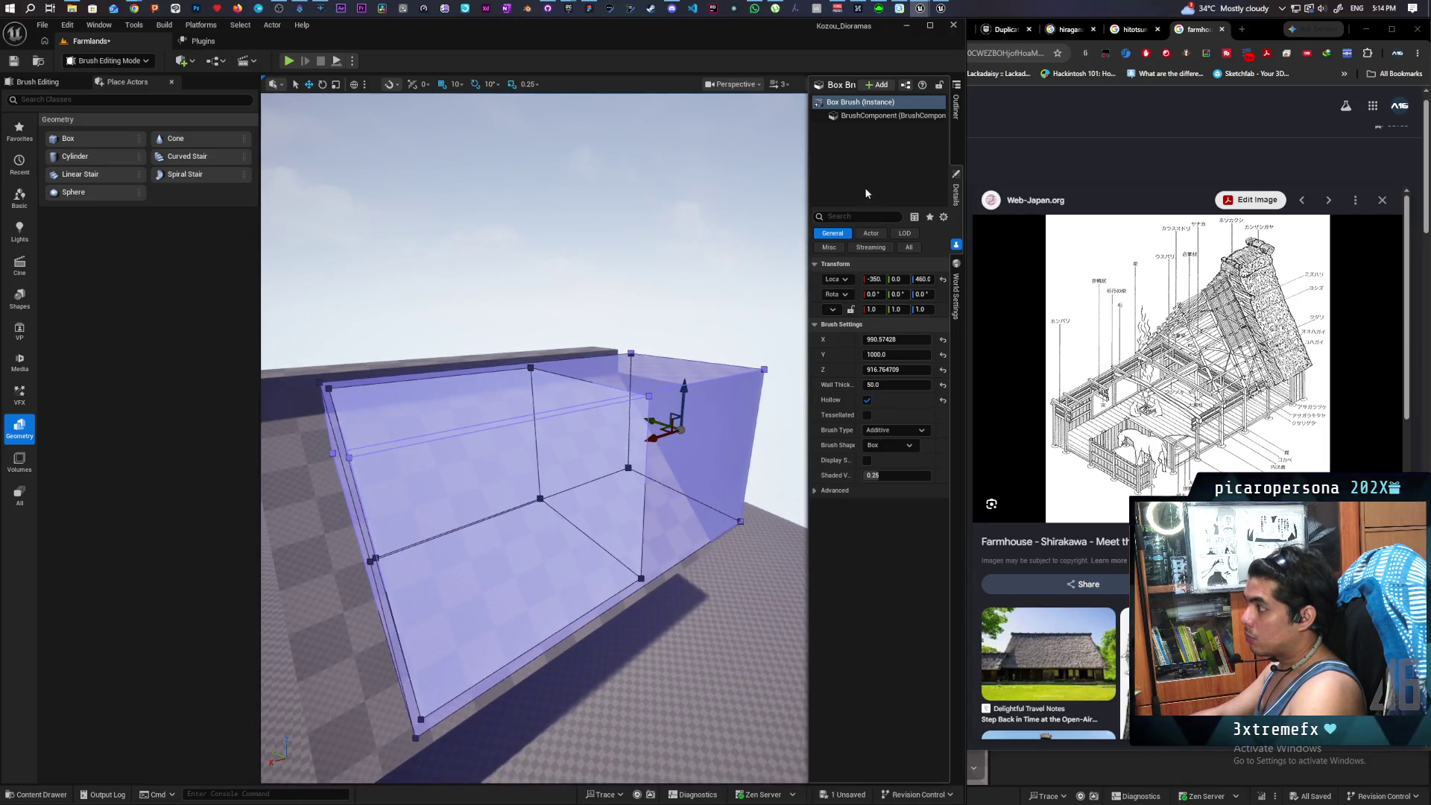
pyautogui.click(956, 111)
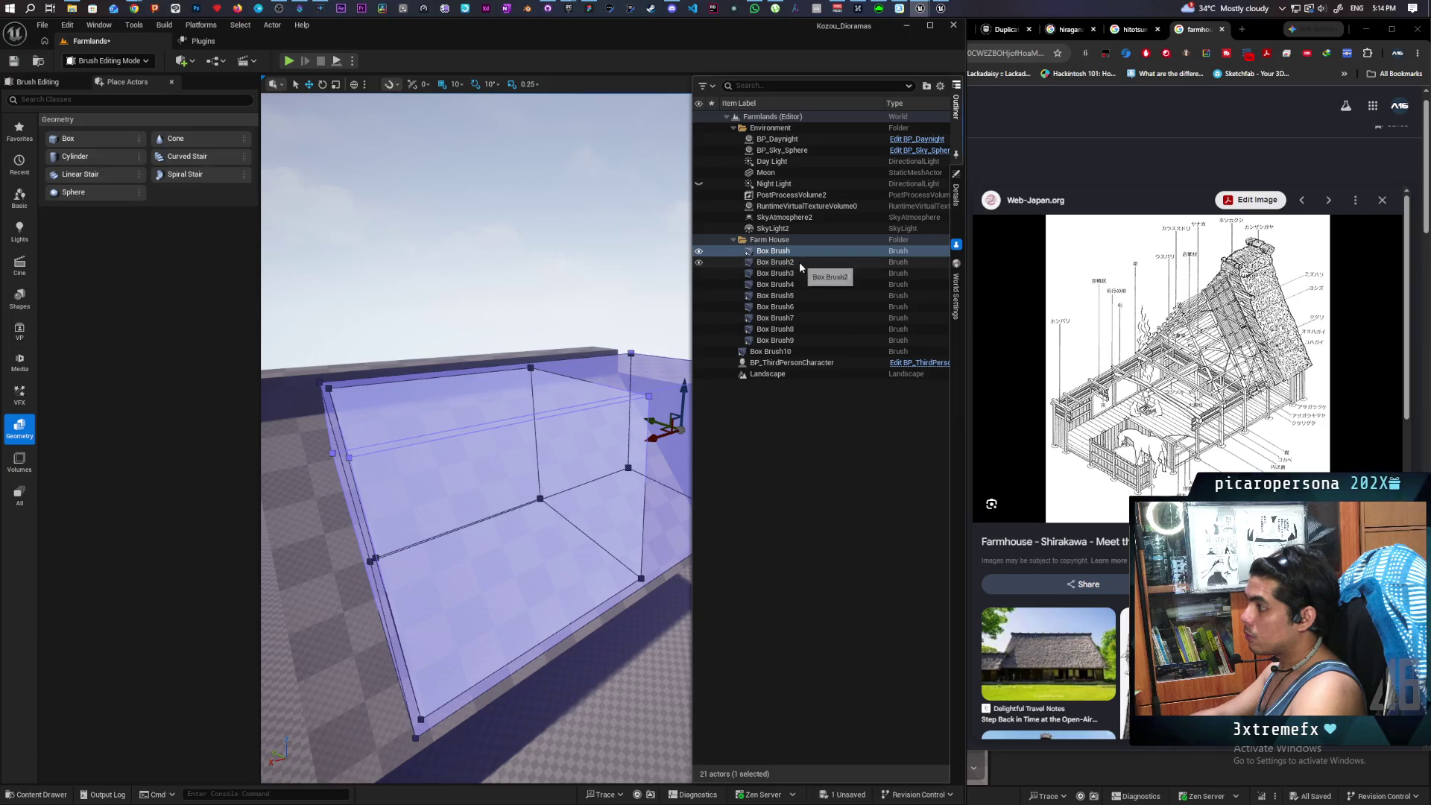
# - Focus on subtractive Box Brush2 and drag its end face outward past the house
pyautogui.doubleClick(798, 261)
pyautogui.moveTo(499, 444)
pyautogui.mouseDown()
pyautogui.moveTo(454, 445)
pyautogui.moveTo(534, 417)
pyautogui.mouseUp()
pyautogui.scroll(-5, 535, 438)
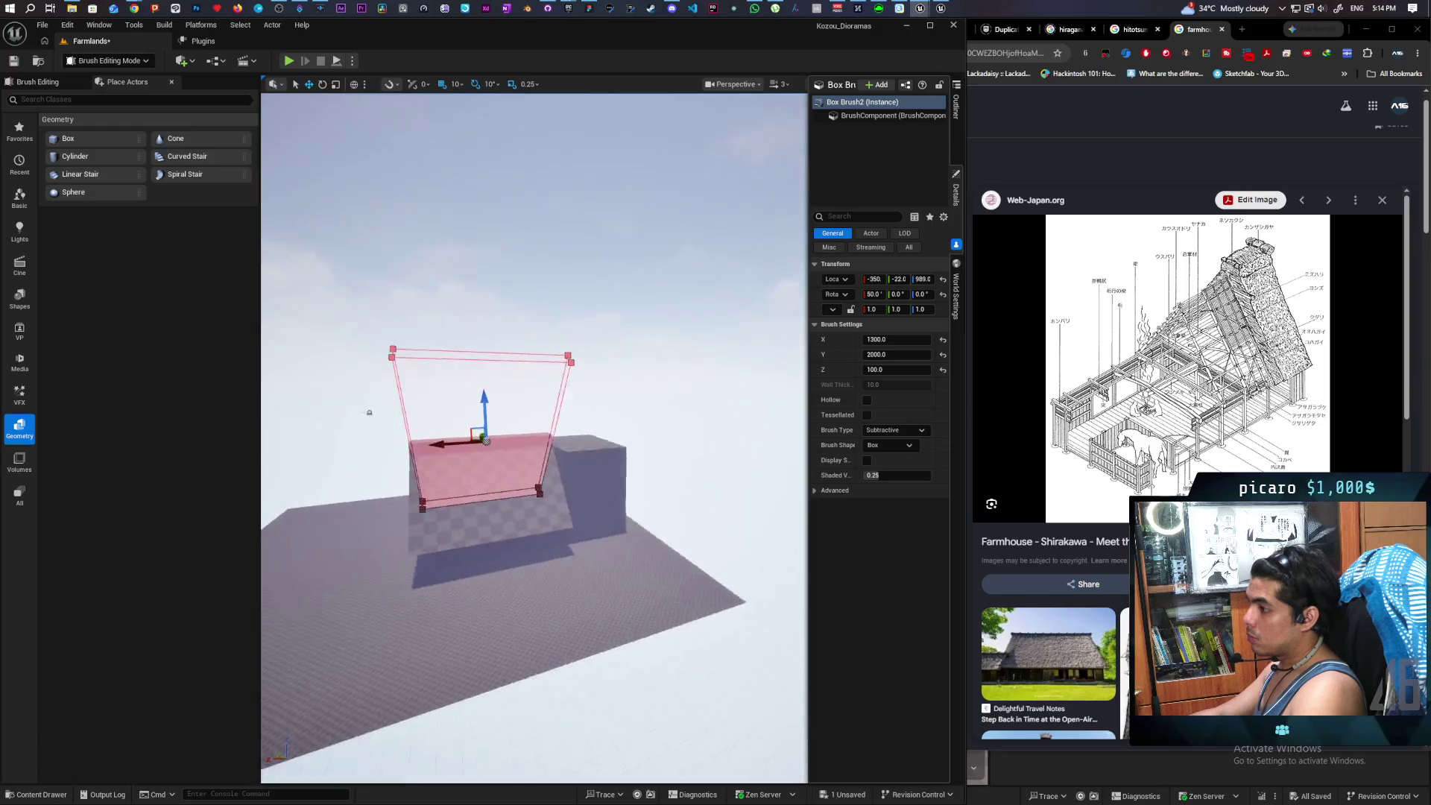
pyautogui.scroll(5, 534, 438)
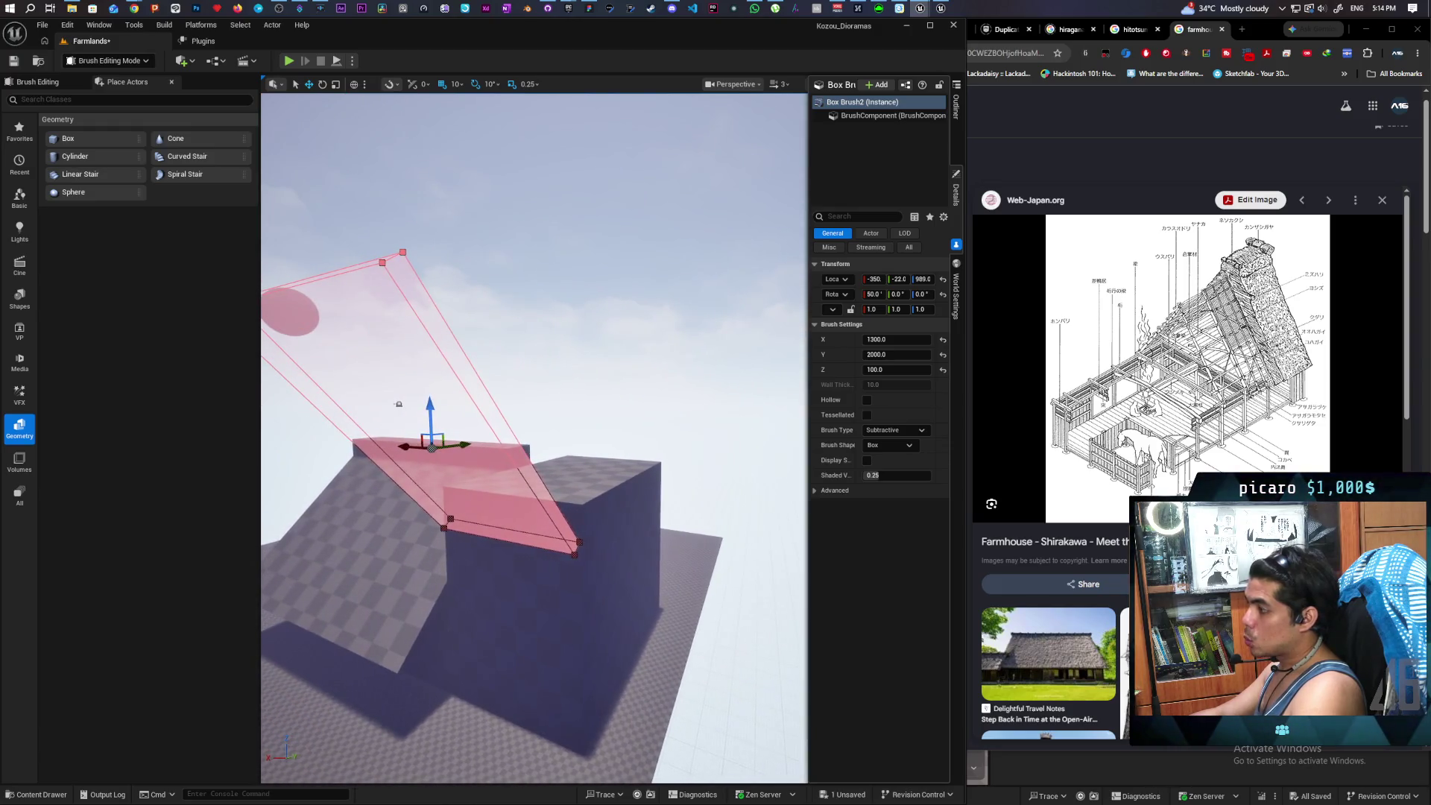
pyautogui.click(486, 409)
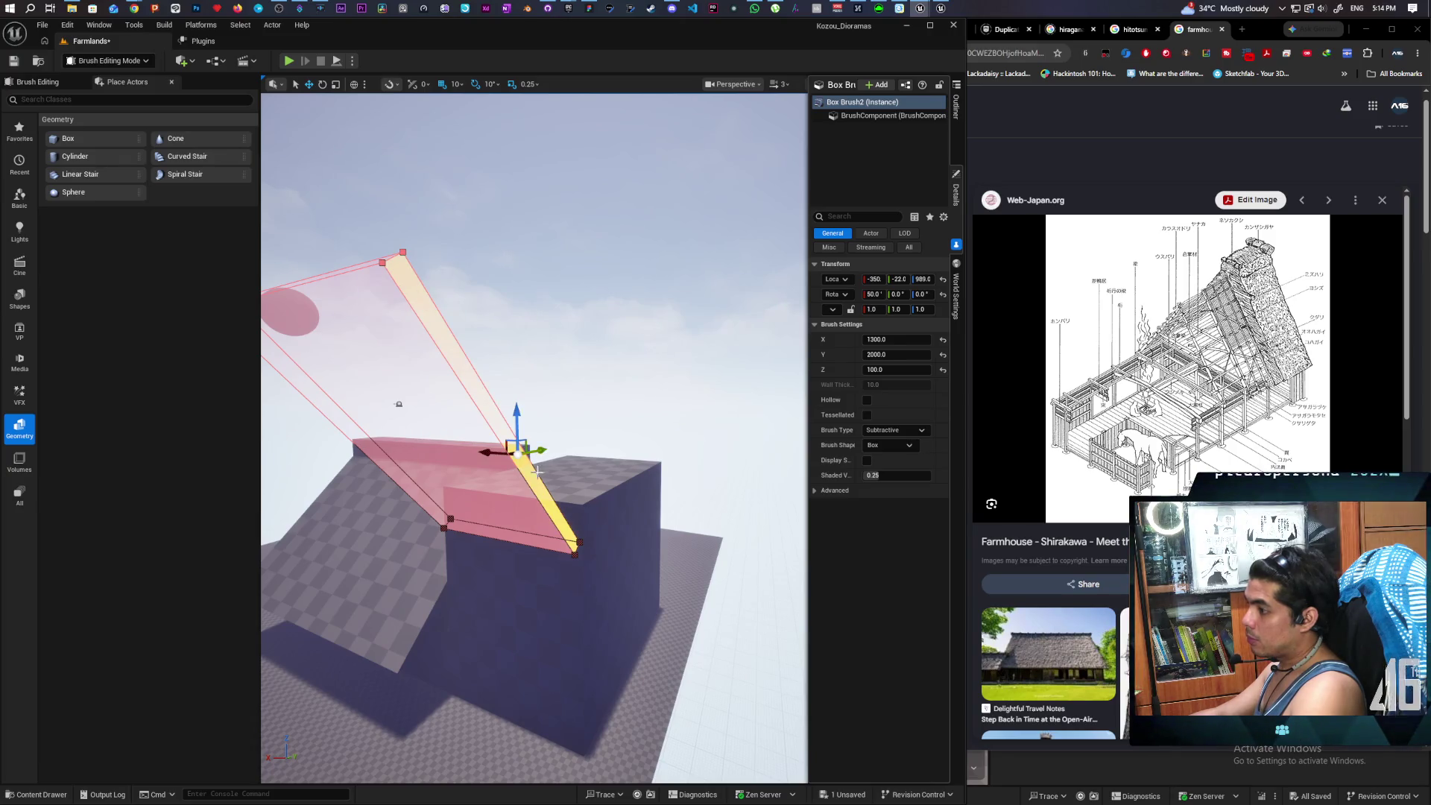
pyautogui.moveTo(495, 453); pyautogui.dragTo(686, 460)
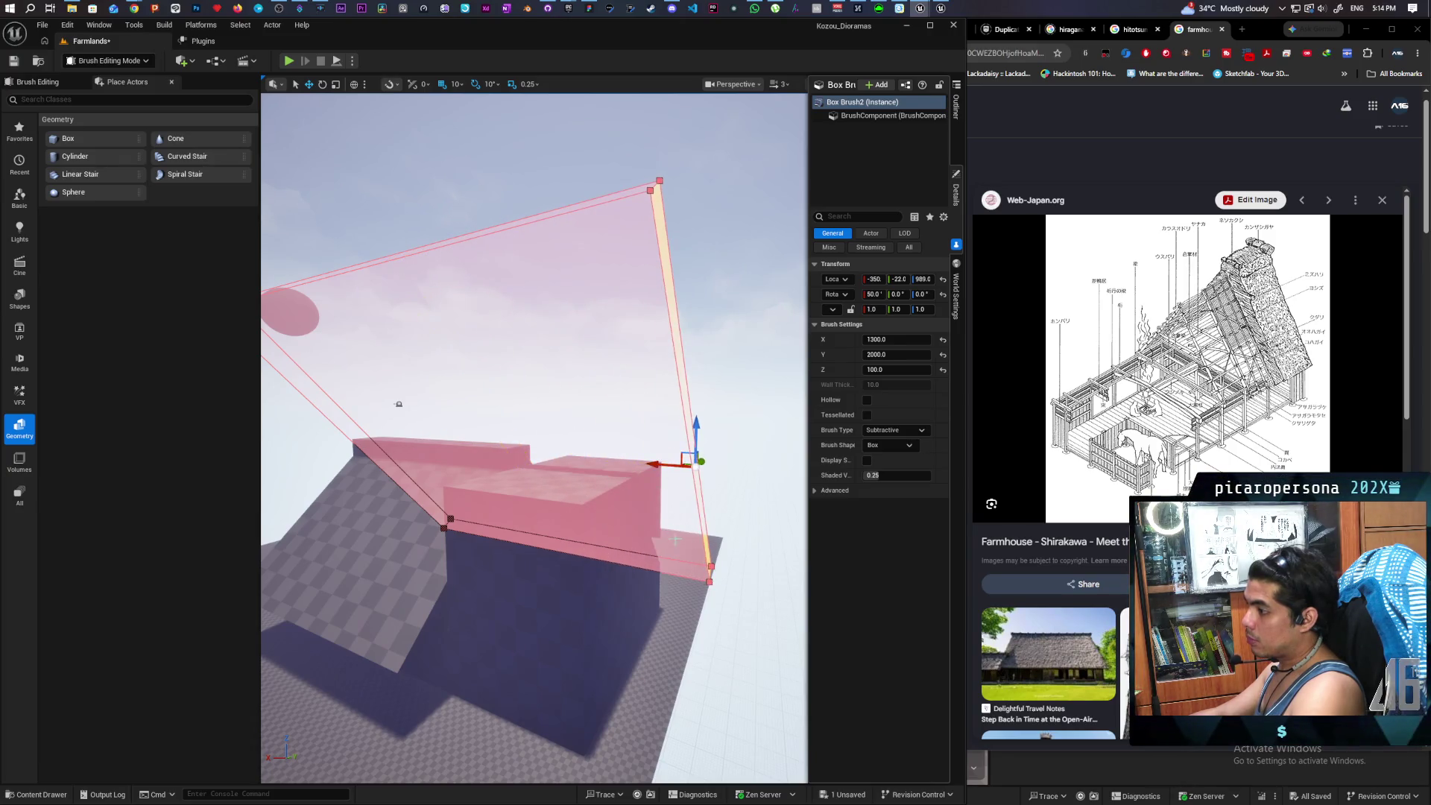
# - Widen subtractive Box Brush3 by dragging its side face past the house
pyautogui.click(956, 106)
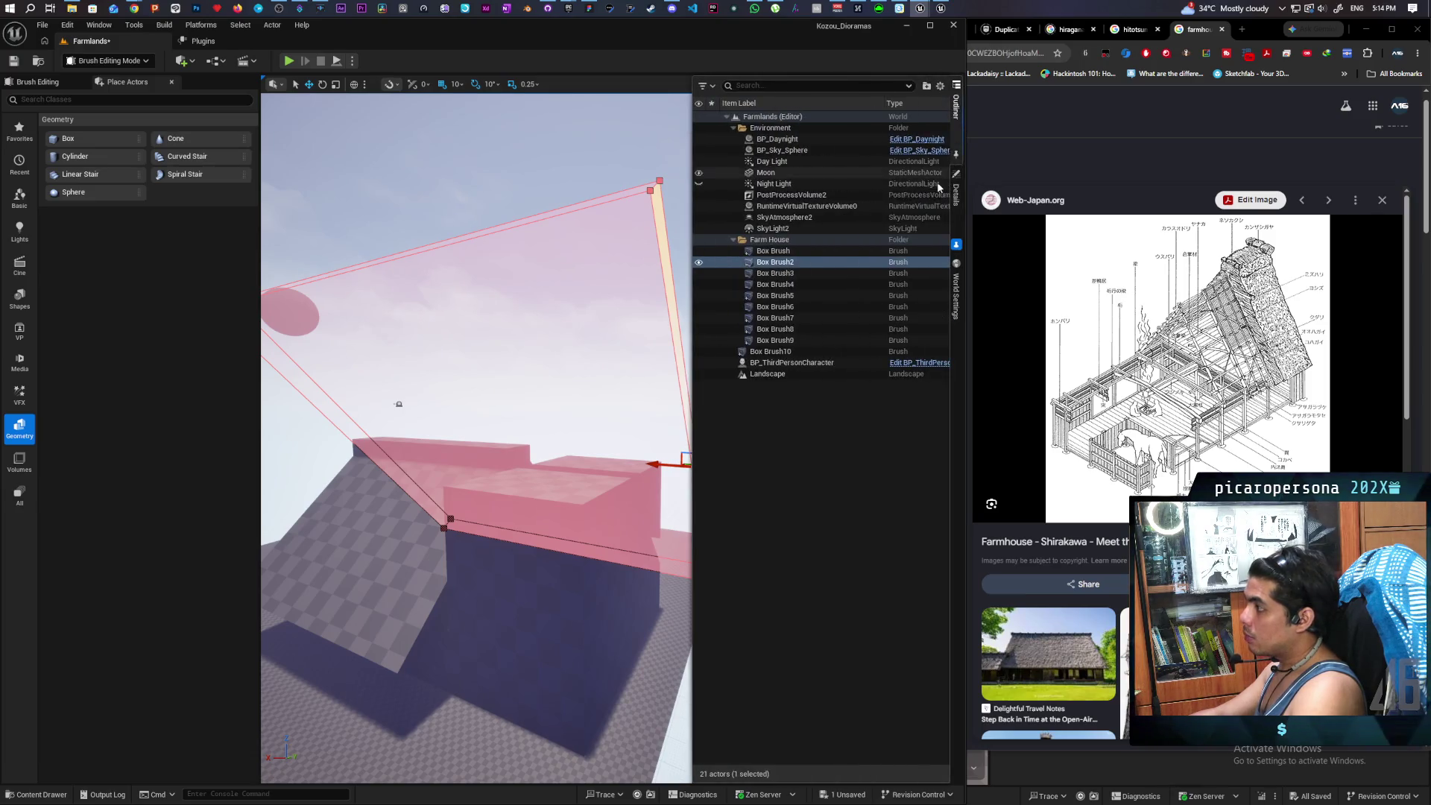
pyautogui.click(775, 273)
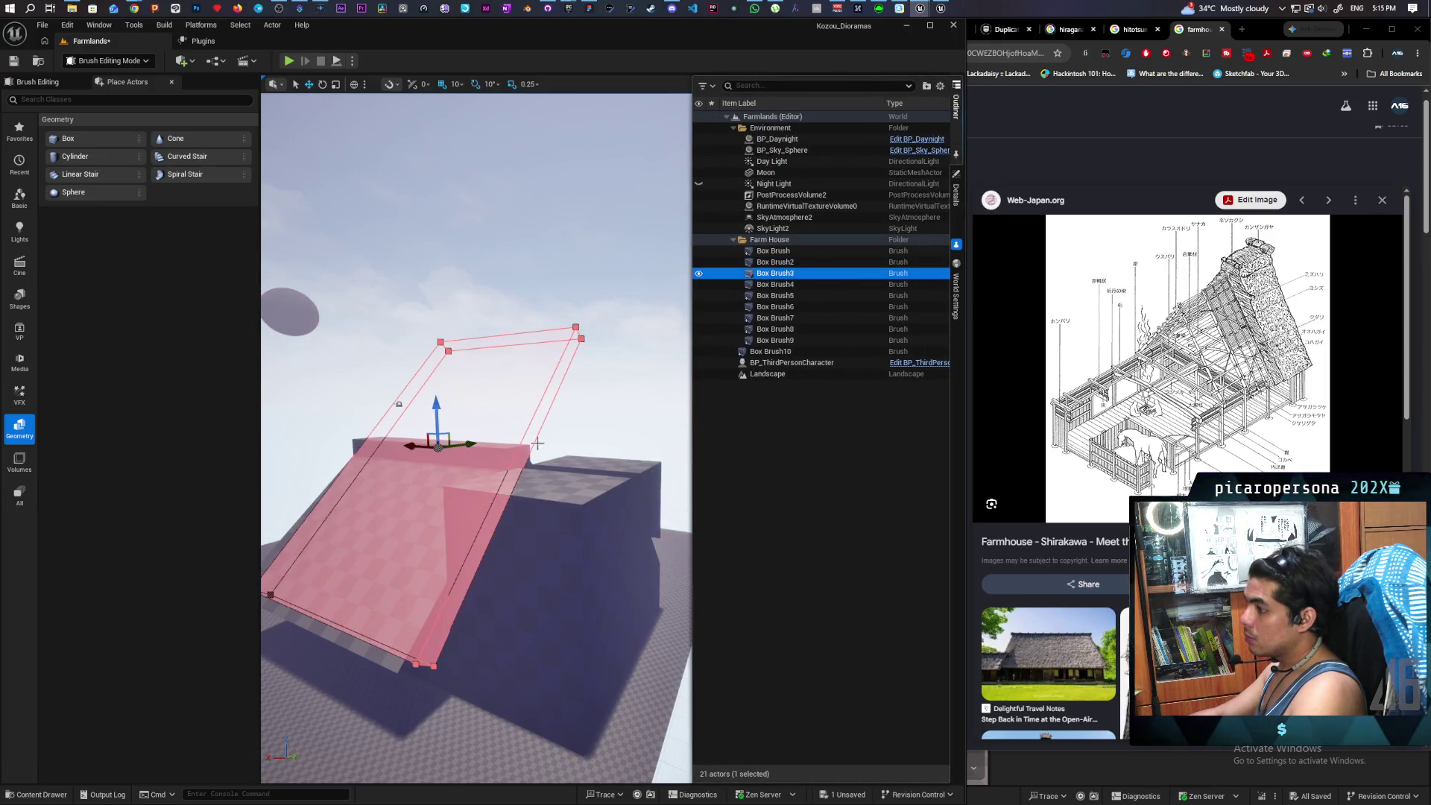
pyautogui.click(527, 460)
pyautogui.moveTo(507, 453); pyautogui.dragTo(644, 495)
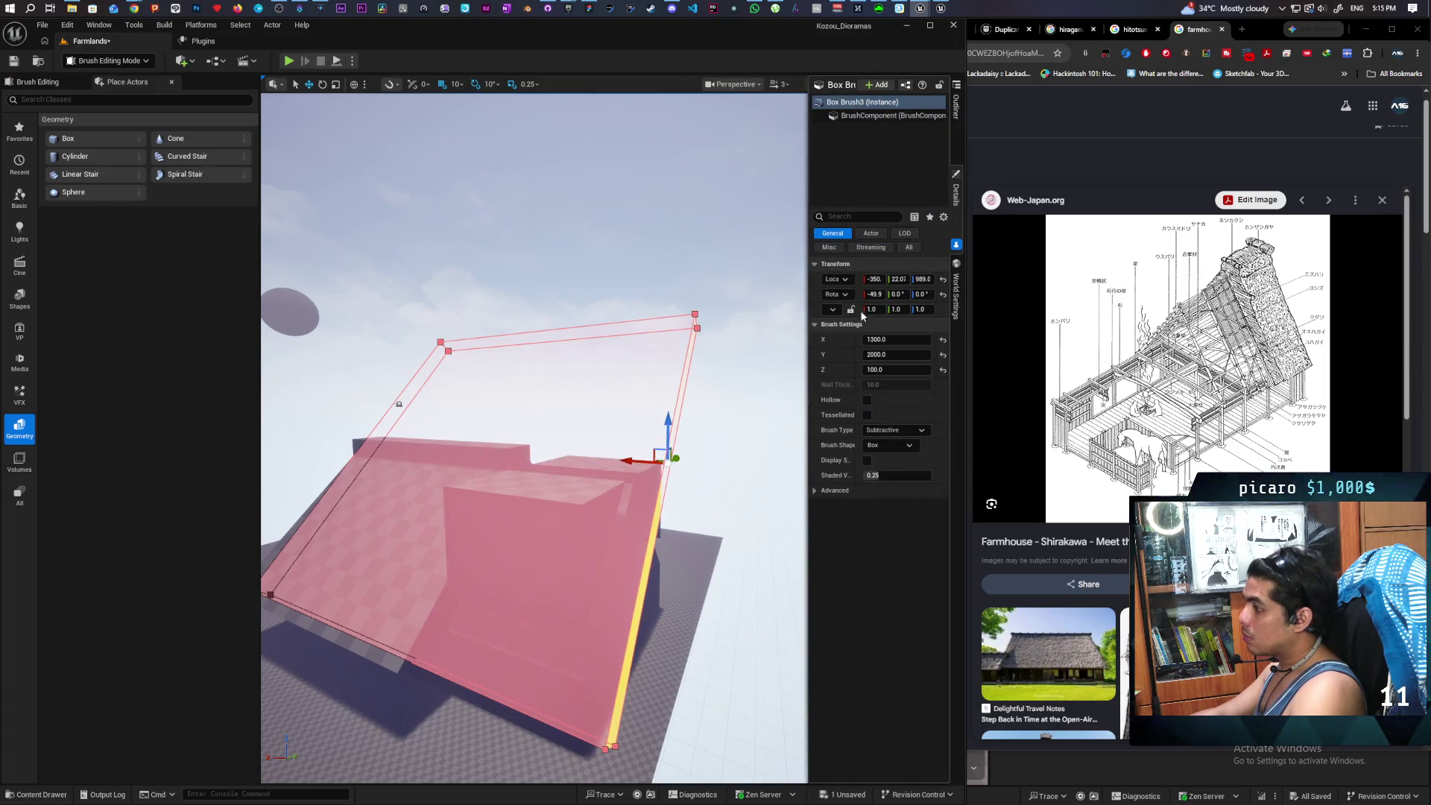
# - Stretch subtractive Box Brush4 outward past the house end
pyautogui.click(956, 105)
pyautogui.click(774, 284)
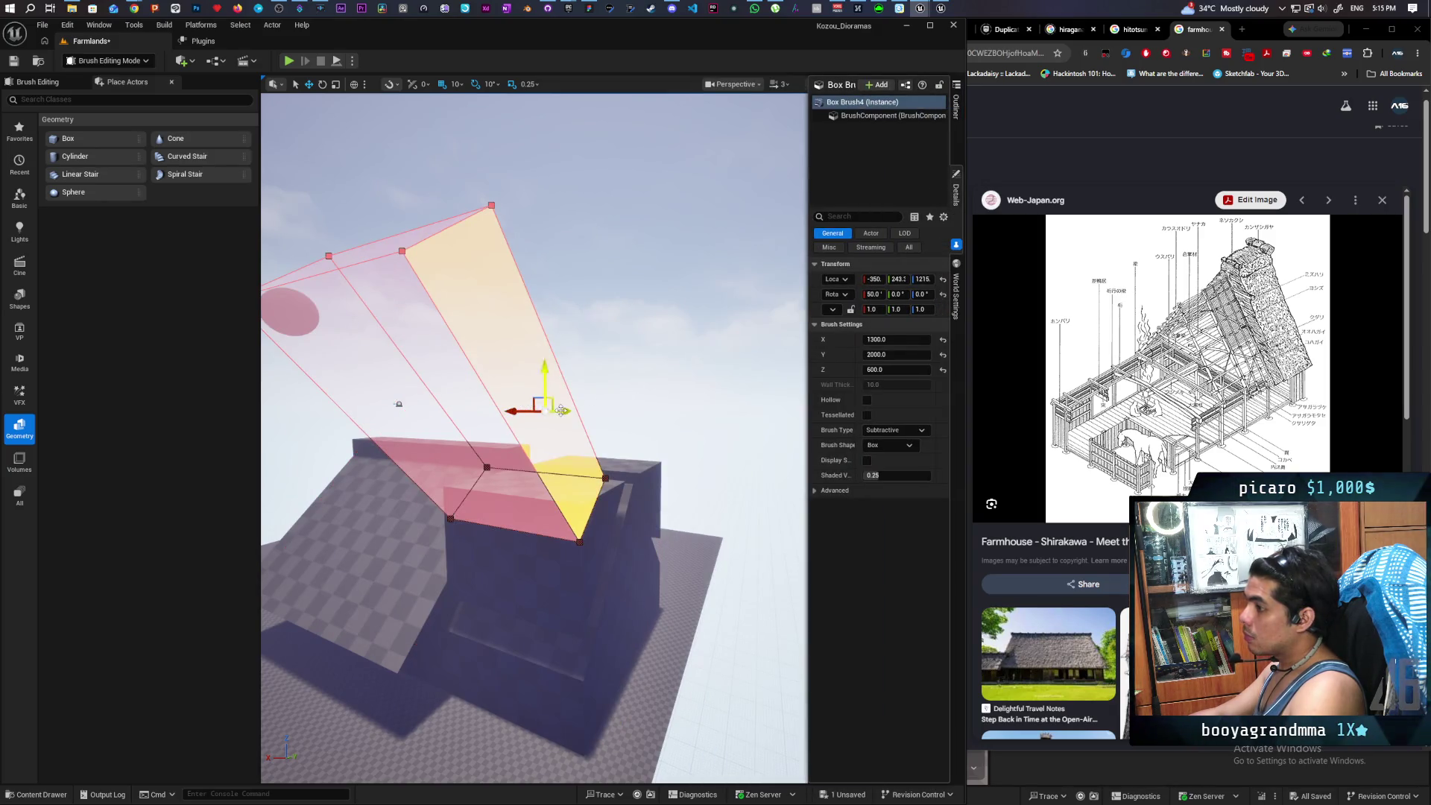
pyautogui.moveTo(564, 410)
pyautogui.mouseDown()
pyautogui.moveTo(670, 410)
pyautogui.moveTo(683, 435)
pyautogui.mouseUp()
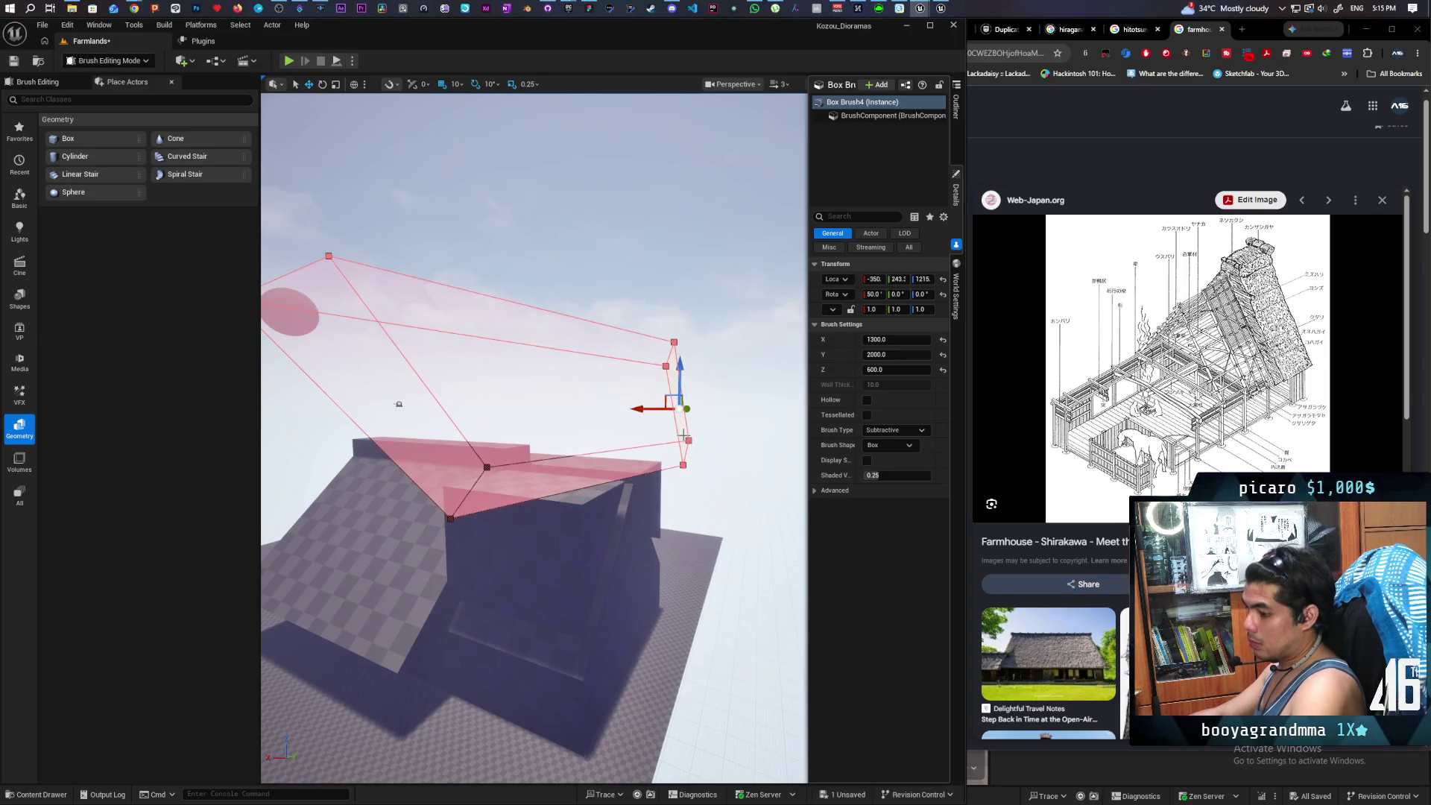
pyautogui.hotkey('ctrl', 'z')
pyautogui.moveTo(517, 412)
pyautogui.mouseDown()
pyautogui.moveTo(670, 409)
pyautogui.moveTo(691, 448)
pyautogui.mouseUp()
# - Widen subtractive Box Brush6 by dragging its side face outward past the house
pyautogui.click(956, 111)
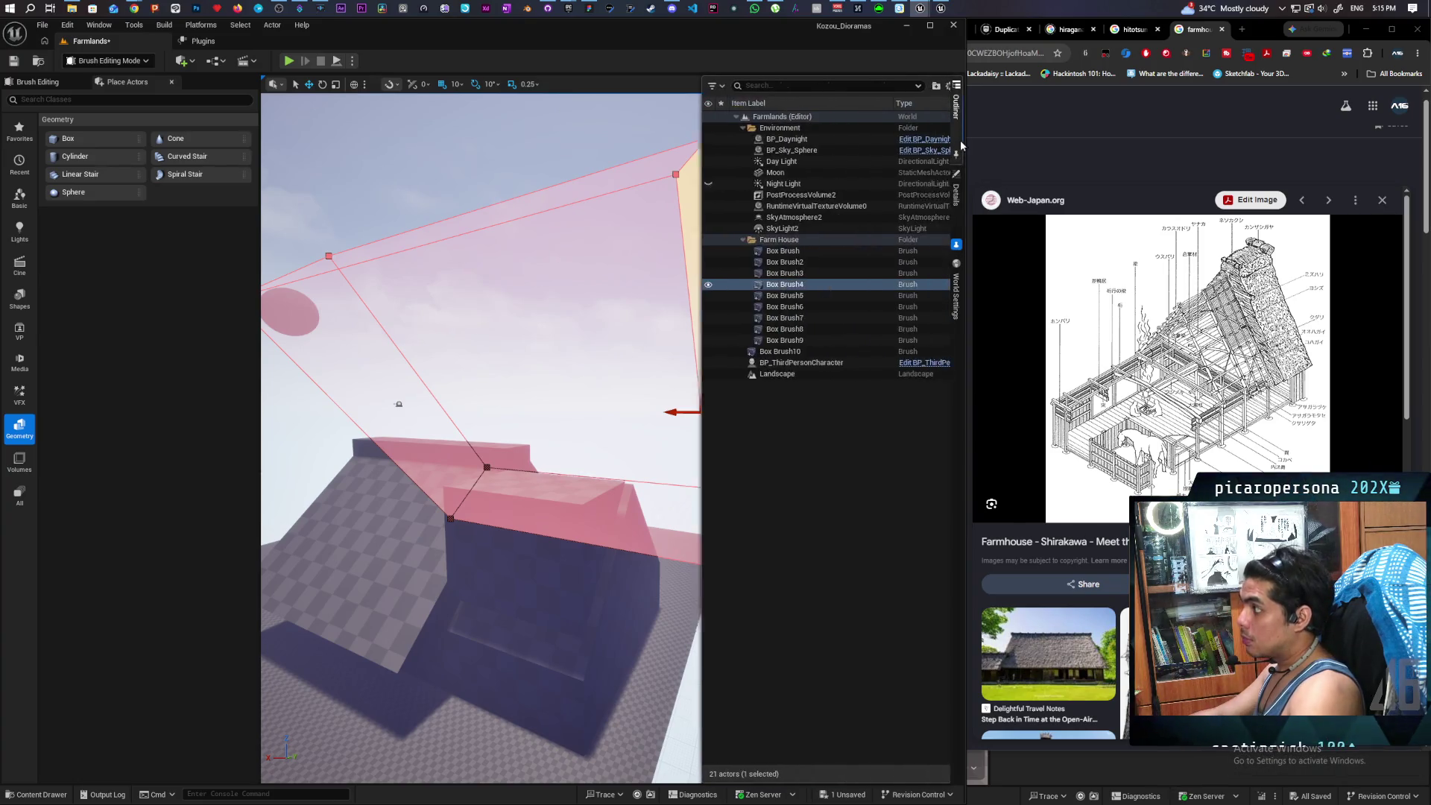
pyautogui.click(789, 308)
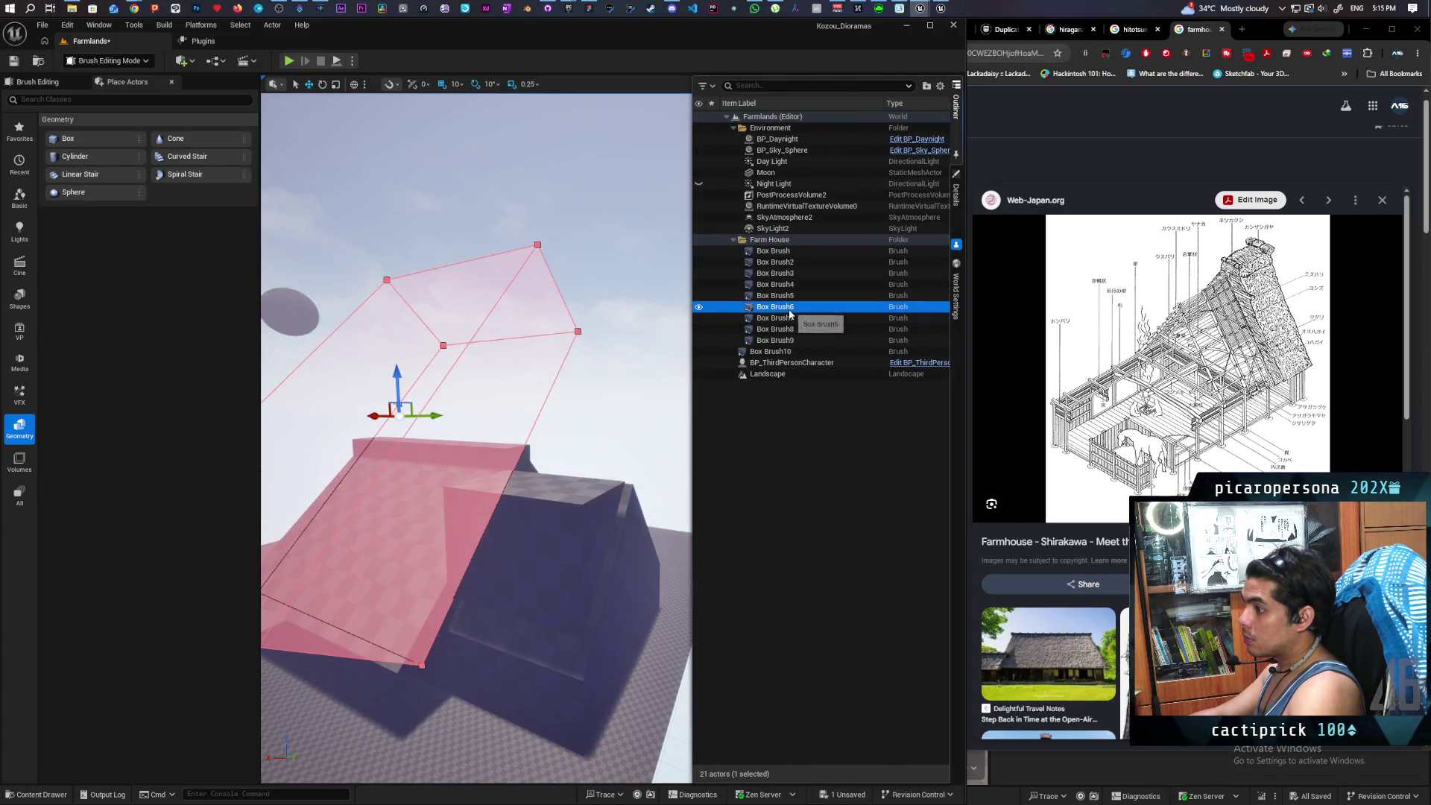
pyautogui.click(464, 441)
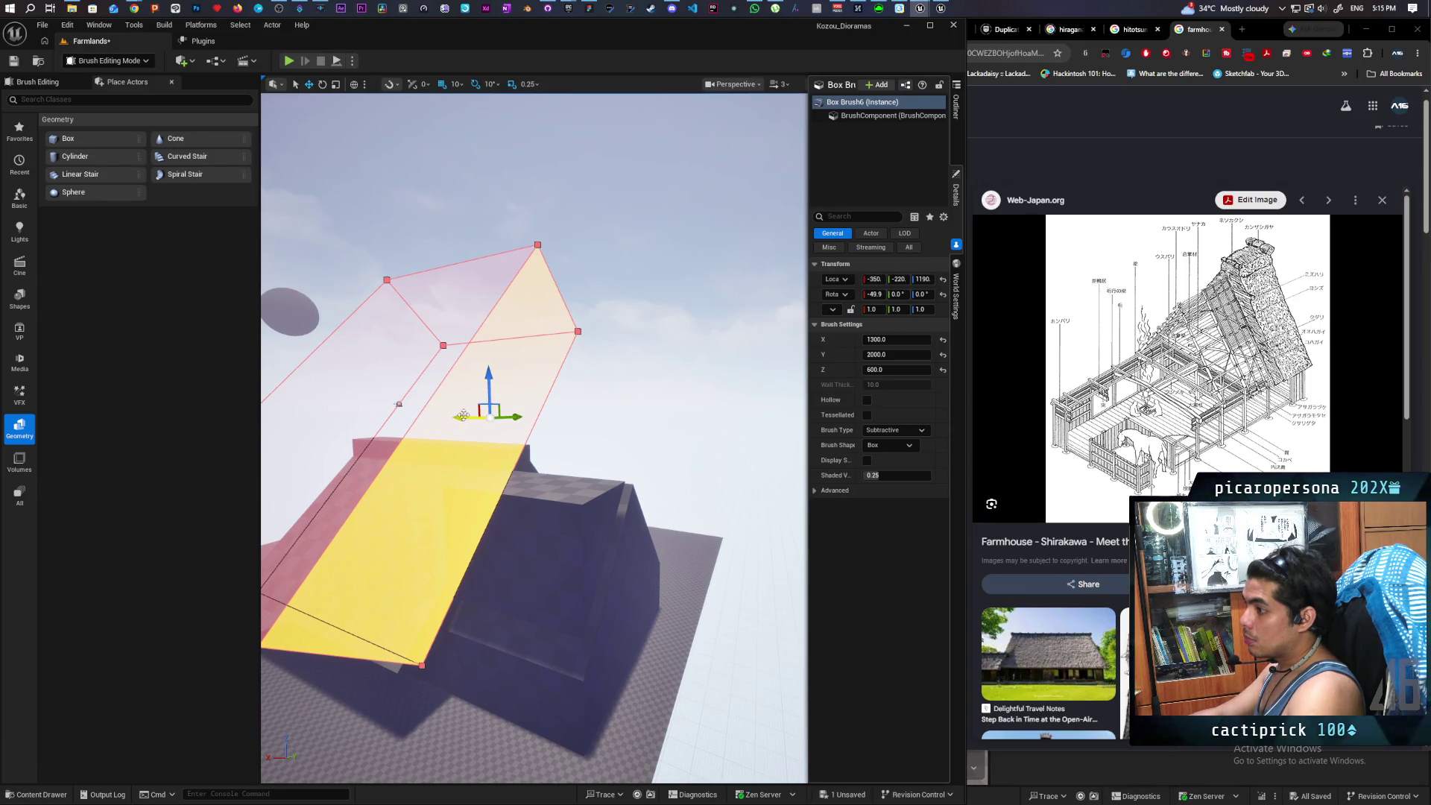
pyautogui.moveTo(463, 415)
pyautogui.mouseDown()
pyautogui.moveTo(533, 447)
pyautogui.moveTo(613, 522)
pyautogui.mouseUp()
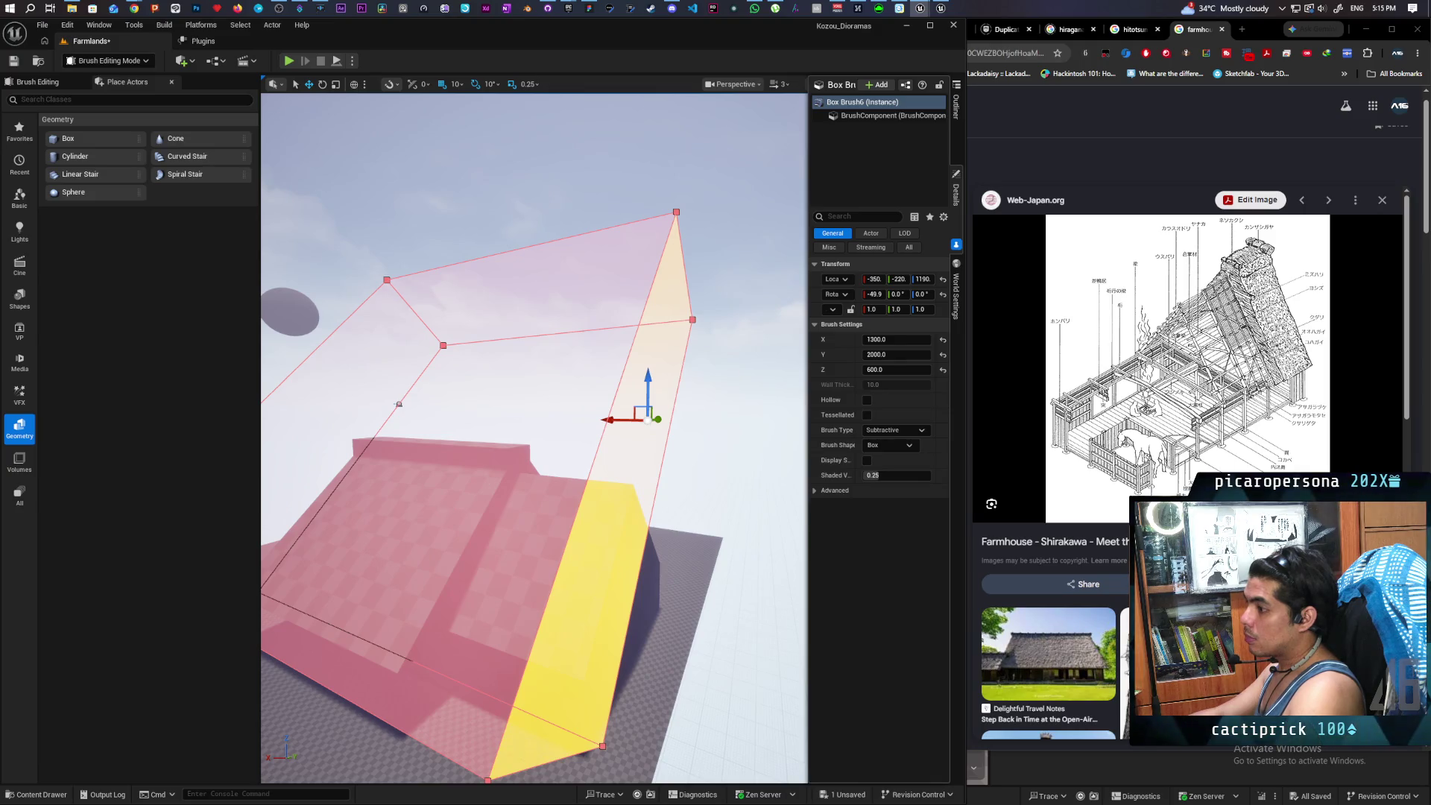
pyautogui.click(465, 471)
pyautogui.click(450, 520)
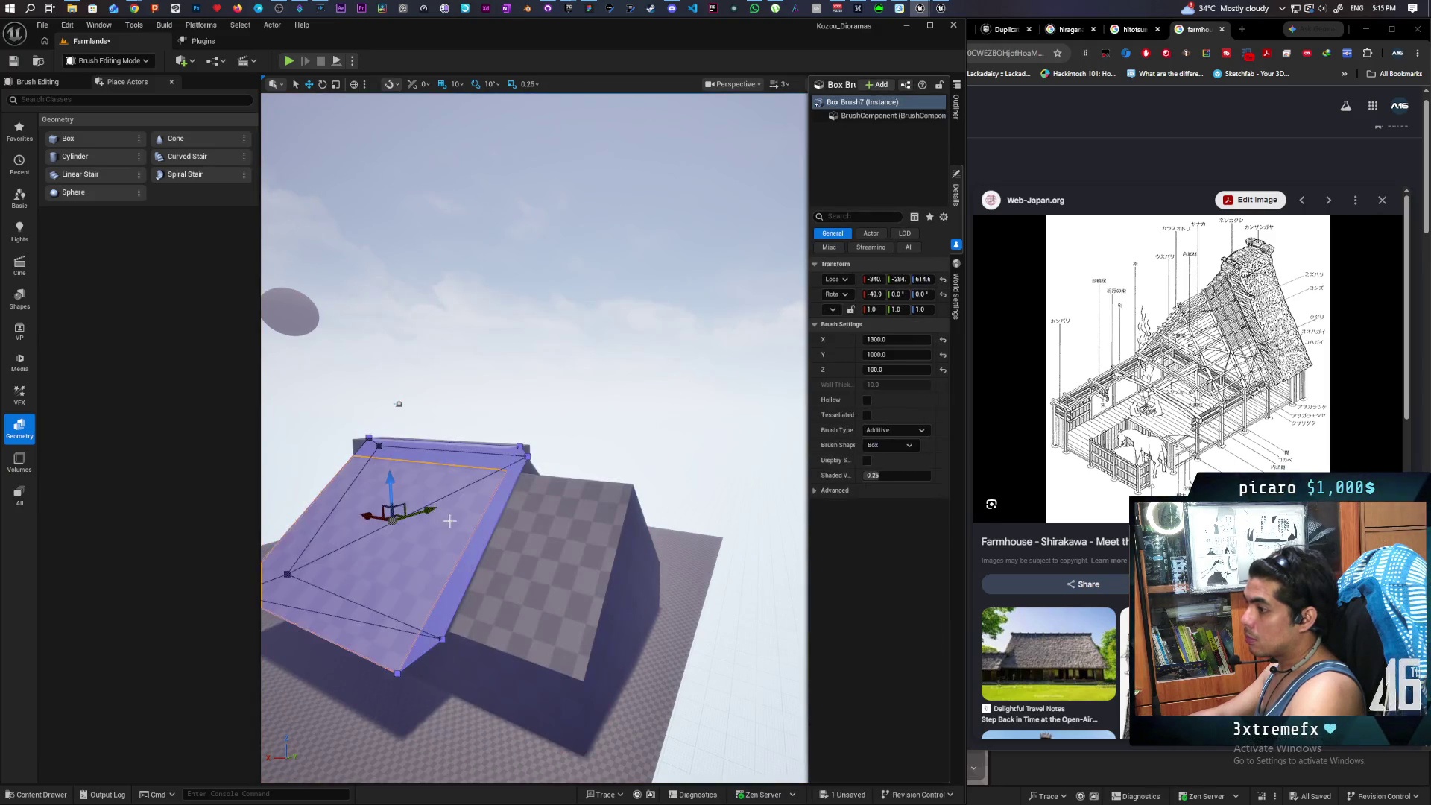
# - Widen left roof slab Box Brush7 by dragging its side face past the house end
pyautogui.click(489, 516)
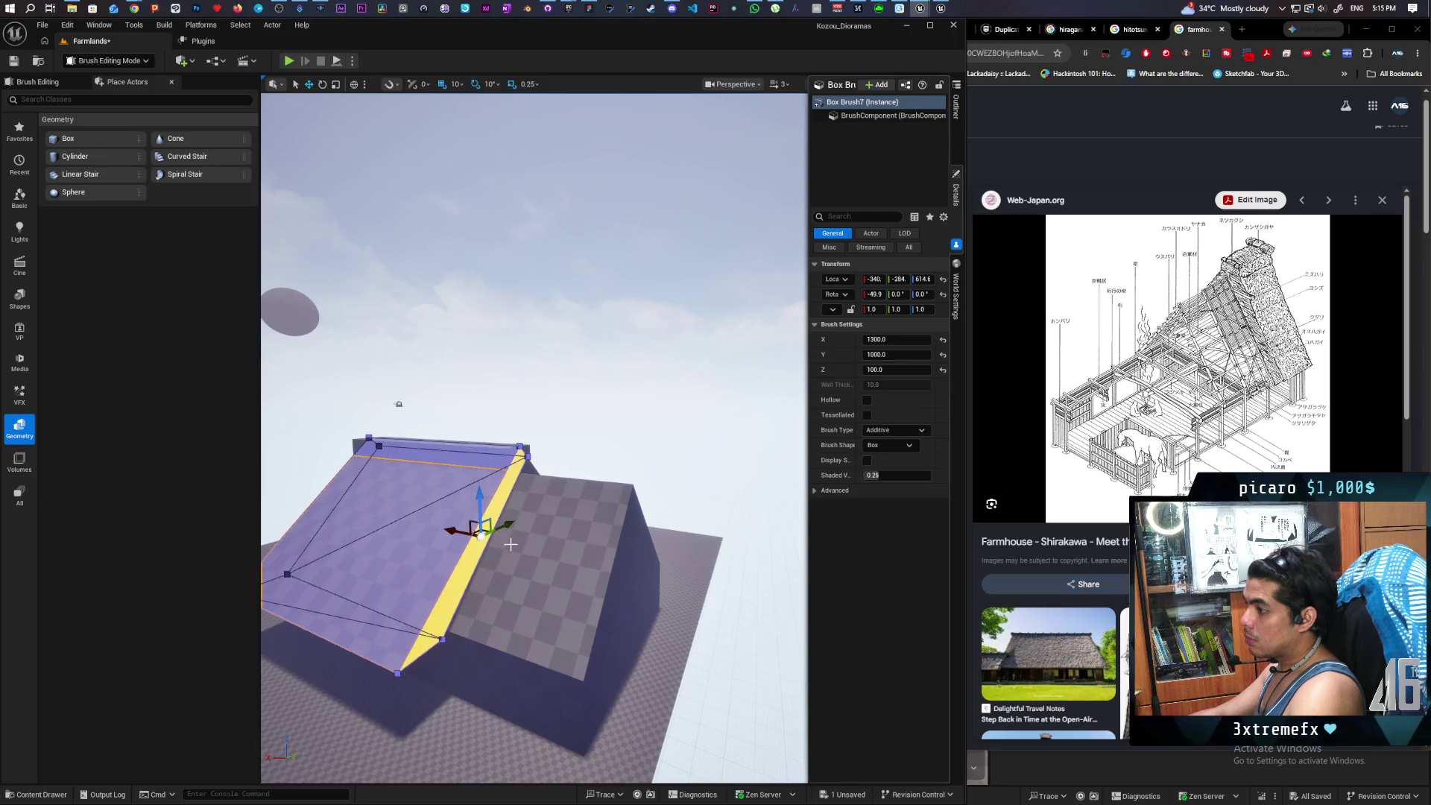
pyautogui.moveTo(453, 532); pyautogui.dragTo(570, 561)
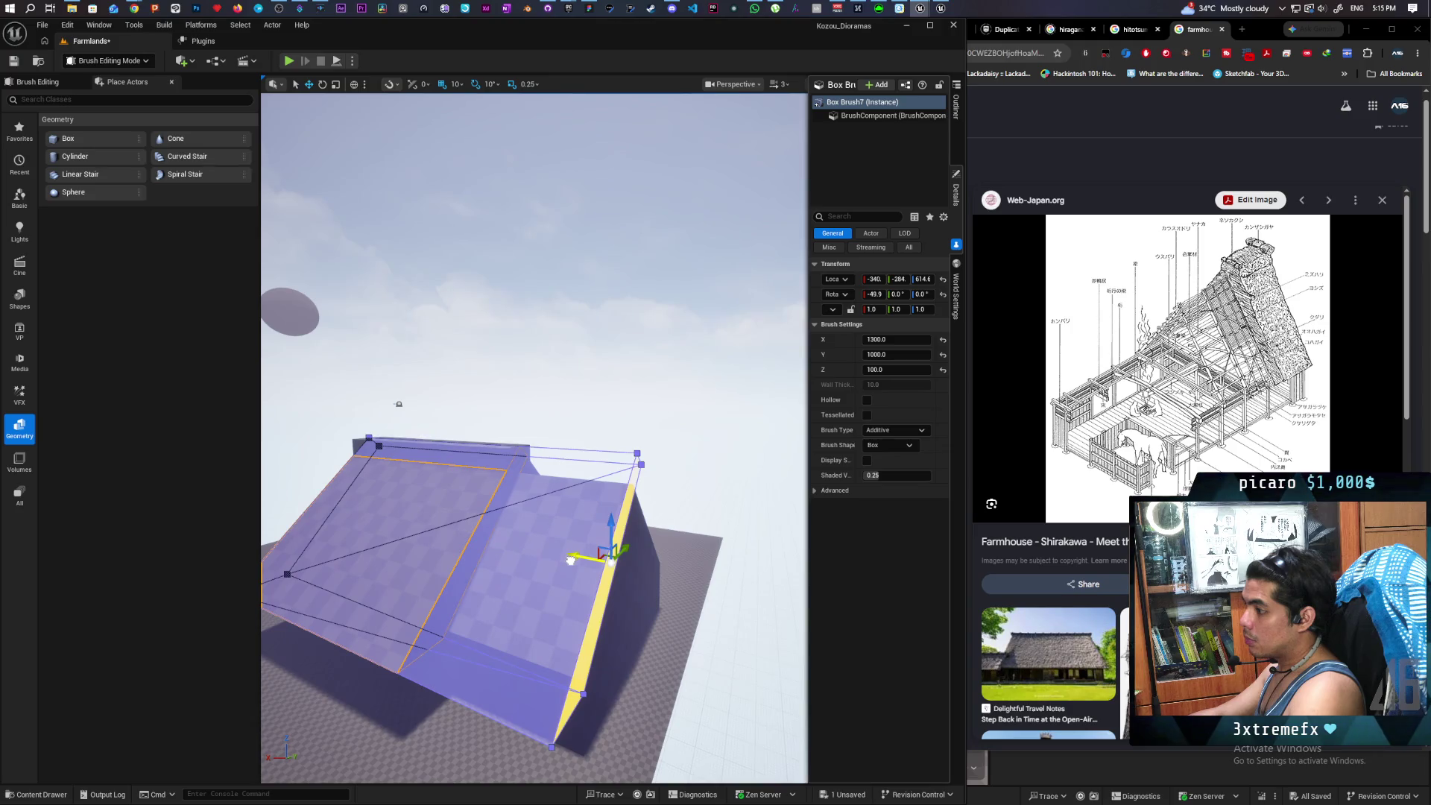
pyautogui.scroll(3, 570, 561)
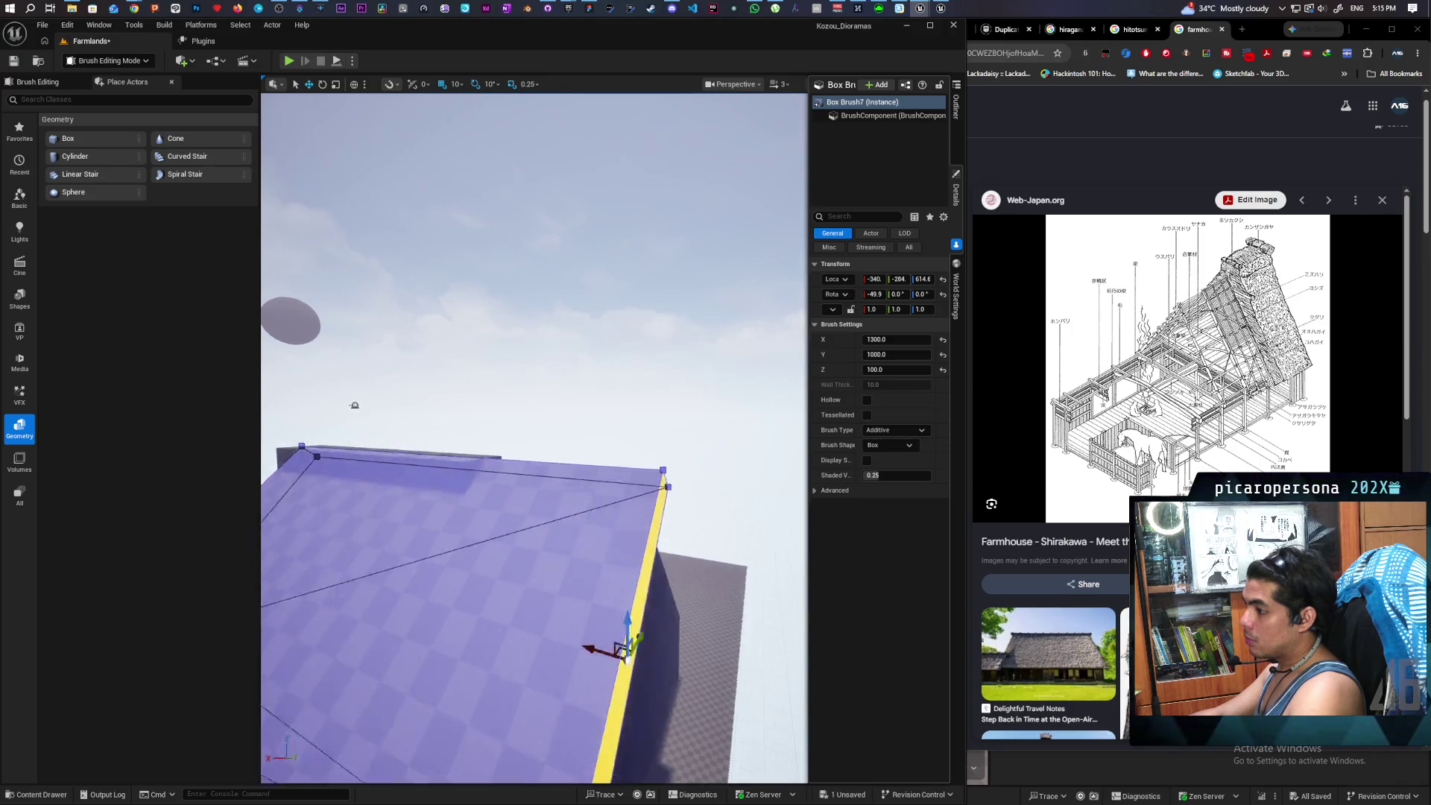
pyautogui.moveTo(570, 560); pyautogui.dragTo(688, 506)
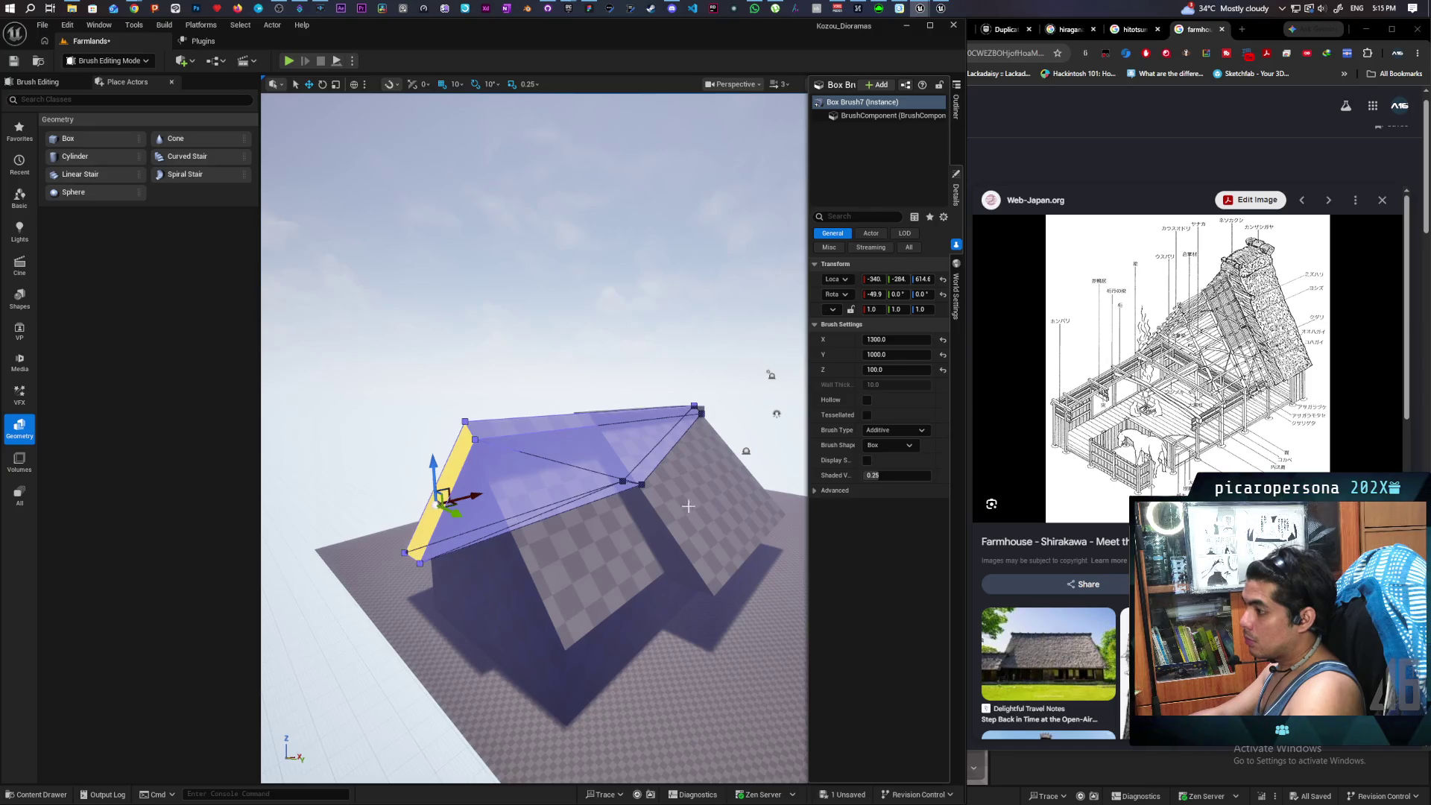
# - Widen right roof slab Box Brush5 by dragging its slanted side face past the house end
pyautogui.click(655, 524)
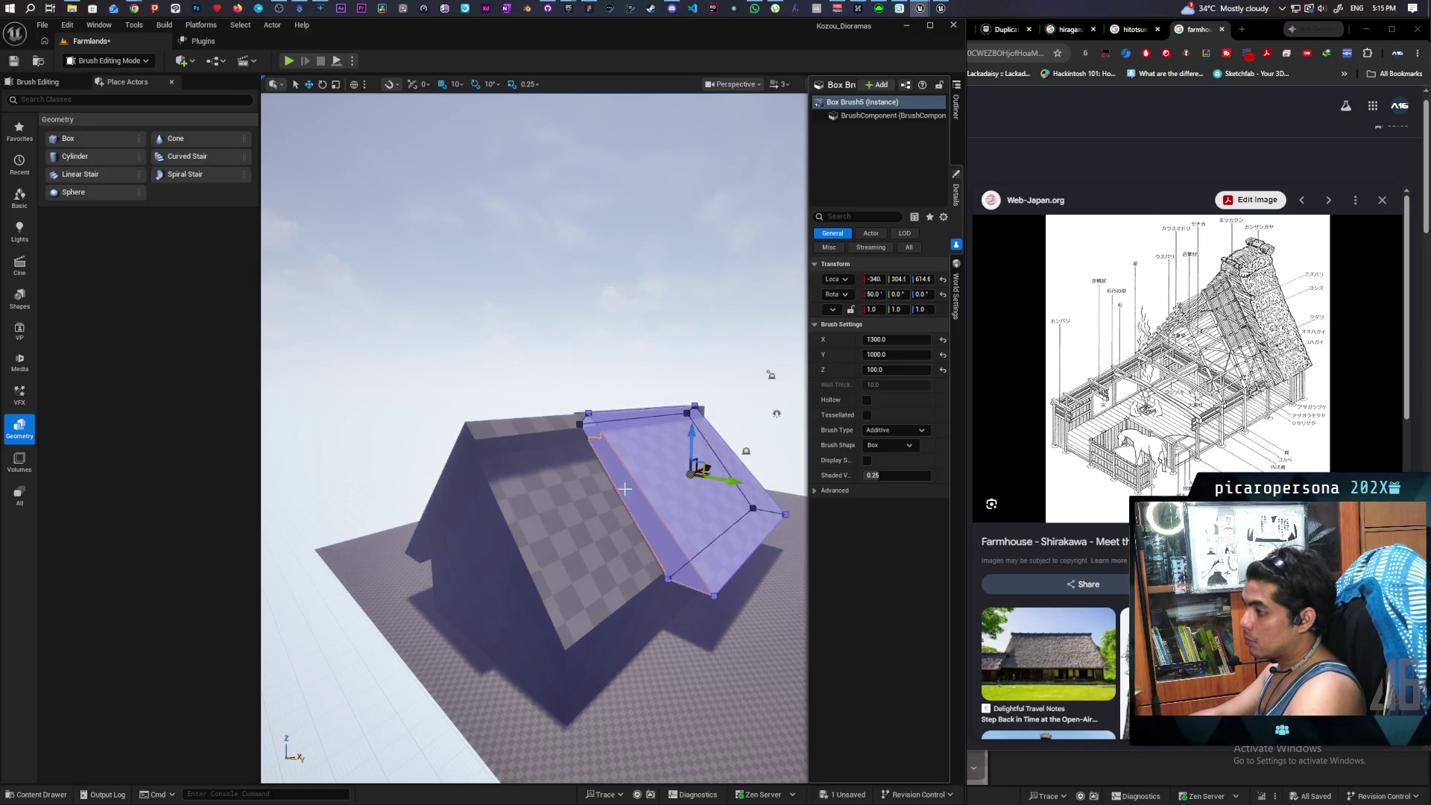
pyautogui.click(598, 445)
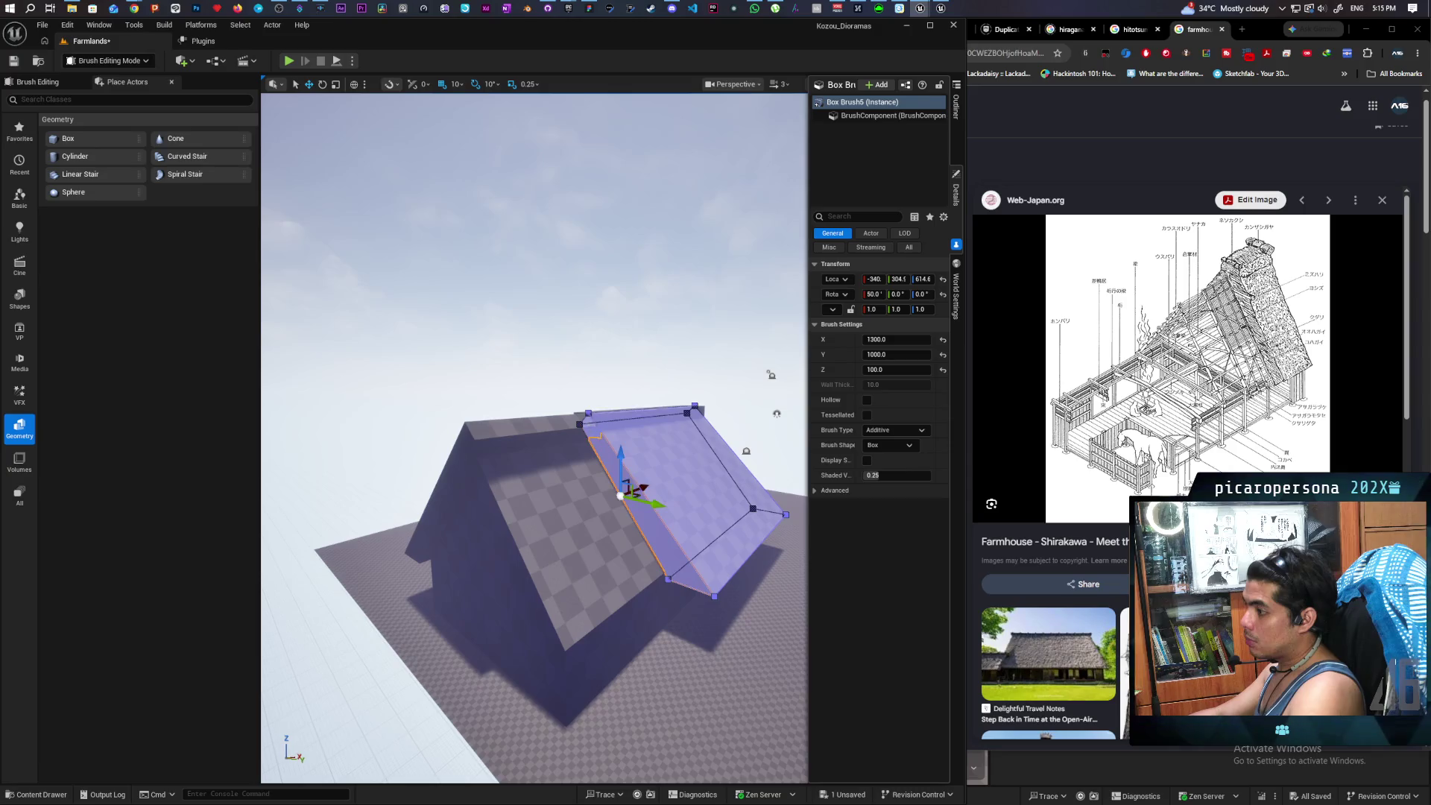
pyautogui.click(641, 485)
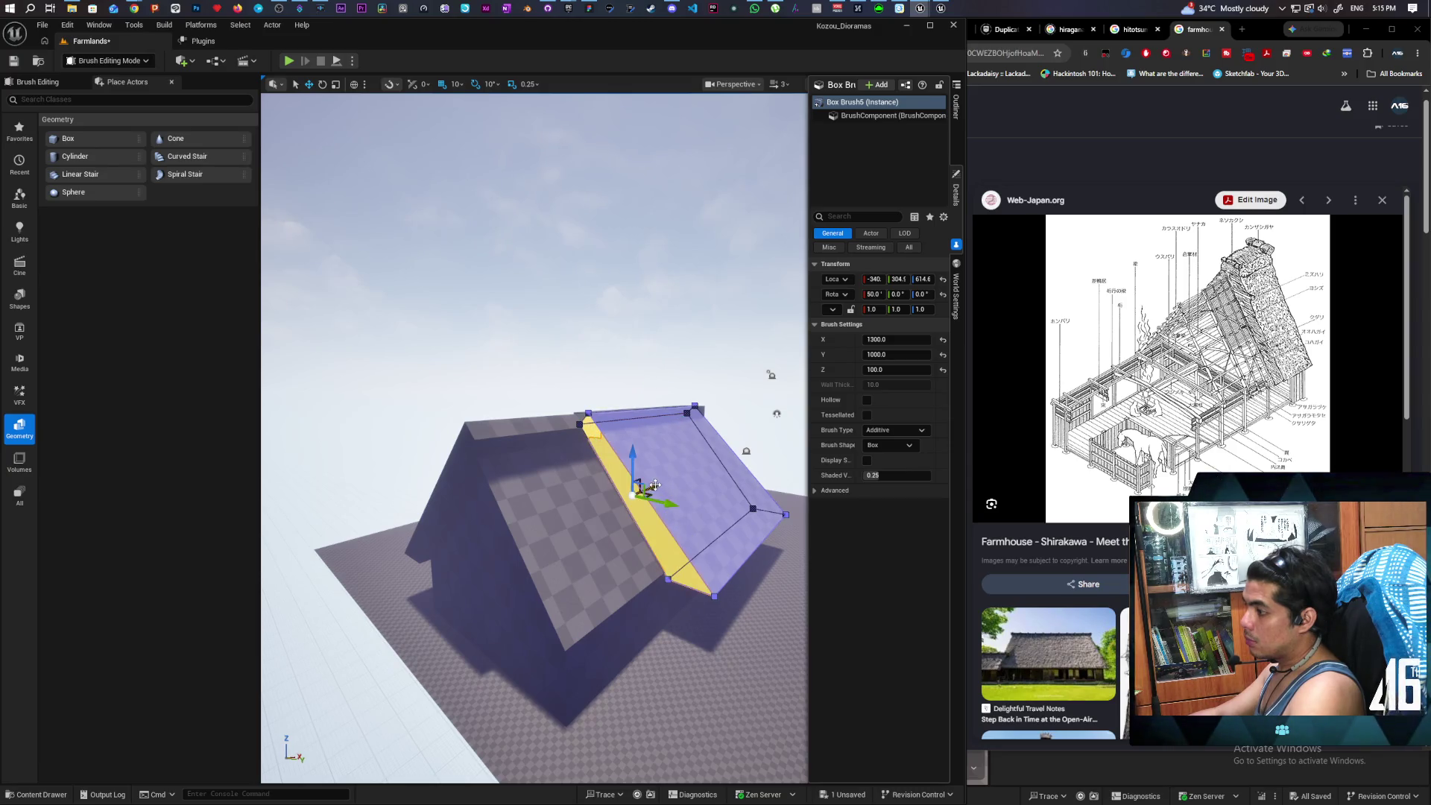
pyautogui.moveTo(654, 485); pyautogui.dragTo(561, 516)
pyautogui.scroll(10, 562, 516)
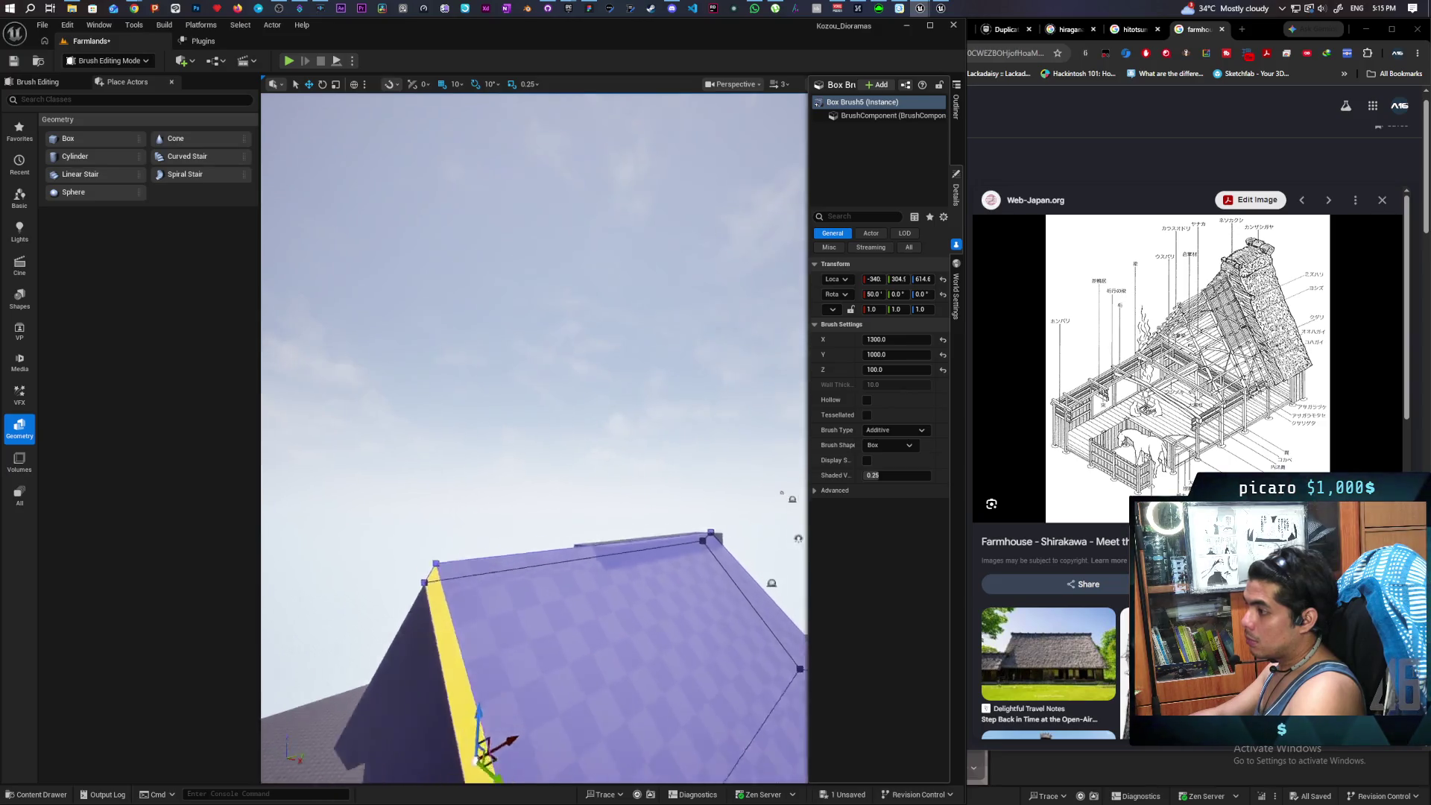
pyautogui.moveTo(650, 486)
pyautogui.mouseDown()
pyautogui.moveTo(671, 522)
pyautogui.moveTo(650, 486)
pyautogui.mouseUp()
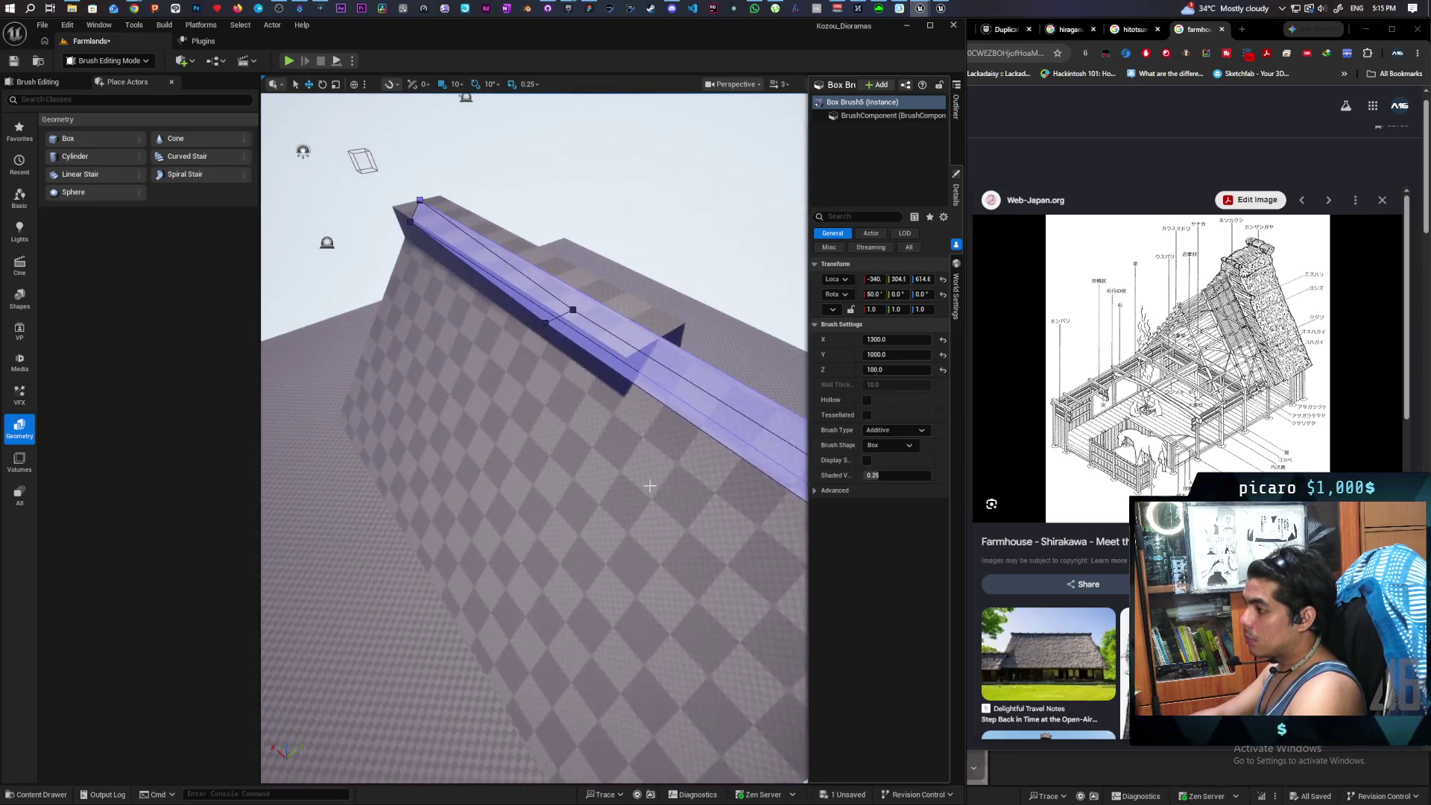
# - Lengthen ridge beam Box Brush10 so it spans the roof's full ridge
pyautogui.click(670, 347)
pyautogui.click(670, 347)
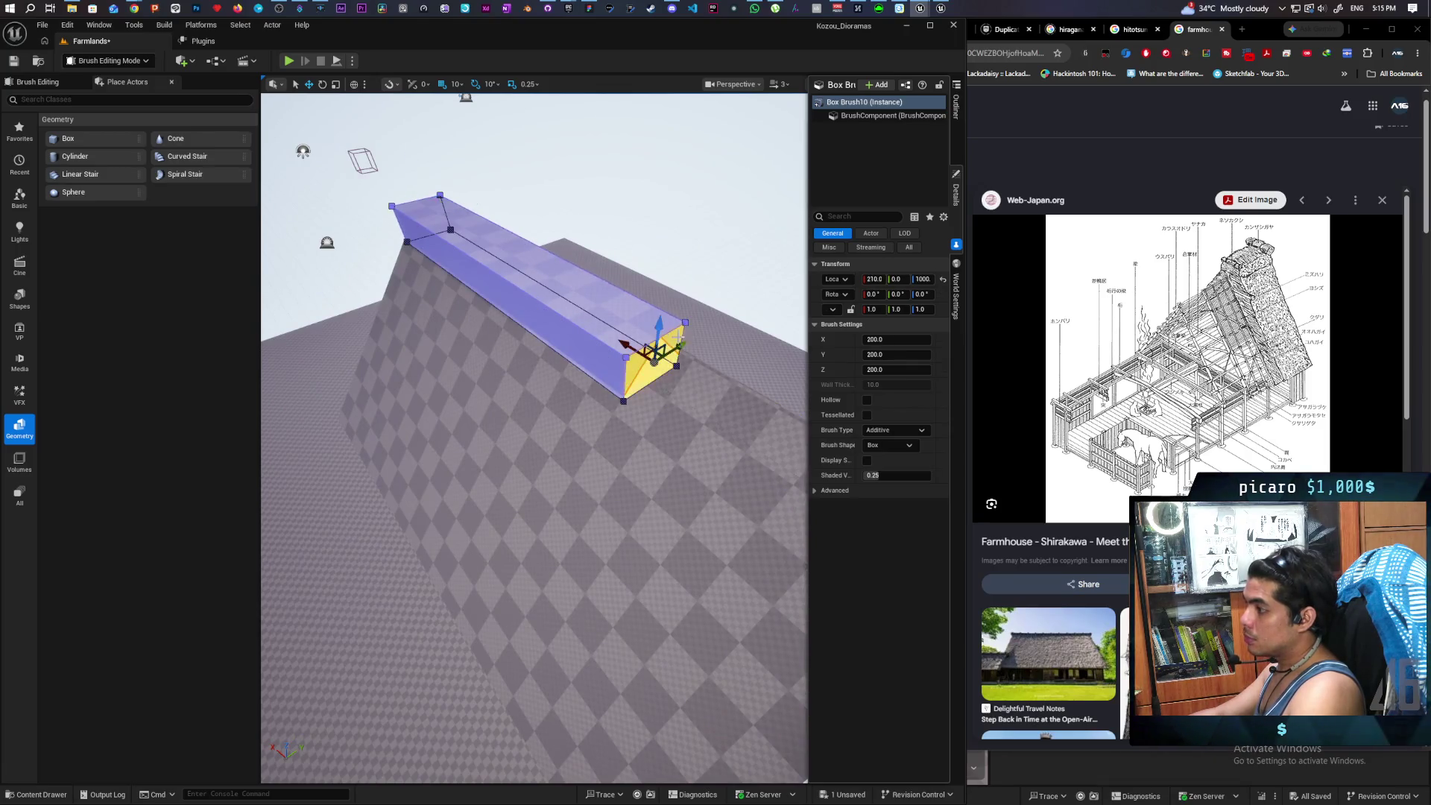
pyautogui.moveTo(632, 347)
pyautogui.mouseDown()
pyautogui.moveTo(641, 372)
pyautogui.moveTo(625, 403)
pyautogui.moveTo(611, 380)
pyautogui.mouseUp()
pyautogui.moveTo(331, 341); pyautogui.dragTo(418, 364)
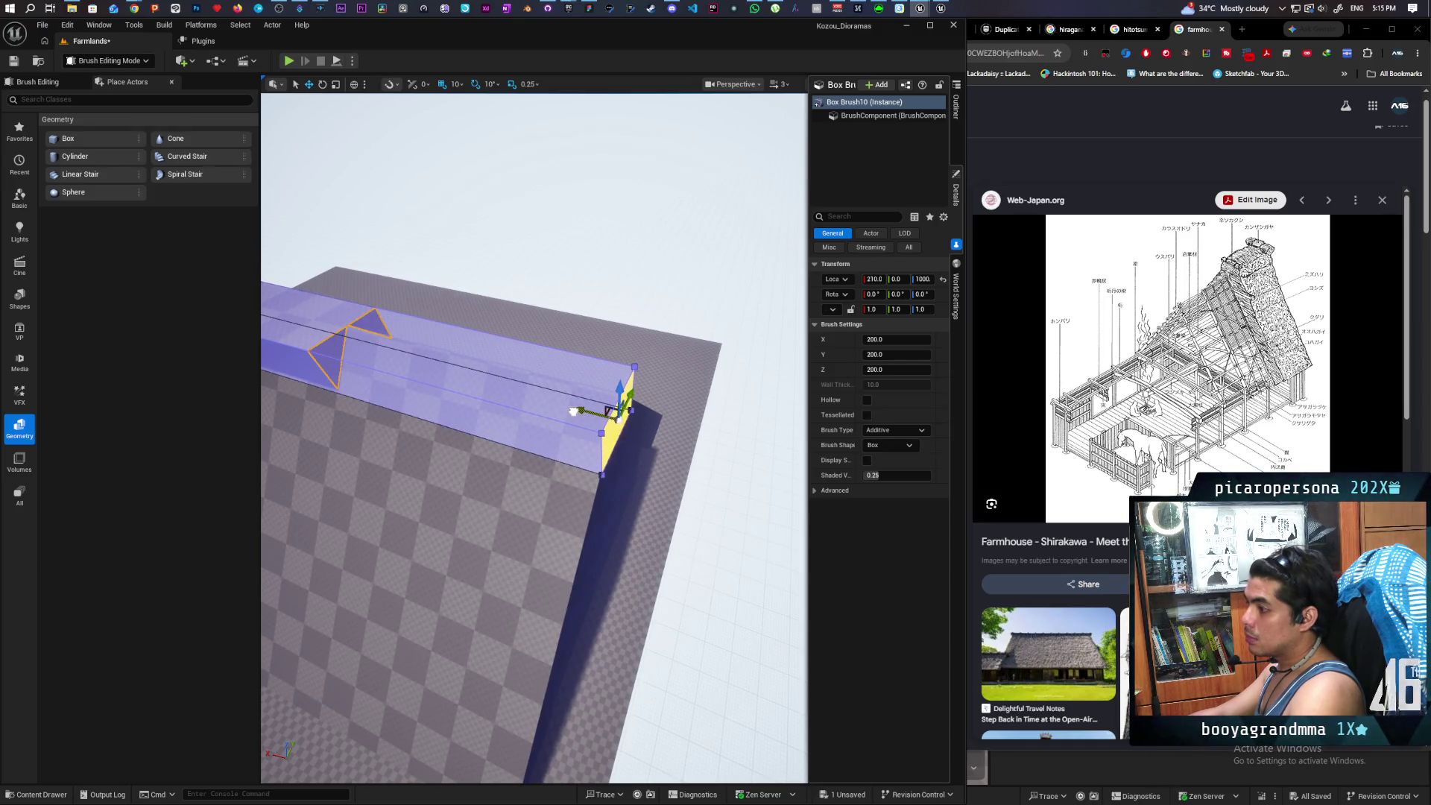
pyautogui.moveTo(574, 410)
pyautogui.mouseDown()
pyautogui.moveTo(544, 339)
pyautogui.moveTo(510, 333)
pyautogui.moveTo(536, 313)
pyautogui.moveTo(521, 333)
pyautogui.mouseUp()
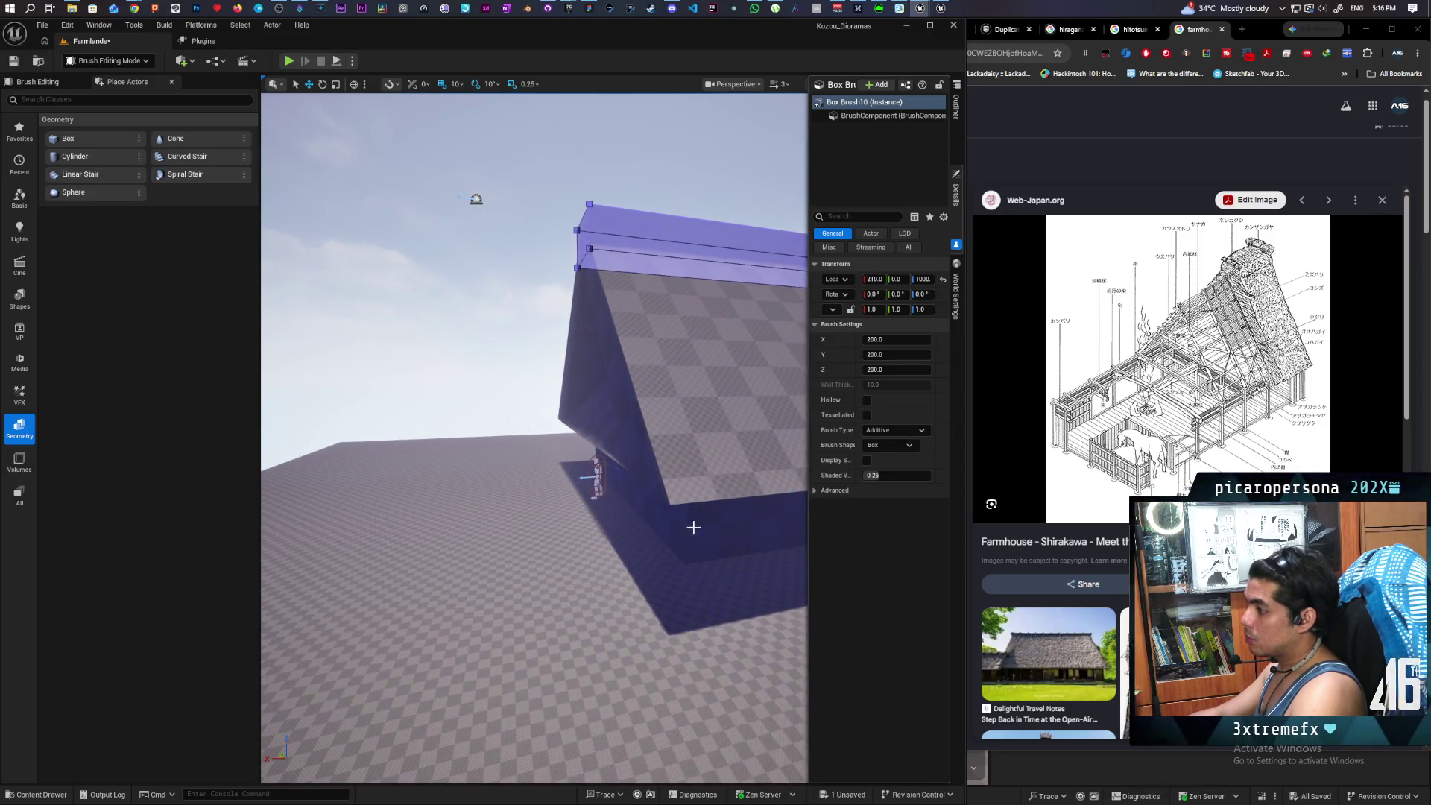
pyautogui.click(668, 496)
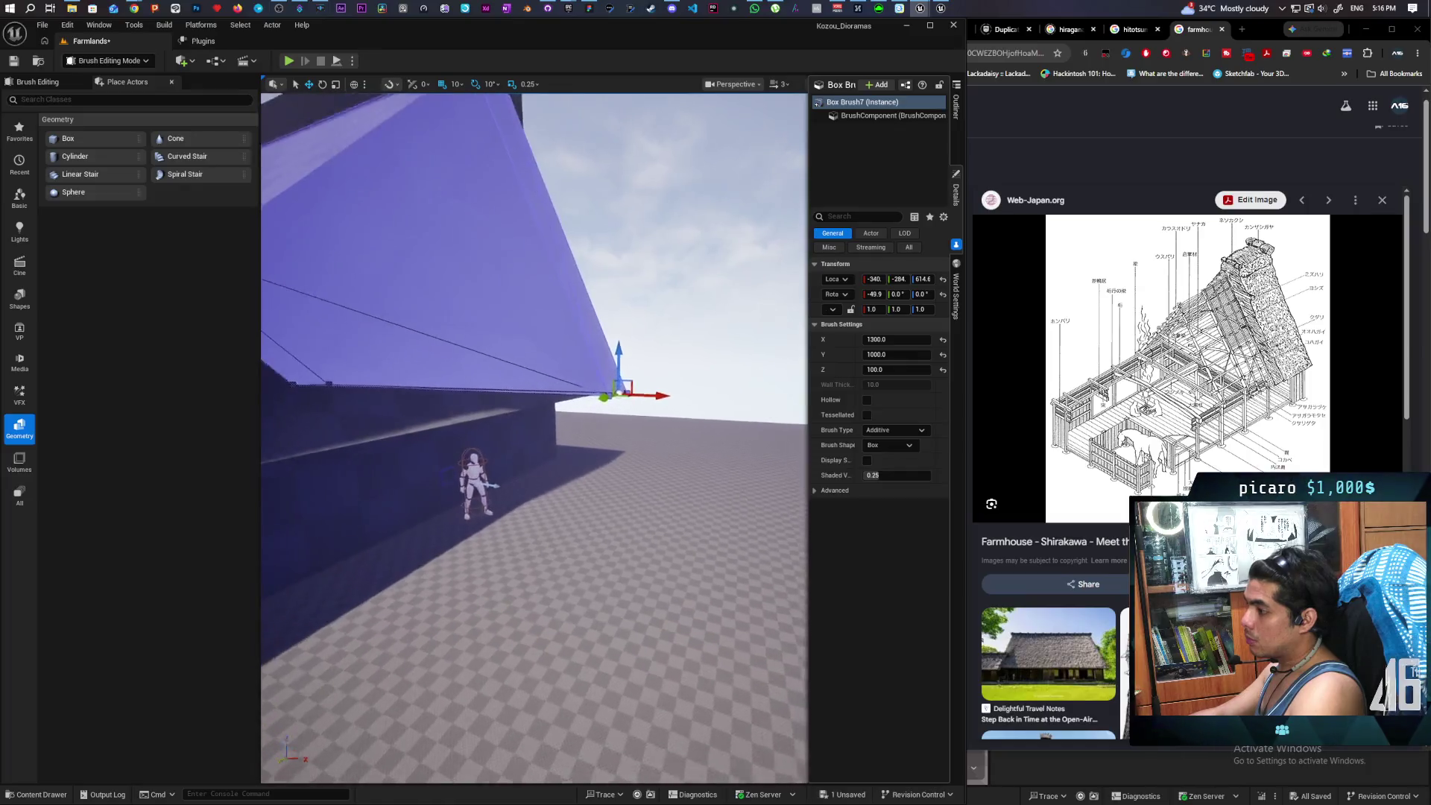
pyautogui.click(459, 409)
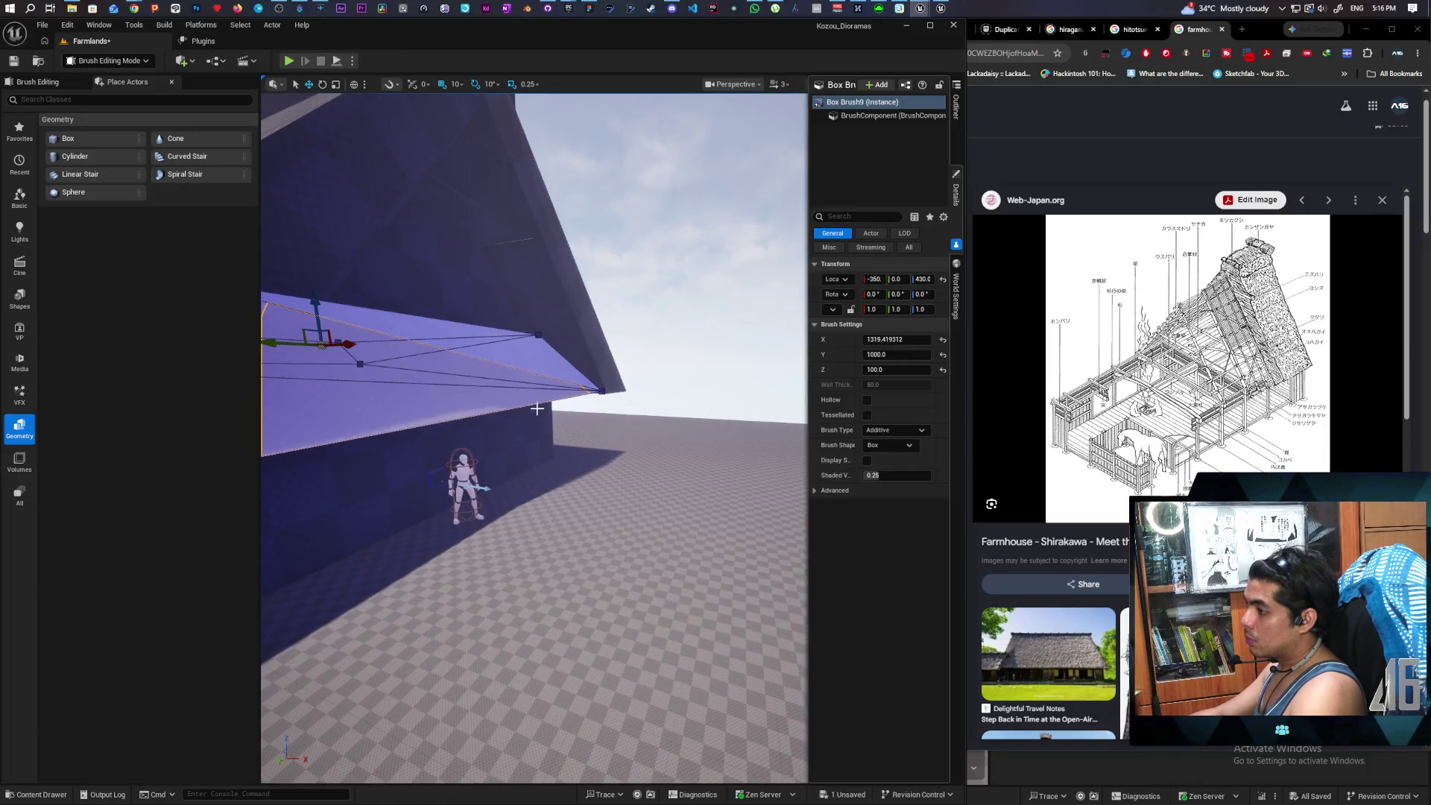
pyautogui.click(540, 402)
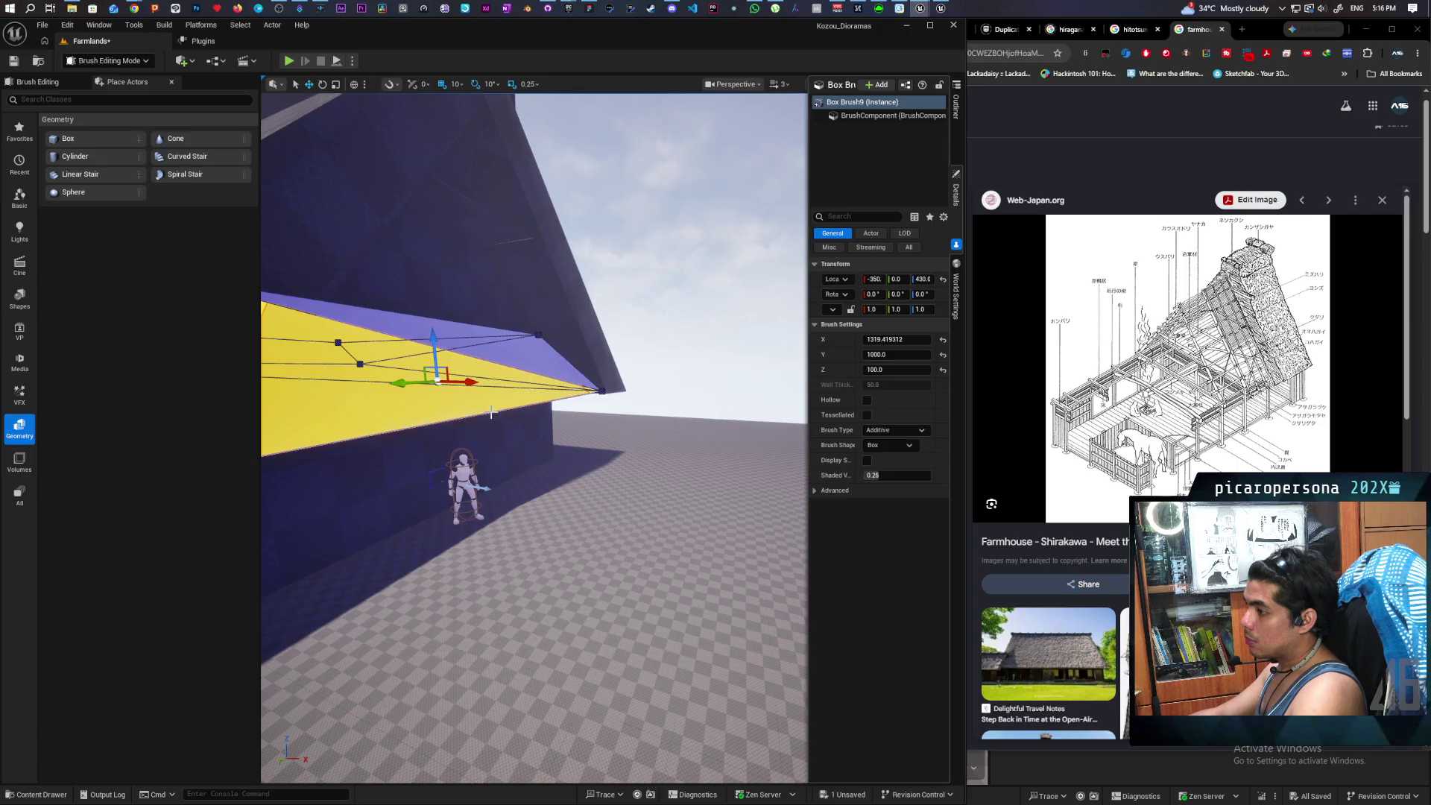
pyautogui.click(493, 414)
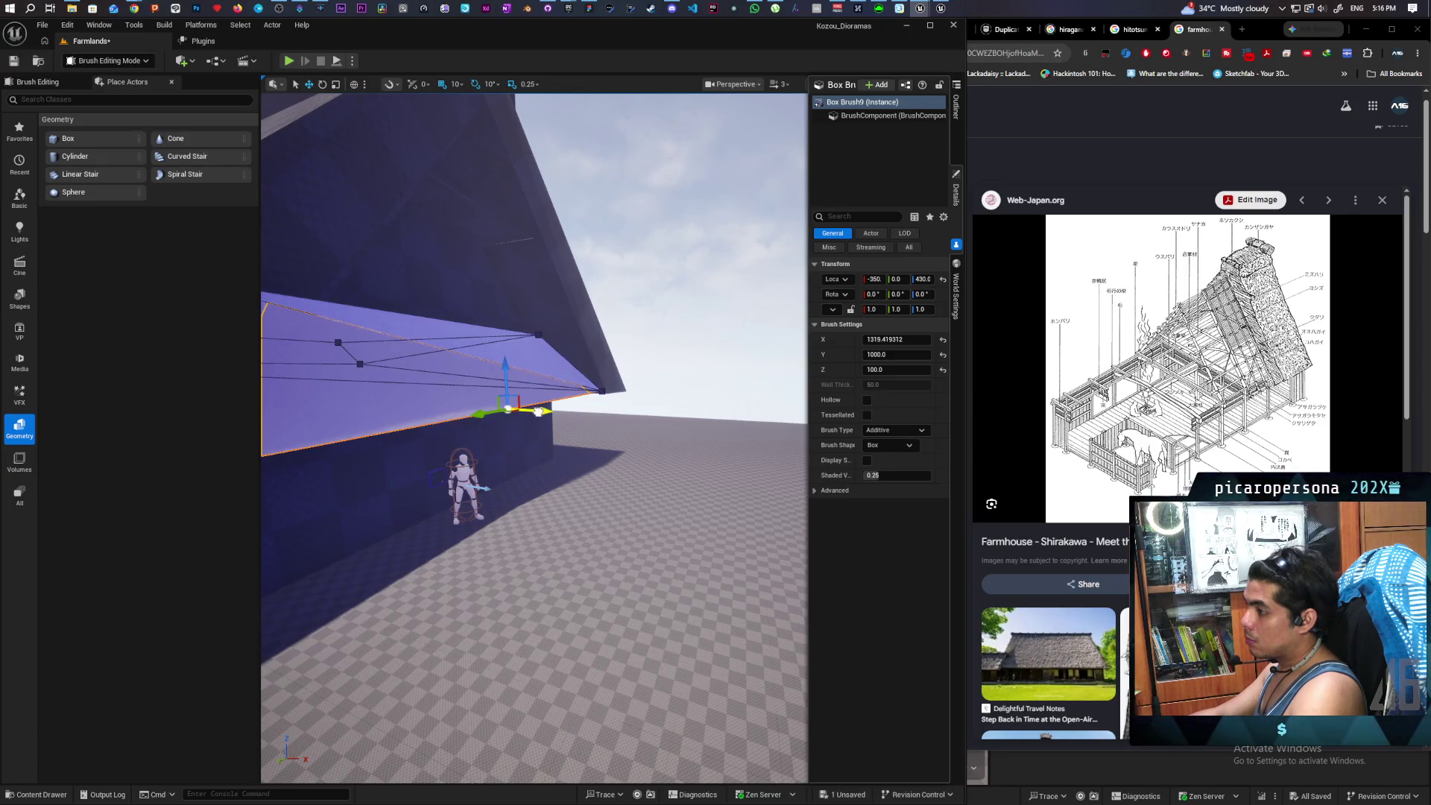
pyautogui.moveTo(538, 412)
pyautogui.mouseDown()
pyautogui.moveTo(383, 427)
pyautogui.moveTo(497, 360)
pyautogui.moveTo(487, 352)
pyautogui.mouseUp()
pyautogui.moveTo(508, 463)
pyautogui.mouseDown()
pyautogui.moveTo(522, 447)
pyautogui.moveTo(537, 477)
pyautogui.moveTo(515, 507)
pyautogui.moveTo(536, 462)
pyautogui.mouseUp()
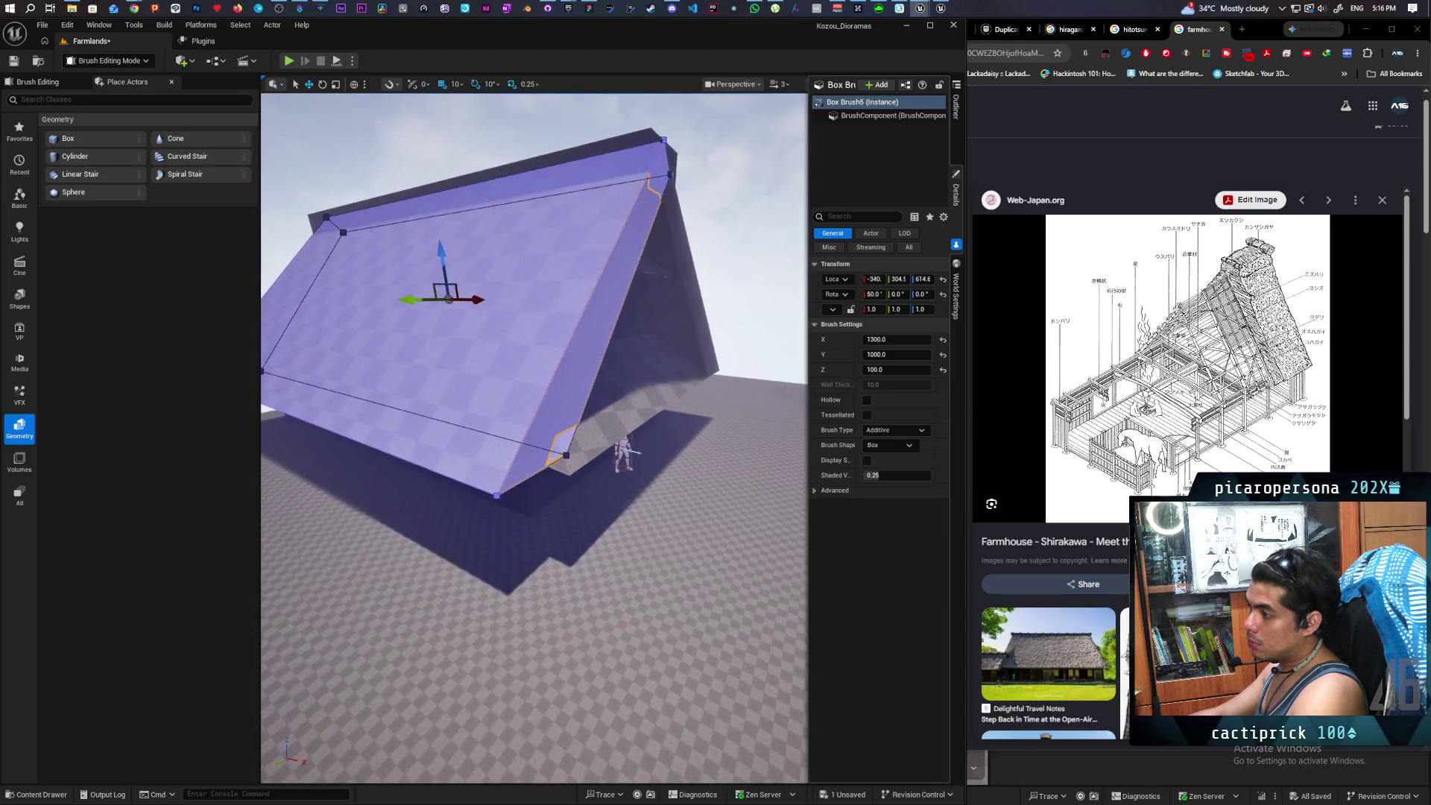
# - Drag the bottom edge of roof slope Box Brush5 down and outward past the wall
pyautogui.moveTo(416, 525)
pyautogui.mouseDown()
pyautogui.moveTo(416, 499)
pyautogui.moveTo(416, 525)
pyautogui.mouseUp()
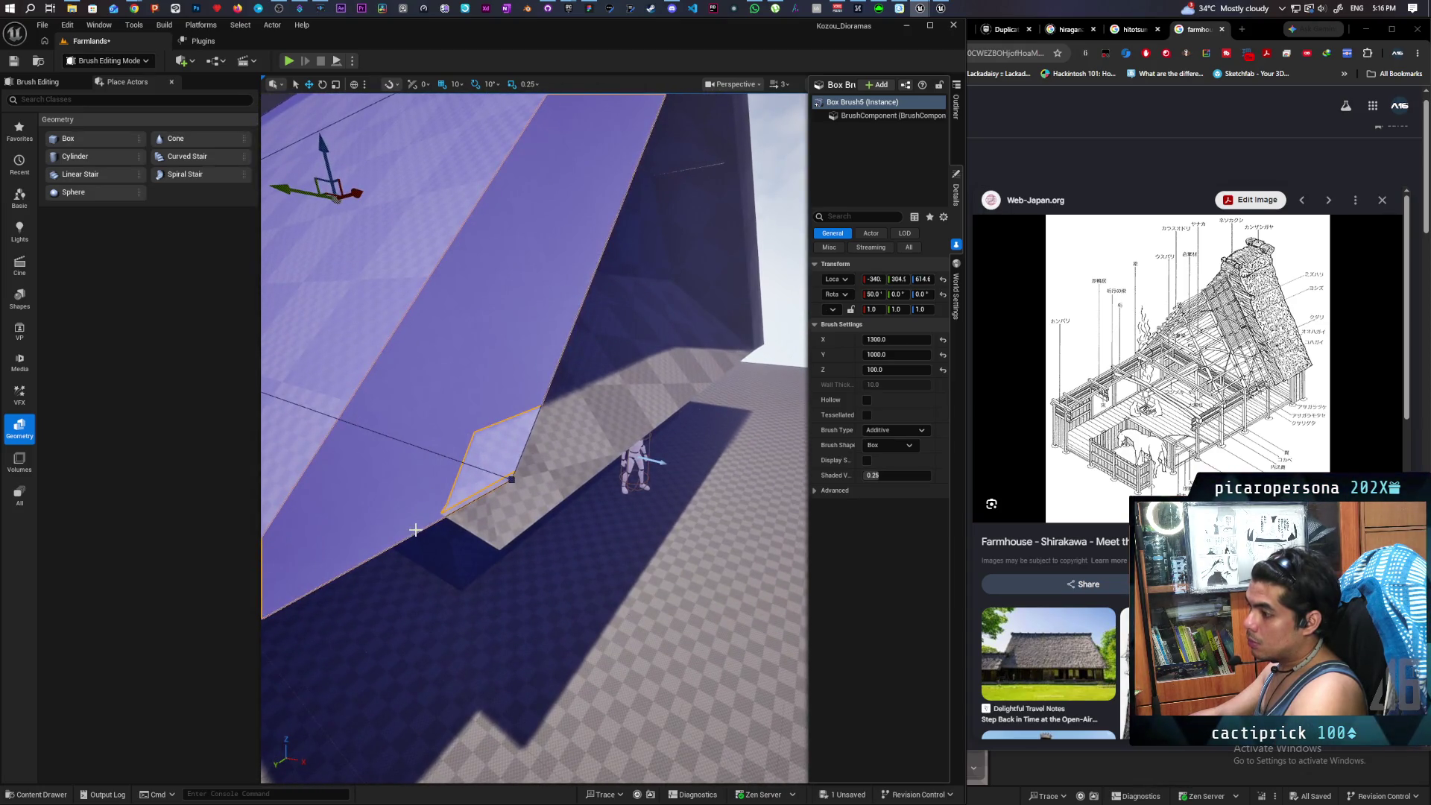
pyautogui.click(415, 530)
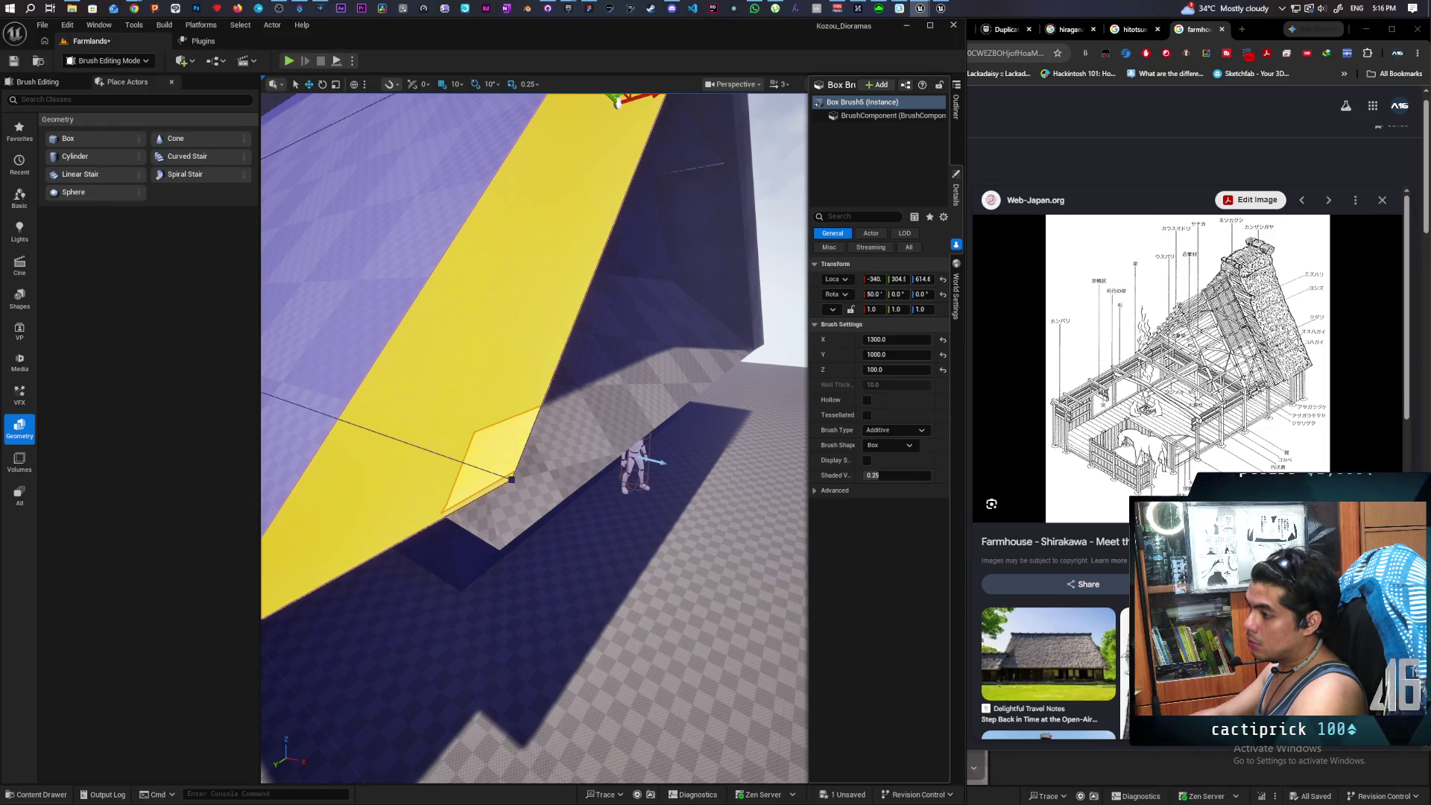
pyautogui.click(402, 540)
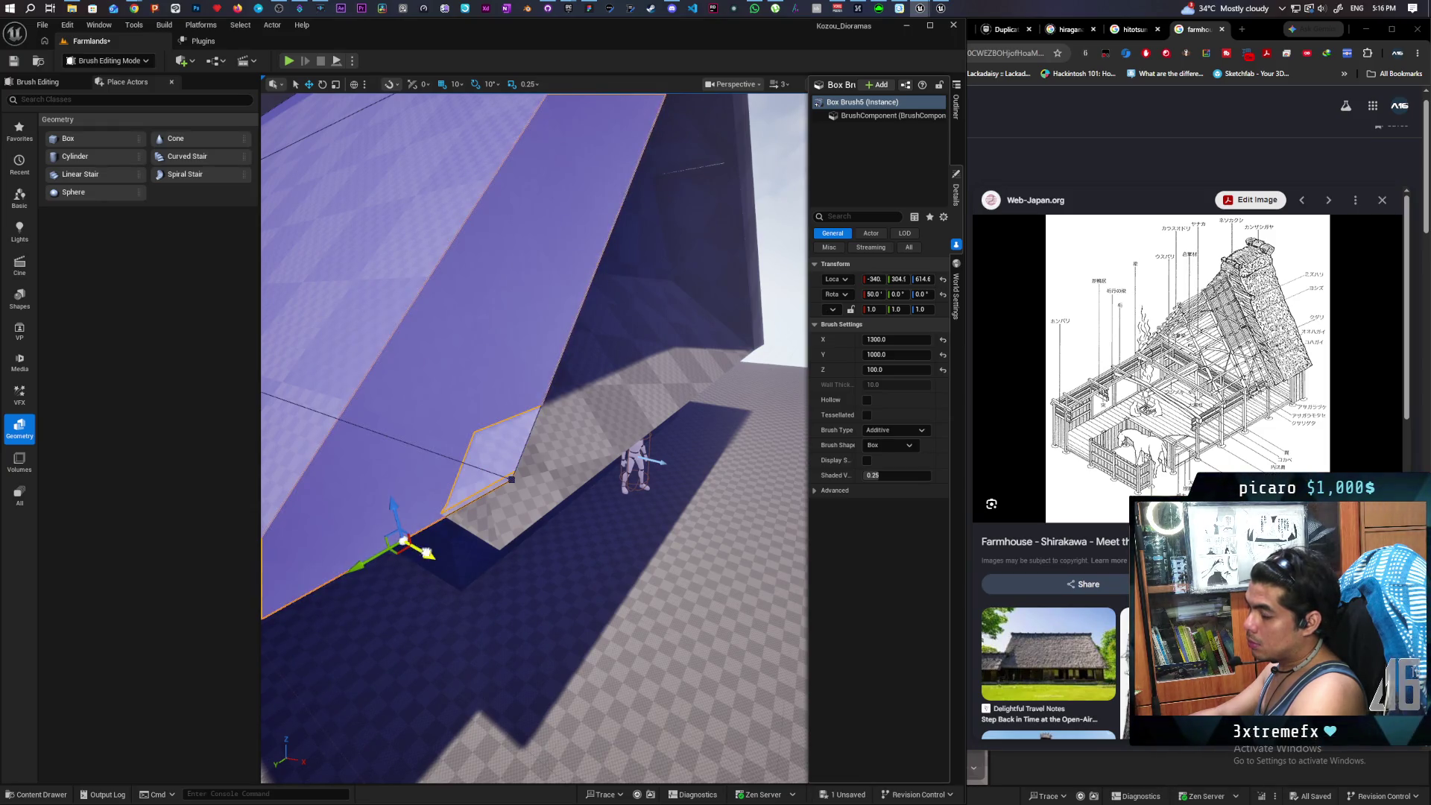
pyautogui.moveTo(427, 552); pyautogui.dragTo(489, 598)
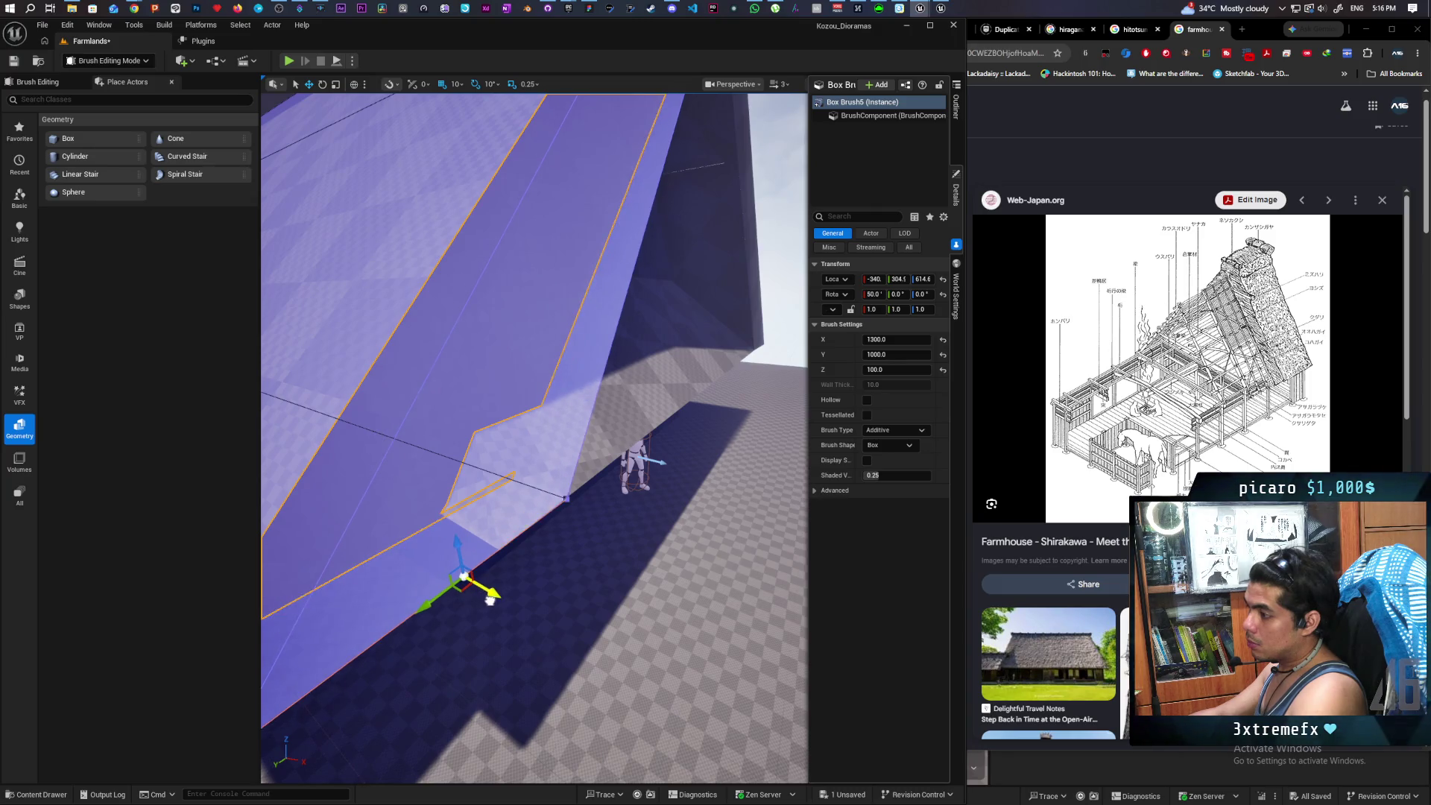
pyautogui.scroll(-5, 489, 598)
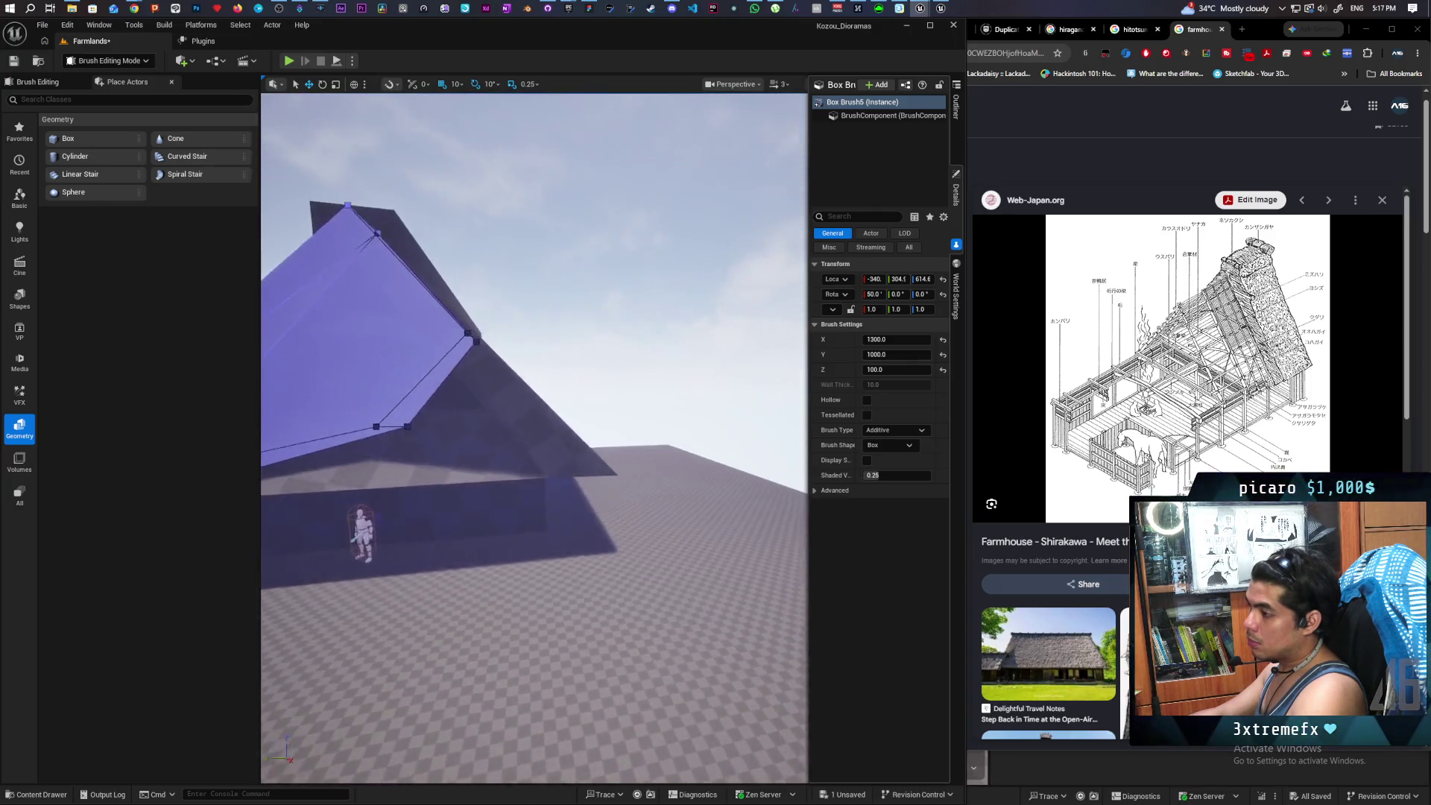
pyautogui.scroll(5, 534, 438)
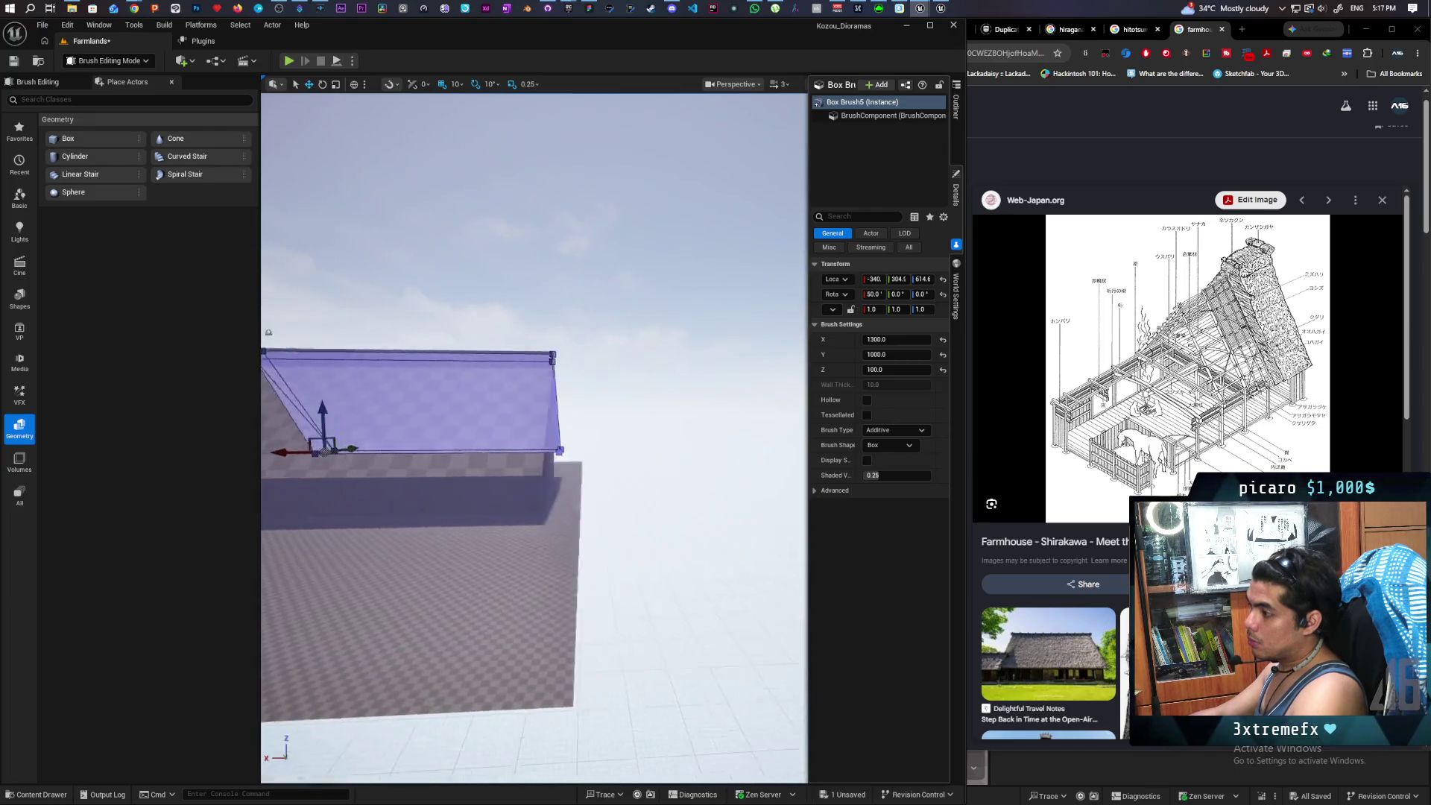
pyautogui.moveTo(533, 438); pyautogui.dragTo(469, 443)
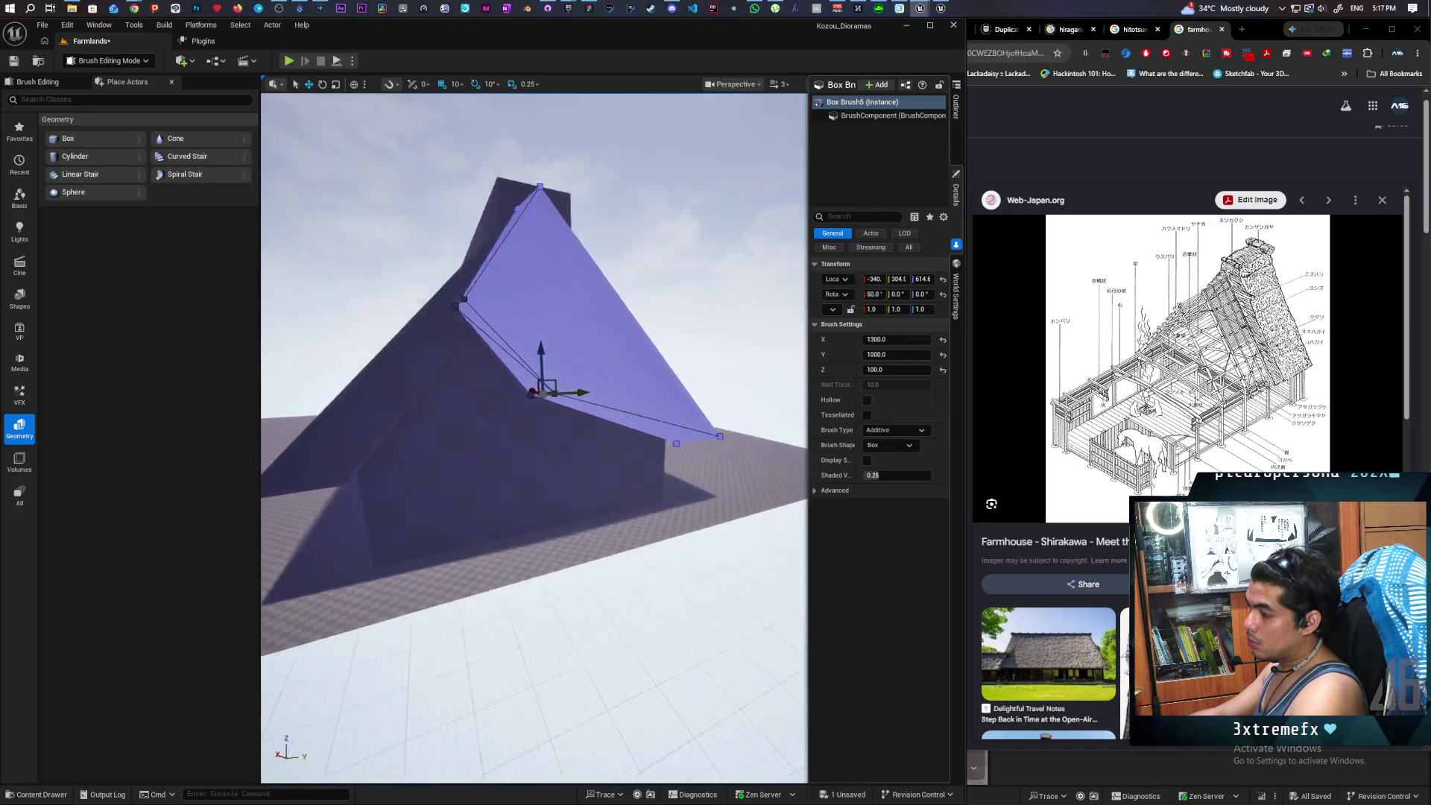
pyautogui.moveTo(545, 587)
pyautogui.mouseDown()
pyautogui.moveTo(544, 574)
pyautogui.moveTo(545, 588)
pyautogui.mouseUp()
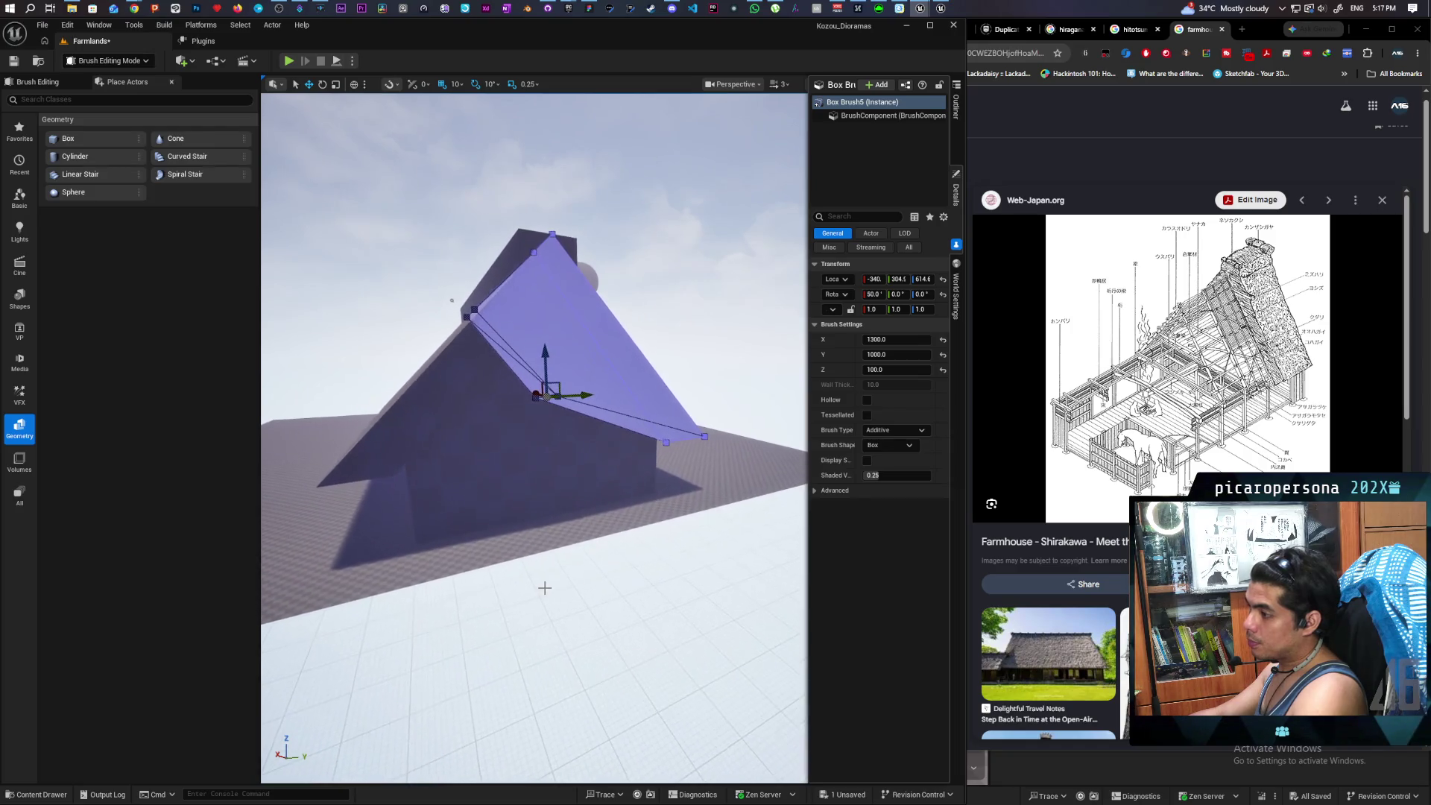
# - Extend the left roof slope Box Brush7's bottom edge down and outward past the wall
pyautogui.click(361, 476)
pyautogui.click(357, 484)
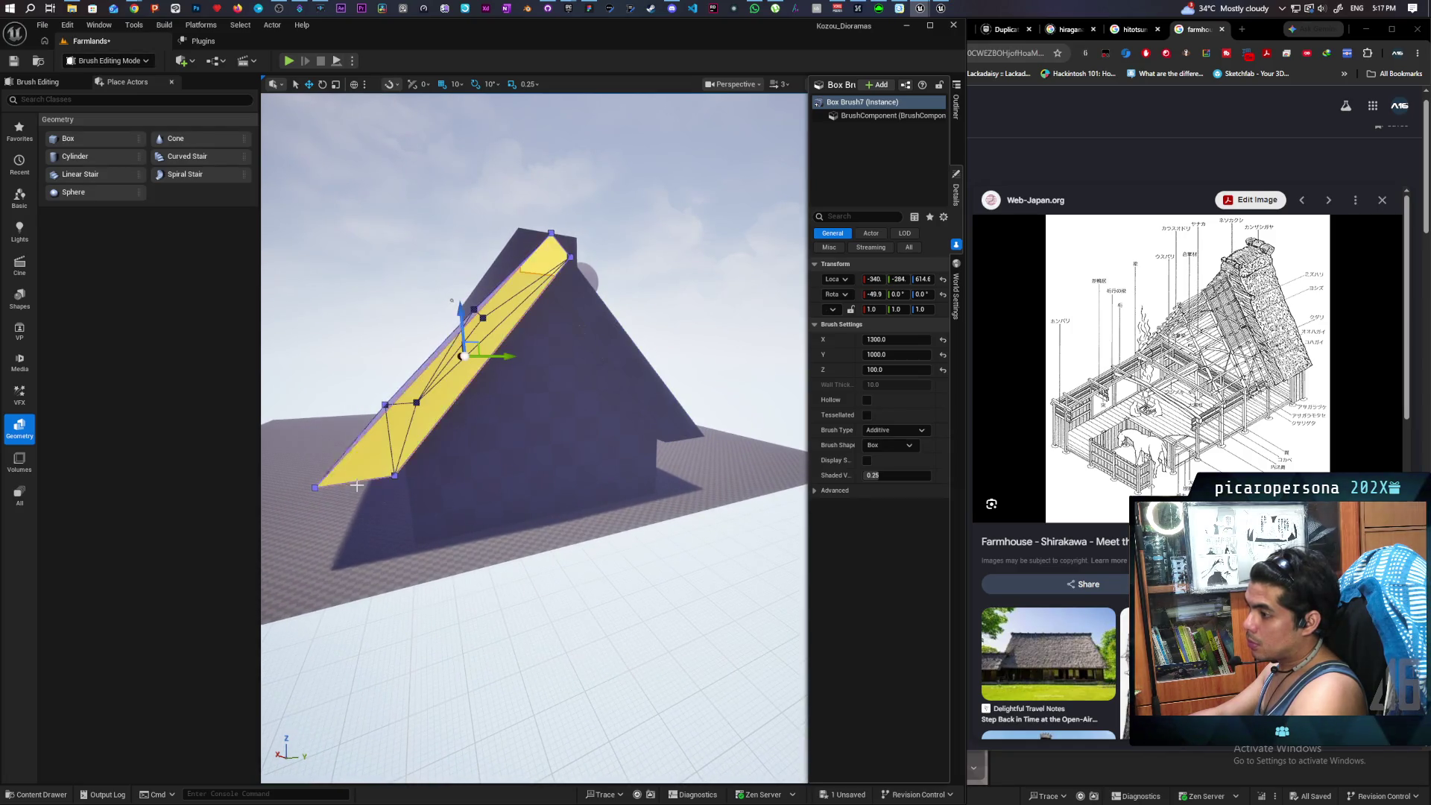
pyautogui.click(366, 481)
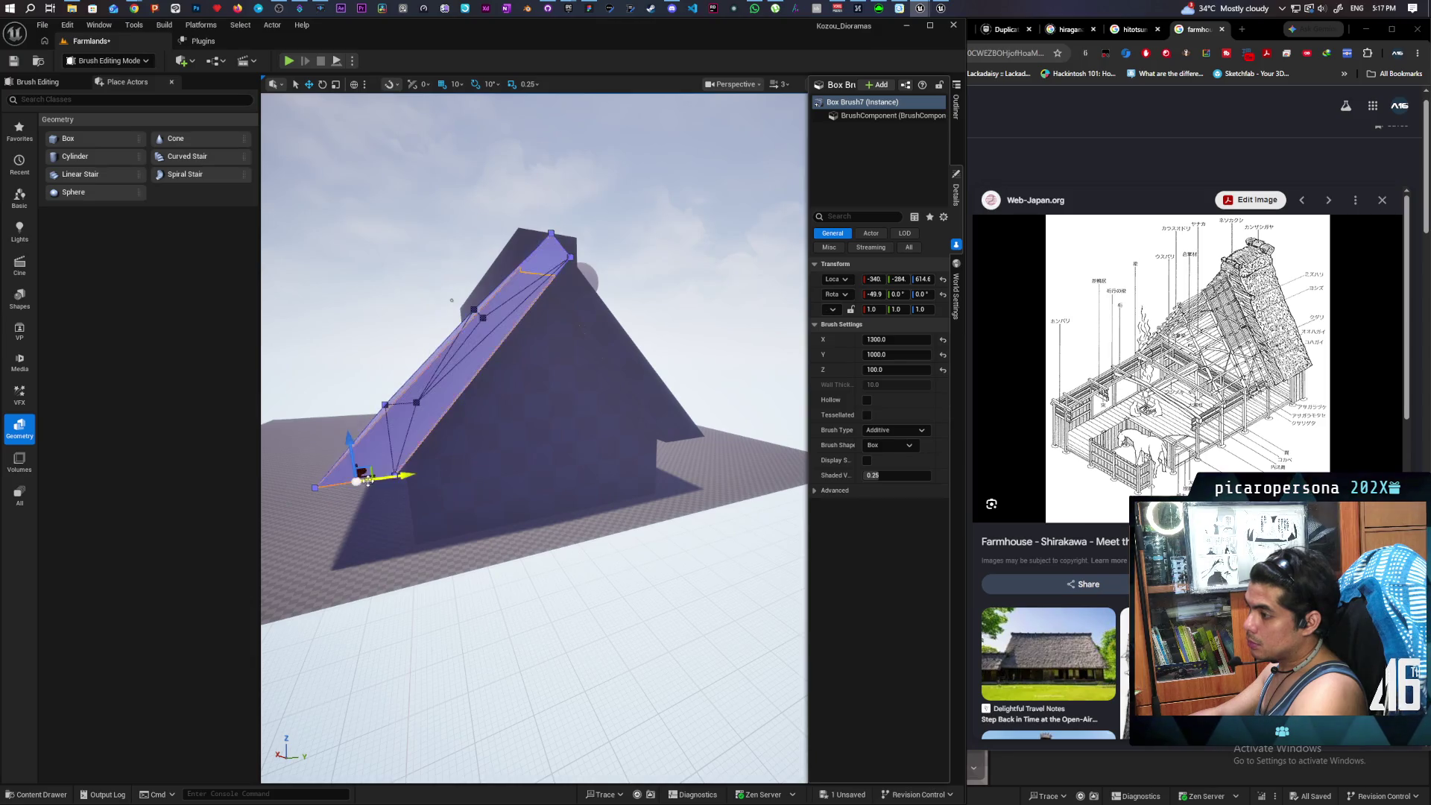
pyautogui.scroll(-3, 362, 474)
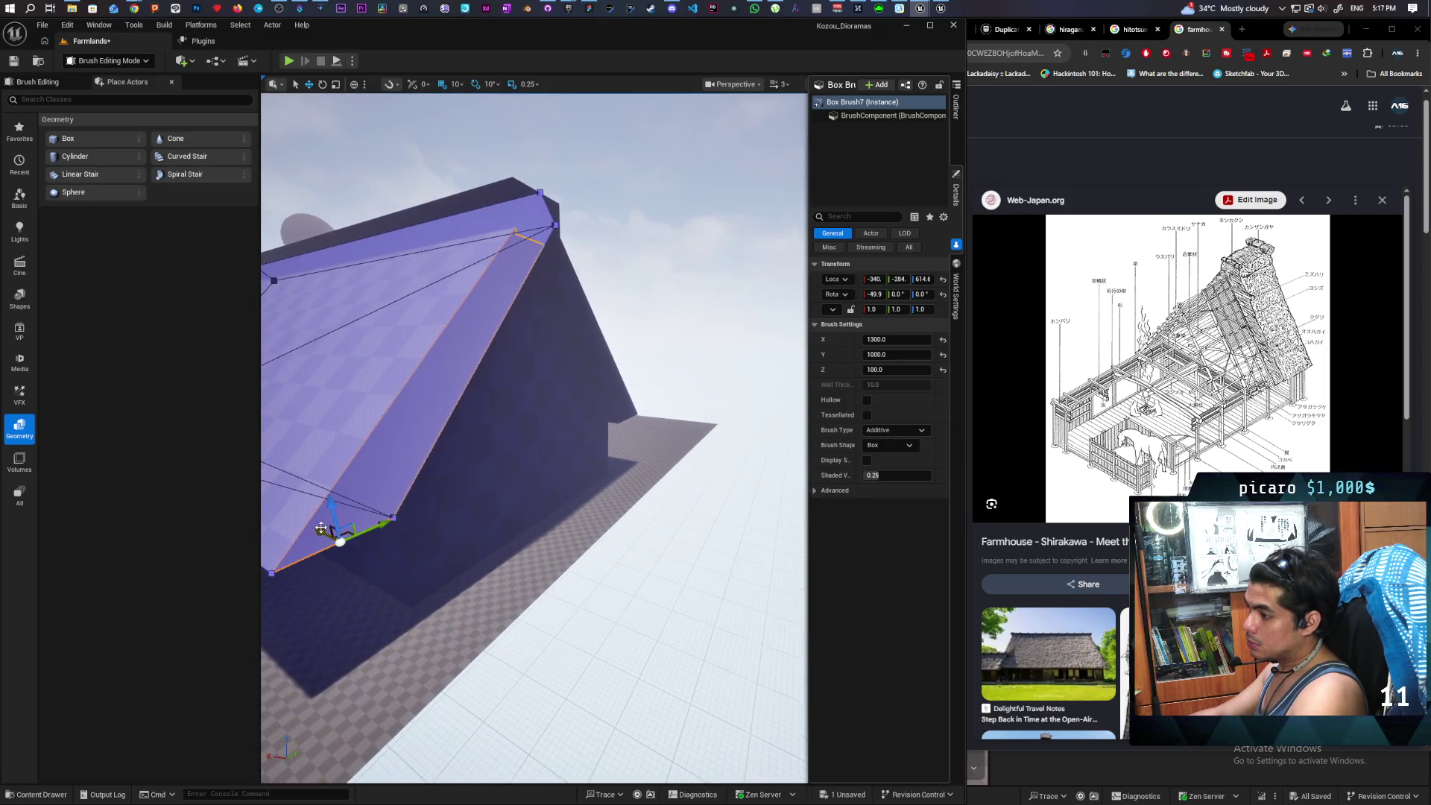
pyautogui.moveTo(321, 528)
pyautogui.mouseDown()
pyautogui.moveTo(348, 544)
pyautogui.moveTo(527, 520)
pyautogui.moveTo(319, 539)
pyautogui.moveTo(578, 436)
pyautogui.moveTo(666, 526)
pyautogui.mouseUp()
pyautogui.click(671, 506)
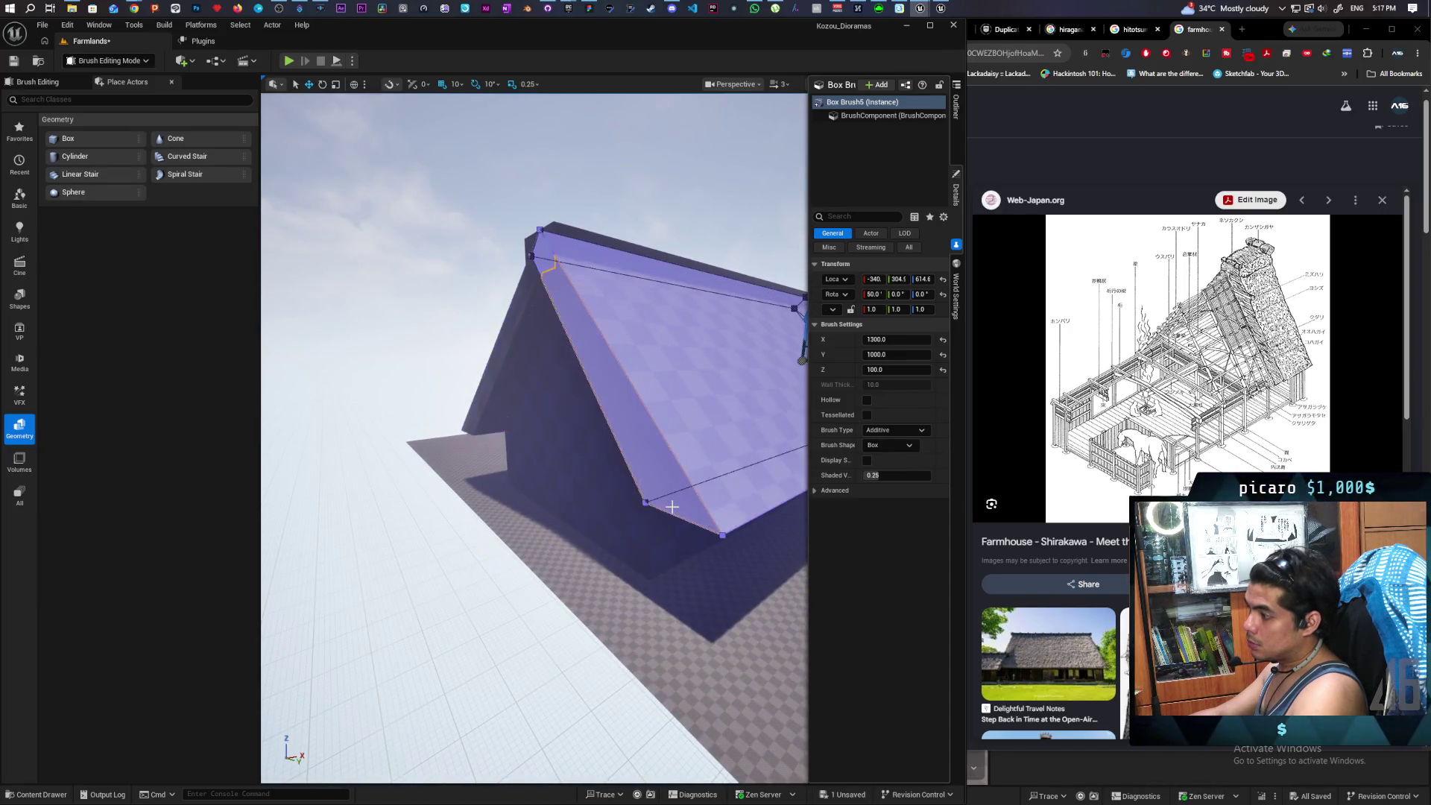
# - Extend Box Brush5's lower corner edge down-left so the right roof eave overhangs the walls further
pyautogui.click(678, 513)
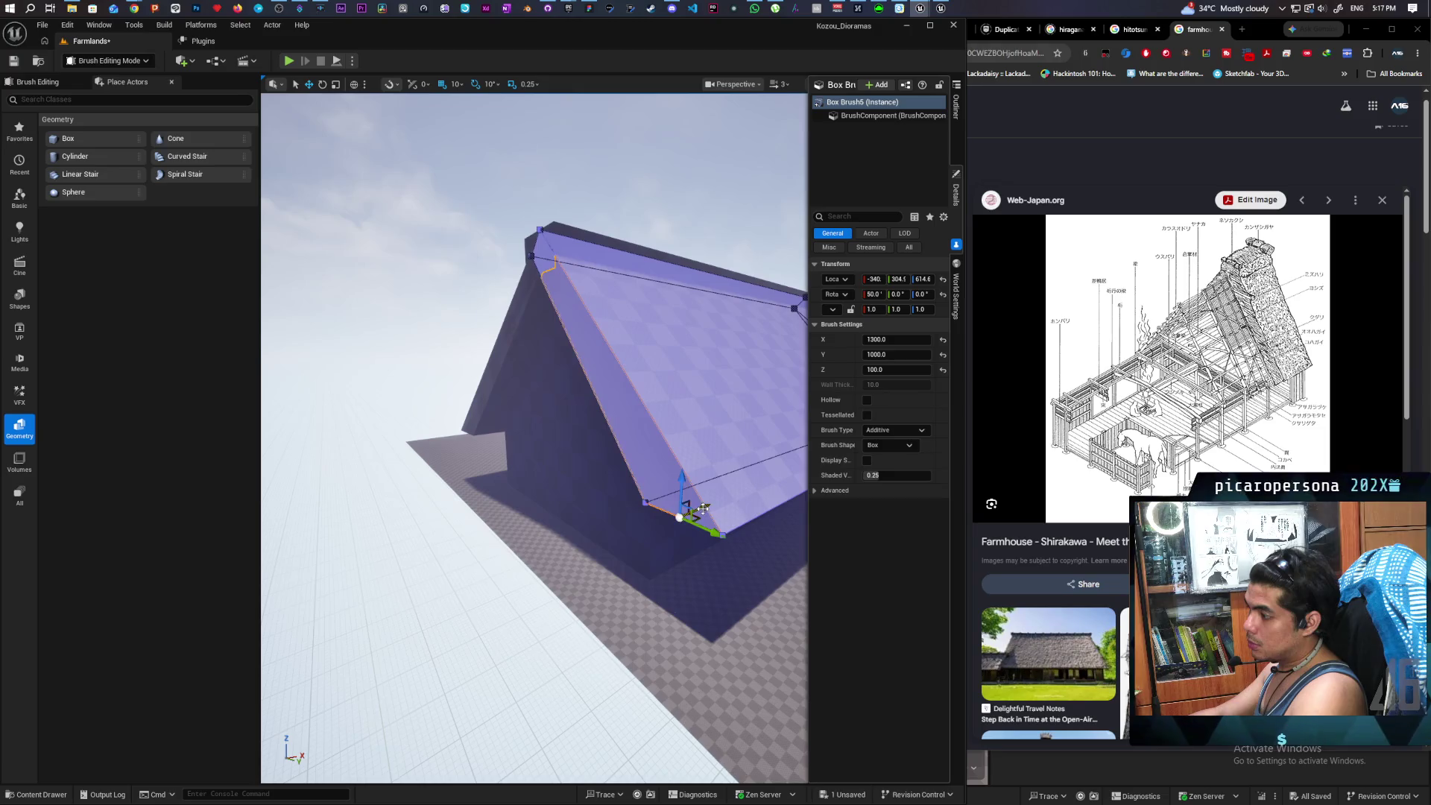
pyautogui.moveTo(703, 507); pyautogui.dragTo(680, 516)
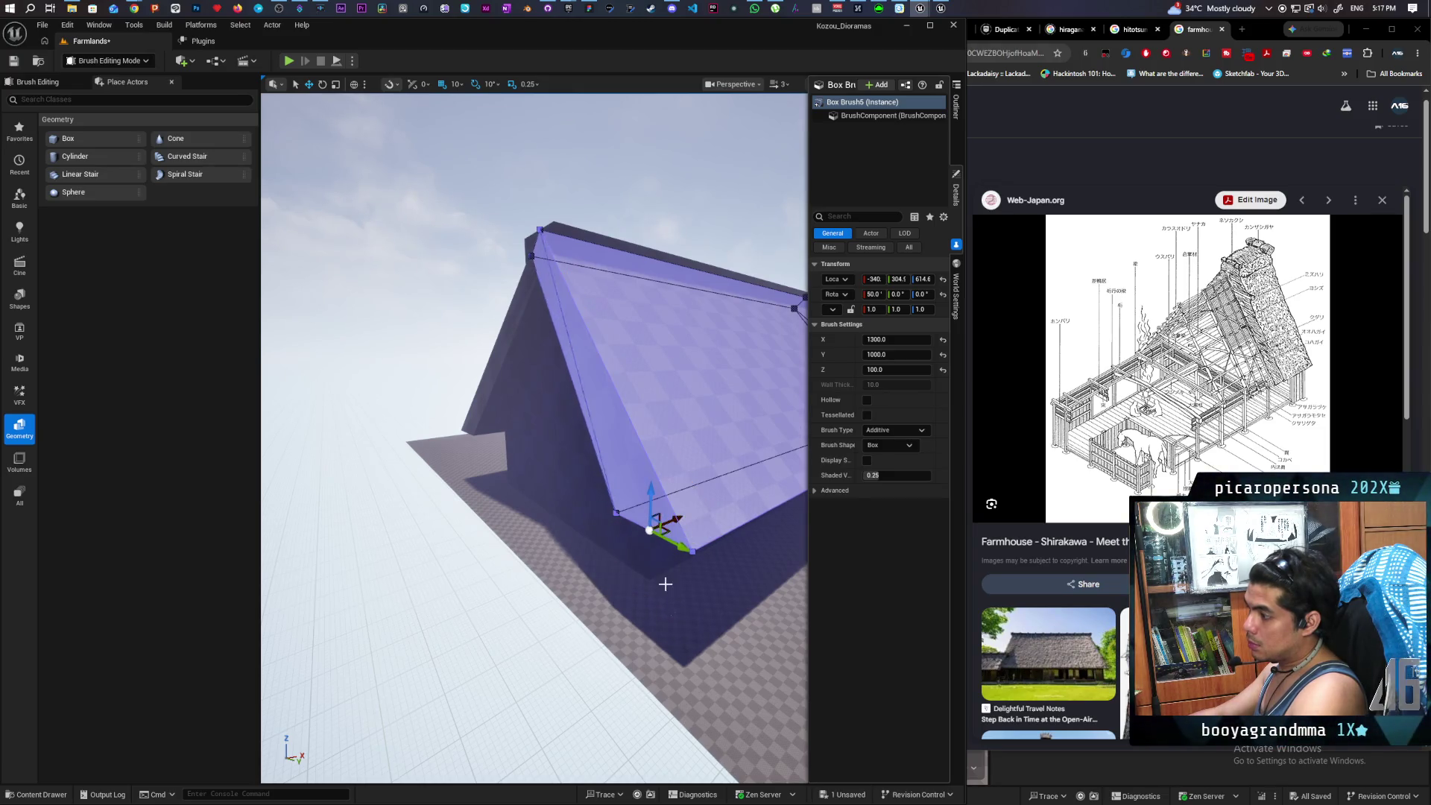
pyautogui.moveTo(664, 581)
pyautogui.mouseDown()
pyautogui.moveTo(617, 335)
pyautogui.moveTo(649, 335)
pyautogui.moveTo(579, 388)
pyautogui.mouseUp()
pyautogui.click(617, 335)
pyautogui.moveTo(574, 507); pyautogui.dragTo(635, 479)
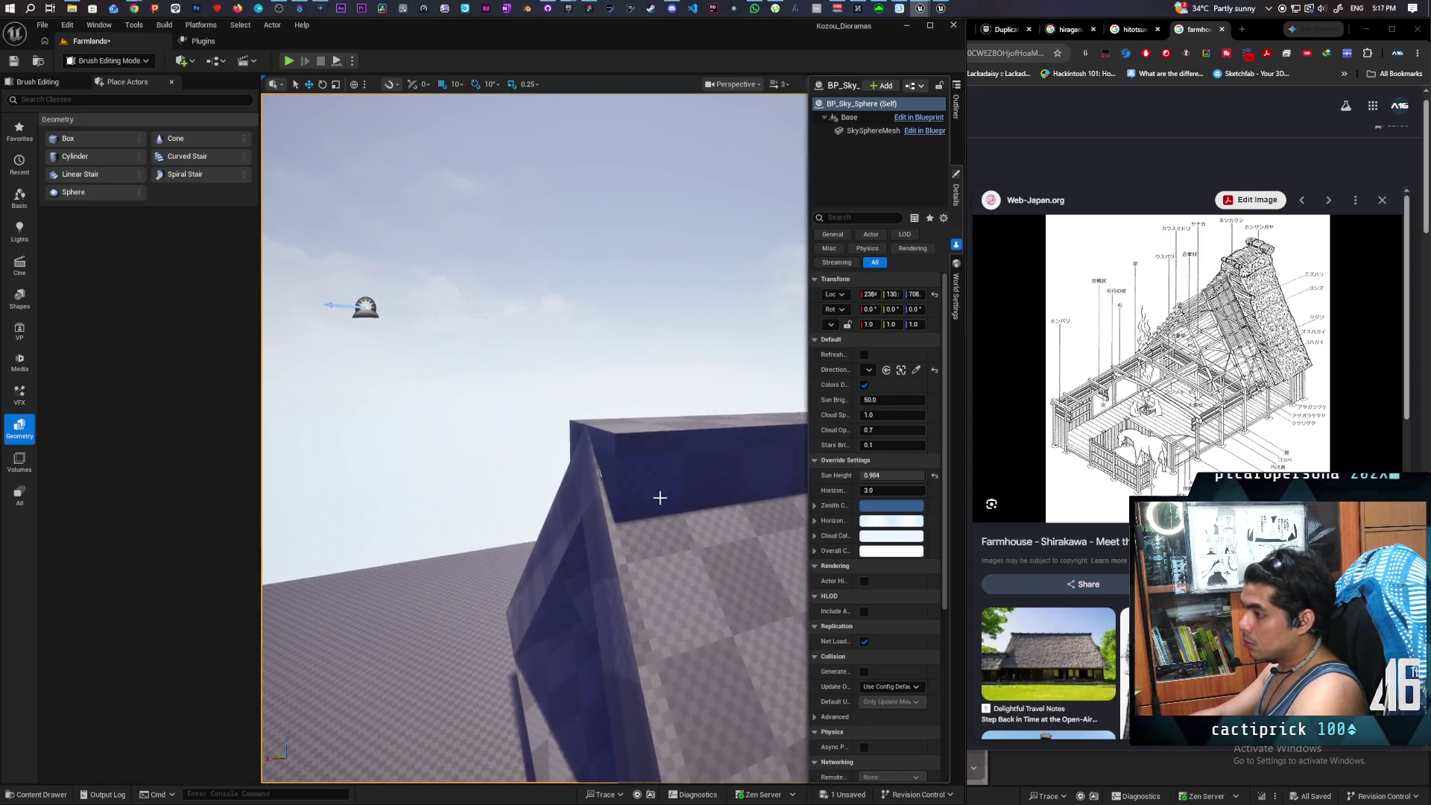
pyautogui.click(635, 479)
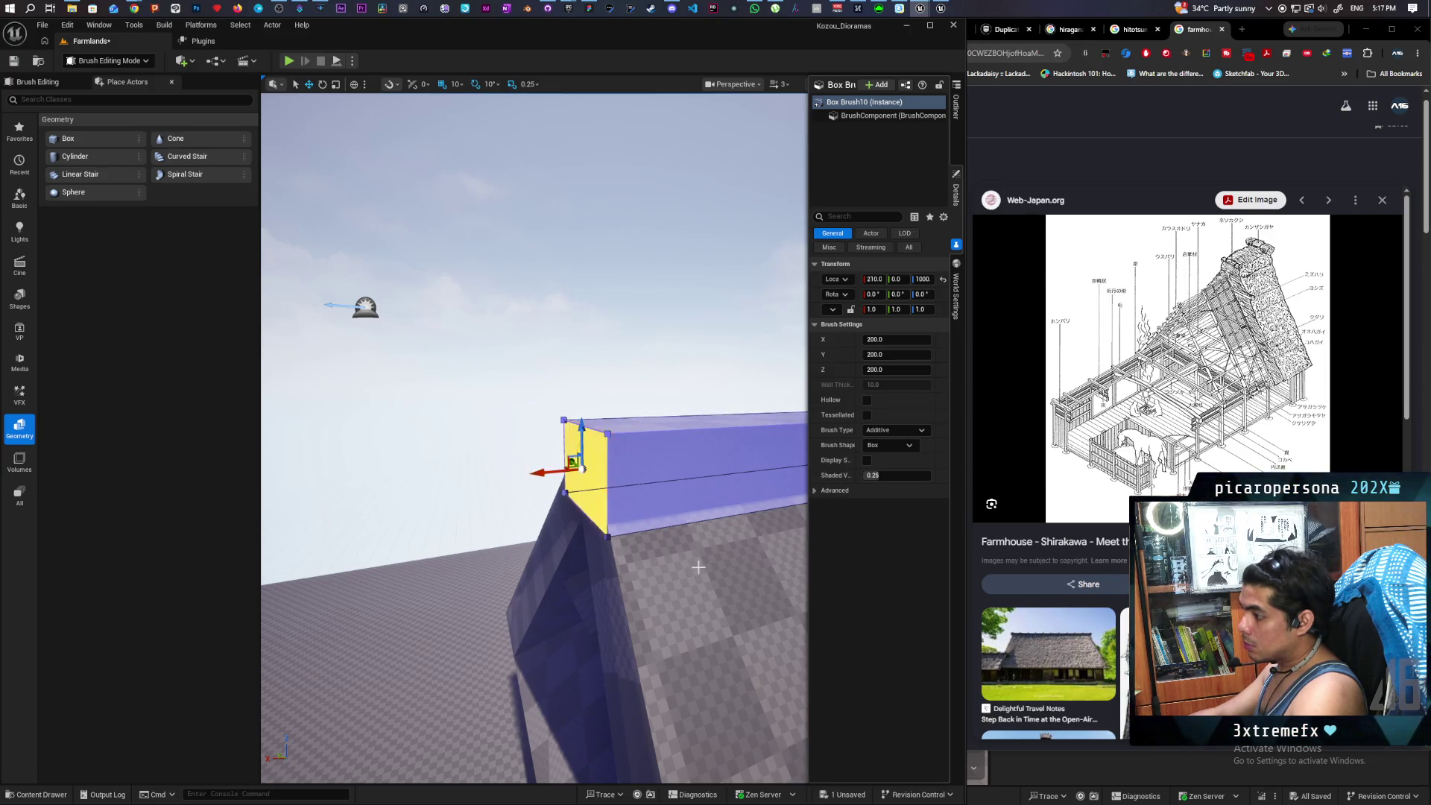
pyautogui.moveTo(698, 567); pyautogui.dragTo(564, 527)
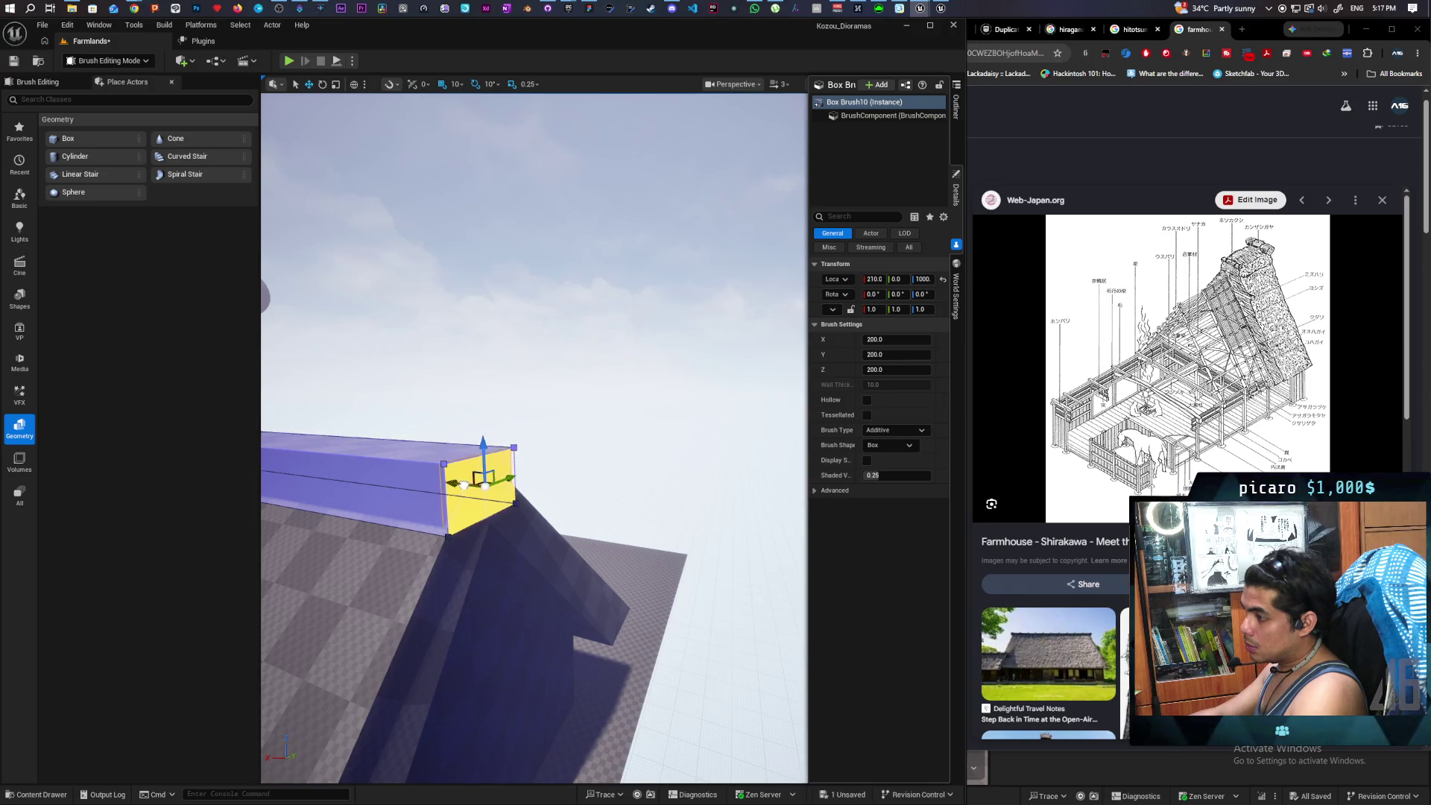
pyautogui.click(578, 495)
pyautogui.moveTo(578, 494); pyautogui.dragTo(535, 478)
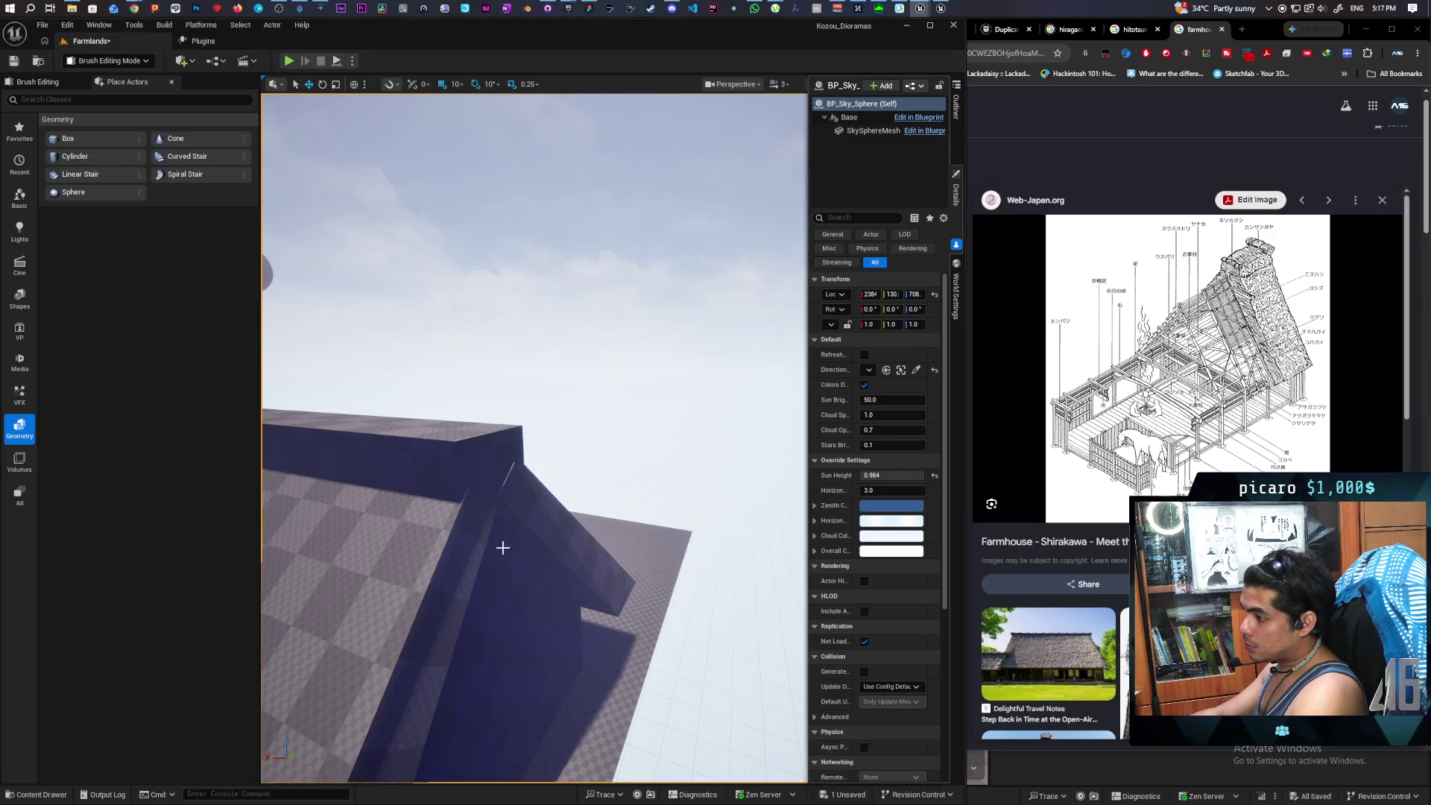
pyautogui.moveTo(502, 548)
pyautogui.mouseDown()
pyautogui.moveTo(533, 535)
pyautogui.moveTo(562, 440)
pyautogui.moveTo(552, 369)
pyautogui.moveTo(588, 405)
pyautogui.mouseUp()
pyautogui.click(564, 444)
pyautogui.click(588, 209)
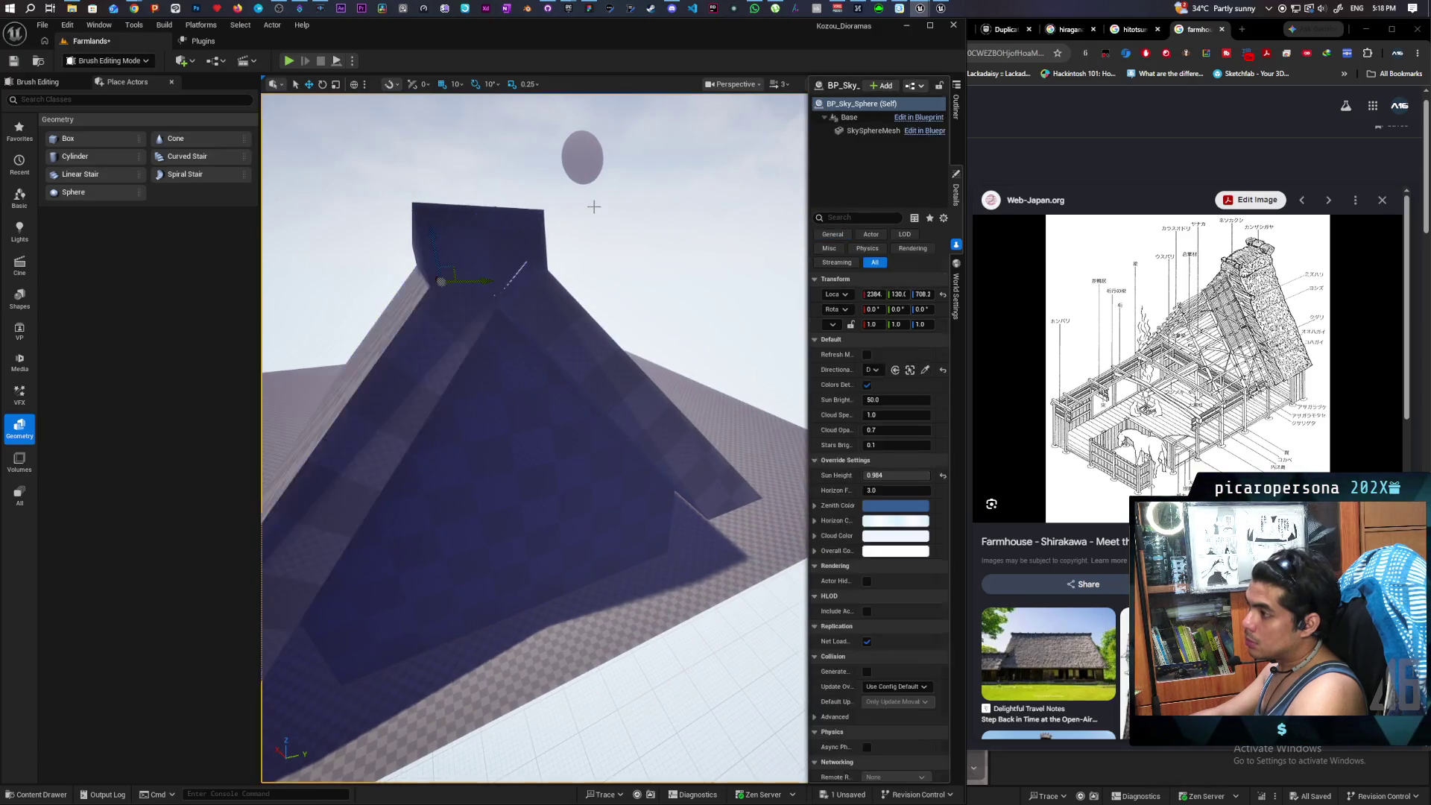
pyautogui.moveTo(605, 305); pyautogui.dragTo(570, 339)
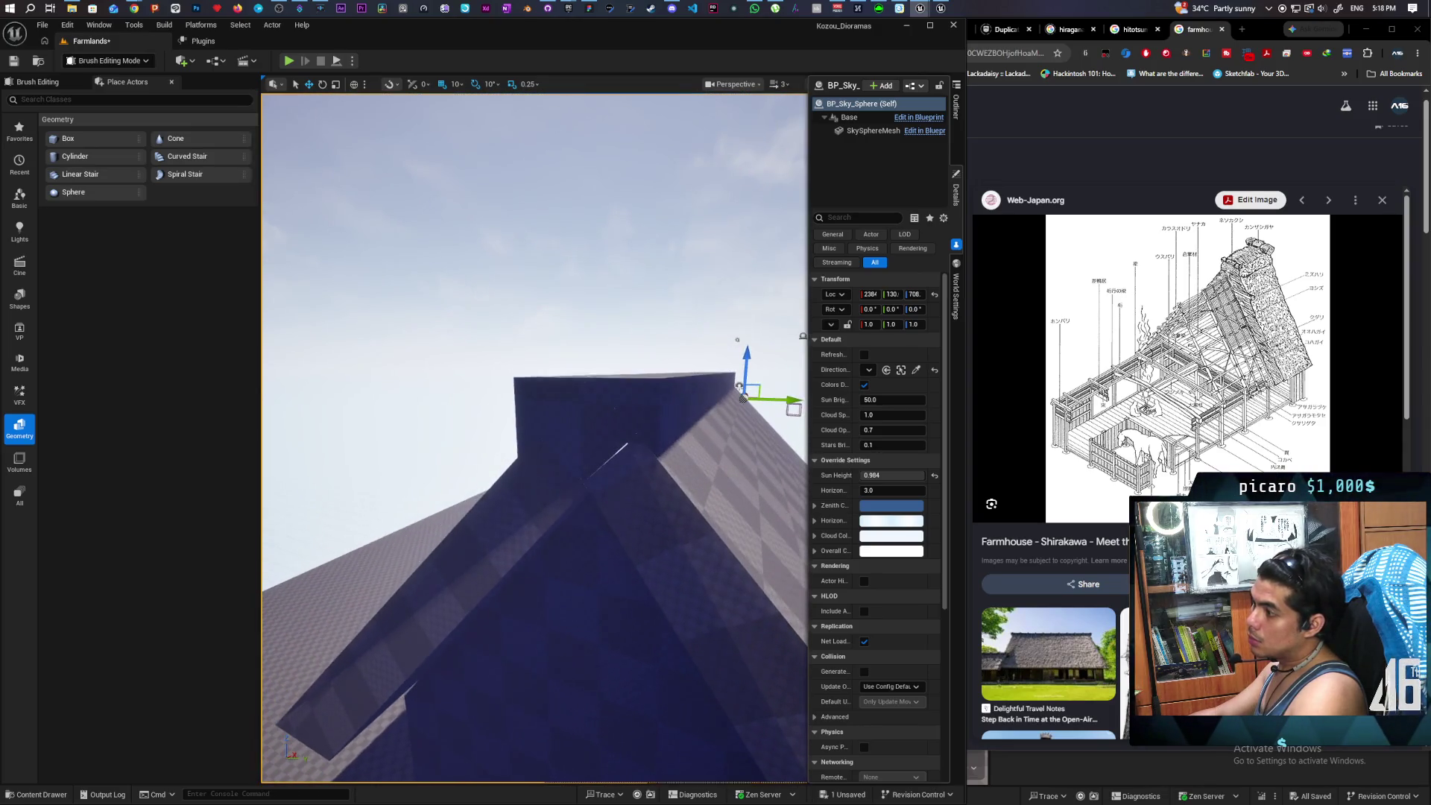
pyautogui.moveTo(616, 467); pyautogui.dragTo(616, 466)
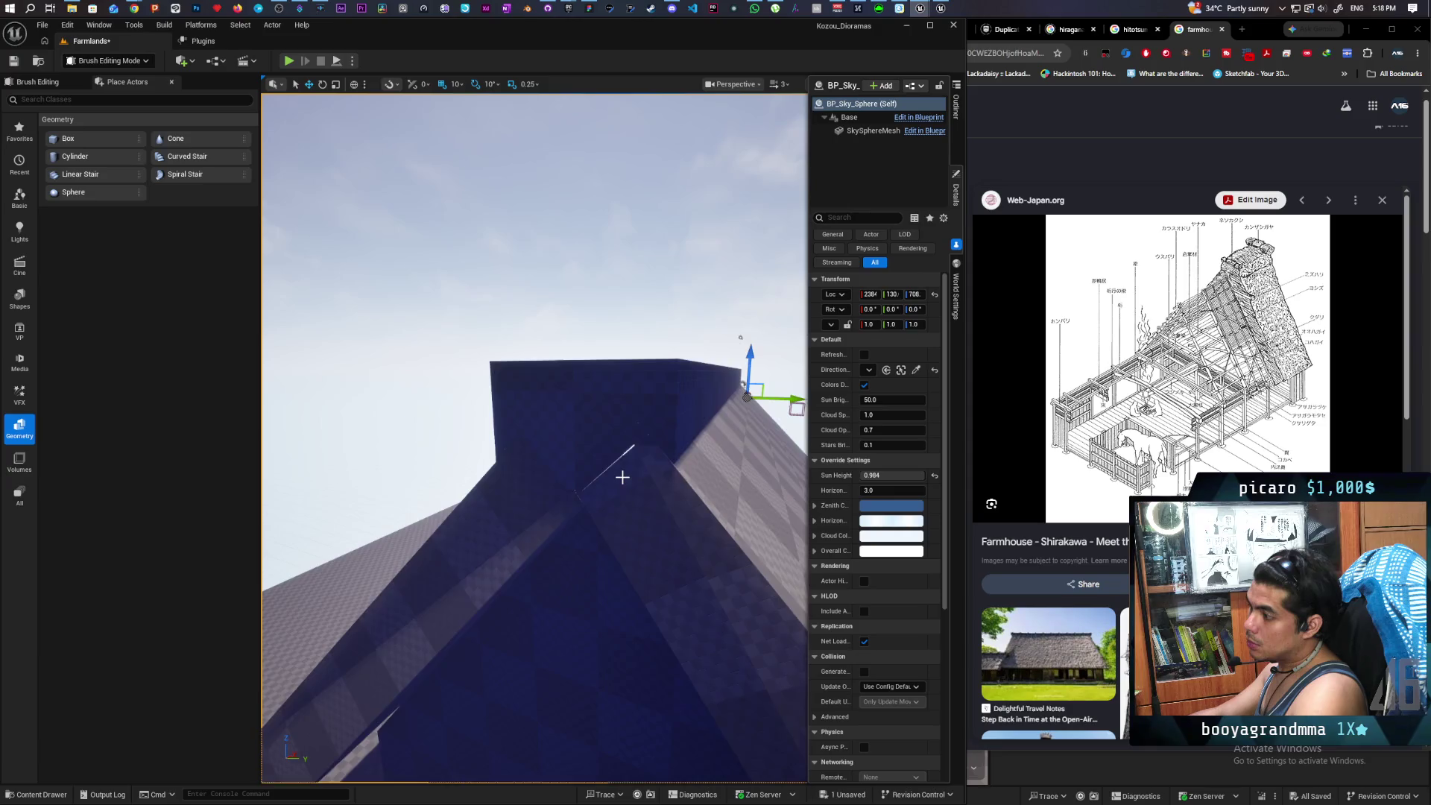
pyautogui.scroll(5, 622, 477)
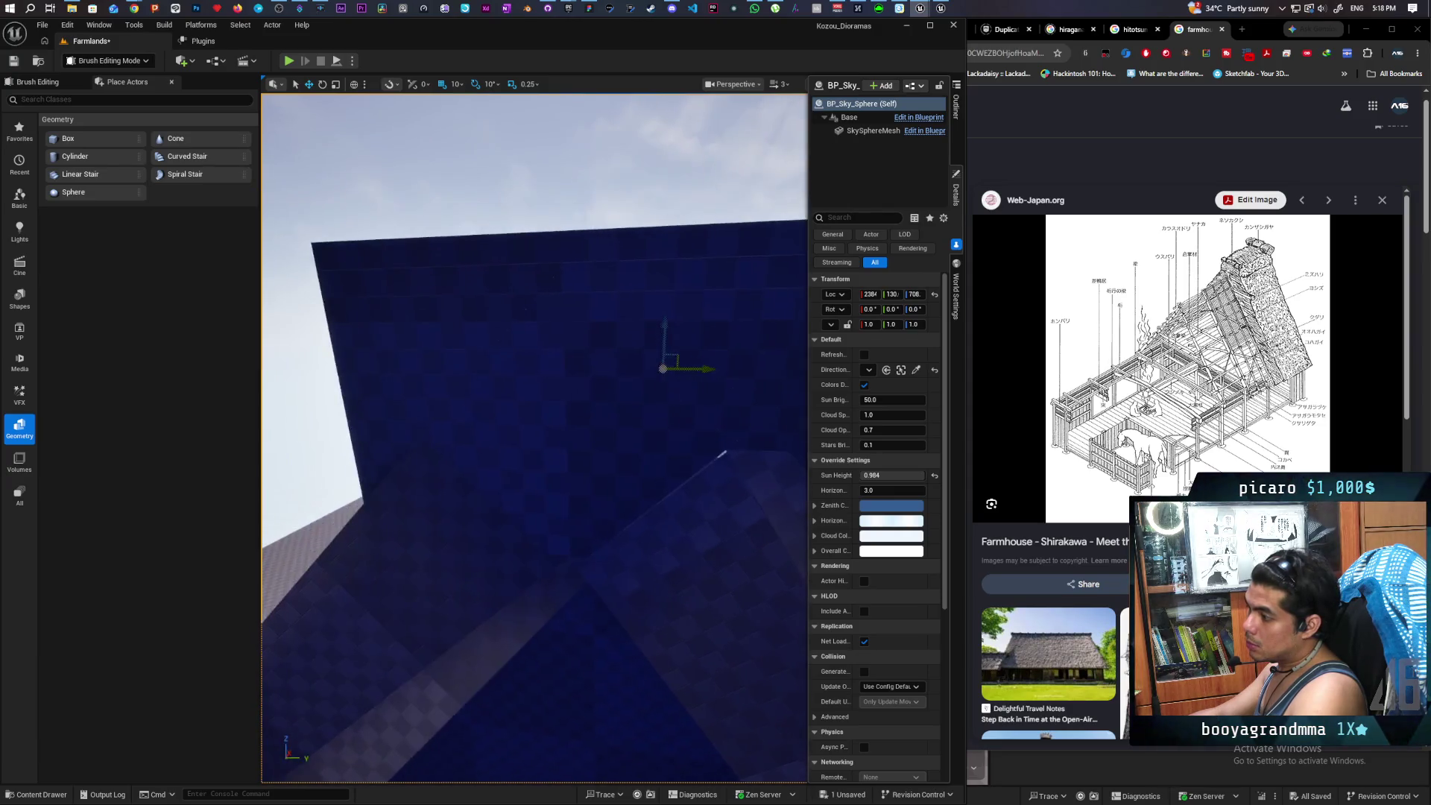
pyautogui.moveTo(571, 436); pyautogui.dragTo(571, 436)
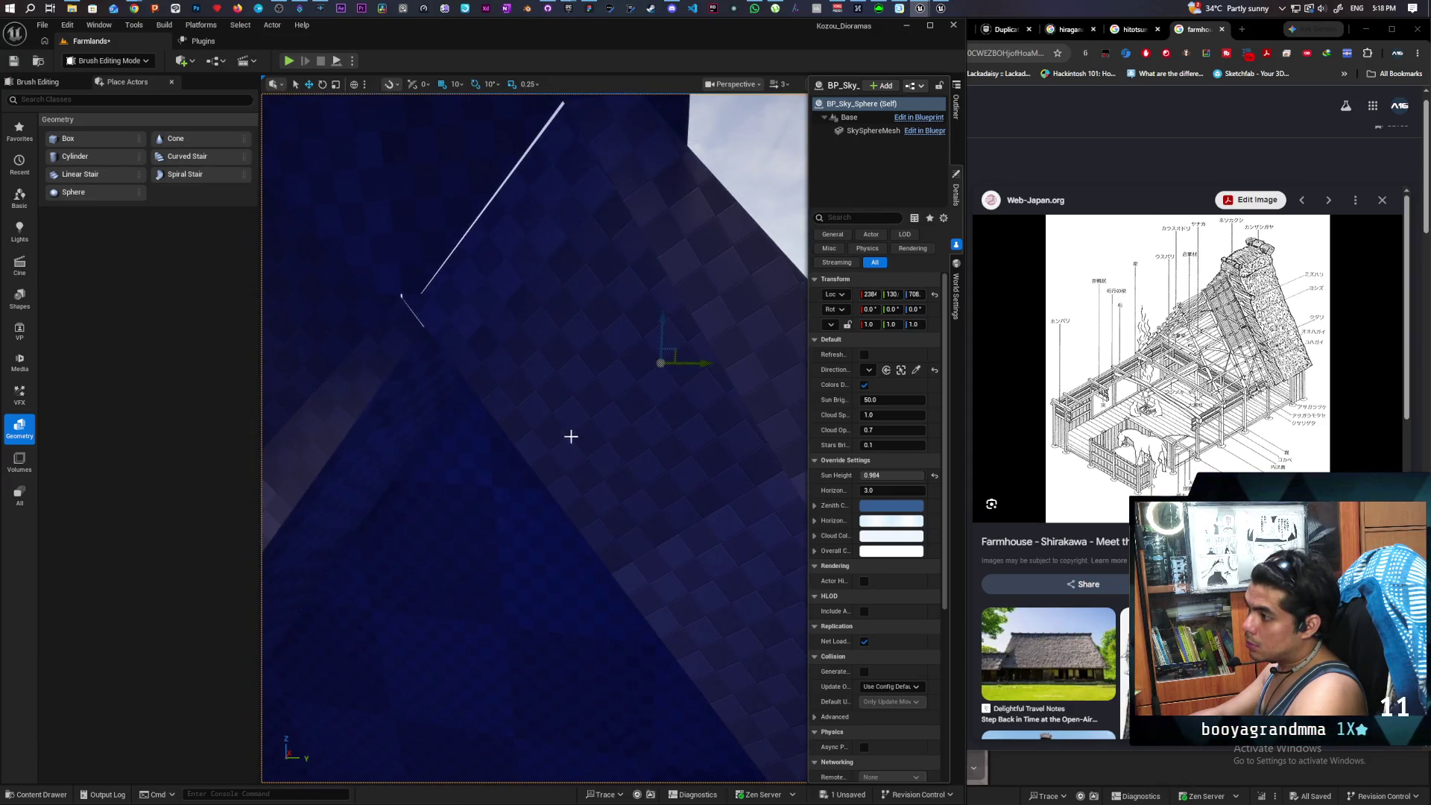
pyautogui.click(512, 320)
pyautogui.scroll(-6, 517, 332)
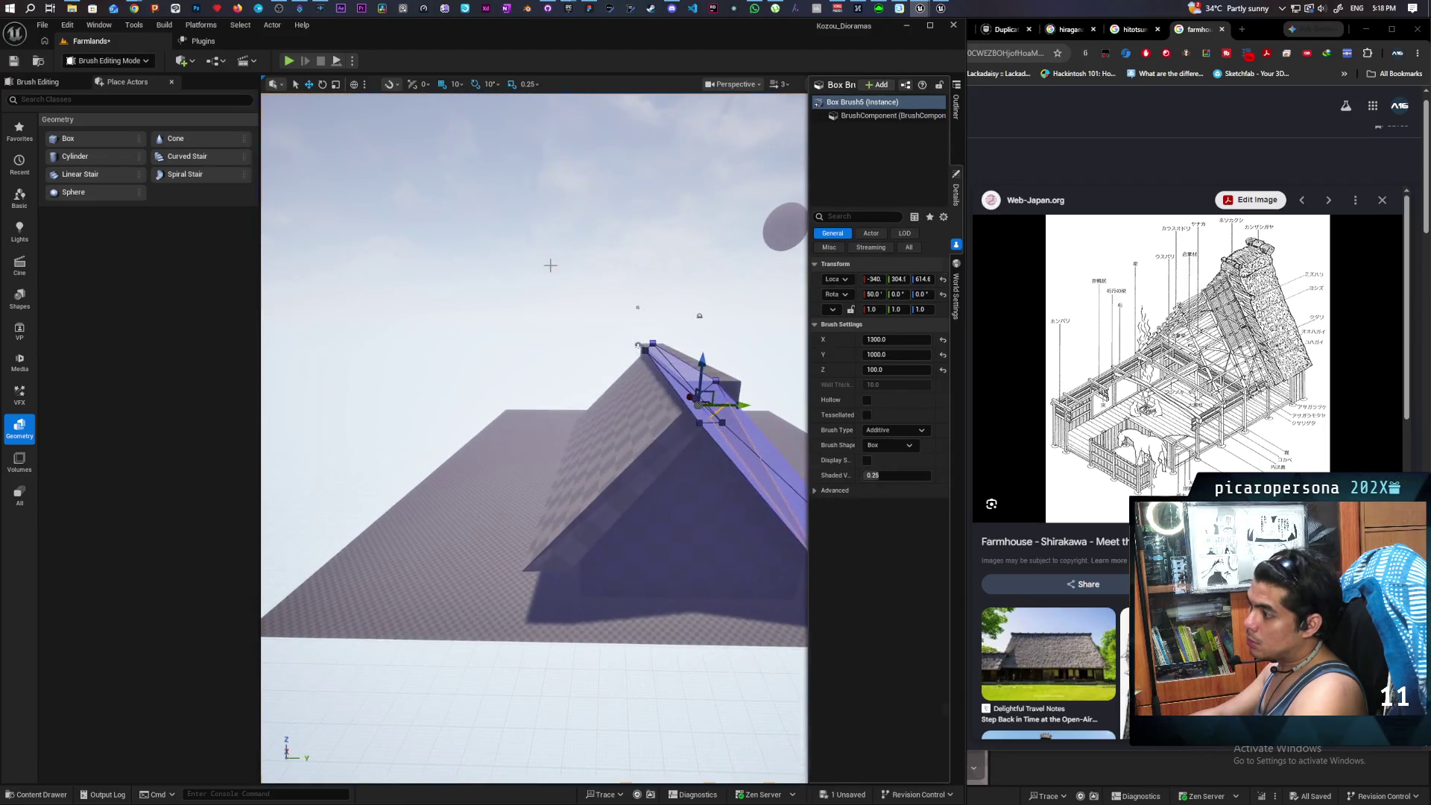
pyautogui.click(550, 265)
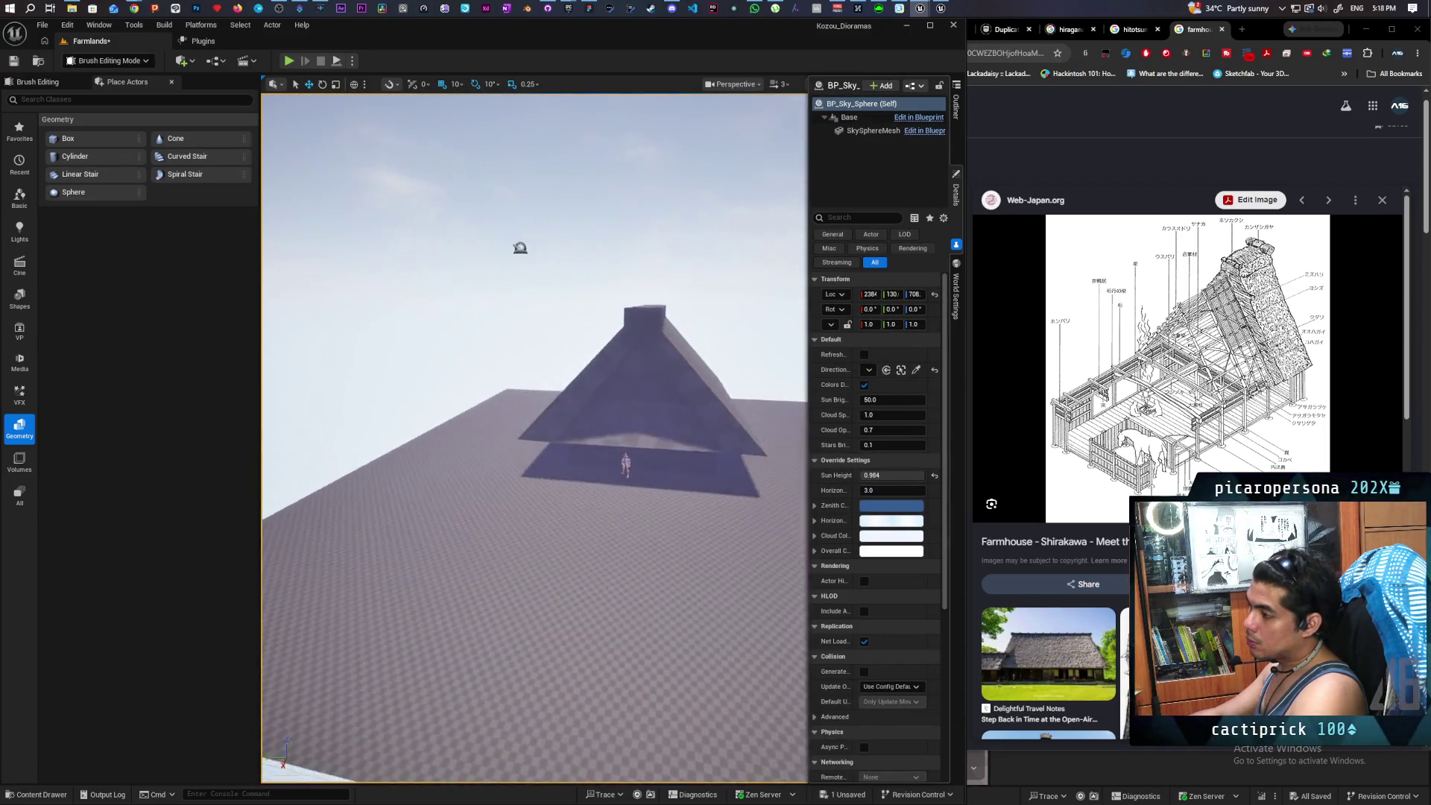
pyautogui.scroll(8, 534, 438)
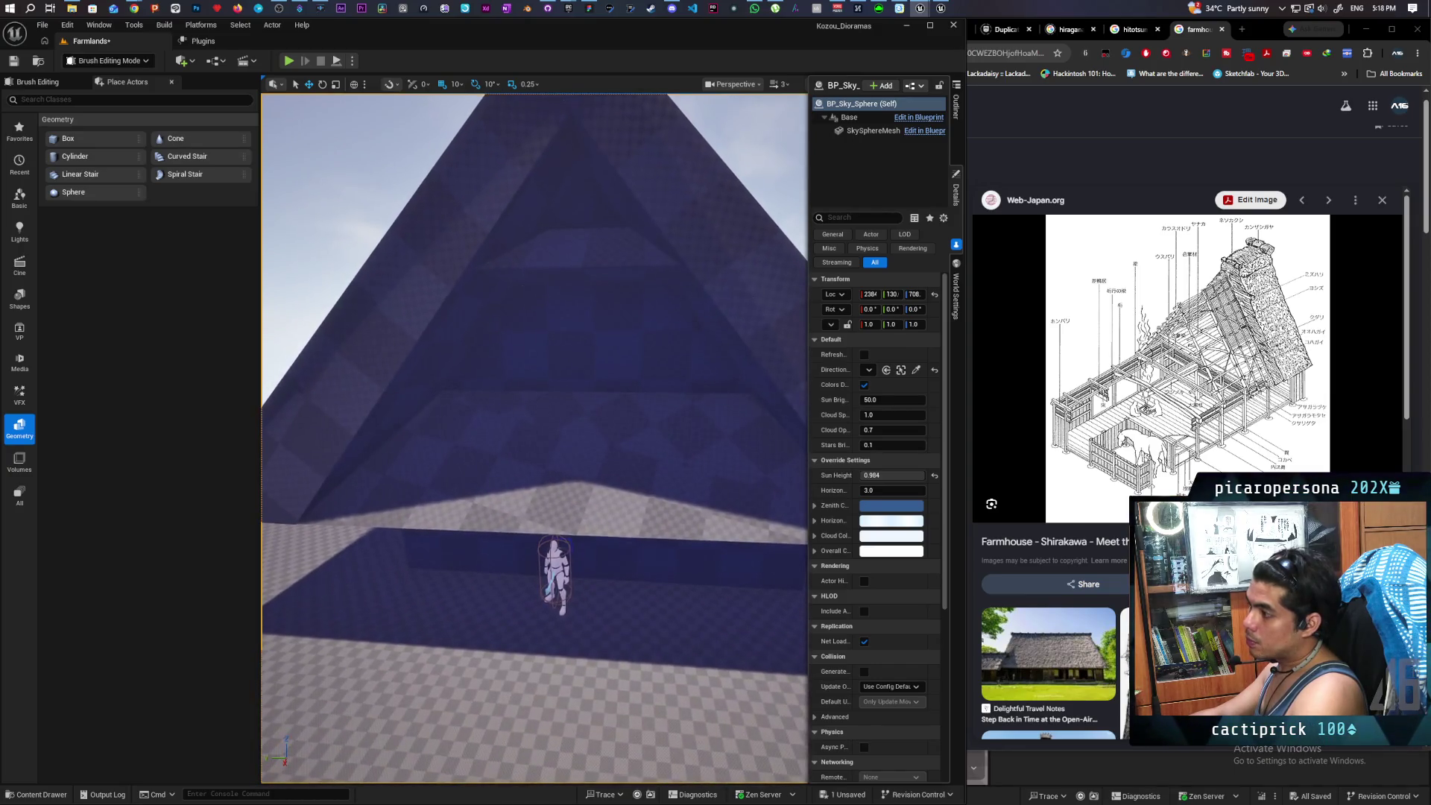
pyautogui.moveTo(584, 383); pyautogui.dragTo(584, 382)
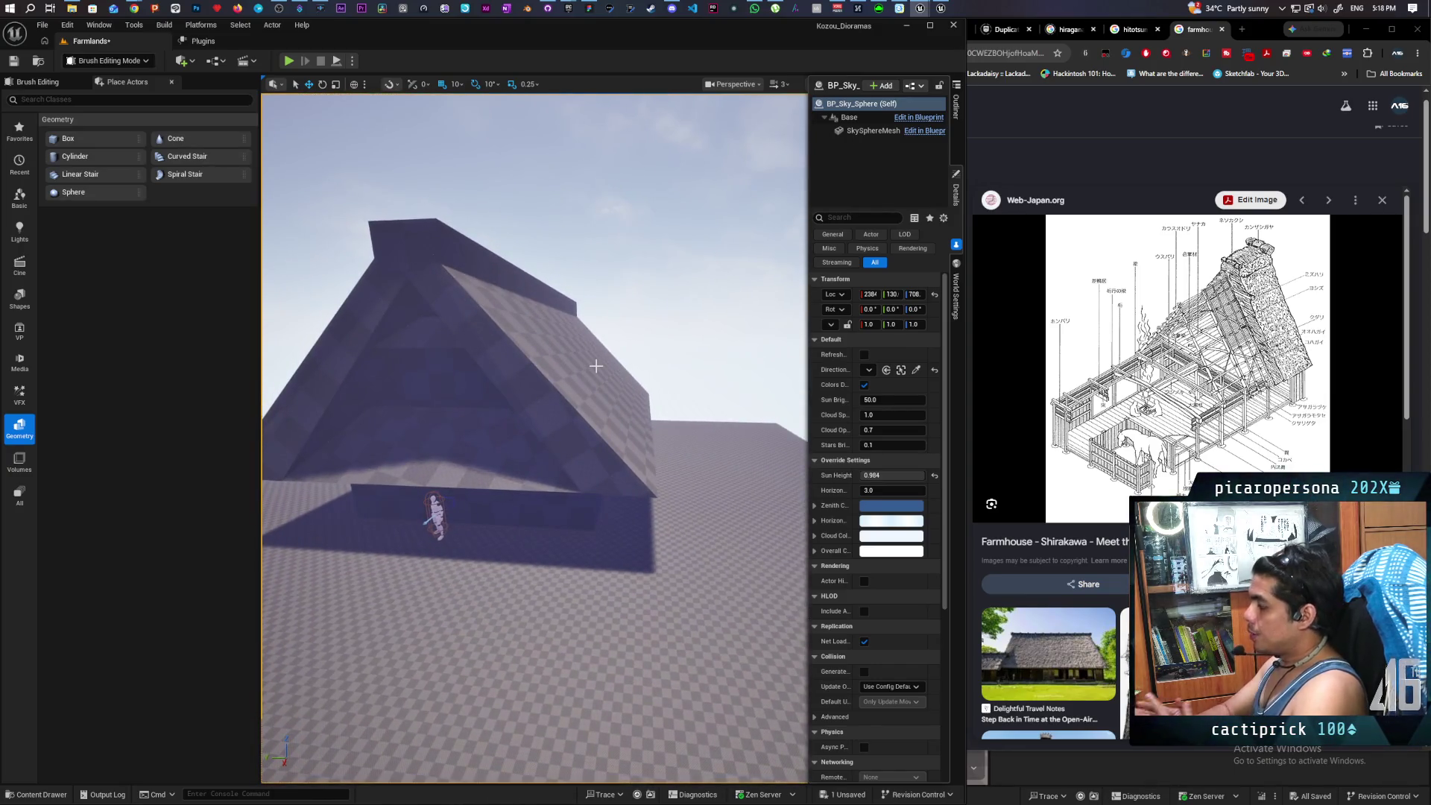
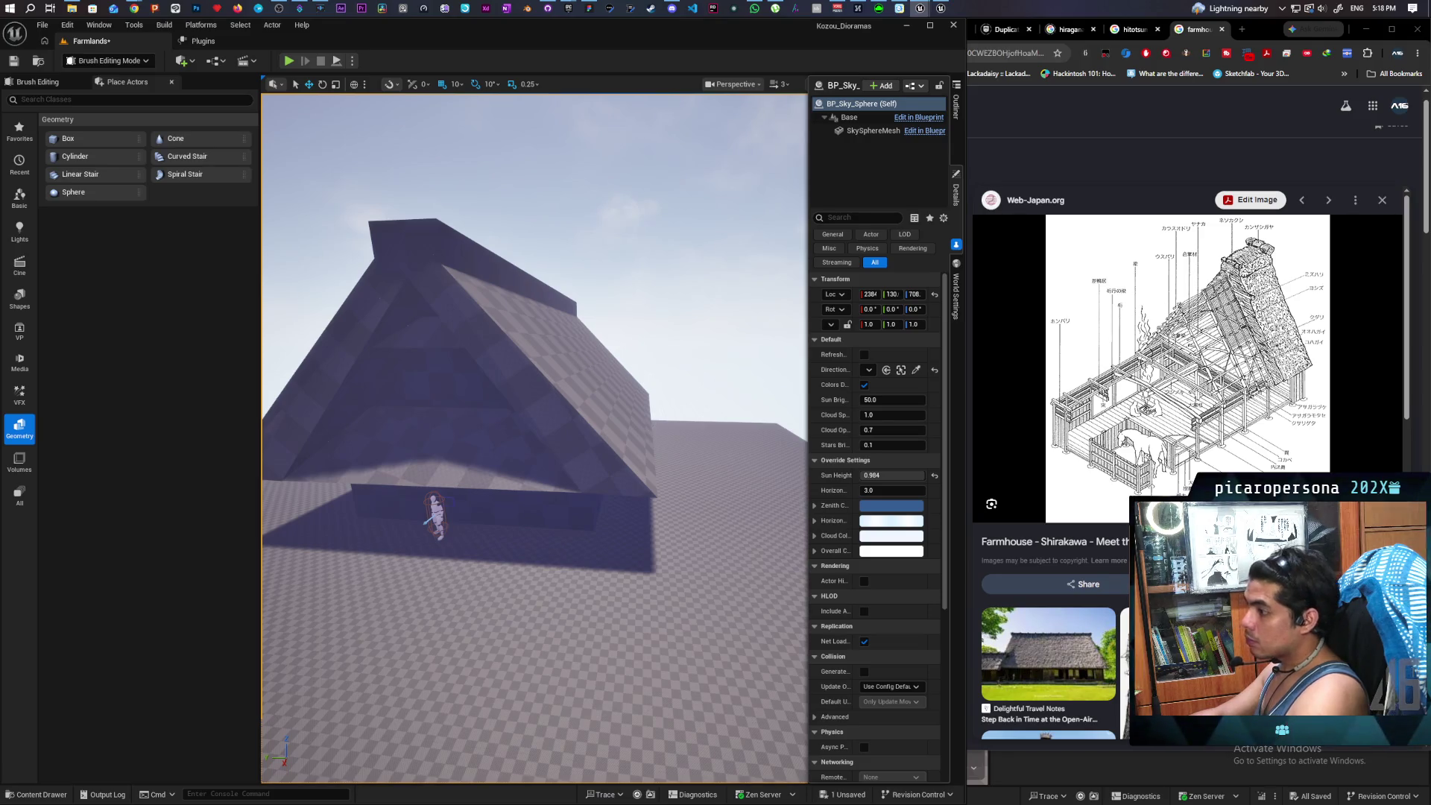
# - Move Box Brush10 into the Farm House folder in the Outliner
pyautogui.moveTo(535, 438)
pyautogui.mouseDown()
pyautogui.moveTo(424, 410)
pyautogui.moveTo(395, 455)
pyautogui.moveTo(399, 435)
pyautogui.moveTo(386, 438)
pyautogui.mouseUp()
pyautogui.click(956, 104)
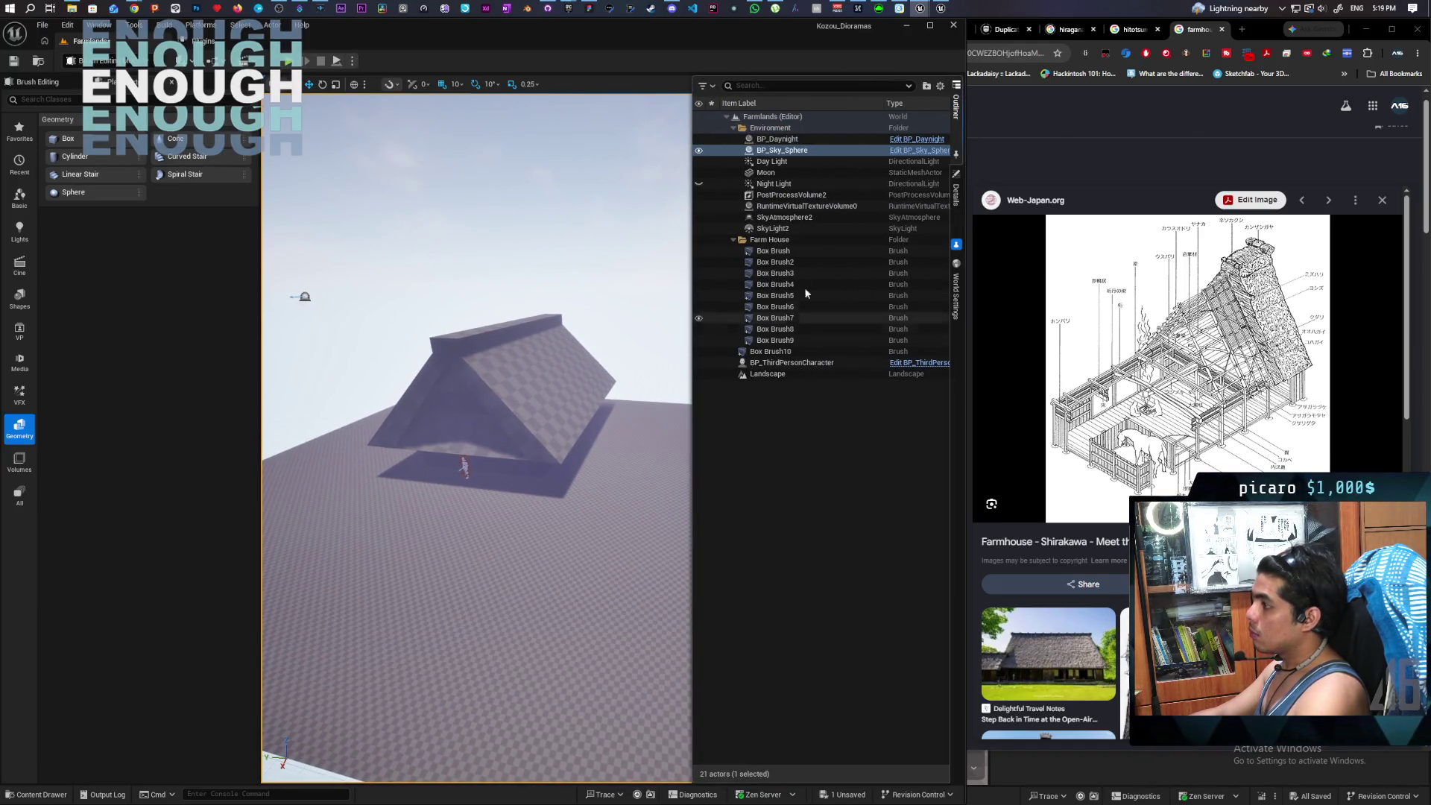
pyautogui.click(775, 352)
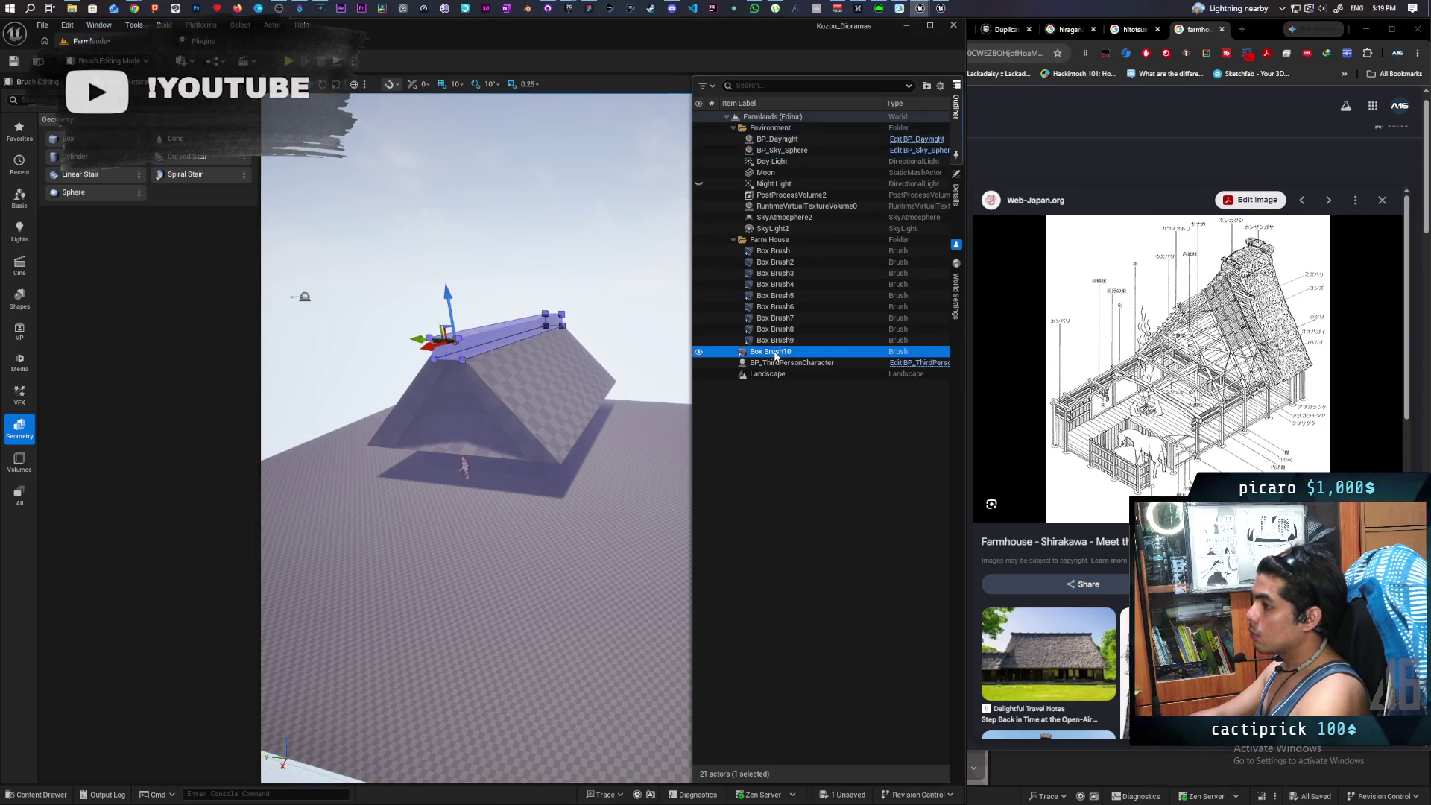
pyautogui.moveTo(768, 357); pyautogui.dragTo(769, 240)
pyautogui.click(766, 240)
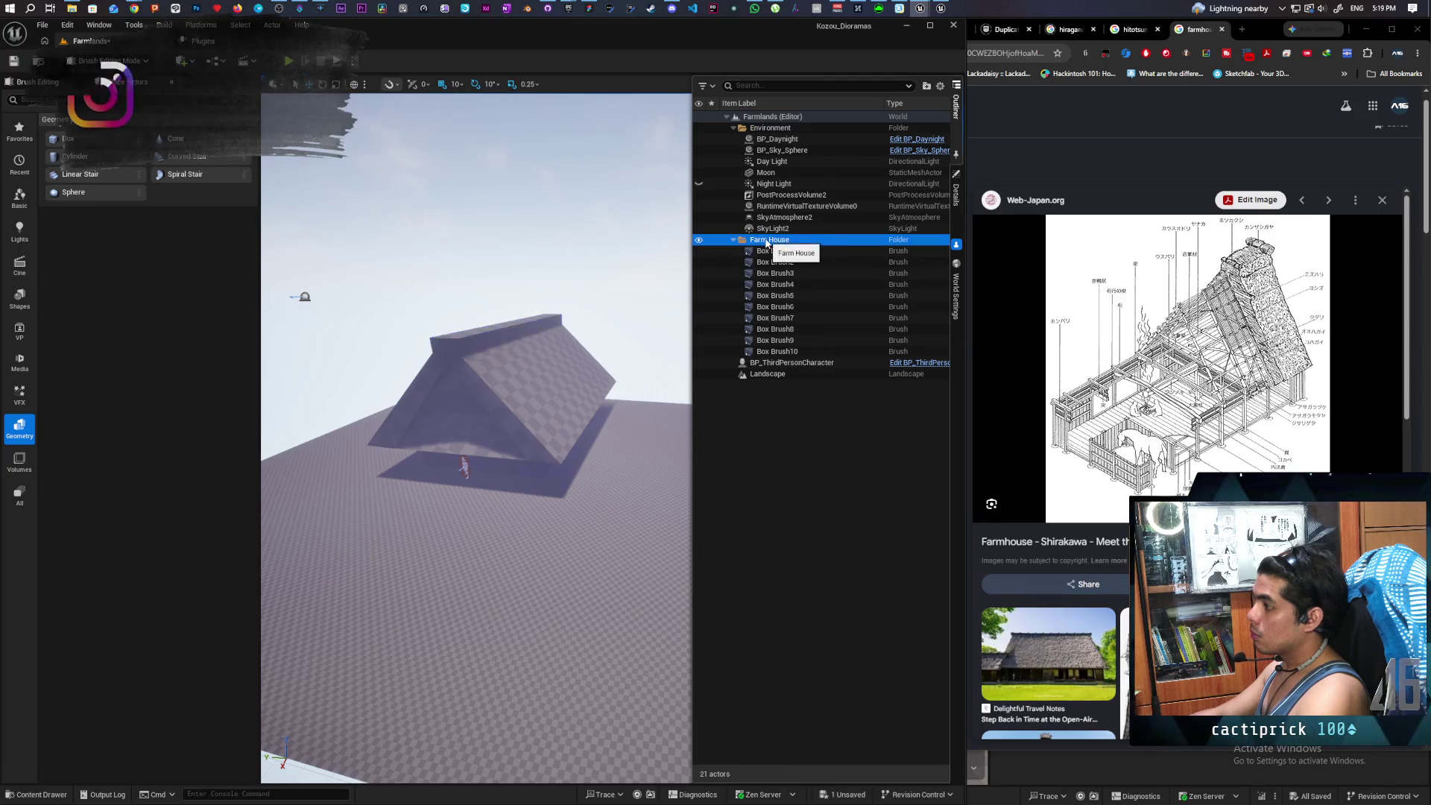
pyautogui.click(767, 251)
pyautogui.keyDown('shift'); pyautogui.click(784, 352); pyautogui.keyUp('shift')
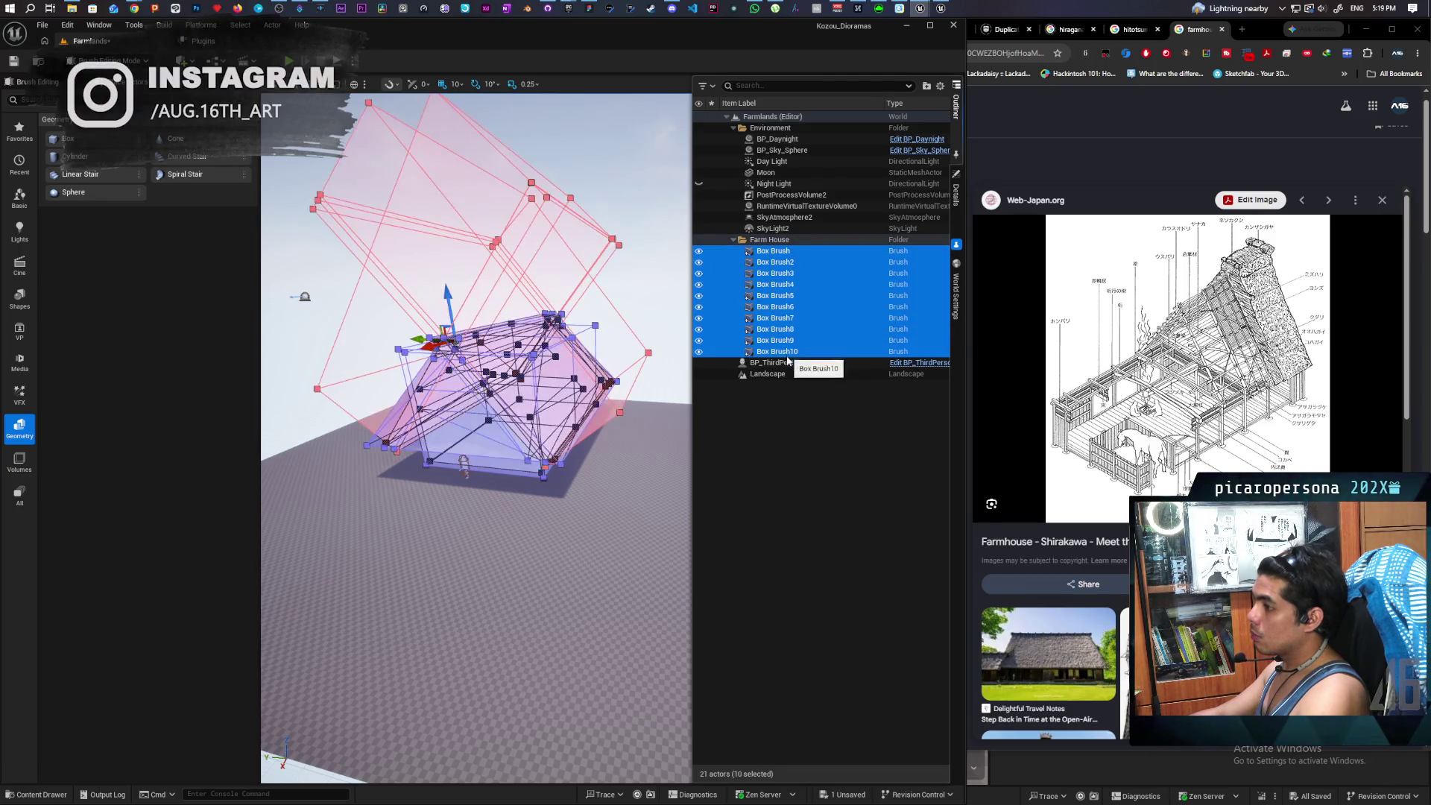
pyautogui.click(762, 240)
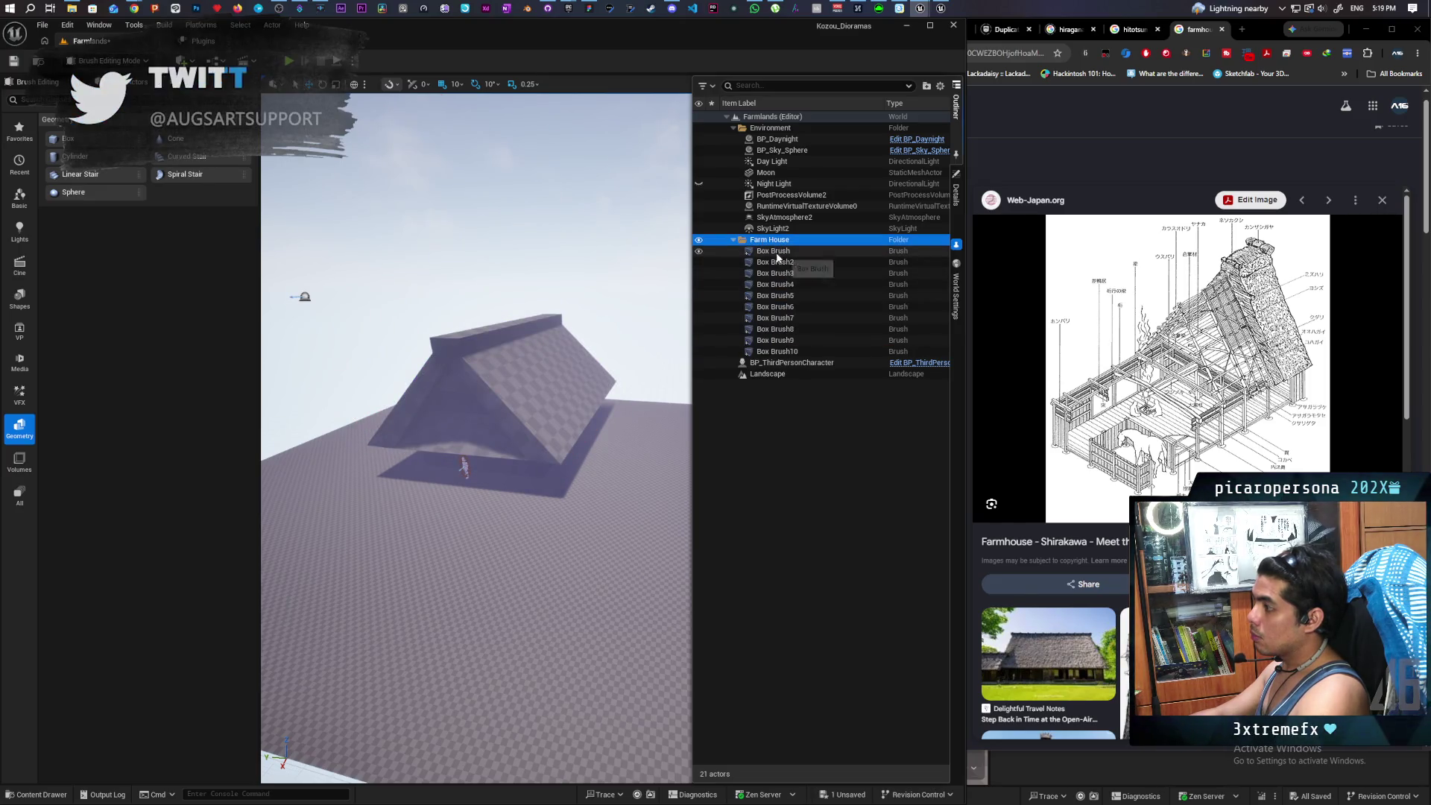
# - Select all ten farmhouse brushes and rotate them together 40 degrees around Z
pyautogui.click(773, 253)
pyautogui.keyDown('shift'); pyautogui.click(779, 352); pyautogui.keyUp('shift')
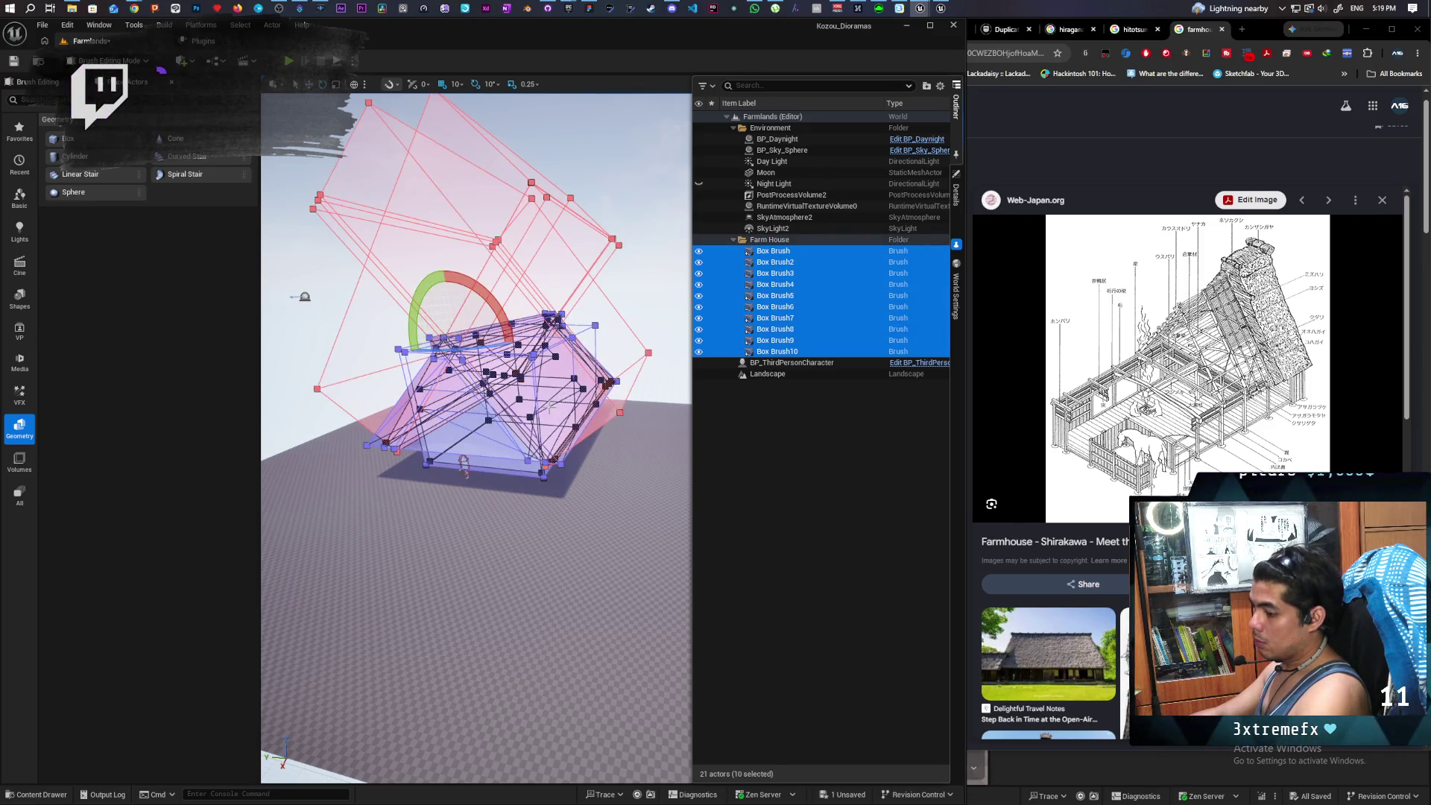
pyautogui.press('w')
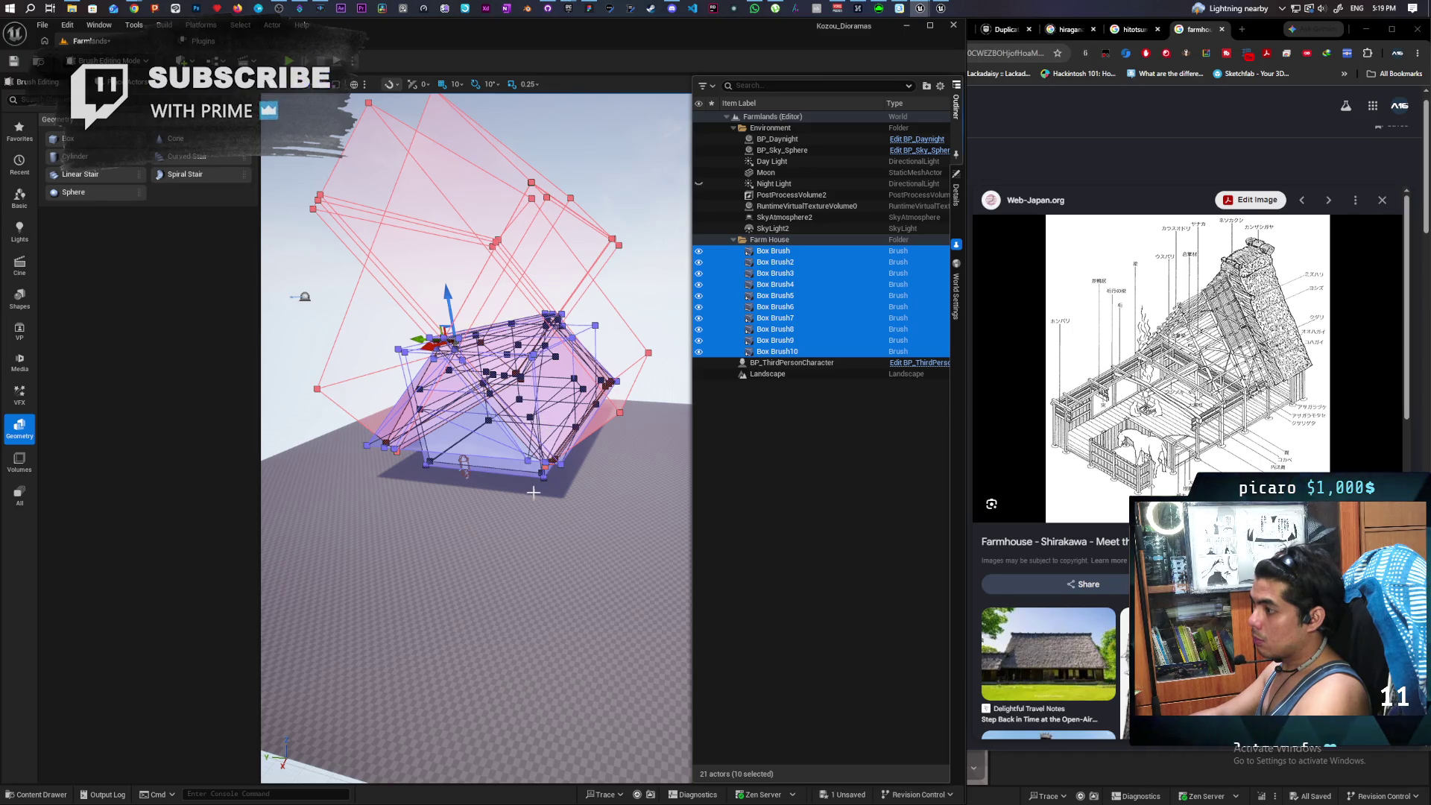
pyautogui.press('e')
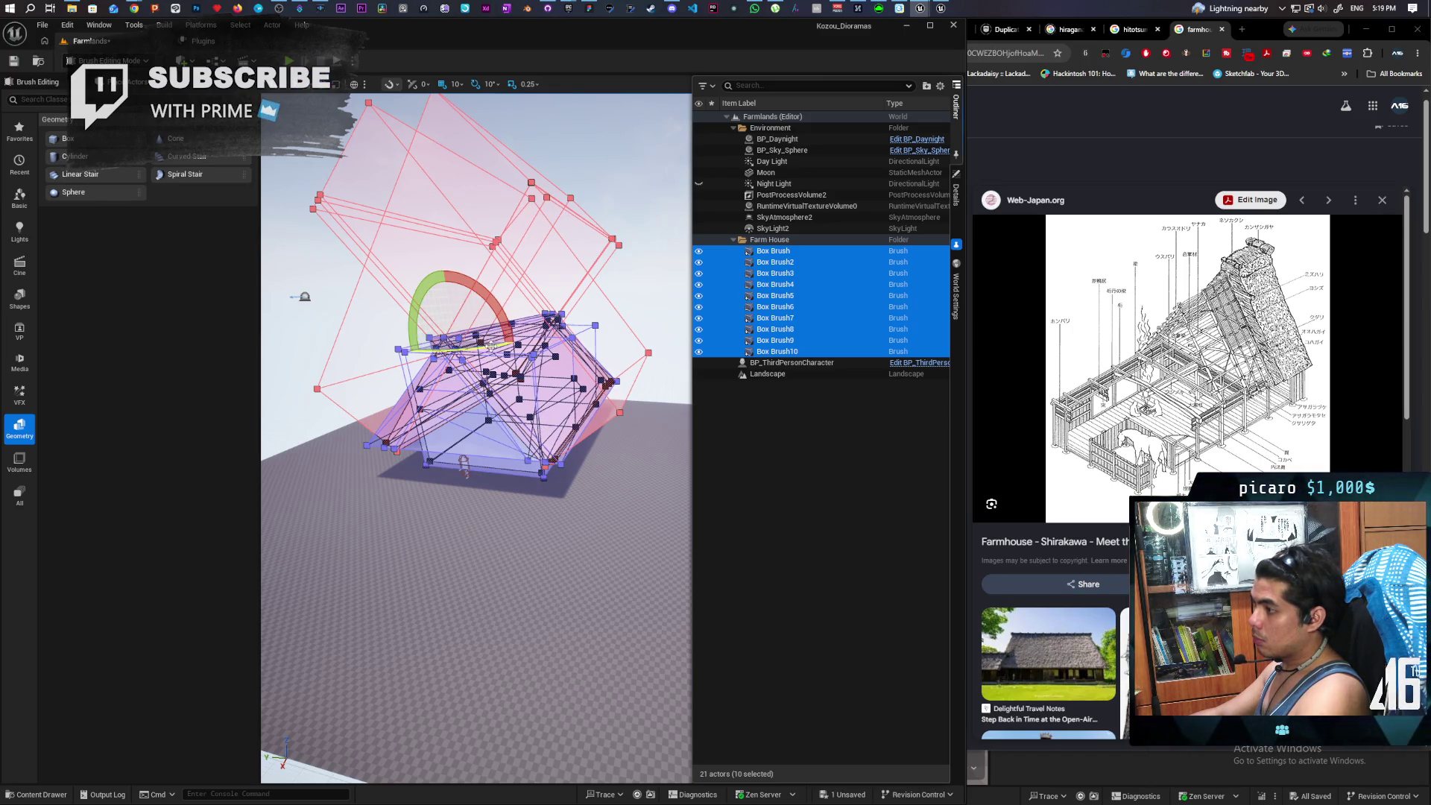
pyautogui.moveTo(490, 345); pyautogui.dragTo(394, 348)
# - Orbit and zoom the viewport to inspect the rotated brush group up close
pyautogui.scroll(5, 522, 373)
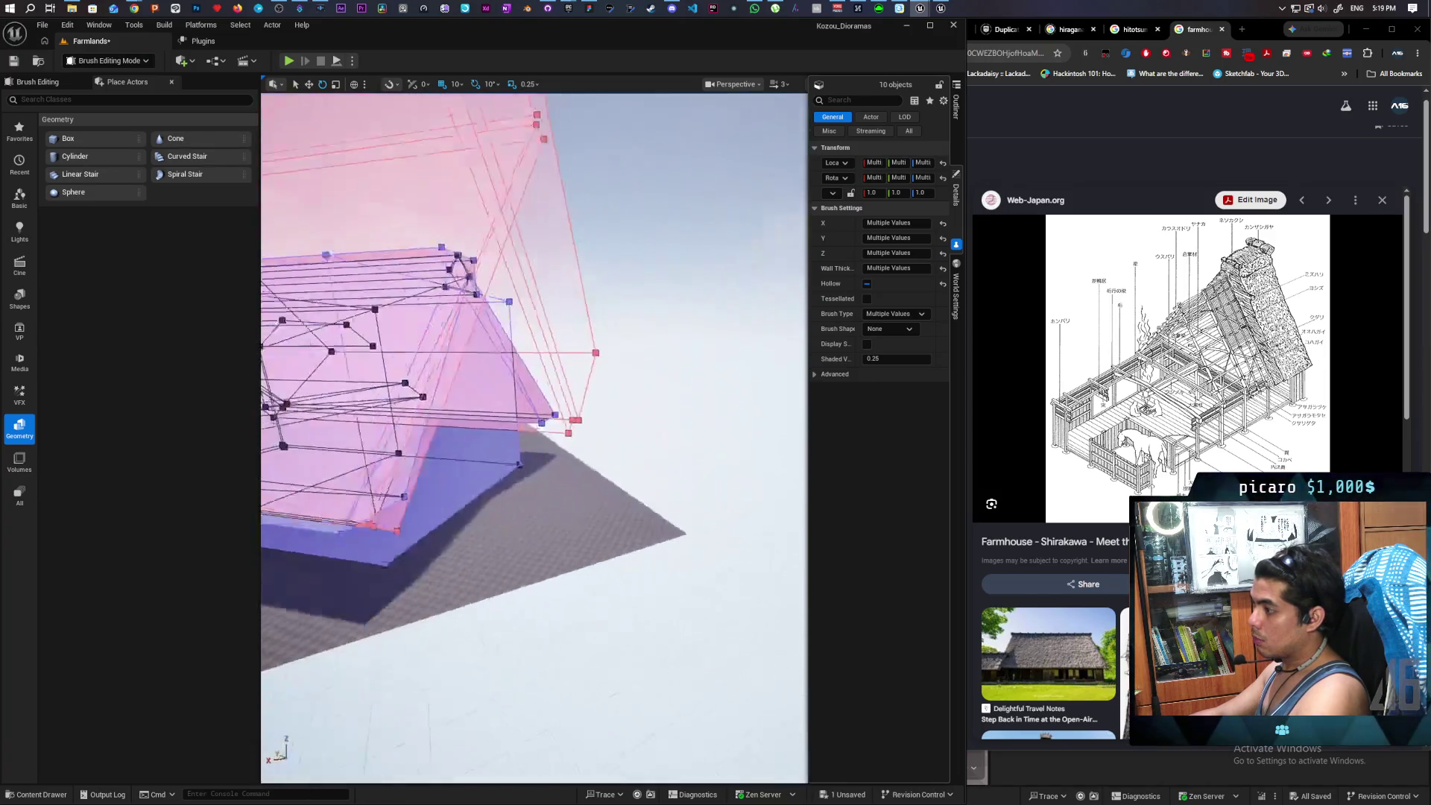
pyautogui.scroll(-5, 534, 438)
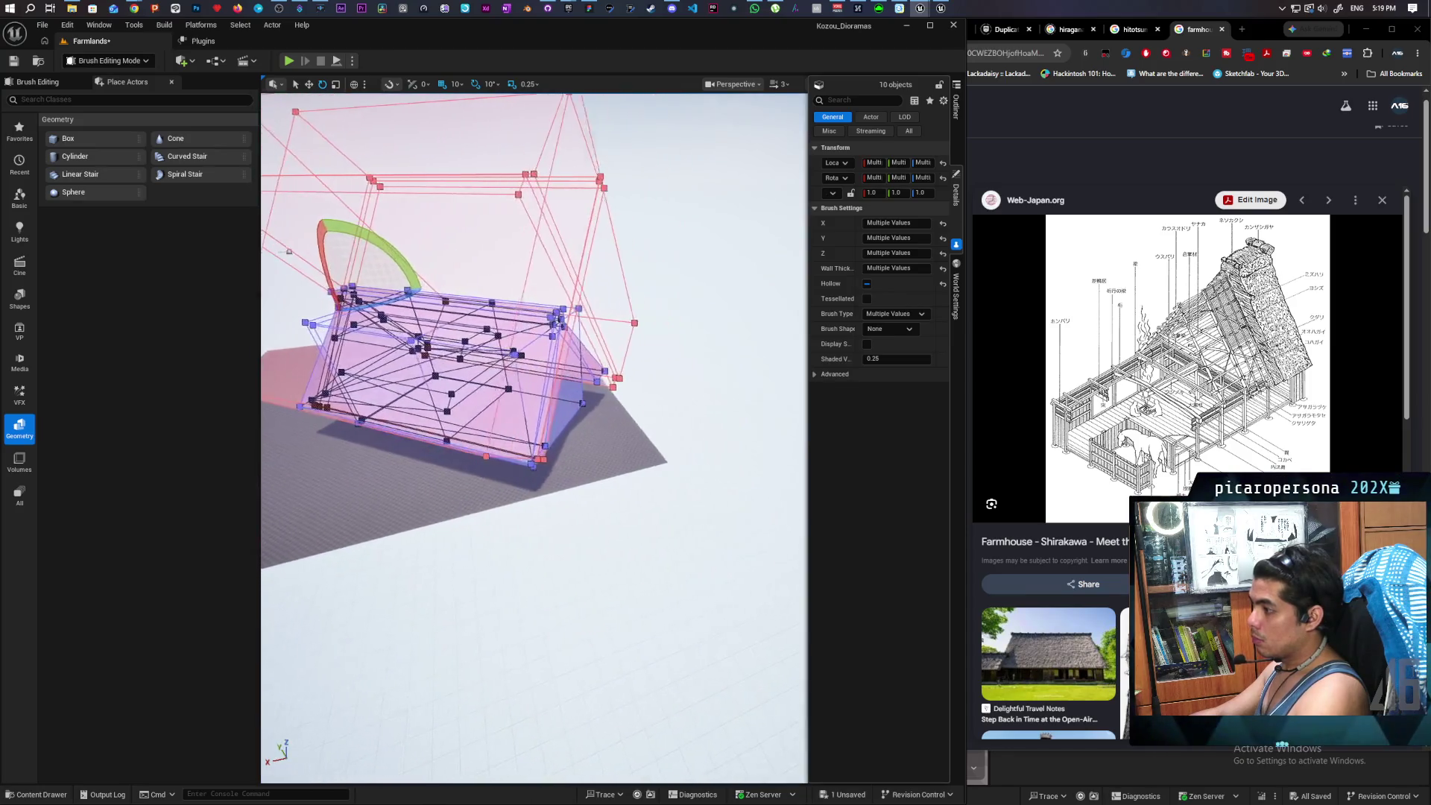
pyautogui.moveTo(533, 438)
pyautogui.mouseDown()
pyautogui.moveTo(417, 380)
pyautogui.moveTo(470, 380)
pyautogui.moveTo(262, 474)
pyautogui.mouseUp()
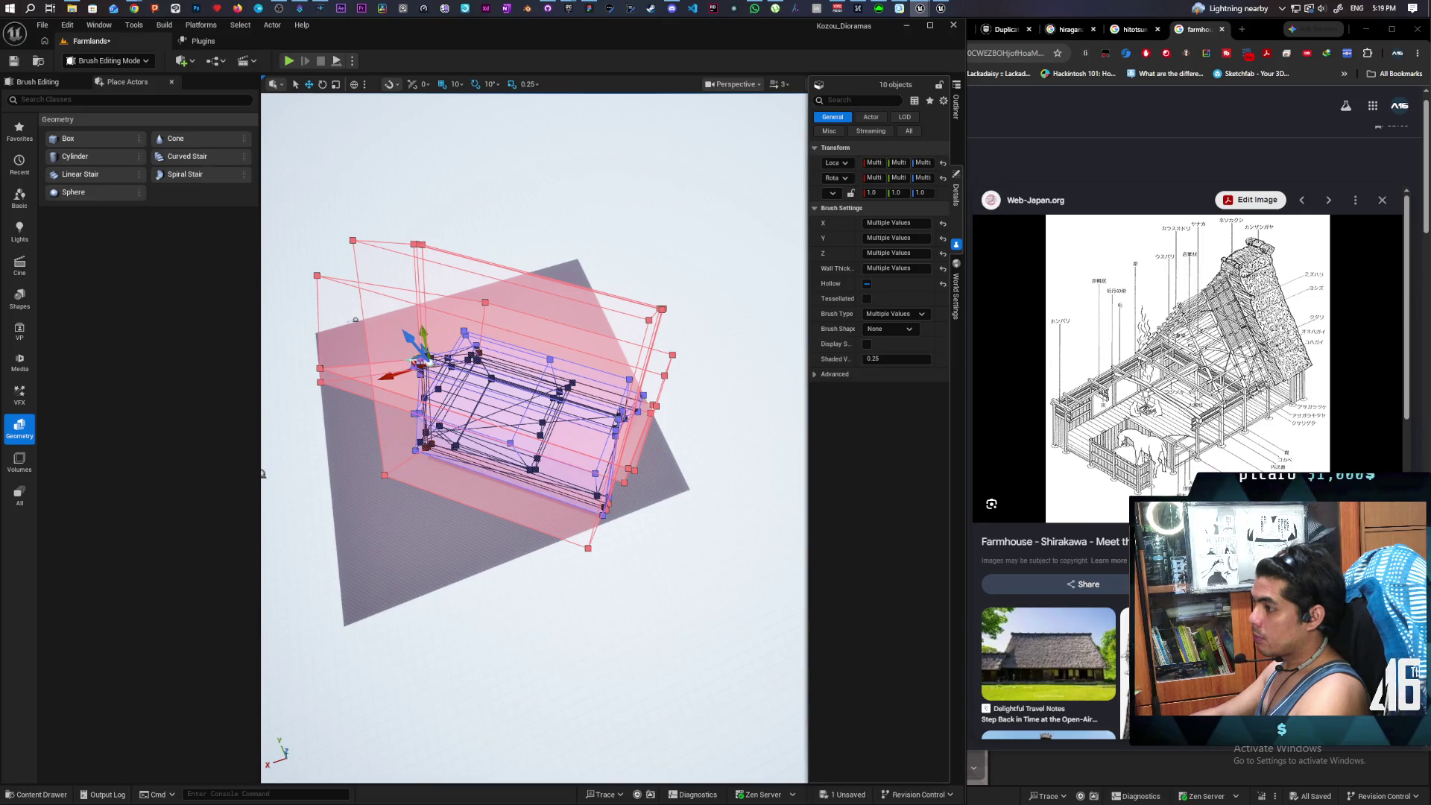
pyautogui.moveTo(262, 474)
pyautogui.mouseDown()
pyautogui.moveTo(425, 357)
pyautogui.moveTo(500, 344)
pyautogui.moveTo(566, 276)
pyautogui.moveTo(611, 328)
pyautogui.mouseUp()
pyautogui.moveTo(300, 300)
pyautogui.mouseDown()
pyautogui.moveTo(300, 287)
pyautogui.moveTo(300, 300)
pyautogui.mouseUp()
# - Switch back to Selection Mode and deselect the farmhouse brushes
pyautogui.click(109, 62)
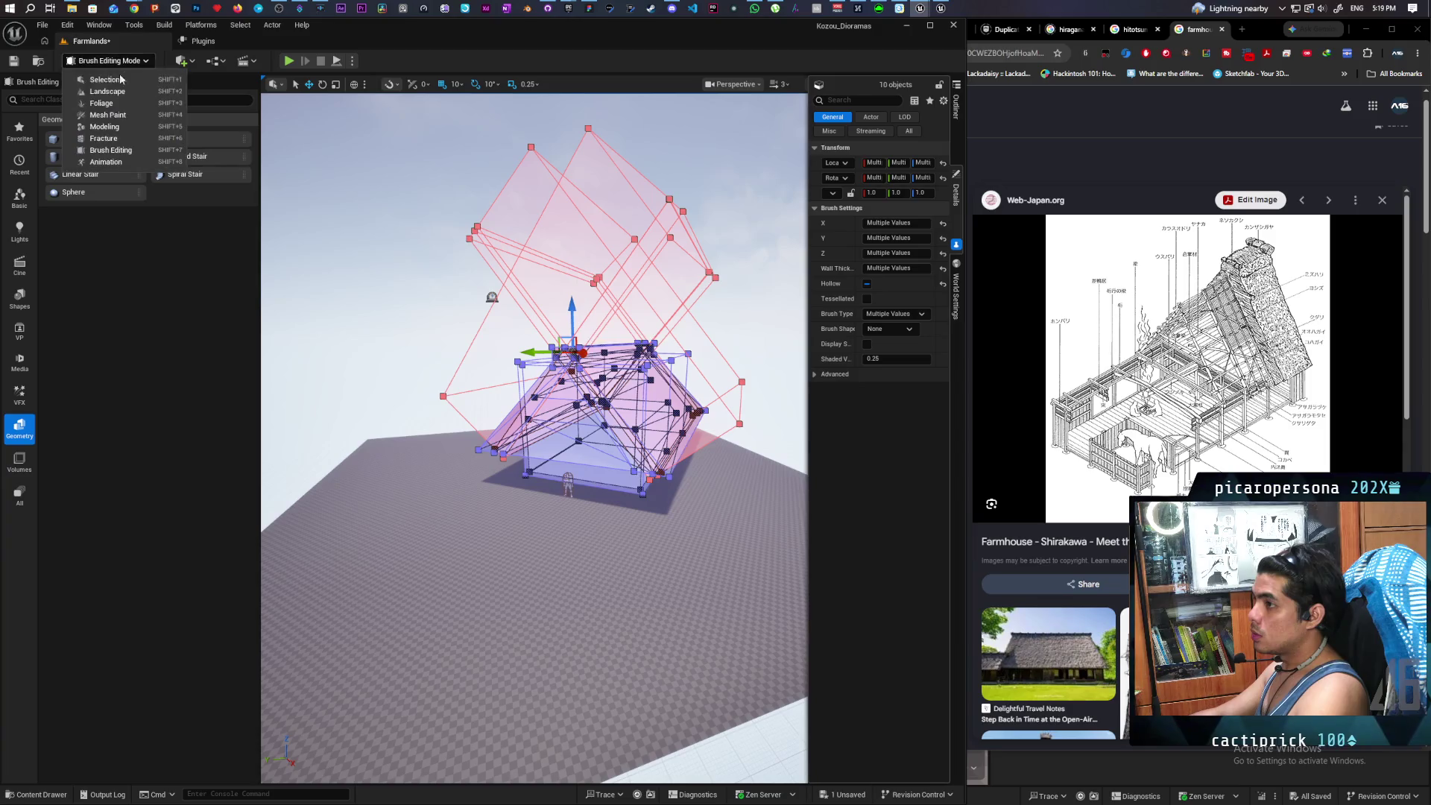
pyautogui.click(96, 79)
pyautogui.click(323, 250)
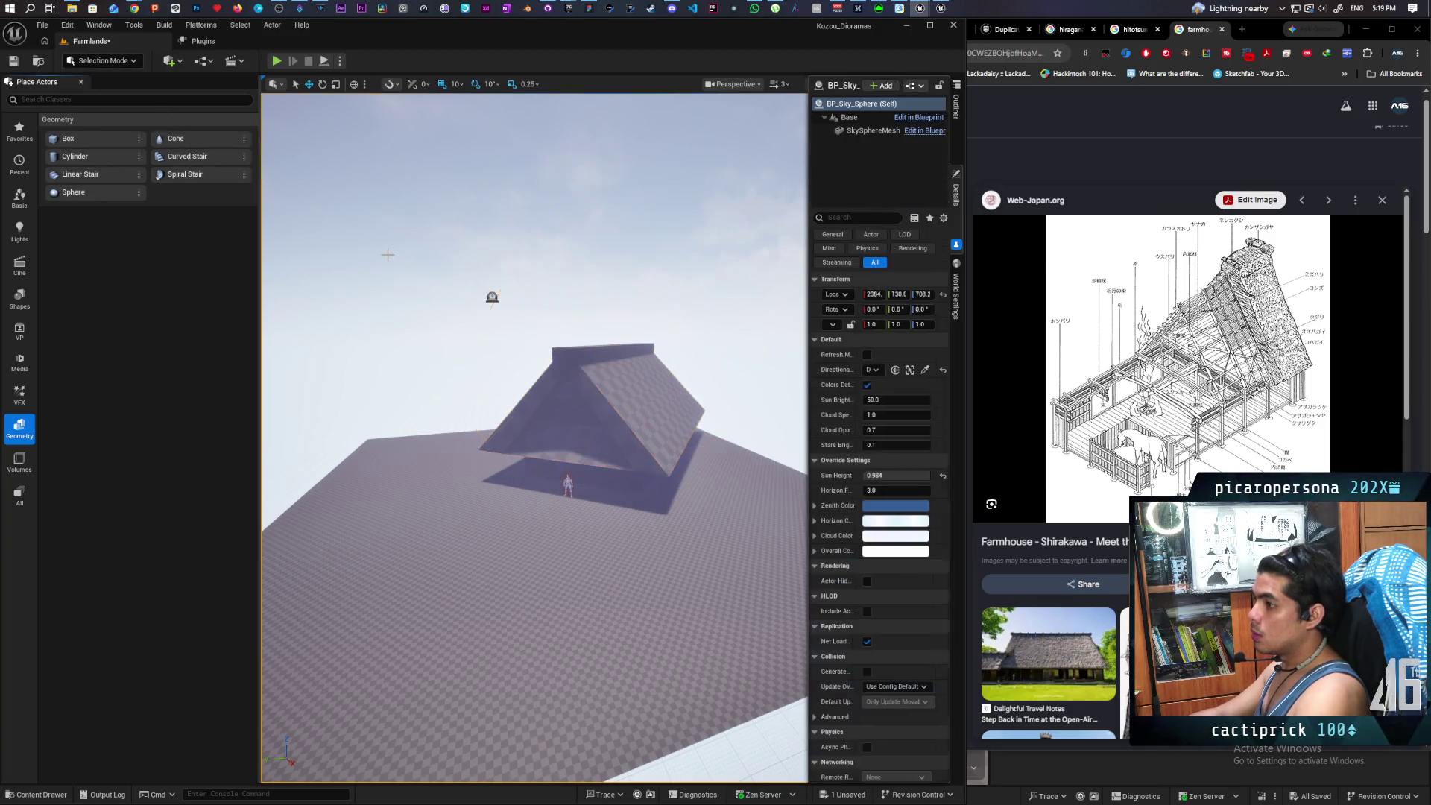
# - Start Play In Editor to test the angled farmhouse with the mannequin character
pyautogui.moveTo(288, 164); pyautogui.dragTo(288, 164)
pyautogui.rightClick(566, 492)
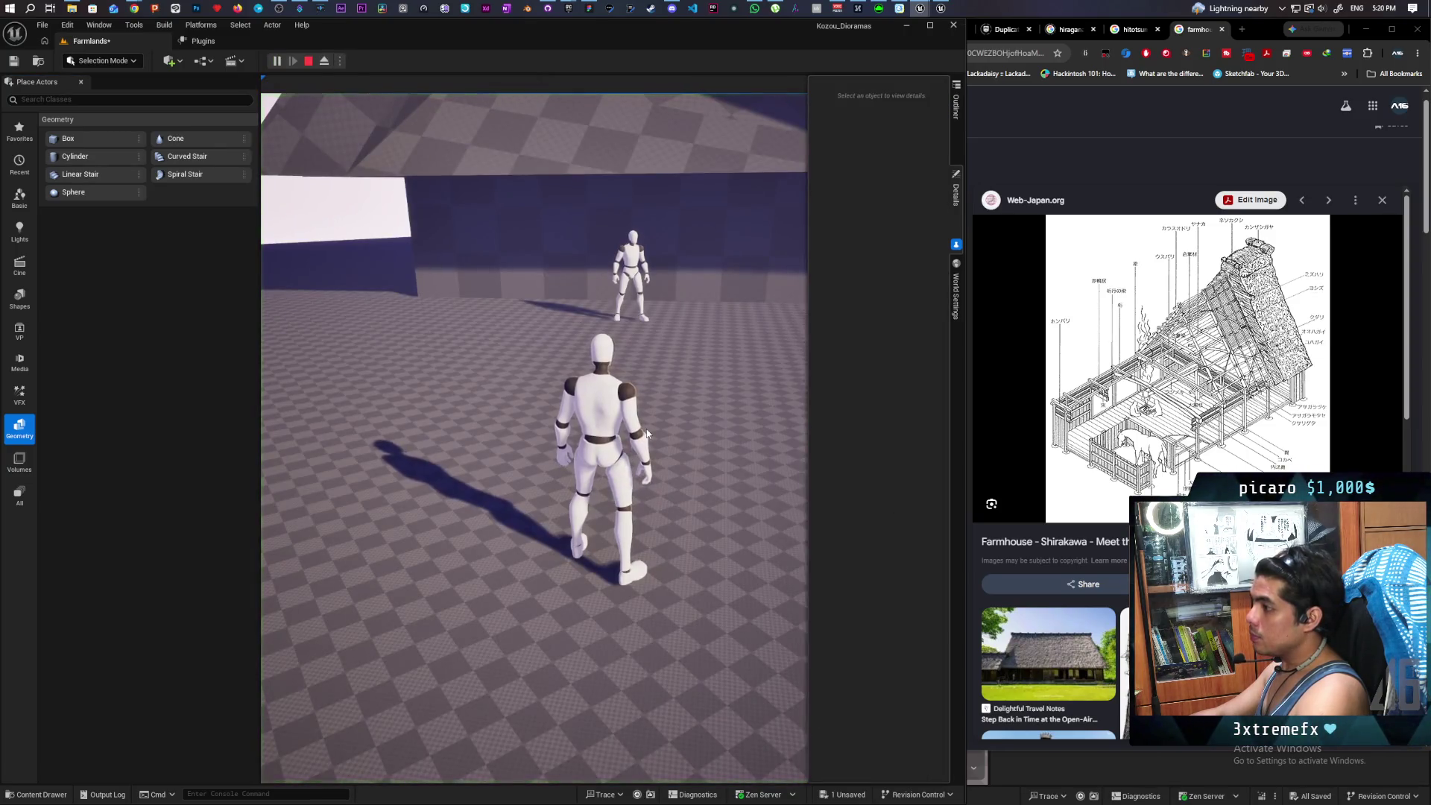
pyautogui.click(647, 432)
pyautogui.press('w')
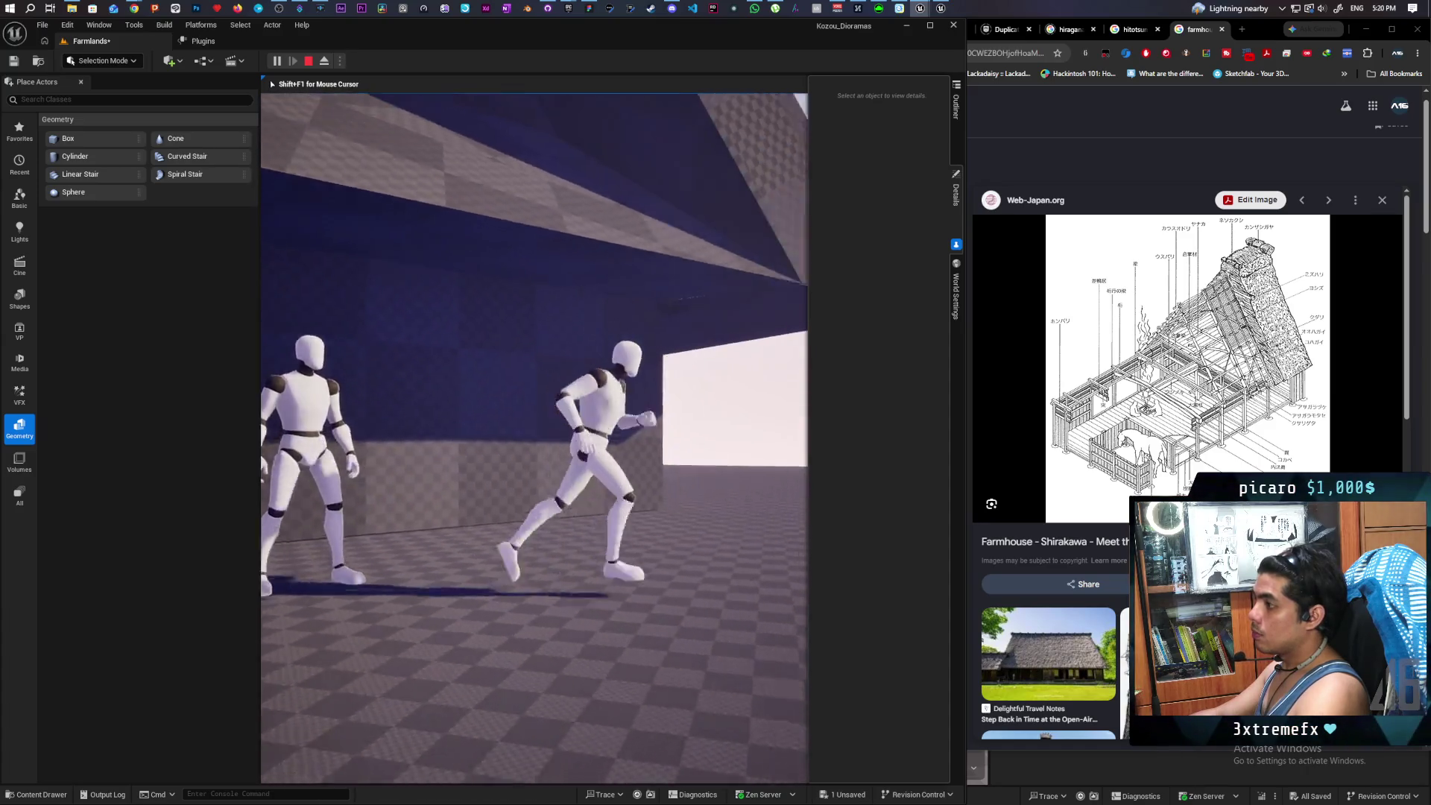
# - Run and jump the character along the house walls, then stop the play session with Esc
pyautogui.press('s')
pyautogui.press('d')
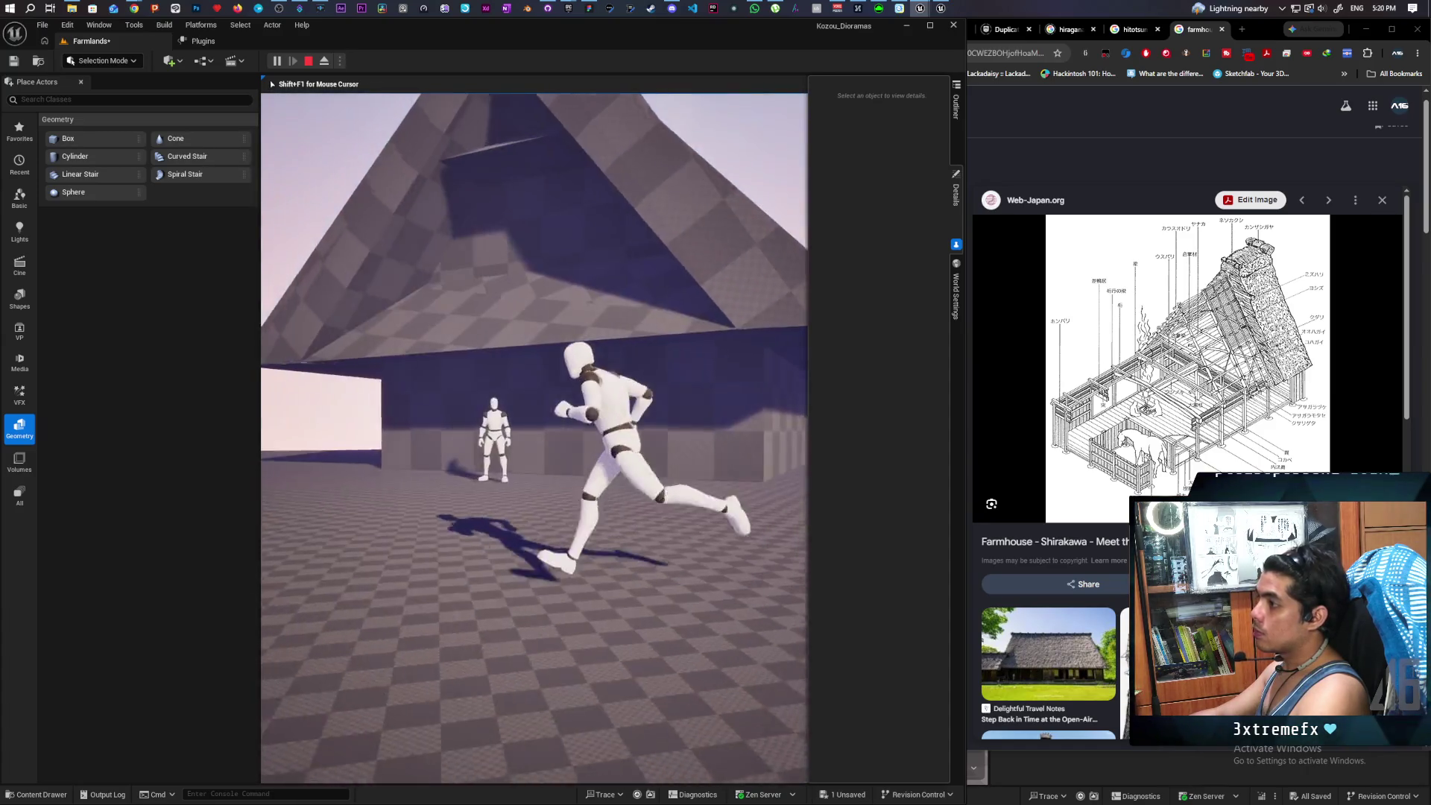
pyautogui.press('w')
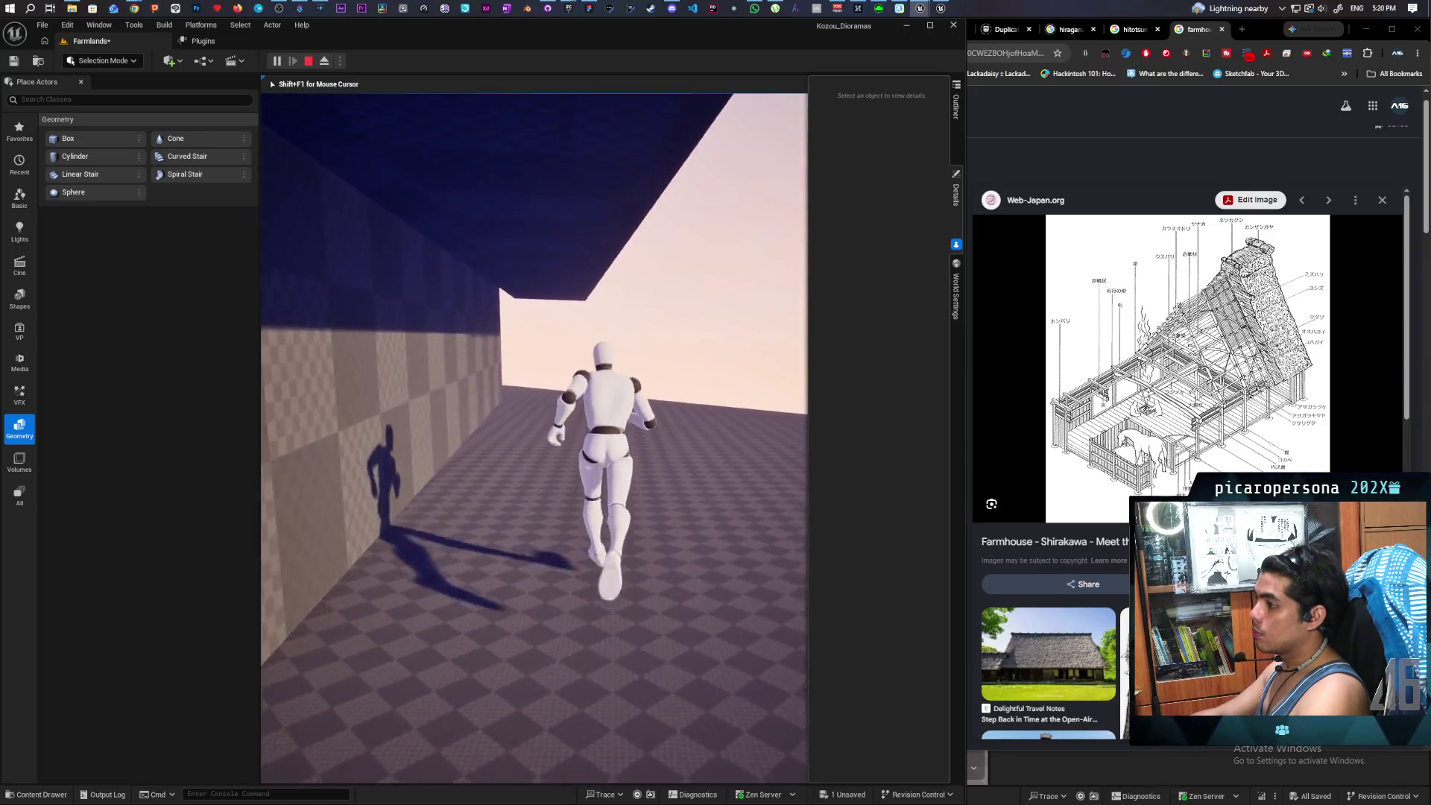
pyautogui.press('space')
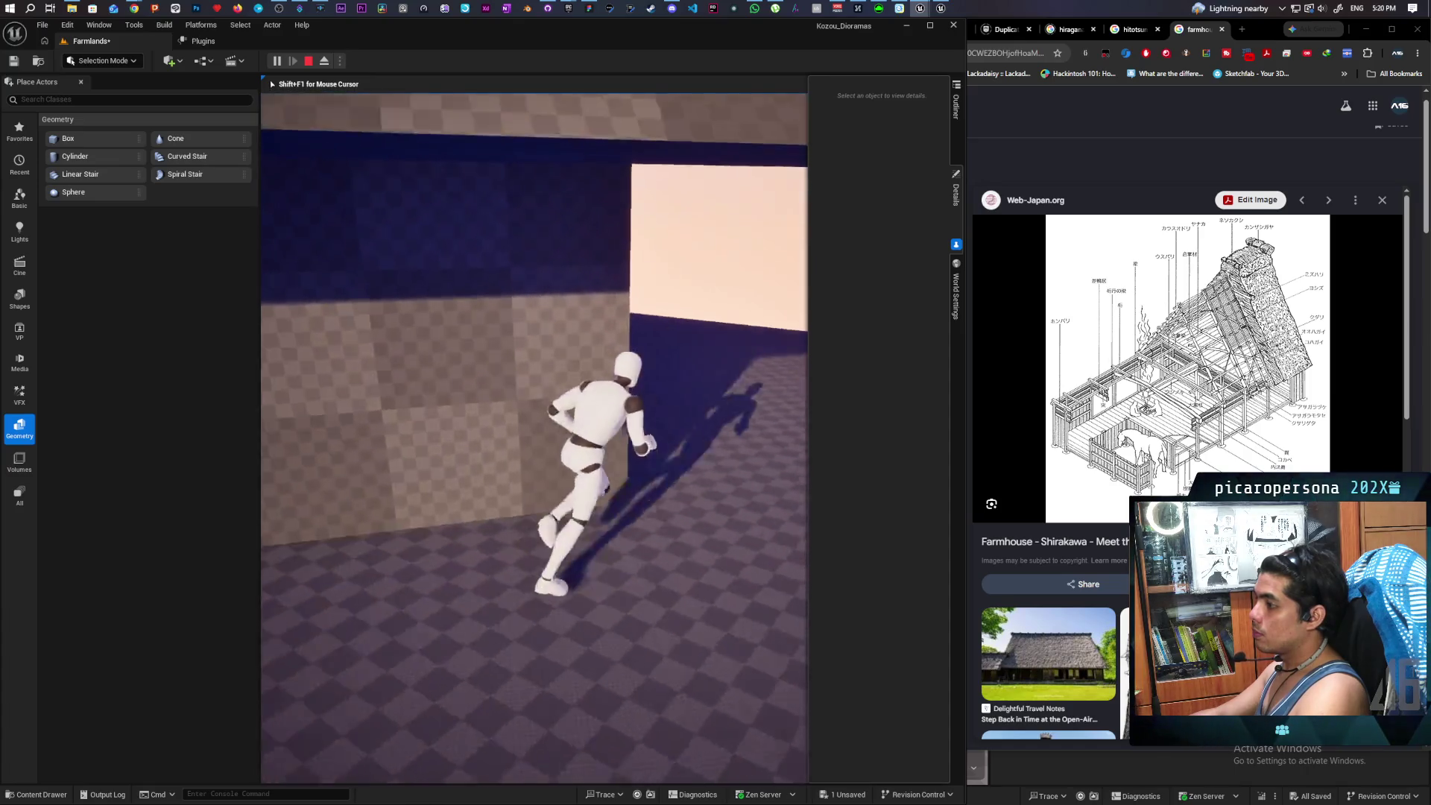
pyautogui.press('space')
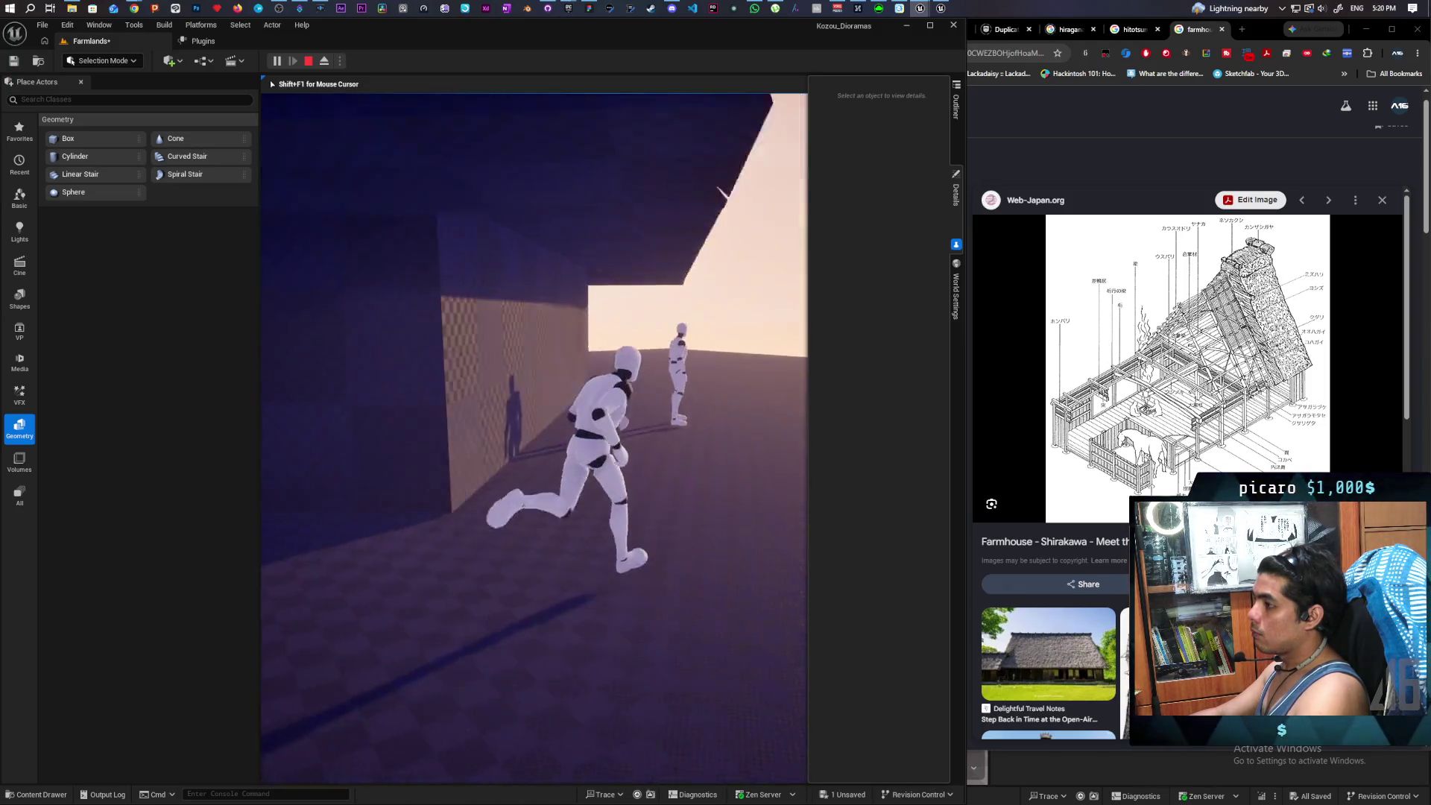
pyautogui.press('Escape')
# - Zoom in and out to review the farmhouse on the landscape
pyautogui.press('f')
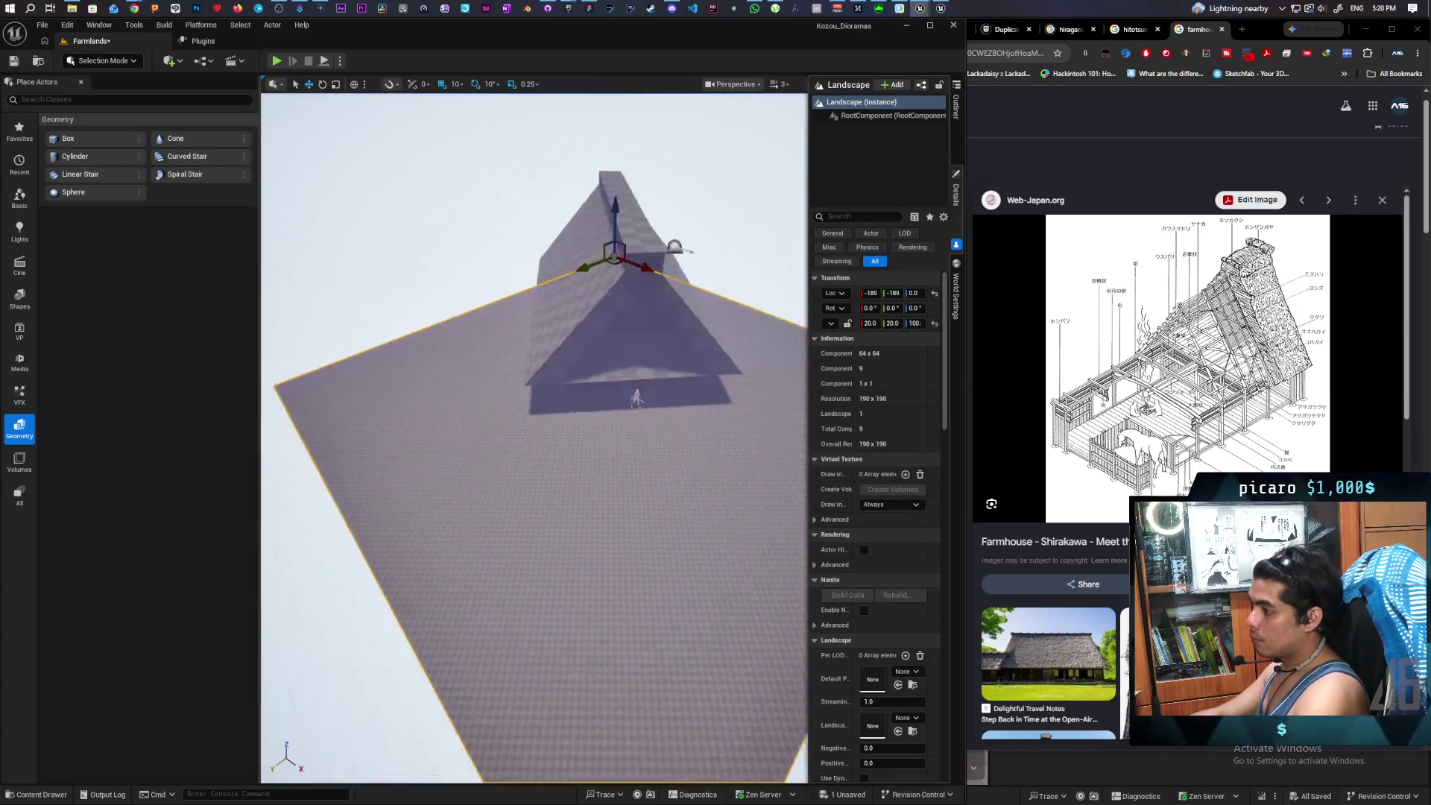
pyautogui.scroll(5, 534, 438)
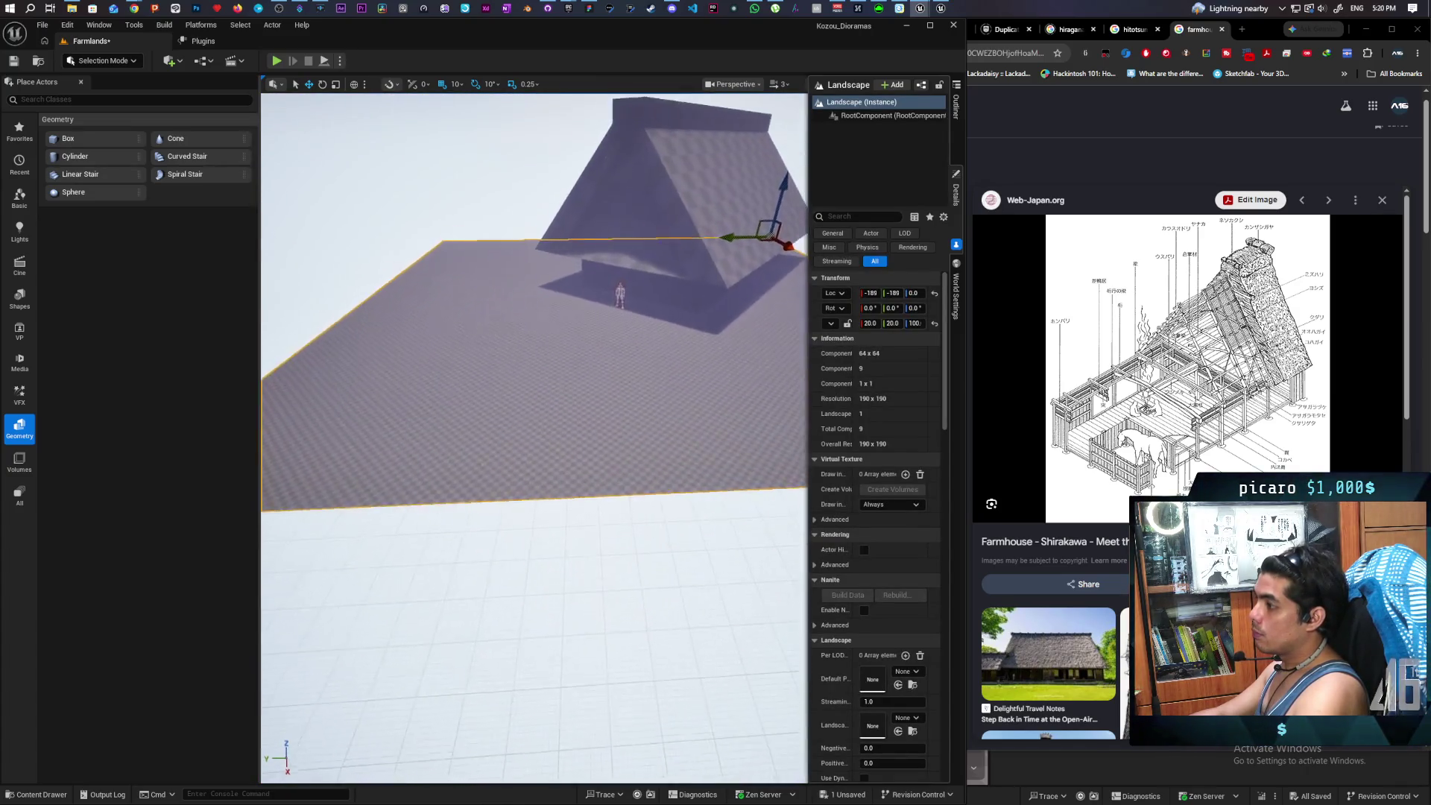
pyautogui.scroll(-5, 534, 438)
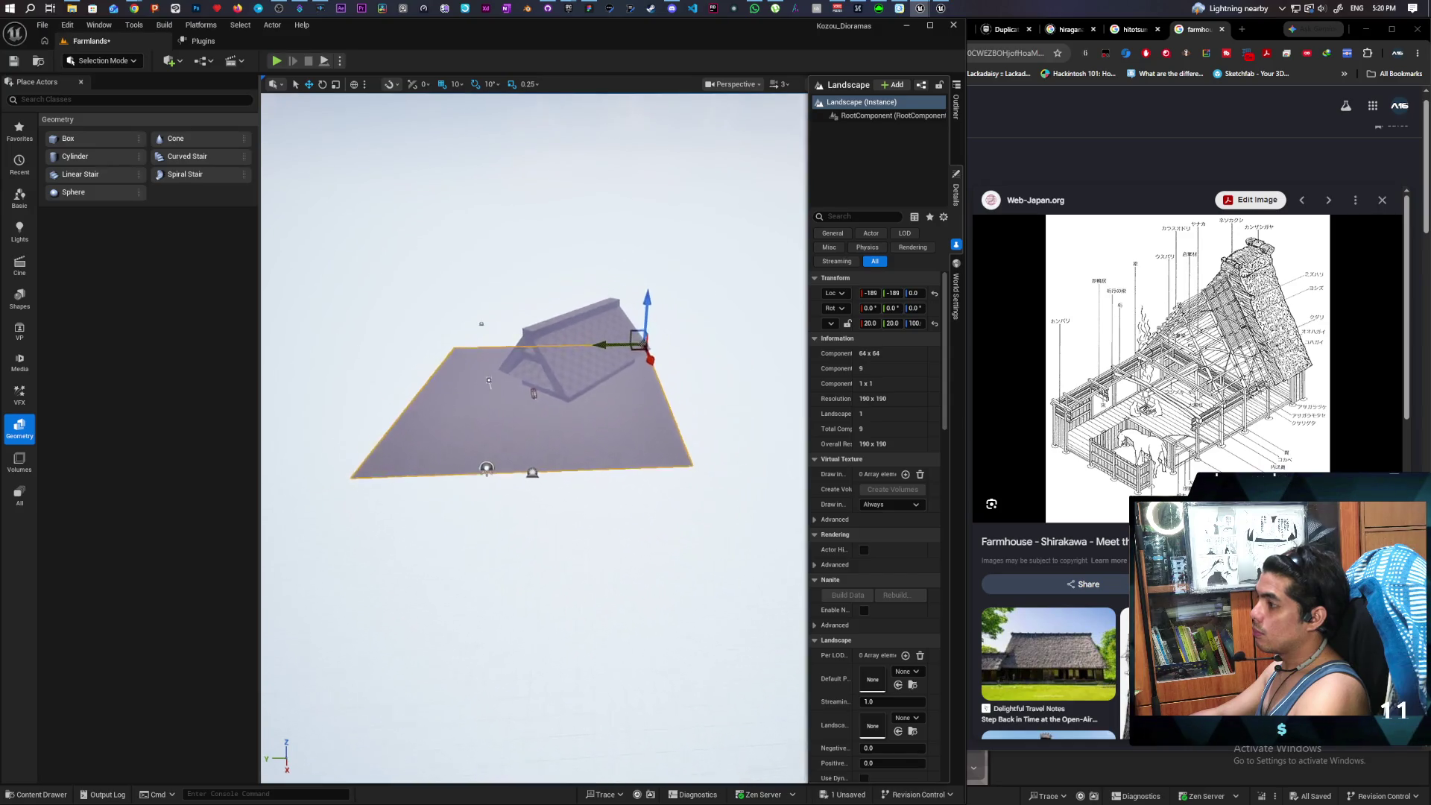
pyautogui.scroll(-2, 535, 439)
pyautogui.scroll(5, 534, 438)
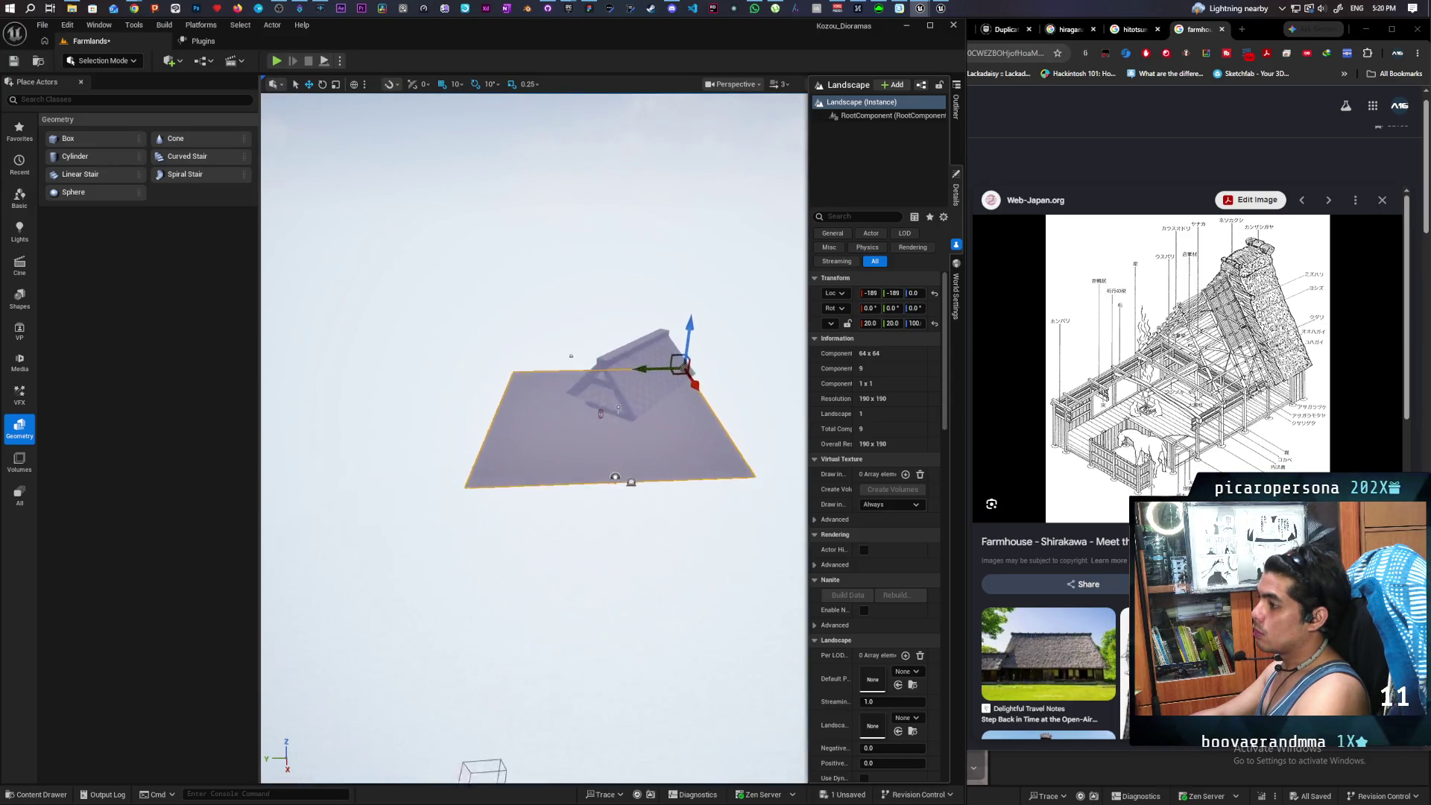
pyautogui.scroll(-4, 534, 439)
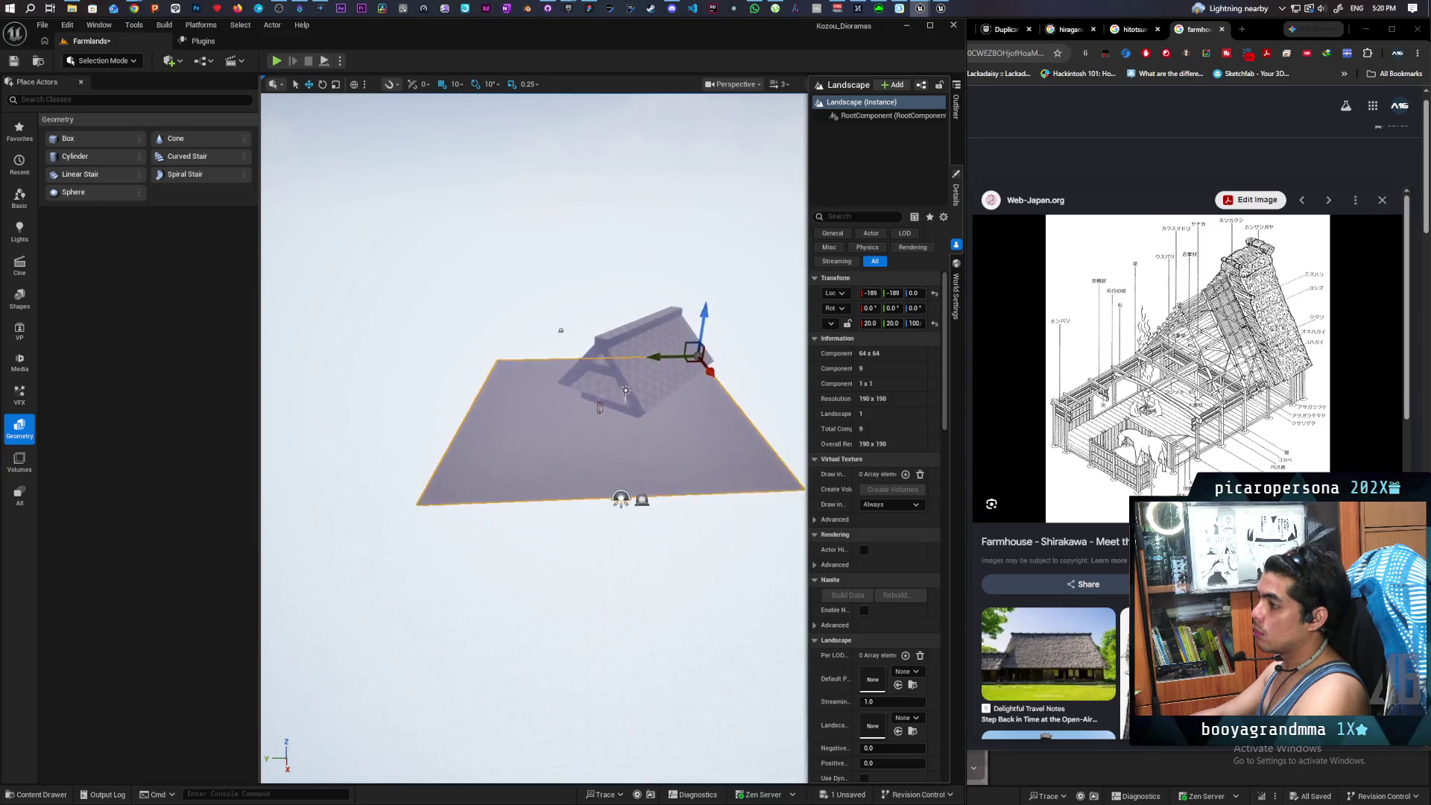
pyautogui.scroll(4, 535, 438)
pyautogui.scroll(1, 524, 450)
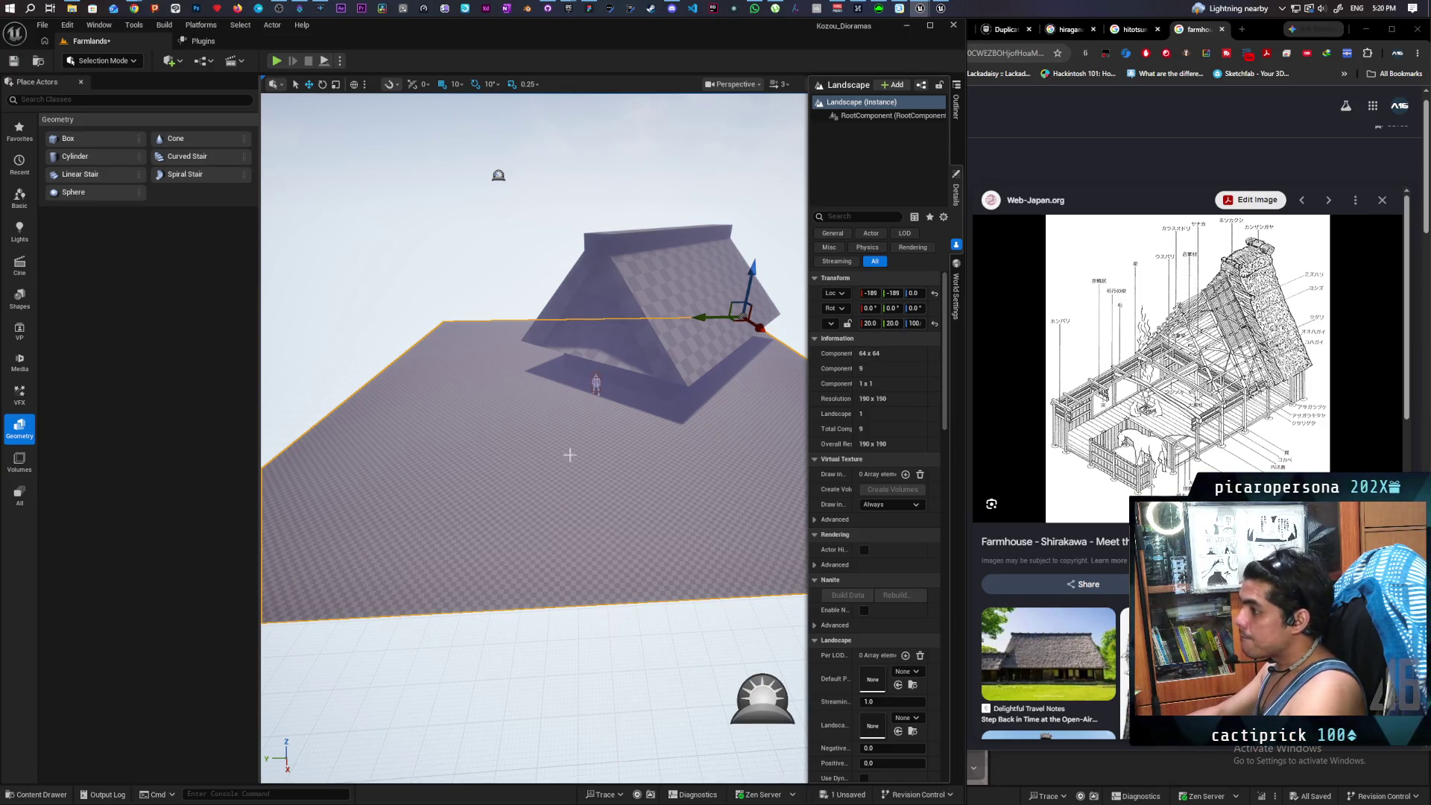
# - Fly toward the house, then show the Delightful Travel Notes farmhouse reference photo in the browser
pyautogui.moveTo(540, 456); pyautogui.dragTo(540, 381)
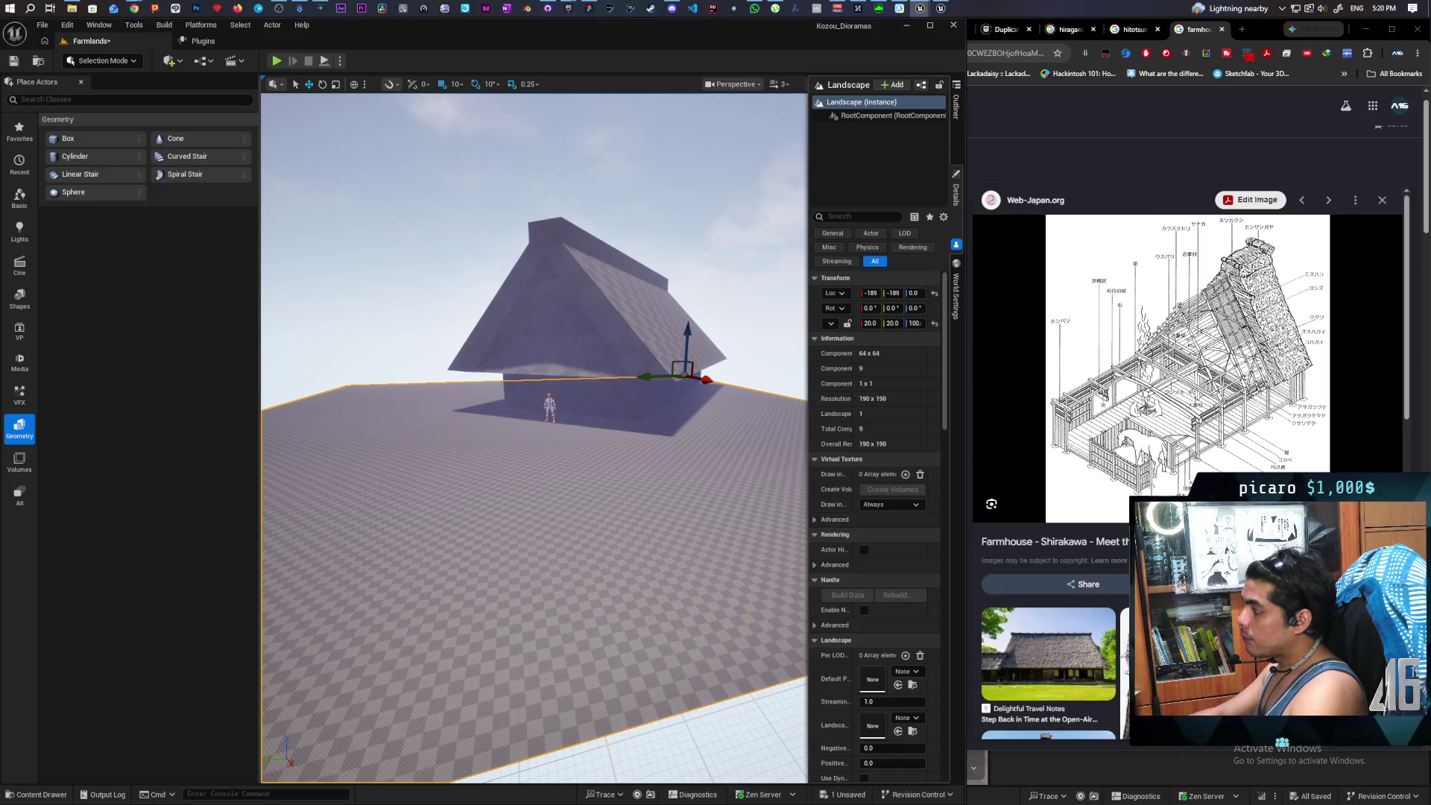
pyautogui.moveTo(540, 382); pyautogui.dragTo(533, 332)
pyautogui.click(1073, 661)
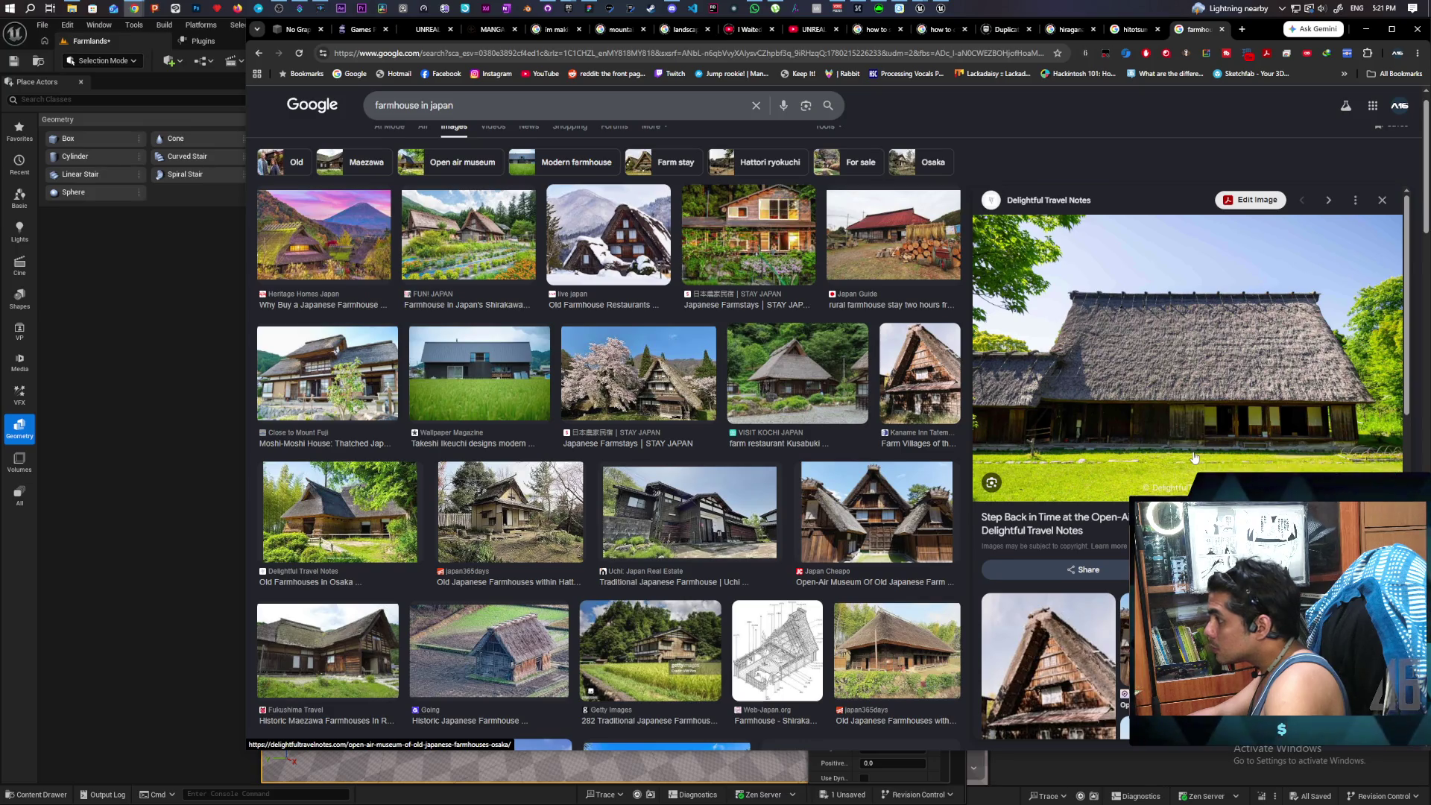
pyautogui.scroll(-5, 1195, 457)
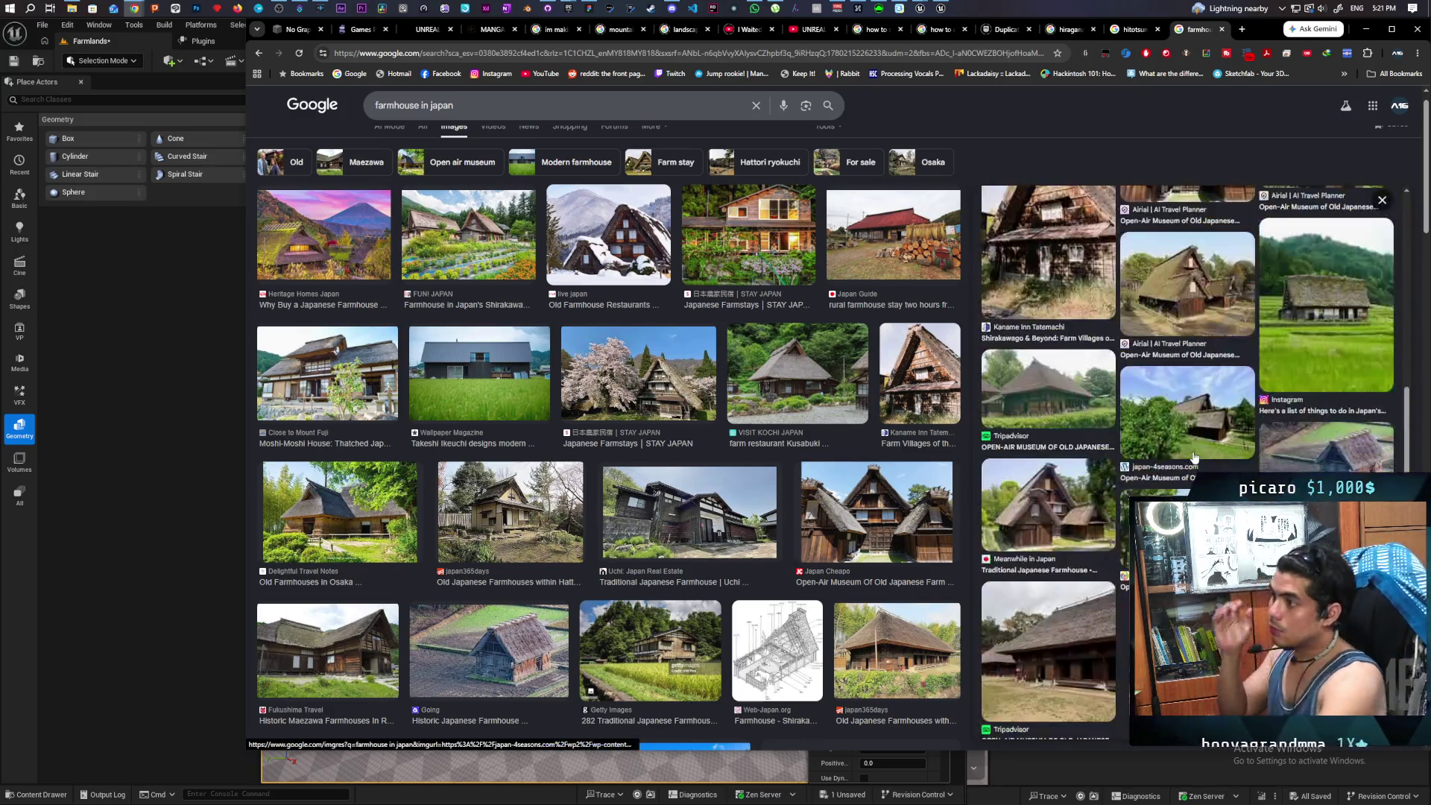
pyautogui.scroll(4, 1181, 433)
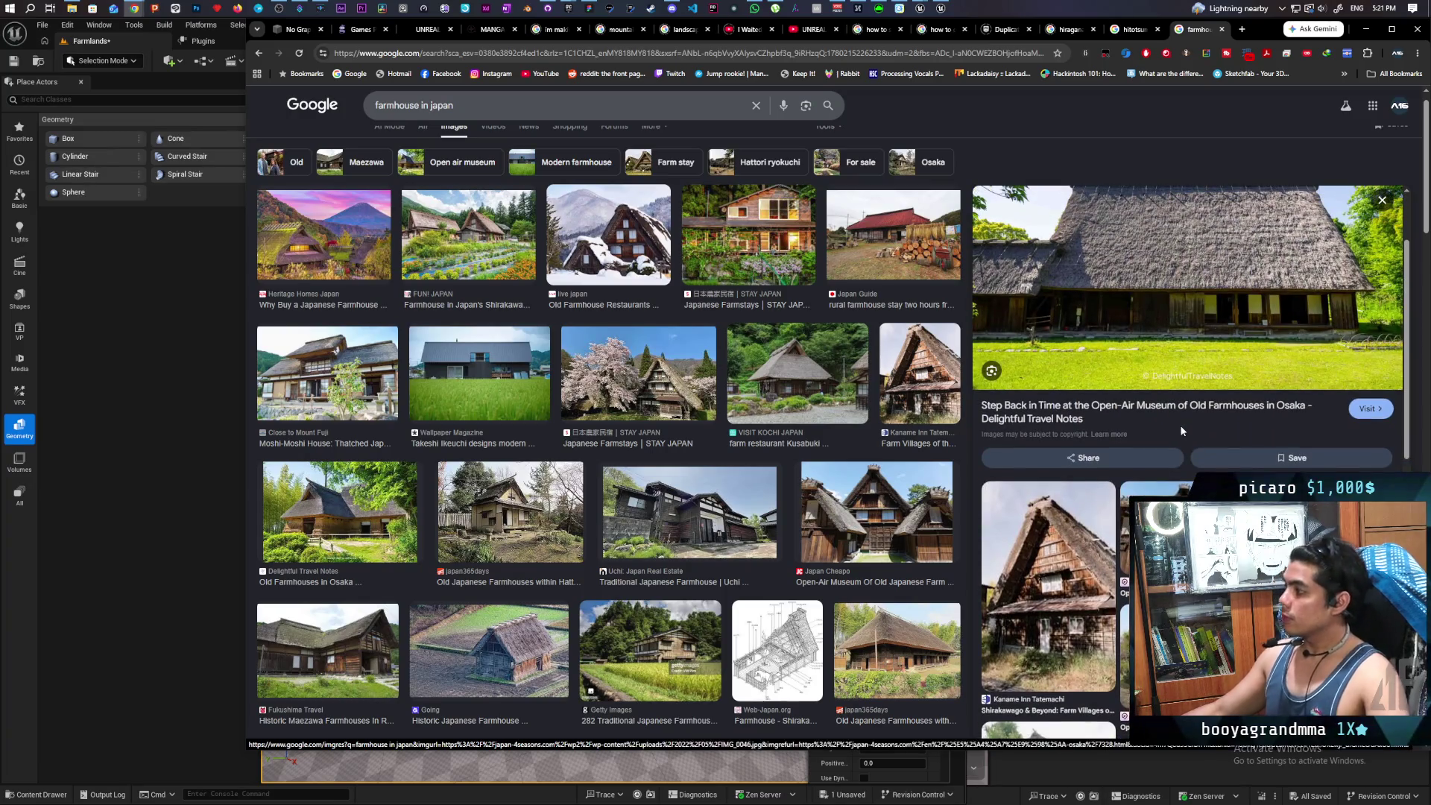